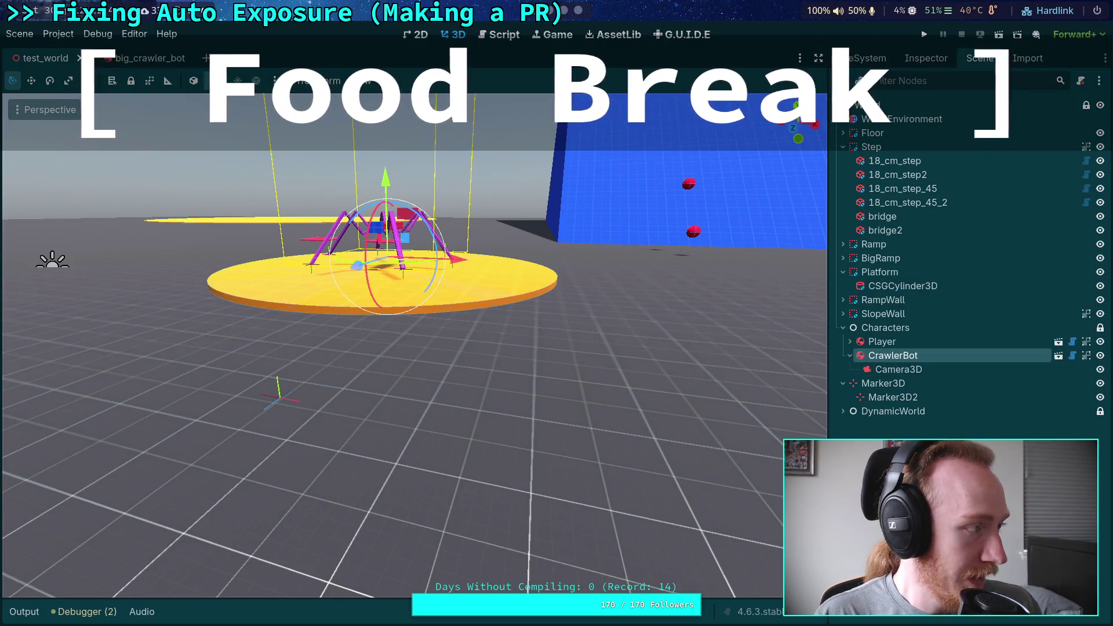
# Switch from the Godot editor past Obsidian to Firefox showing the auto-exposure pull request
pyautogui.click(579, 11)
pyautogui.click(579, 11)
# Reload the auto-exposure pull request page to get its latest check results
pyautogui.scroll(-15, 164, 193)
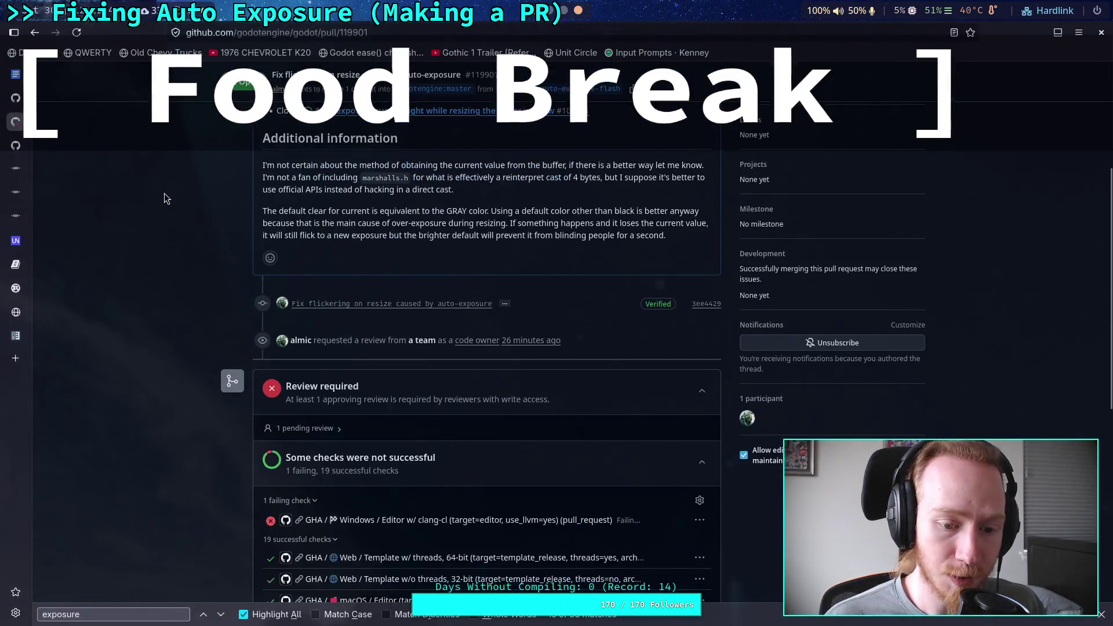
pyautogui.click(76, 33)
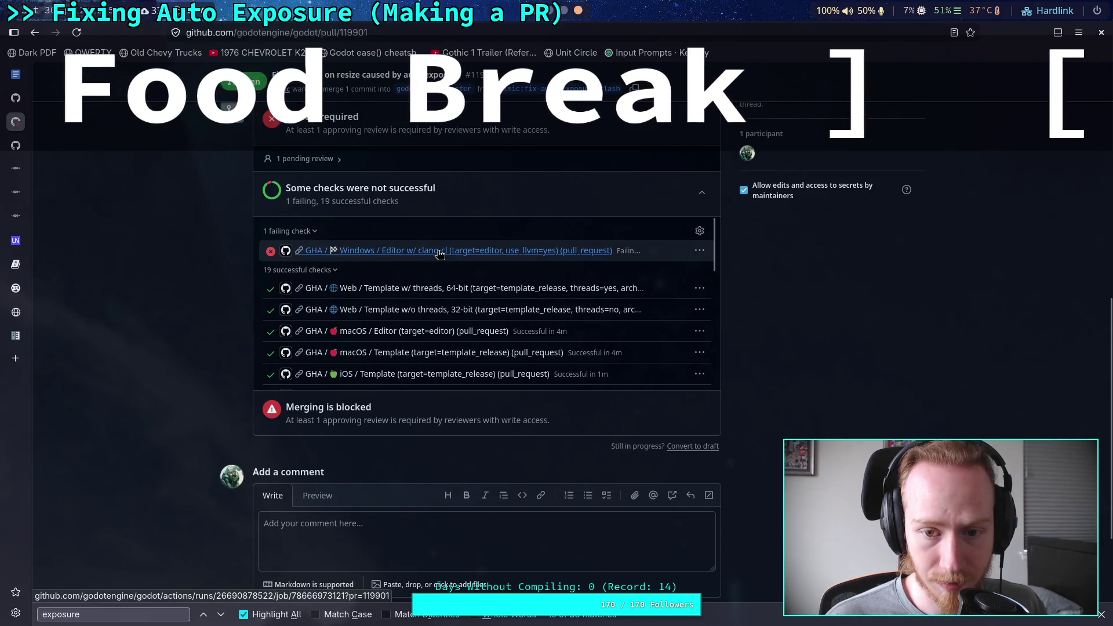
# Open the failing 'Windows / Editor w/ clang-cl' job and read its Unit tests segmentation-fault log
pyautogui.click(540, 252)
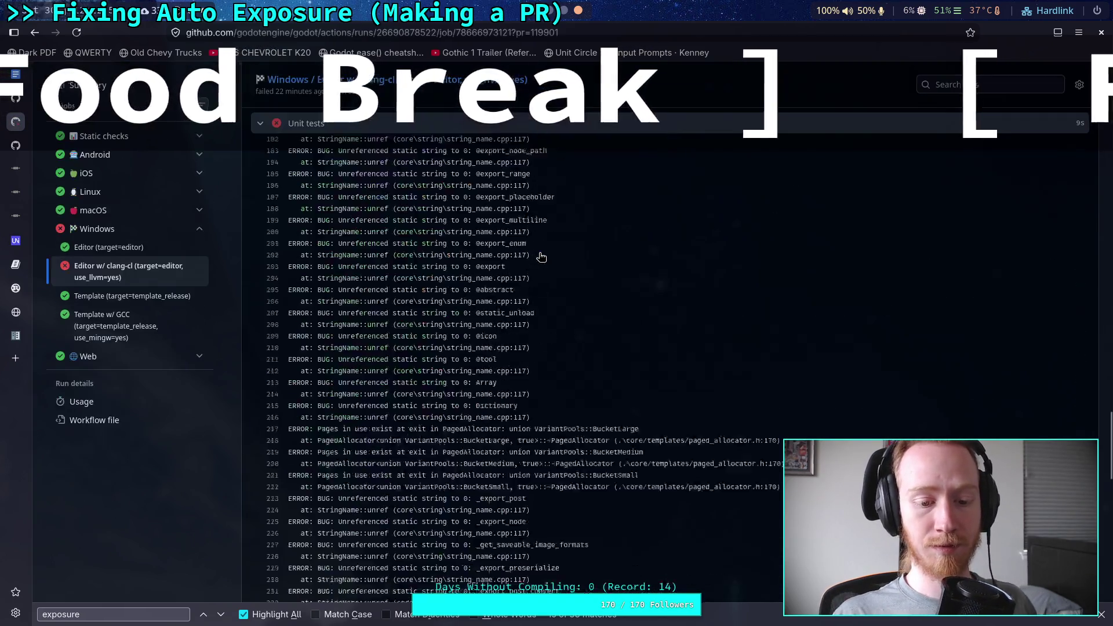
pyautogui.scroll(10, 534, 294)
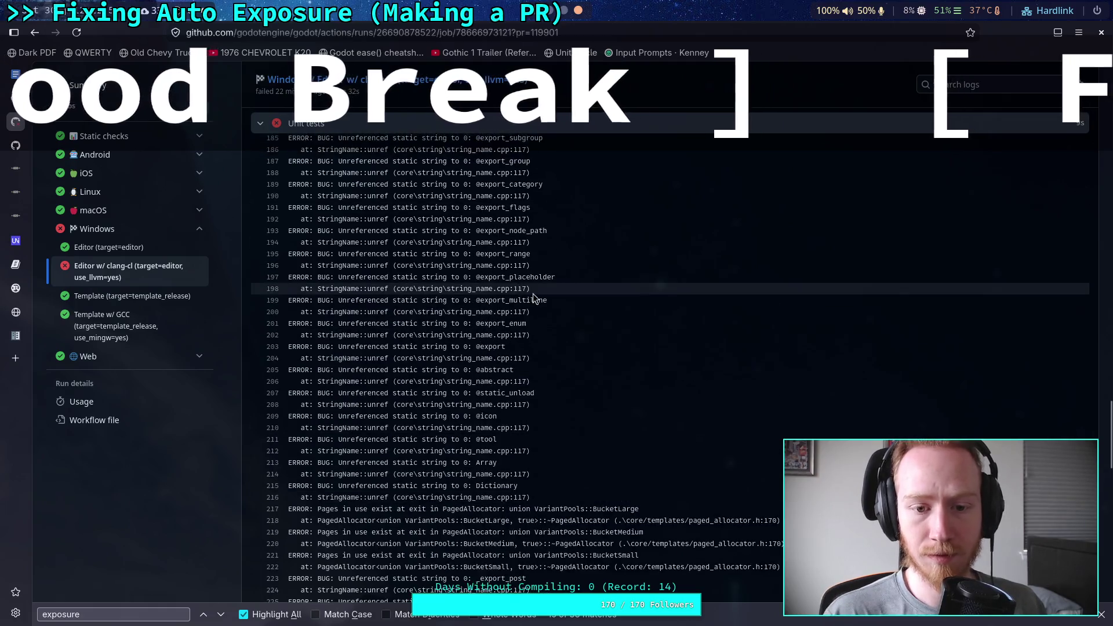
pyautogui.scroll(7, 534, 300)
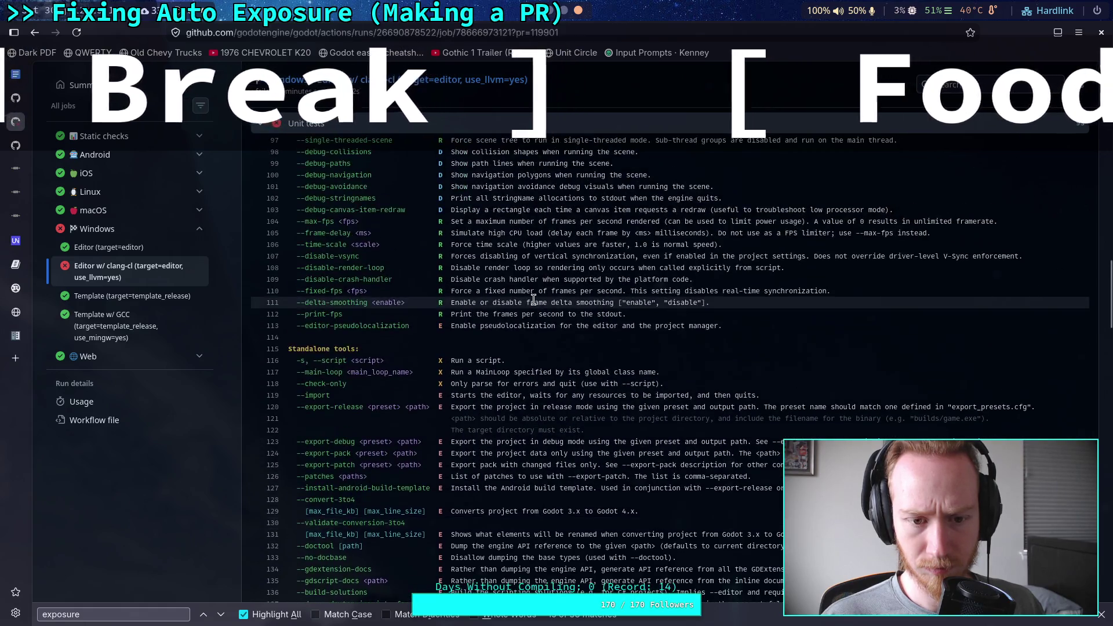
pyautogui.scroll(-15, 533, 299)
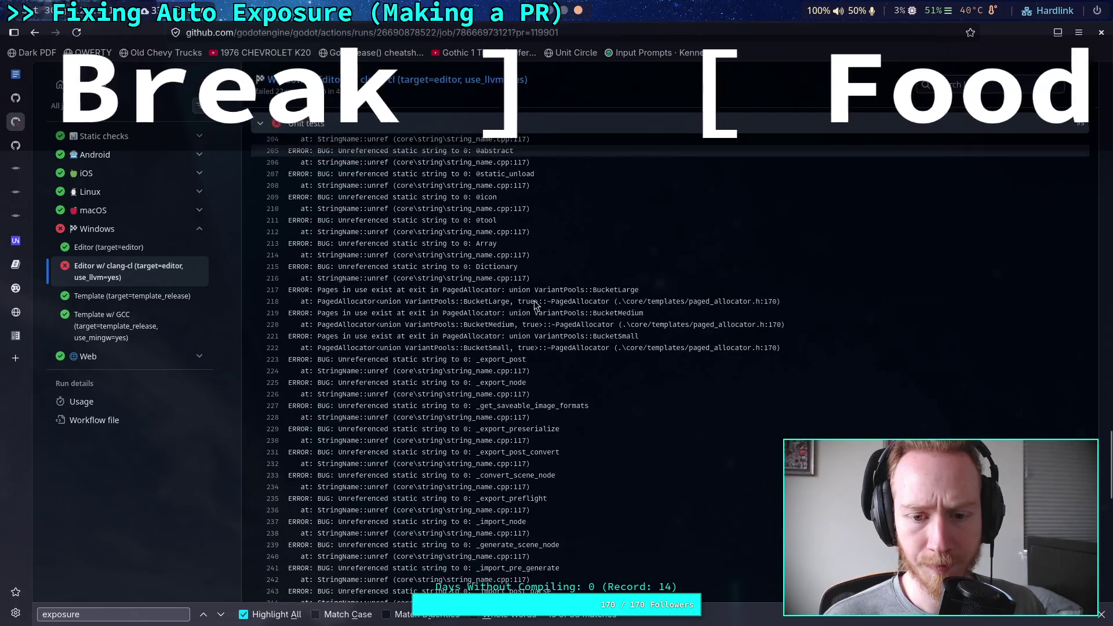
pyautogui.scroll(-12, 594, 365)
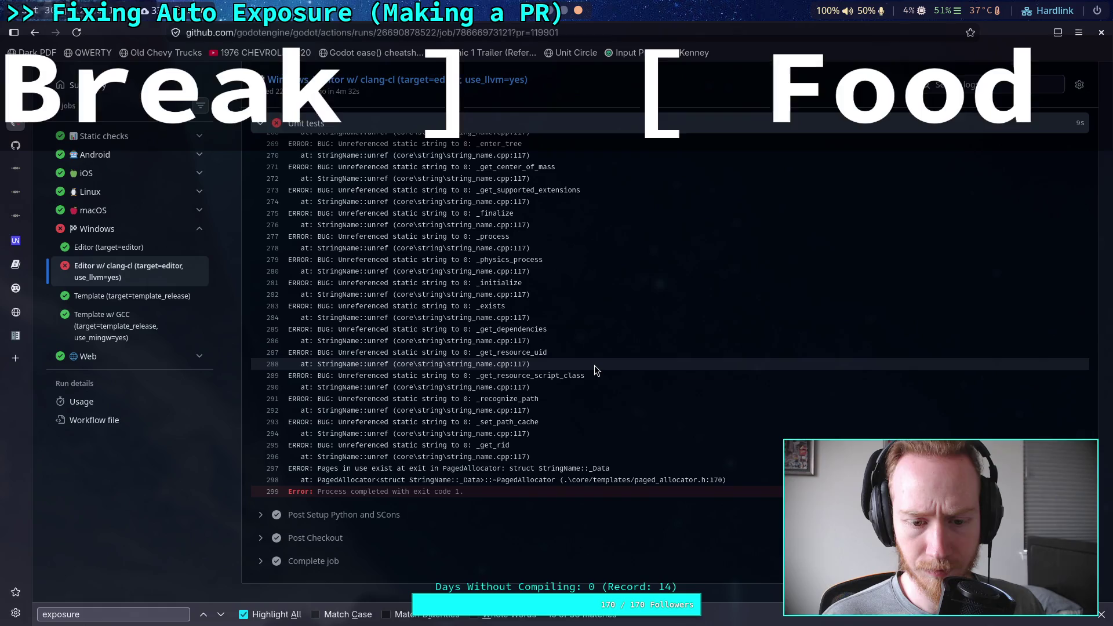
pyautogui.scroll(14, 594, 365)
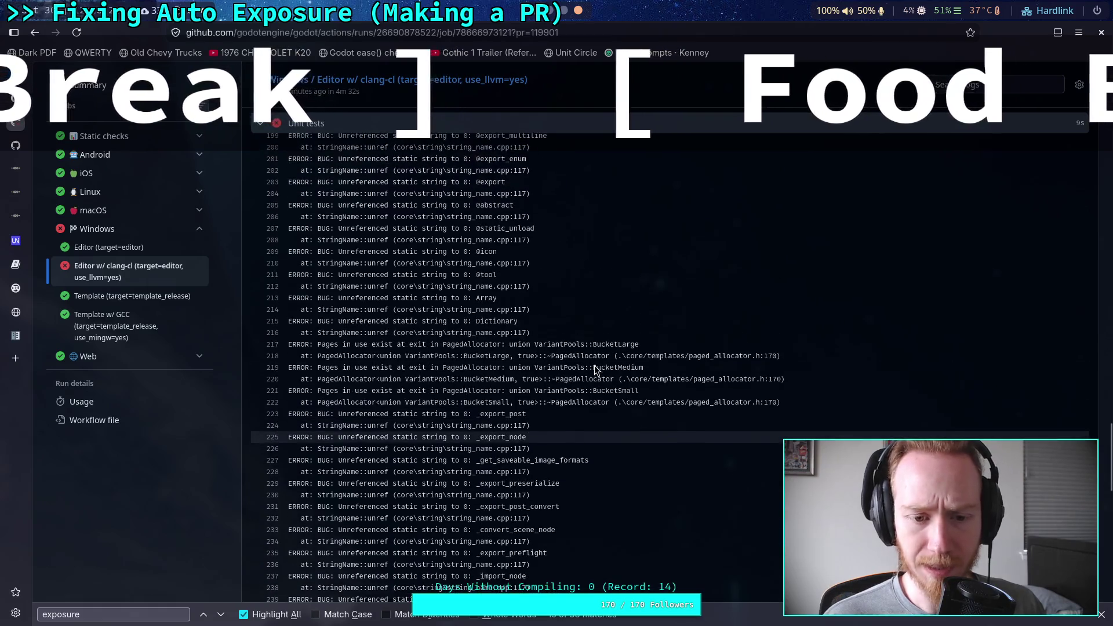
pyautogui.scroll(12, 594, 364)
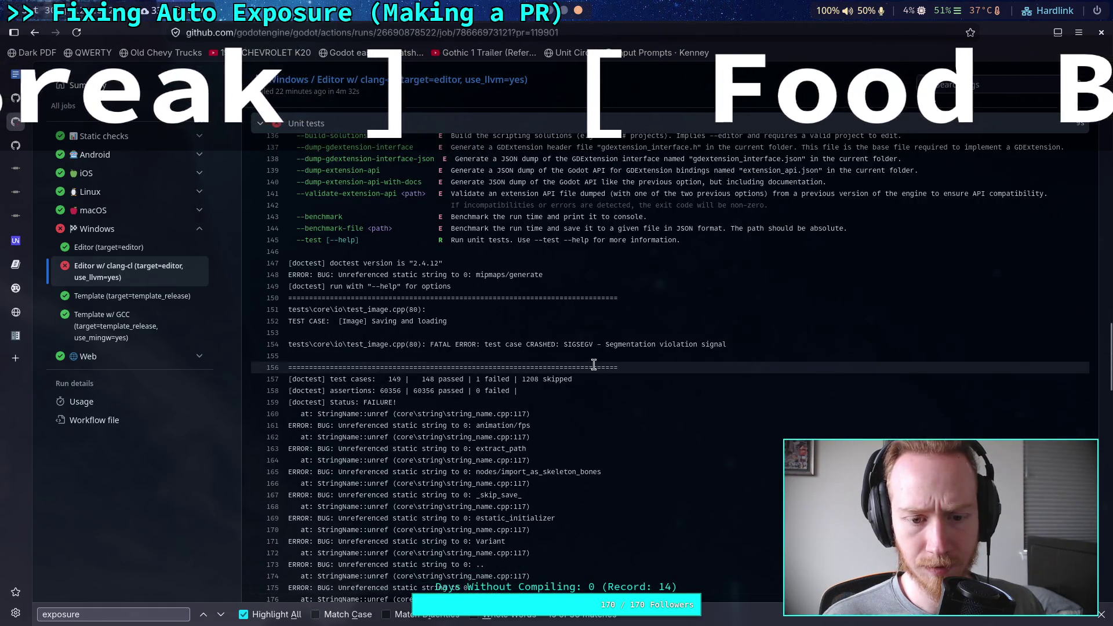
pyautogui.scroll(4, 594, 365)
pyautogui.scroll(-5, 594, 366)
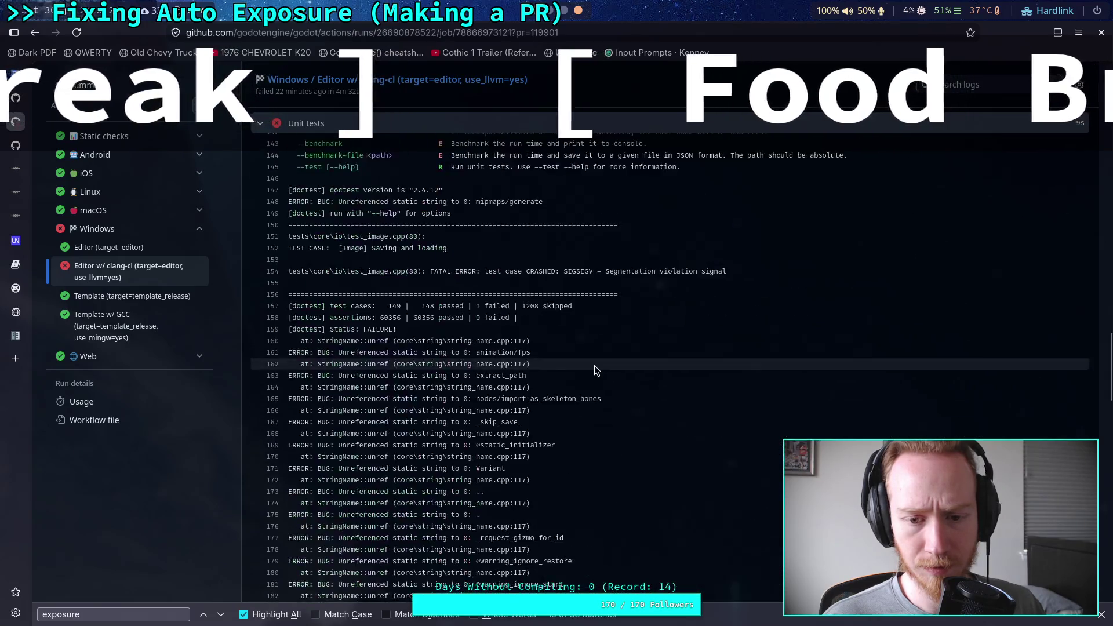
pyautogui.scroll(-13, 595, 370)
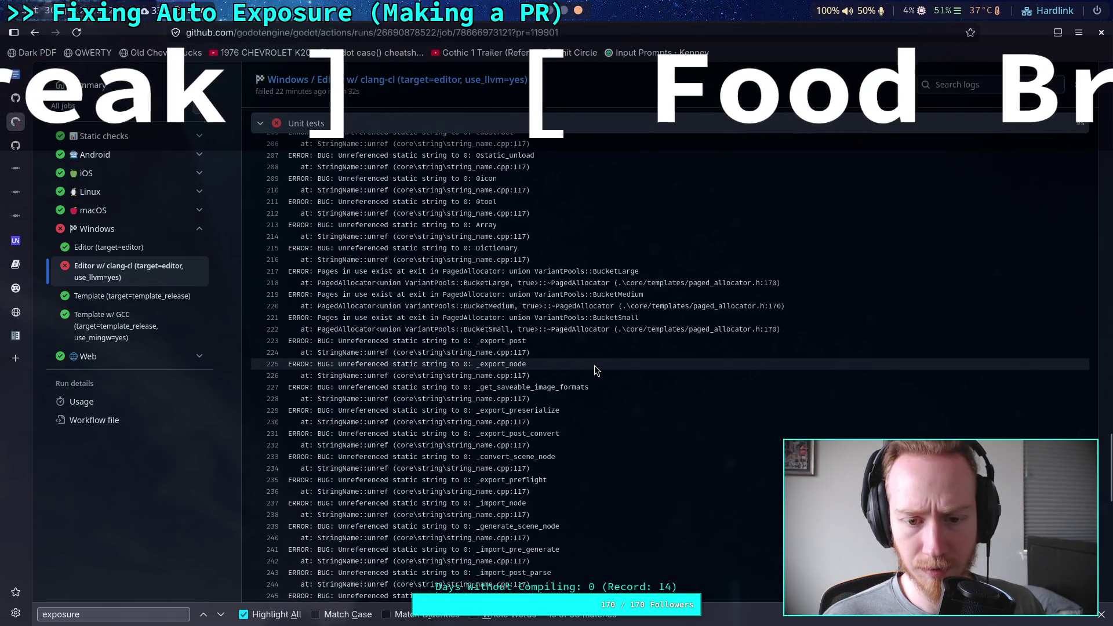
pyautogui.scroll(-12, 595, 369)
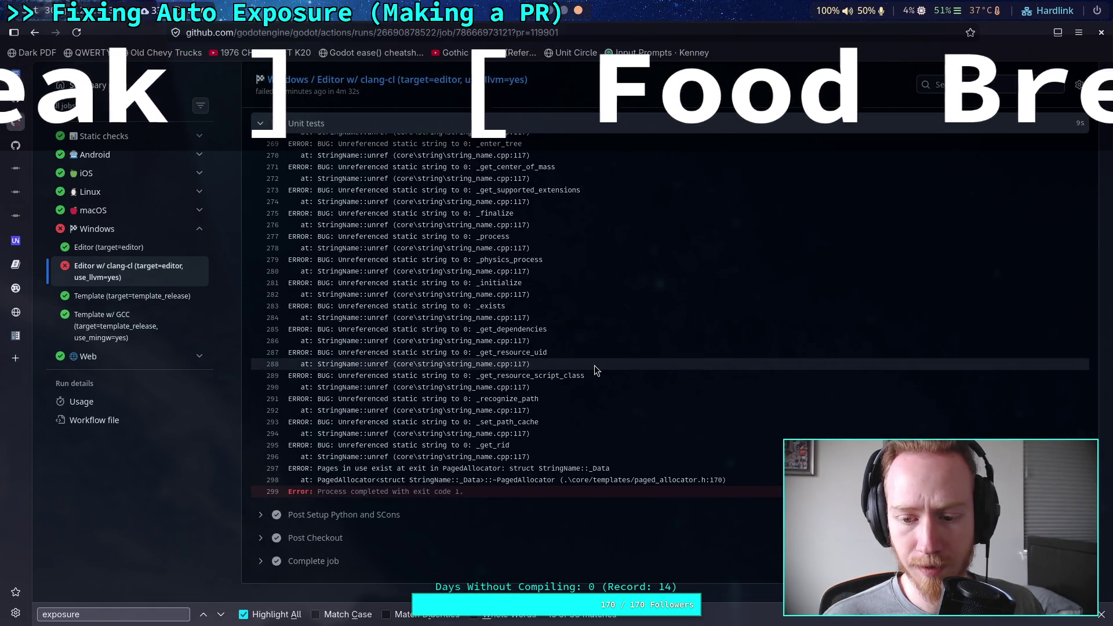
pyautogui.scroll(20, 594, 365)
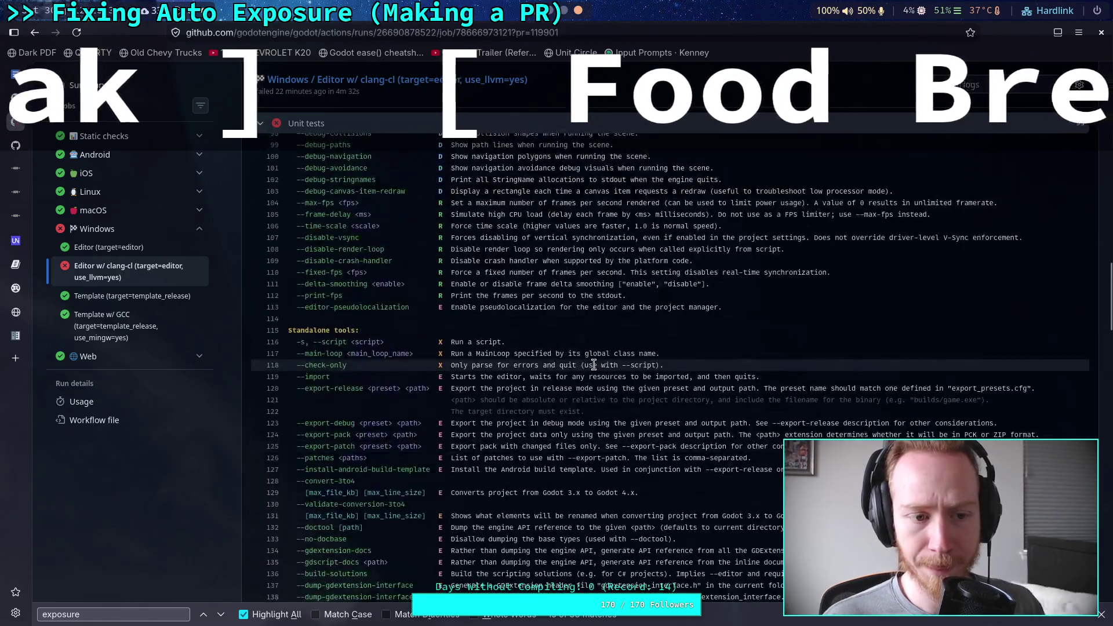
pyautogui.scroll(11, 594, 366)
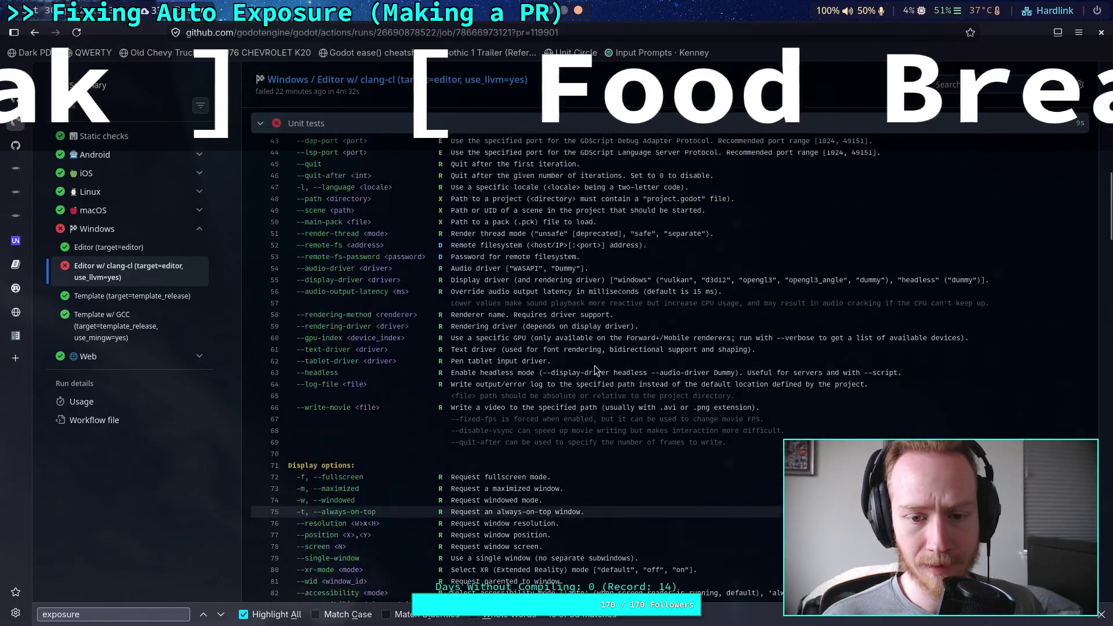
pyautogui.scroll(17, 594, 365)
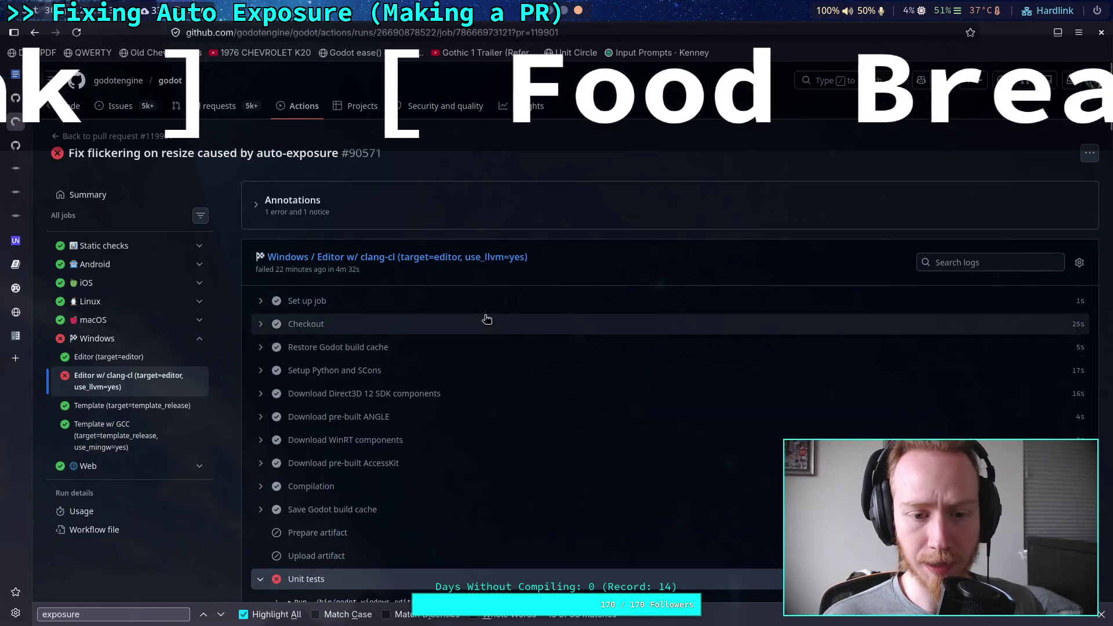
# Open the godot repository and confirm master's latest commit passes all checks
pyautogui.click(170, 80)
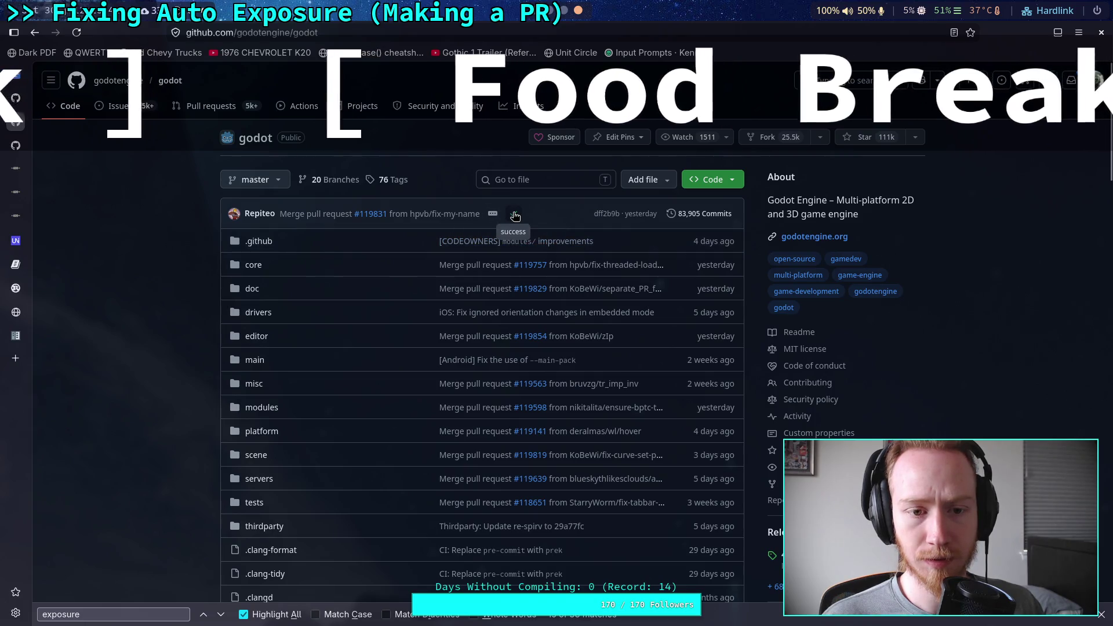
pyautogui.click(515, 216)
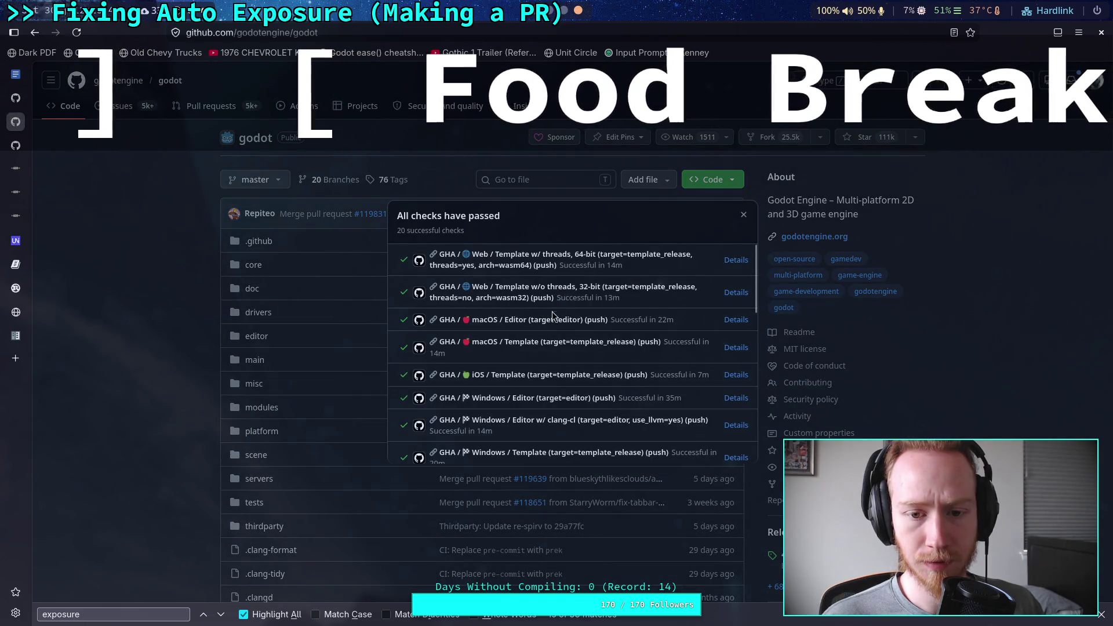
pyautogui.scroll(-6, 603, 309)
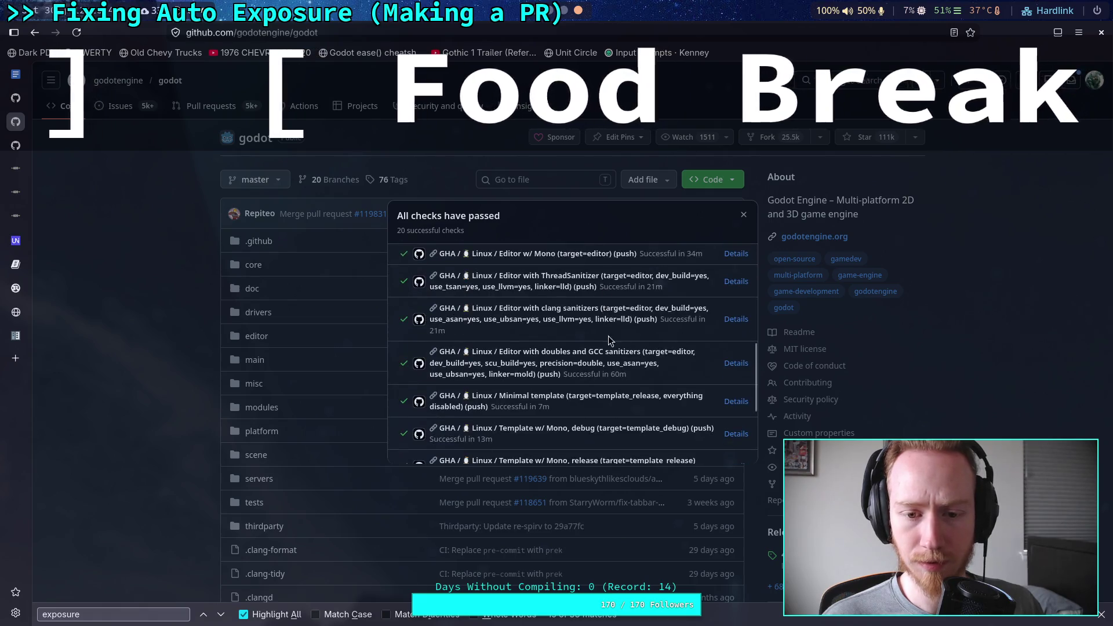
pyautogui.scroll(-3, 610, 341)
pyautogui.press('Escape')
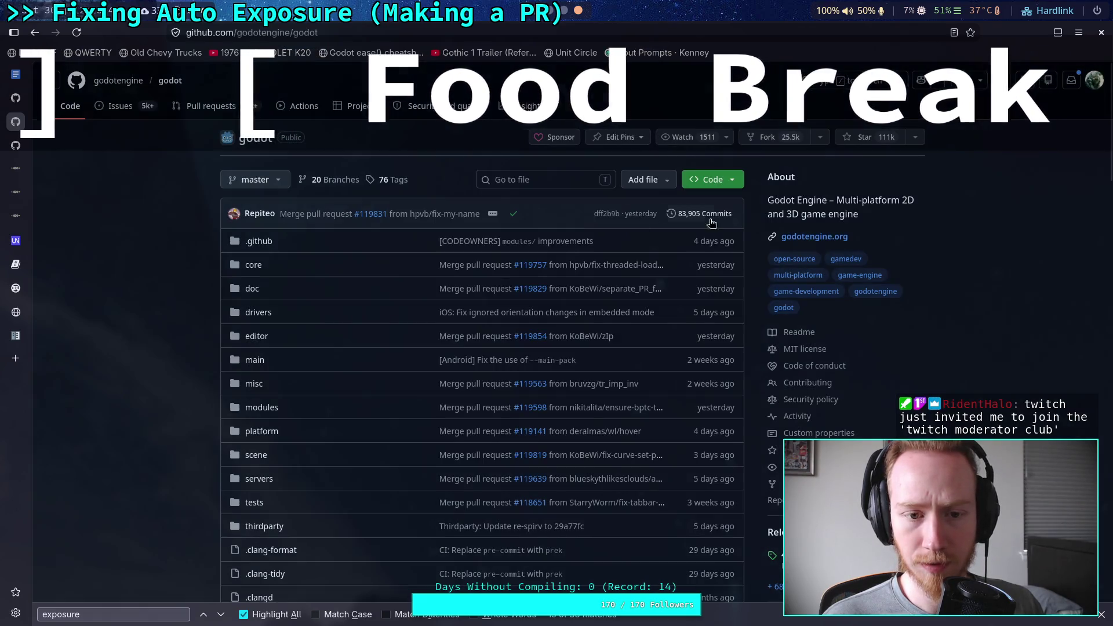
# Visit the Issues list, then return to the failing clang-cl job's Actions run page through Back history
pyautogui.click(120, 105)
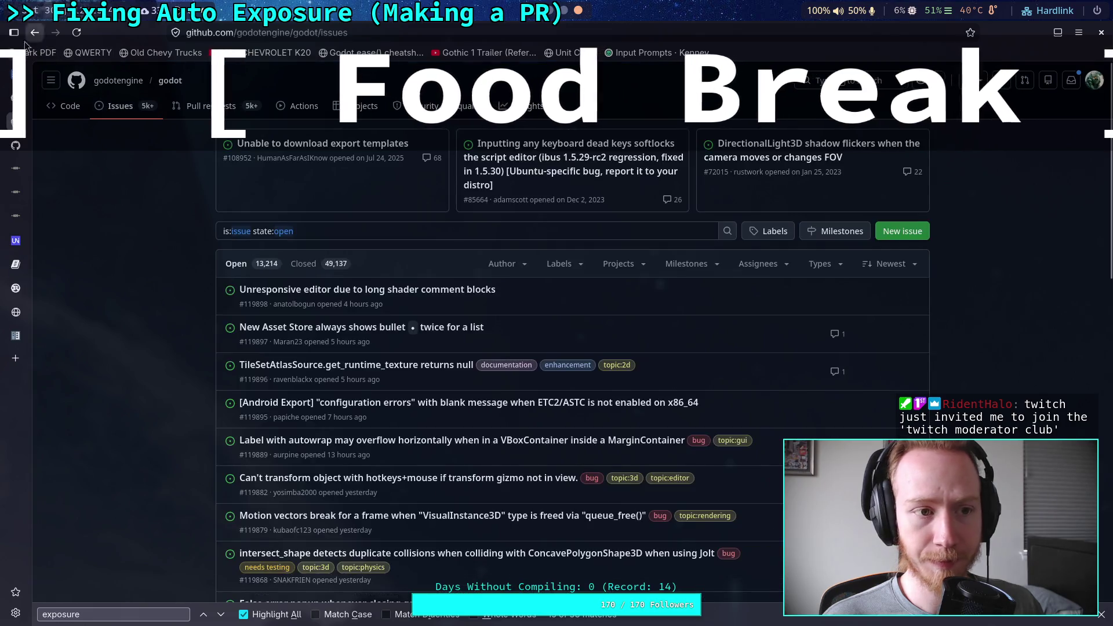
pyautogui.rightClick(35, 32)
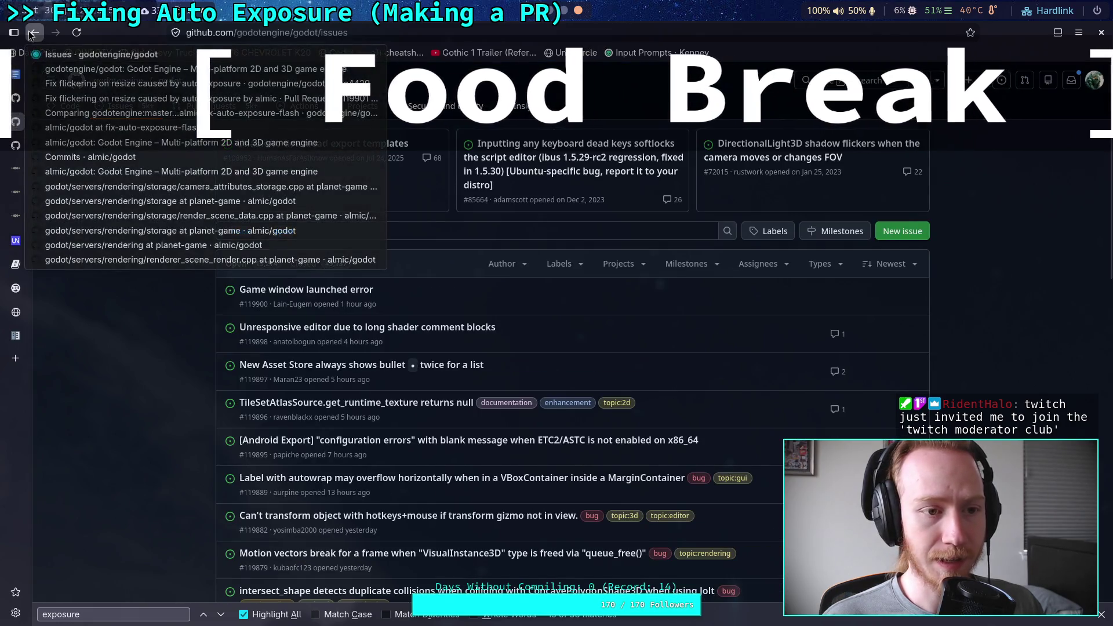
pyautogui.click(65, 85)
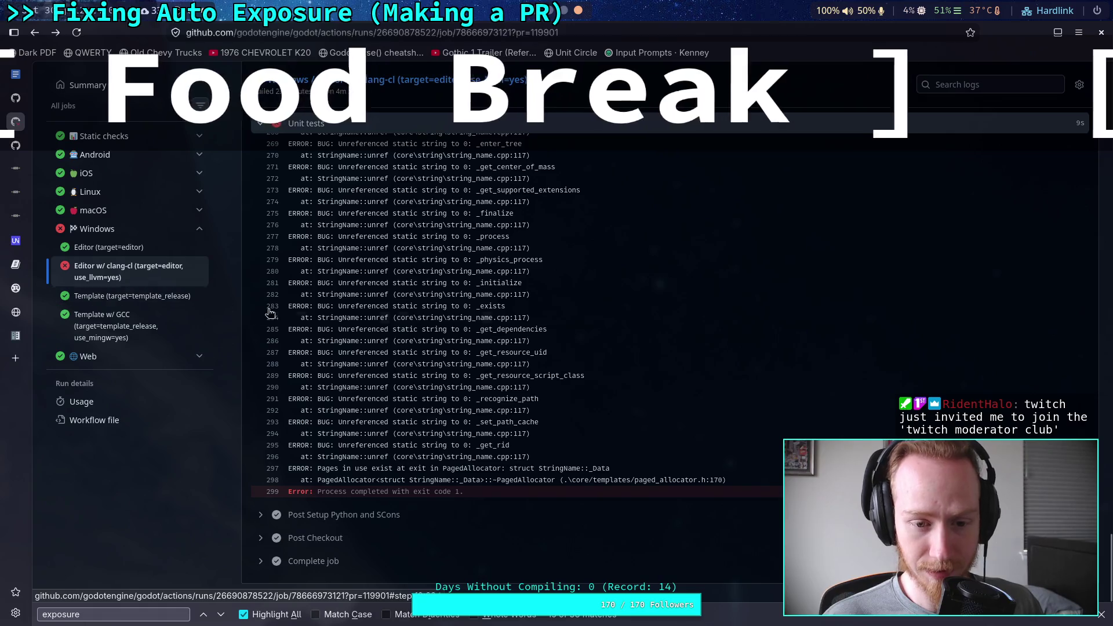
# Expand and collapse the first Unit tests log line's command details, then scroll to the job header
pyautogui.scroll(20, 565, 391)
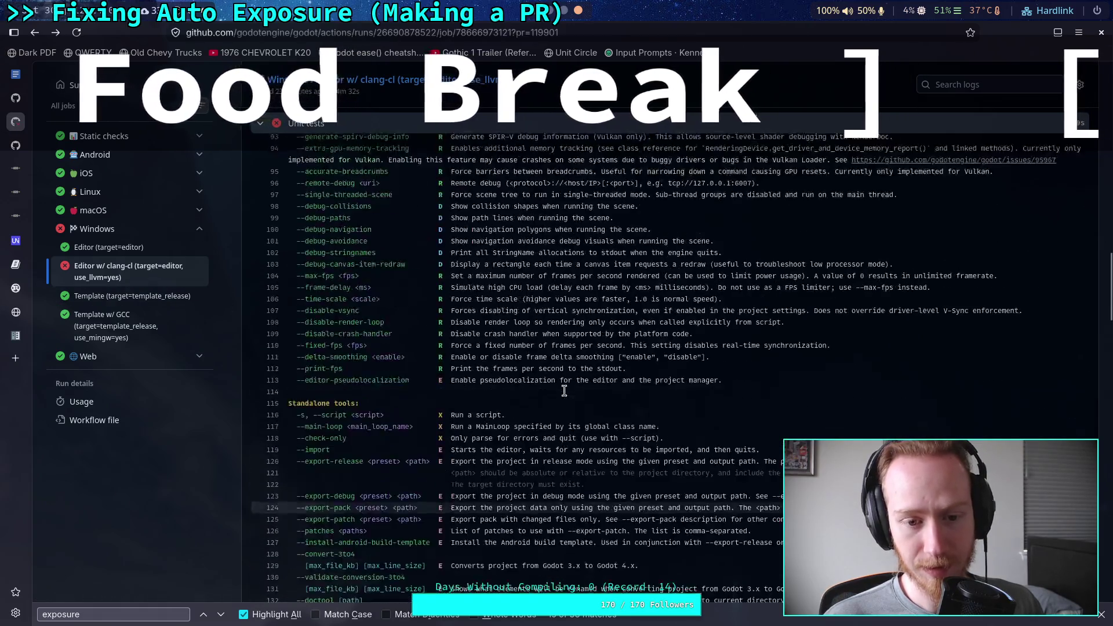
pyautogui.scroll(15, 565, 391)
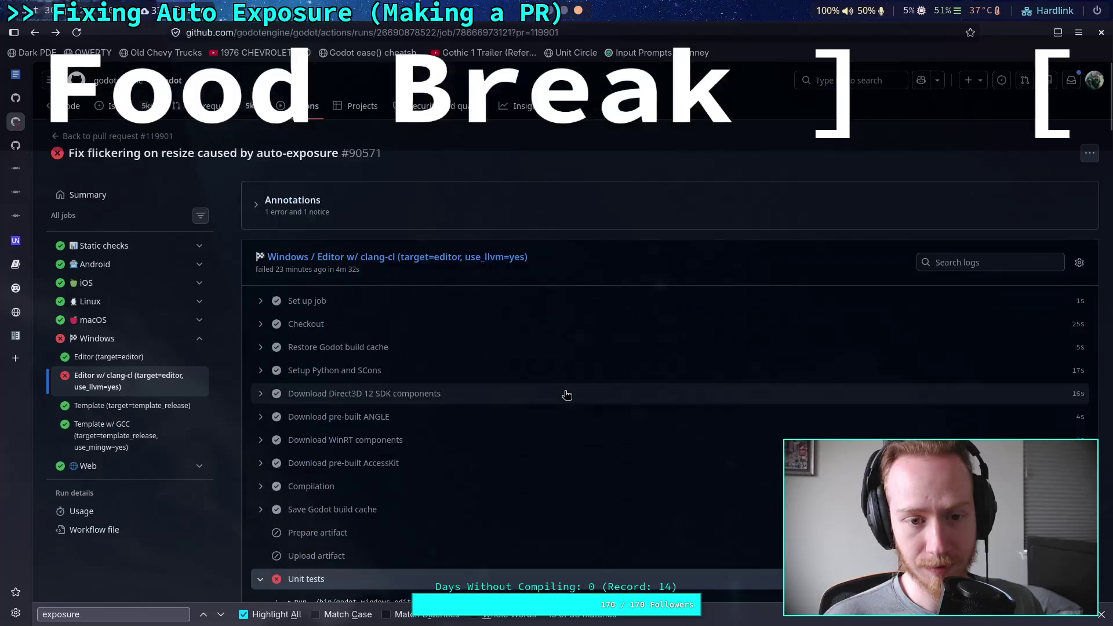
pyautogui.scroll(-4, 380, 376)
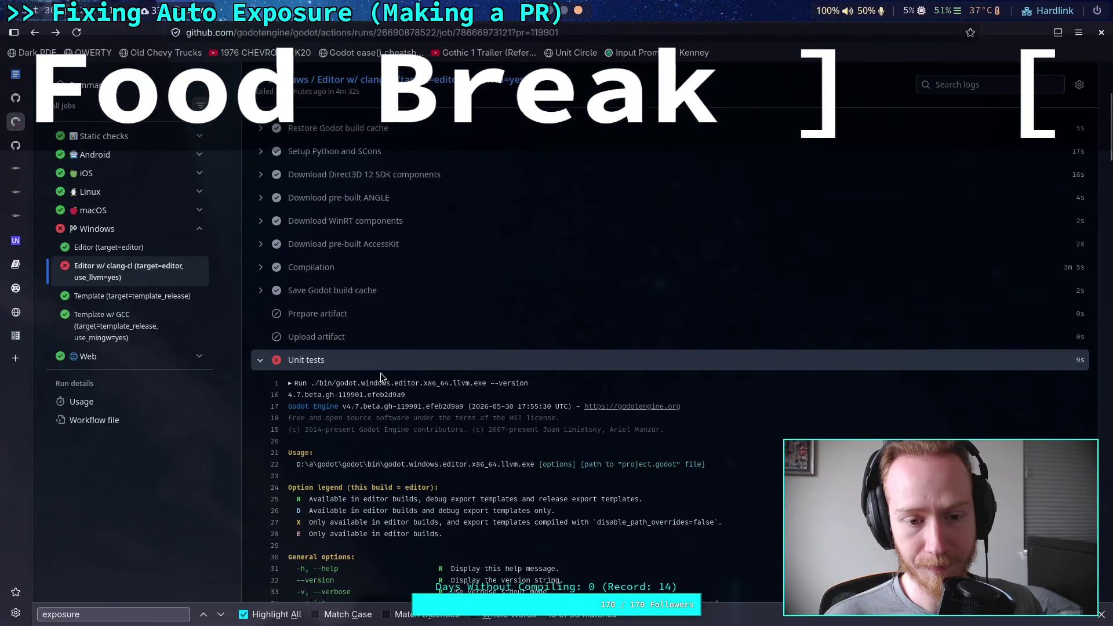
pyautogui.click(290, 384)
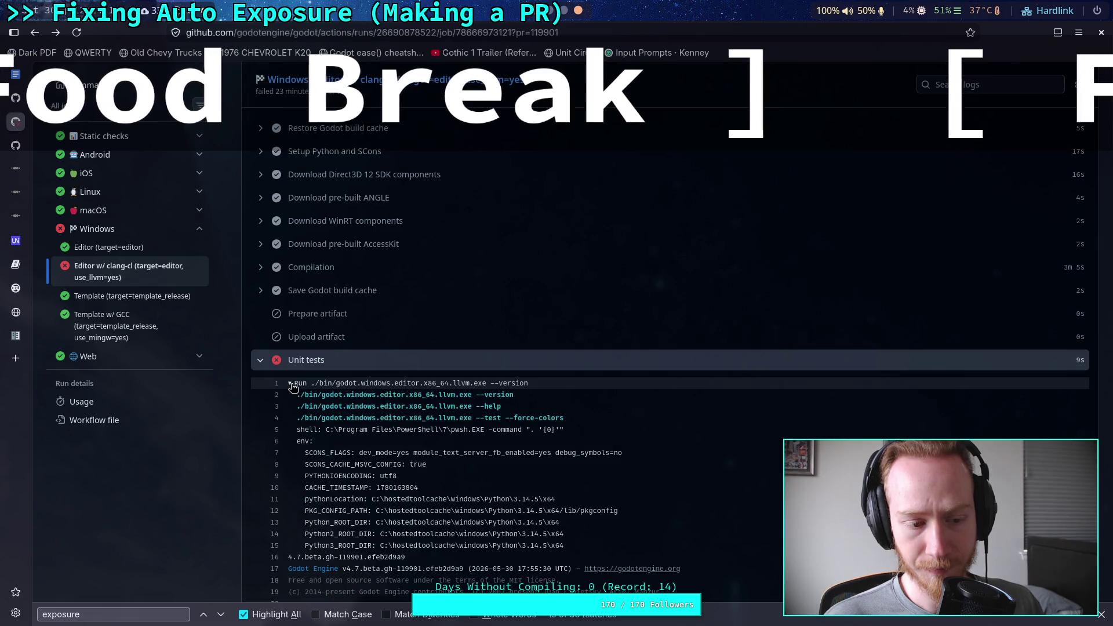
pyautogui.click(291, 384)
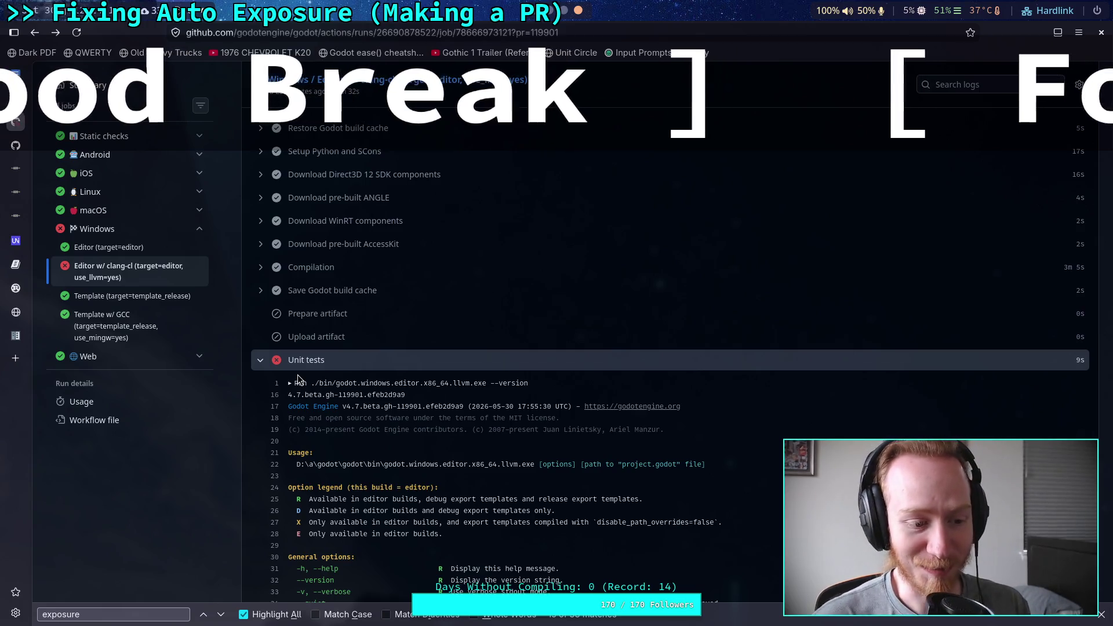
pyautogui.scroll(5, 297, 378)
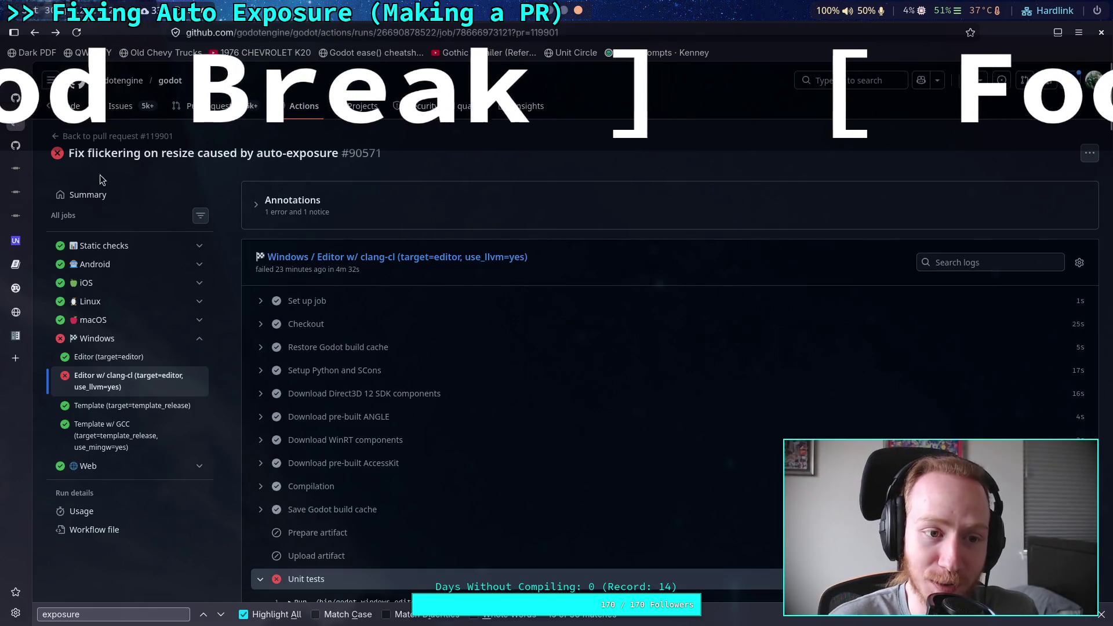
# Return to pull request #119901 and review its one failing check in the checks panel
pyautogui.click(113, 136)
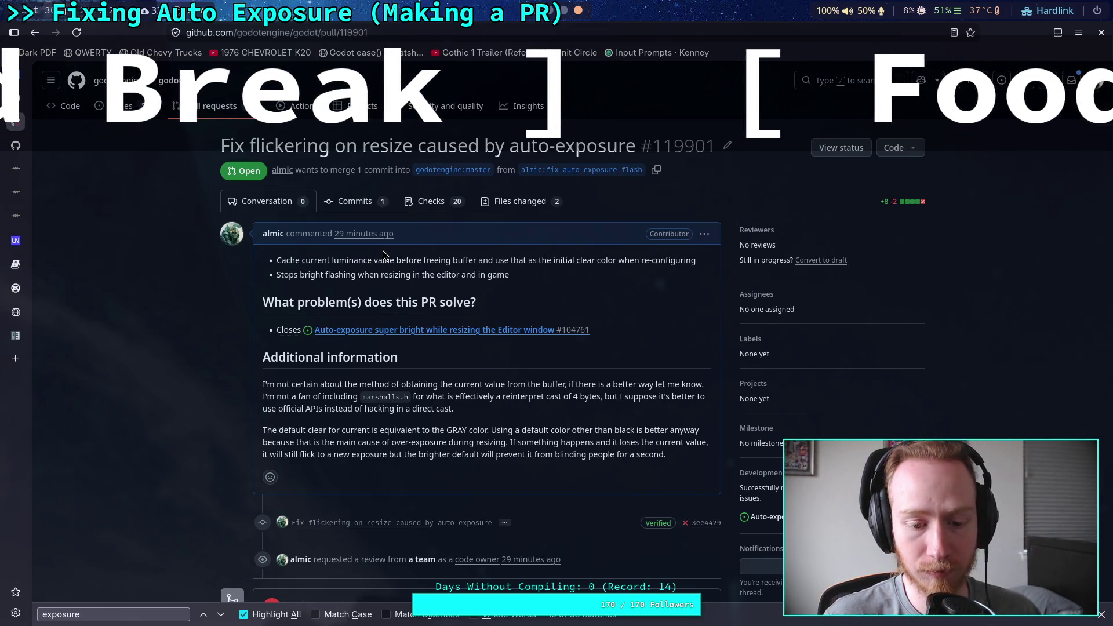
pyautogui.scroll(-5, 231, 410)
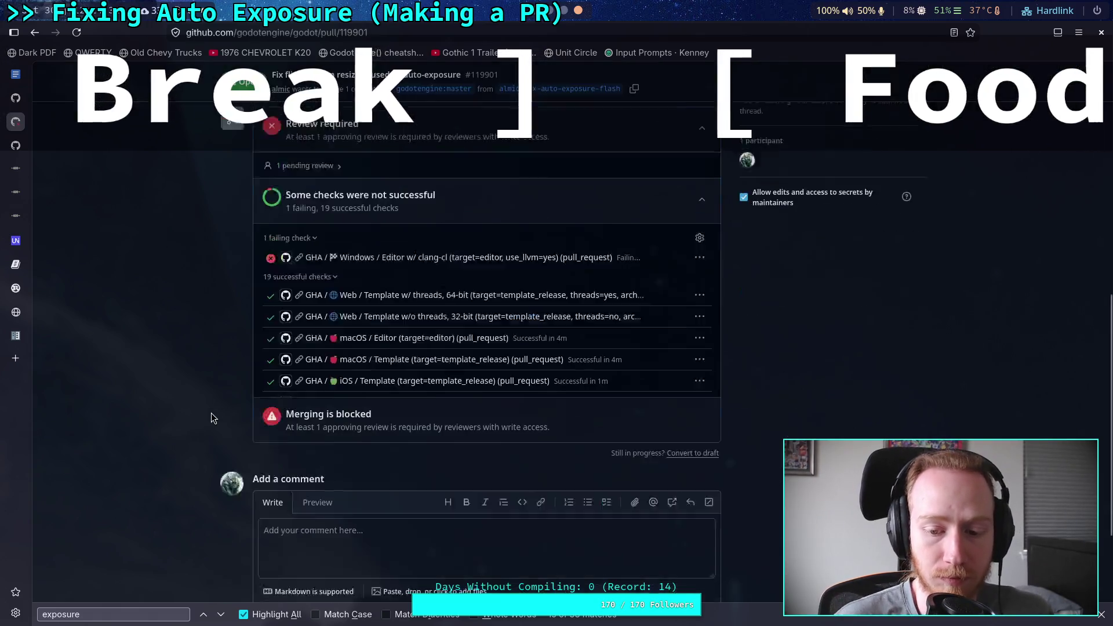
pyautogui.scroll(-2, 200, 418)
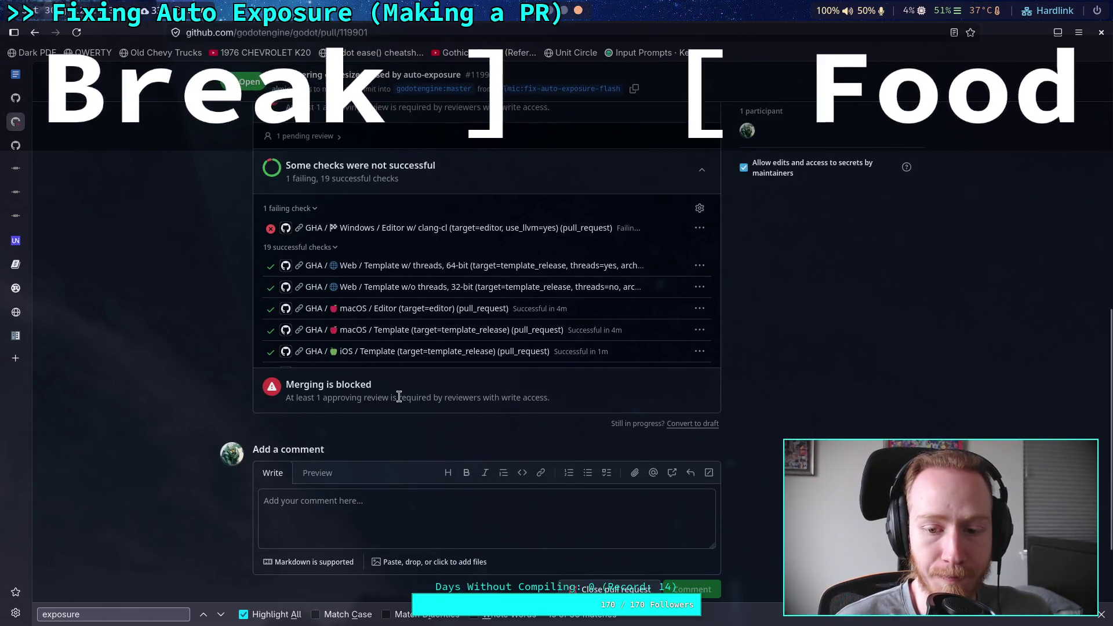
pyautogui.scroll(9, 398, 393)
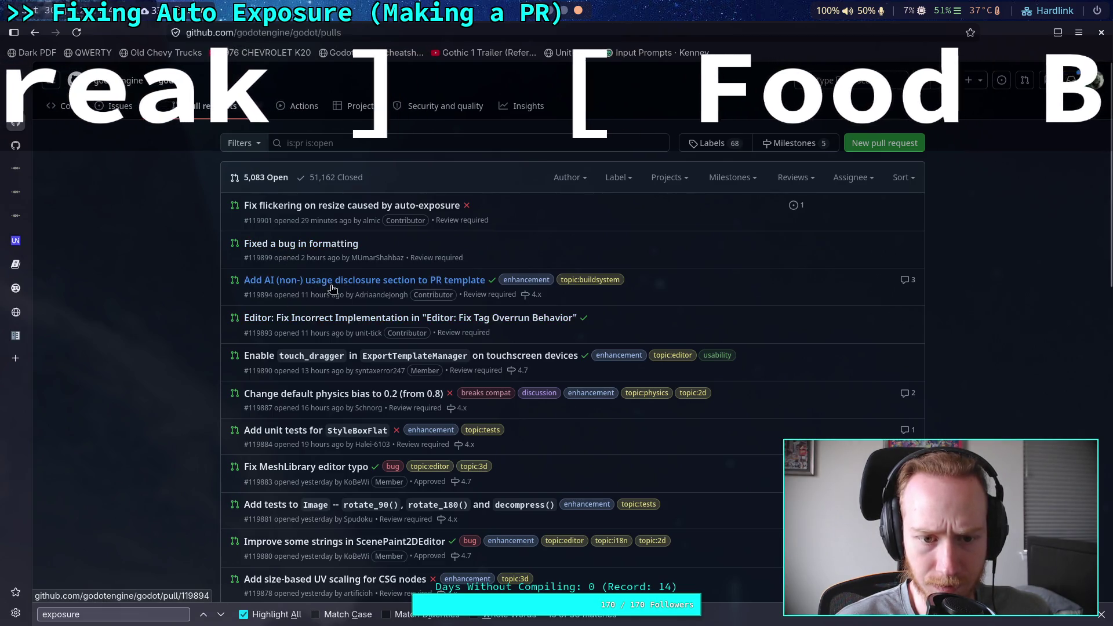
pyautogui.moveTo(332, 289)
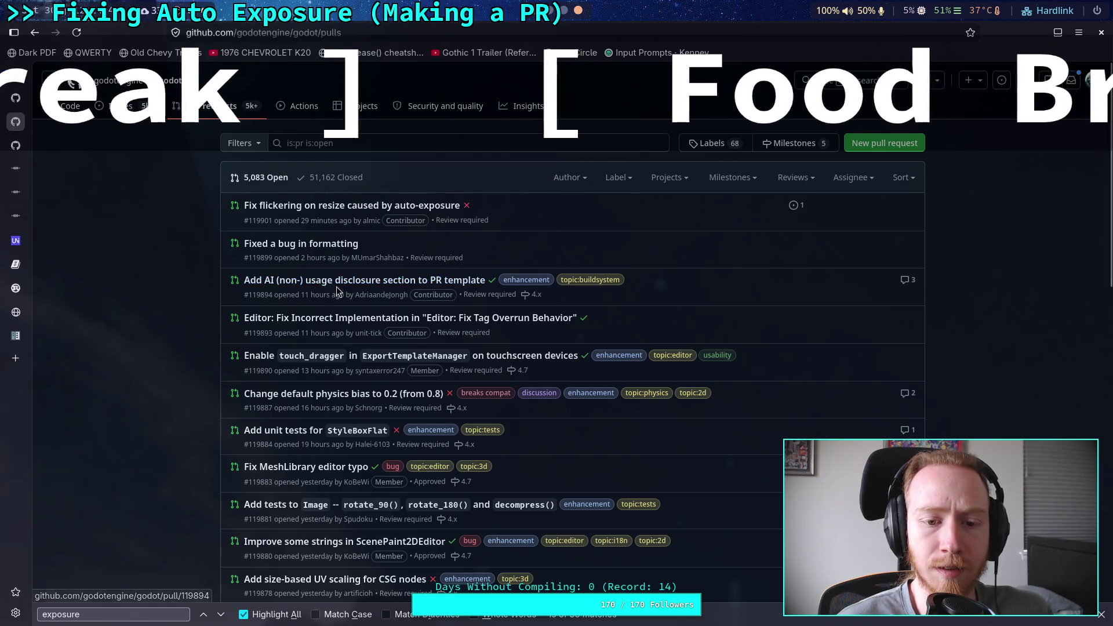
pyautogui.moveTo(336, 323)
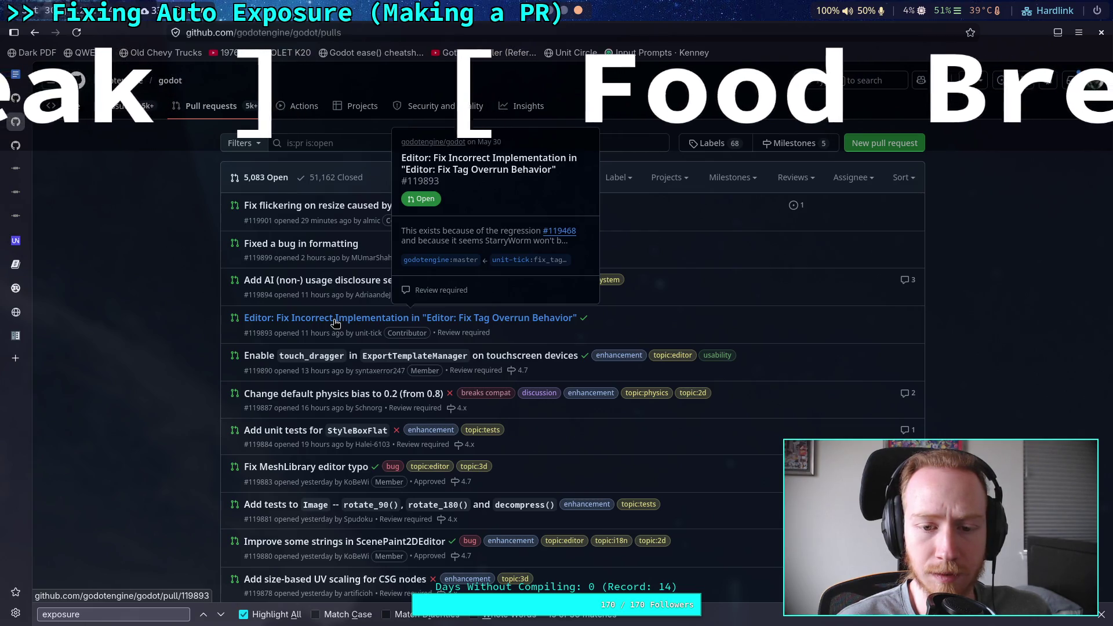
pyautogui.click(335, 323)
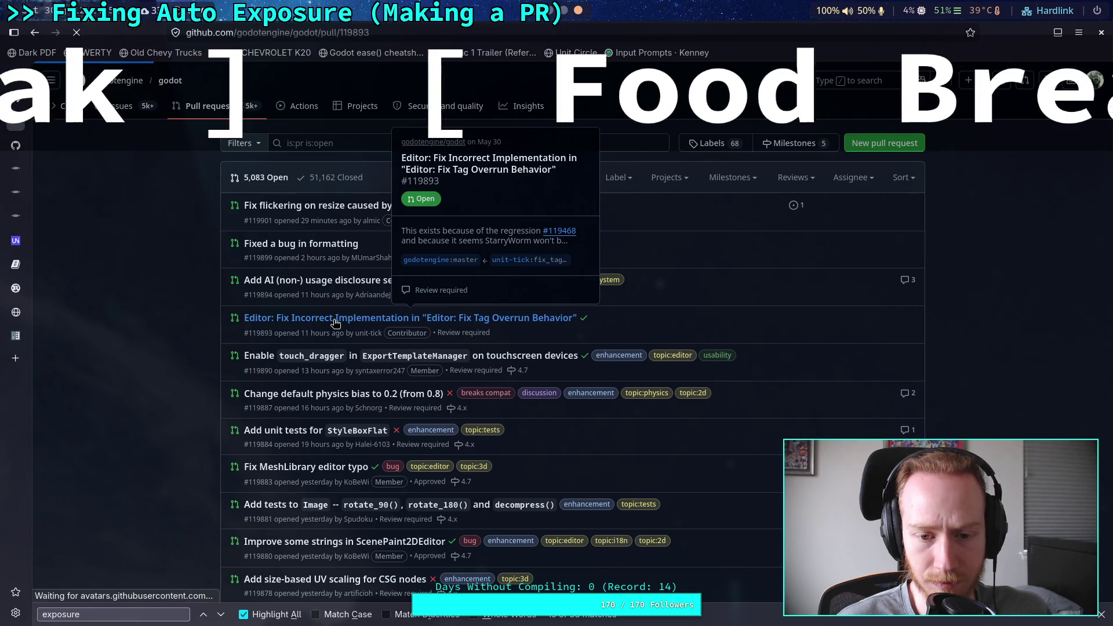
pyautogui.scroll(-2, 228, 367)
pyautogui.scroll(-2, 229, 366)
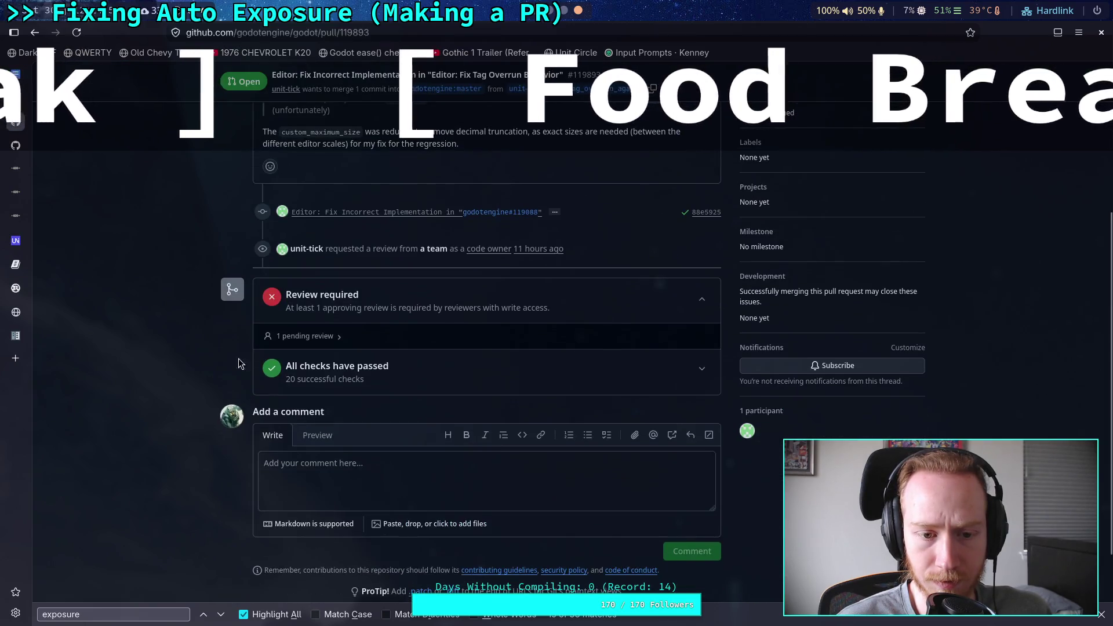
pyautogui.click(343, 369)
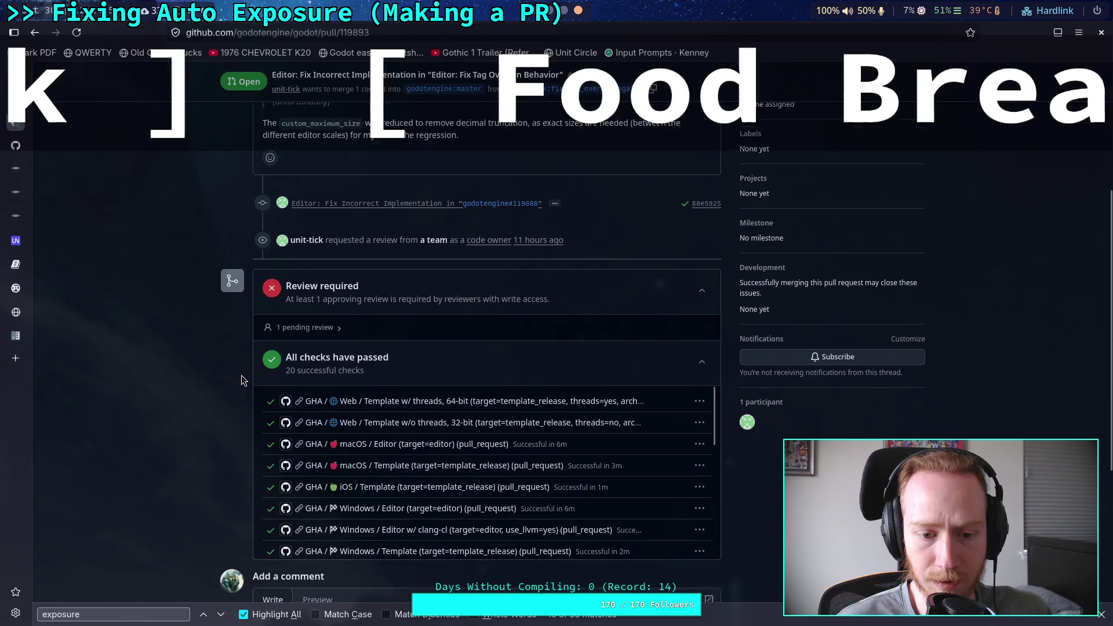
pyautogui.scroll(4, 241, 377)
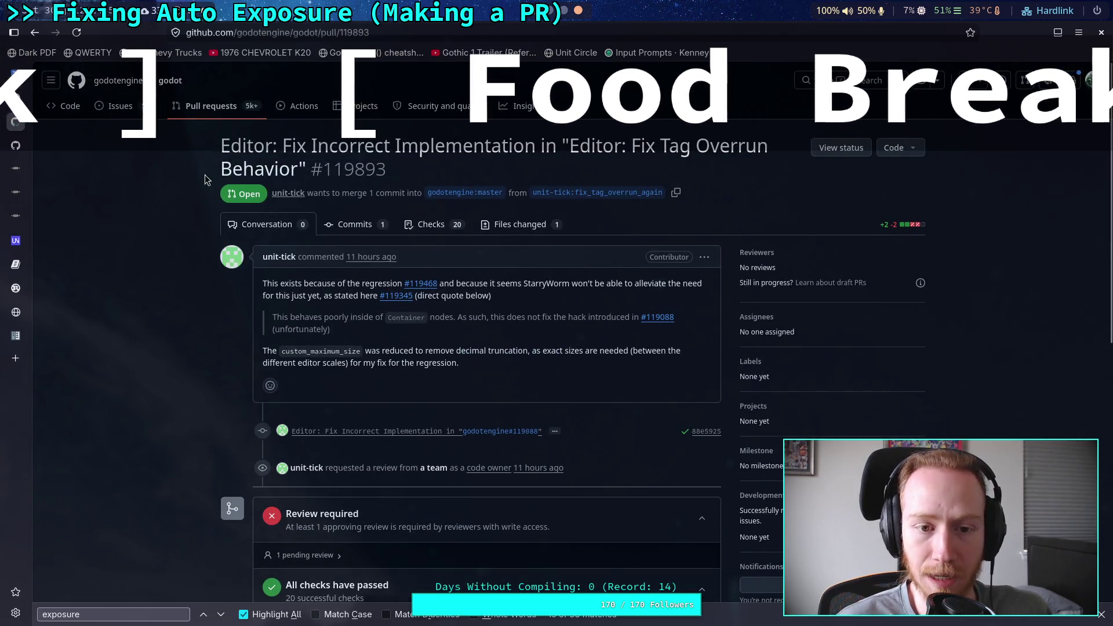
pyautogui.click(484, 227)
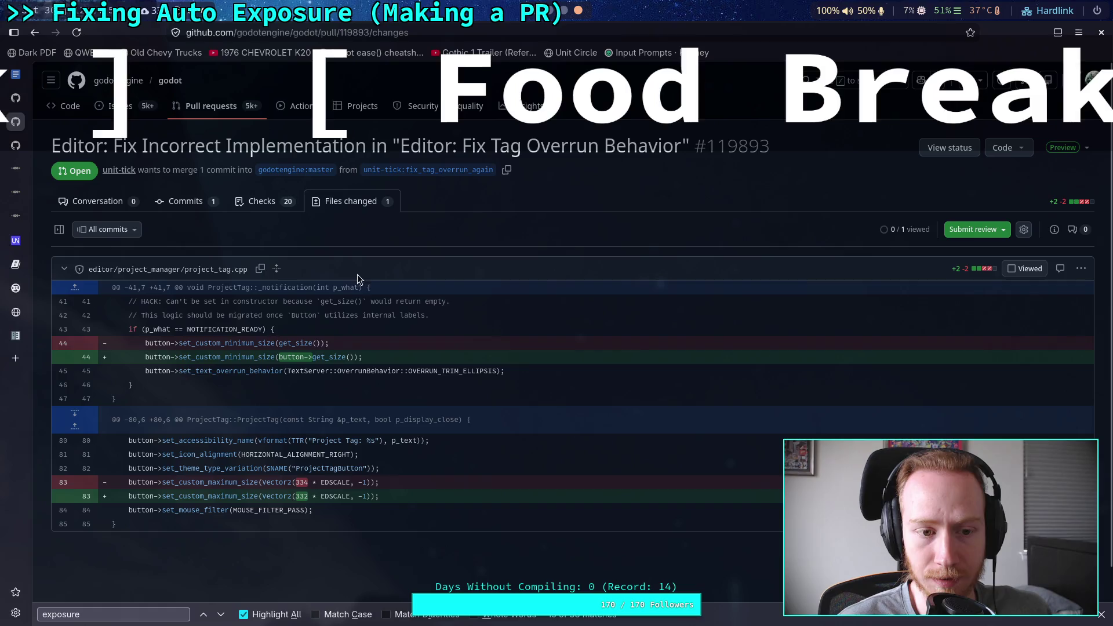
pyautogui.click(36, 36)
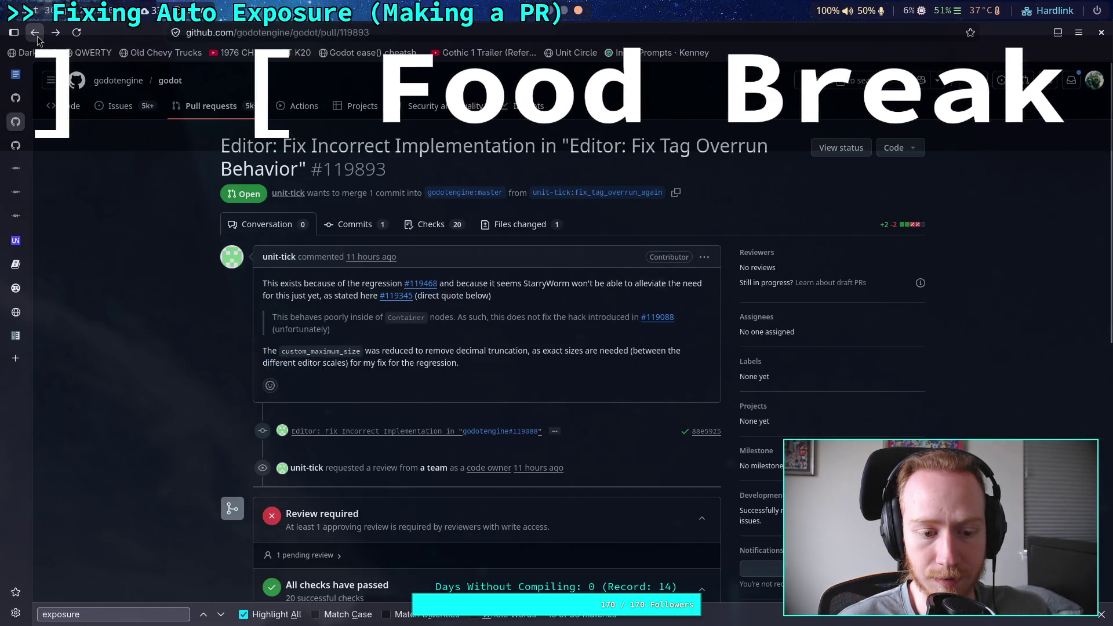
pyautogui.click(36, 35)
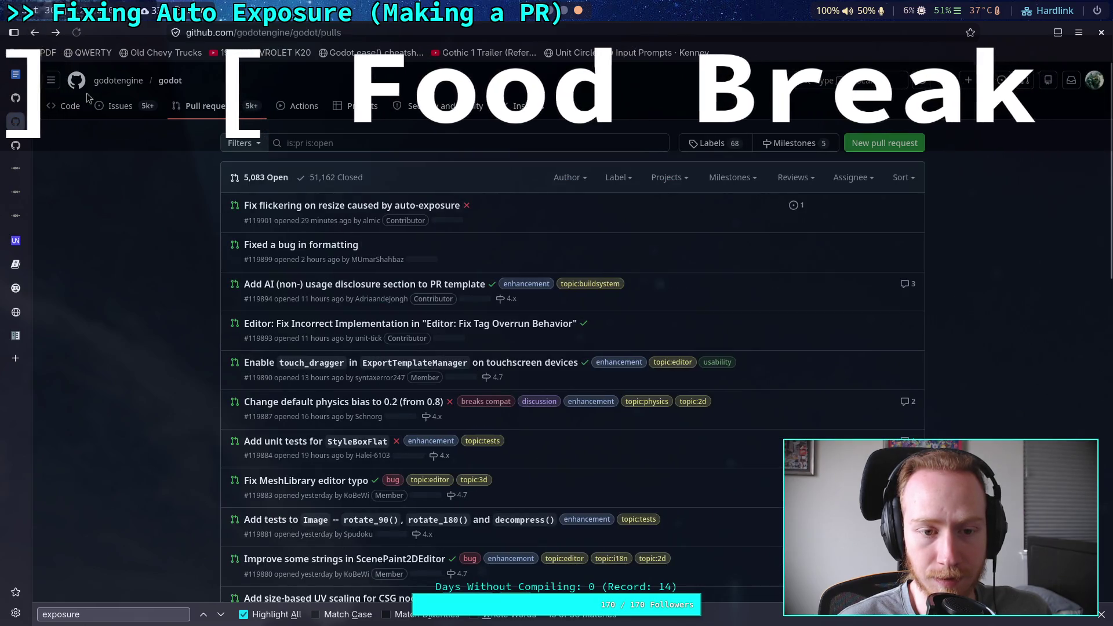
# Open PR #119901 and review its luminance.cpp and luminance.h changes under Files changed
pyautogui.click(335, 207)
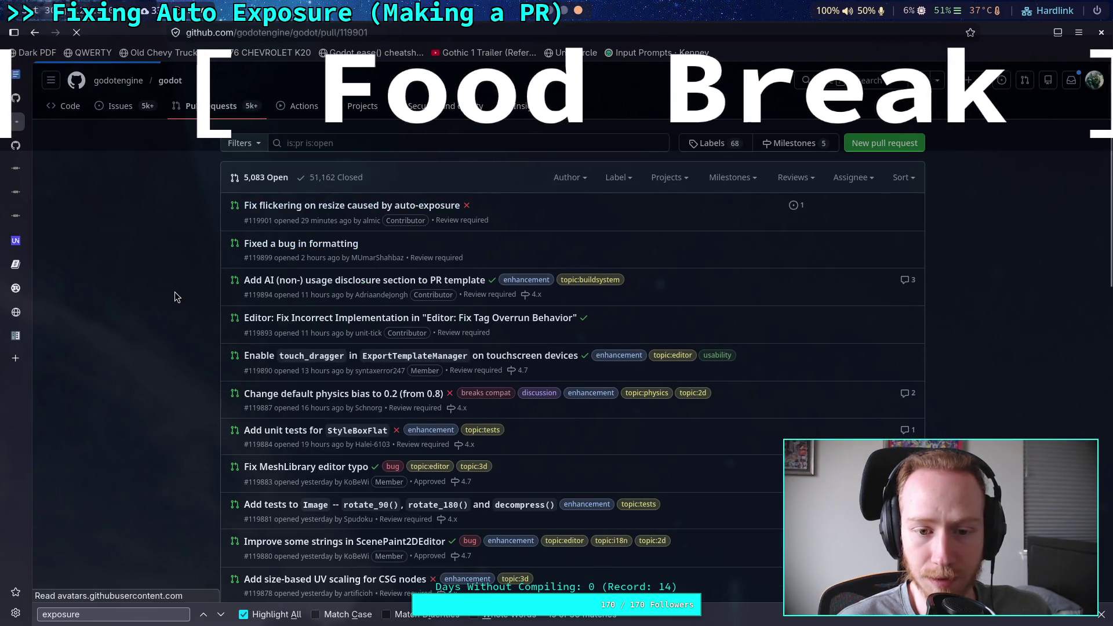
pyautogui.scroll(-2, 176, 297)
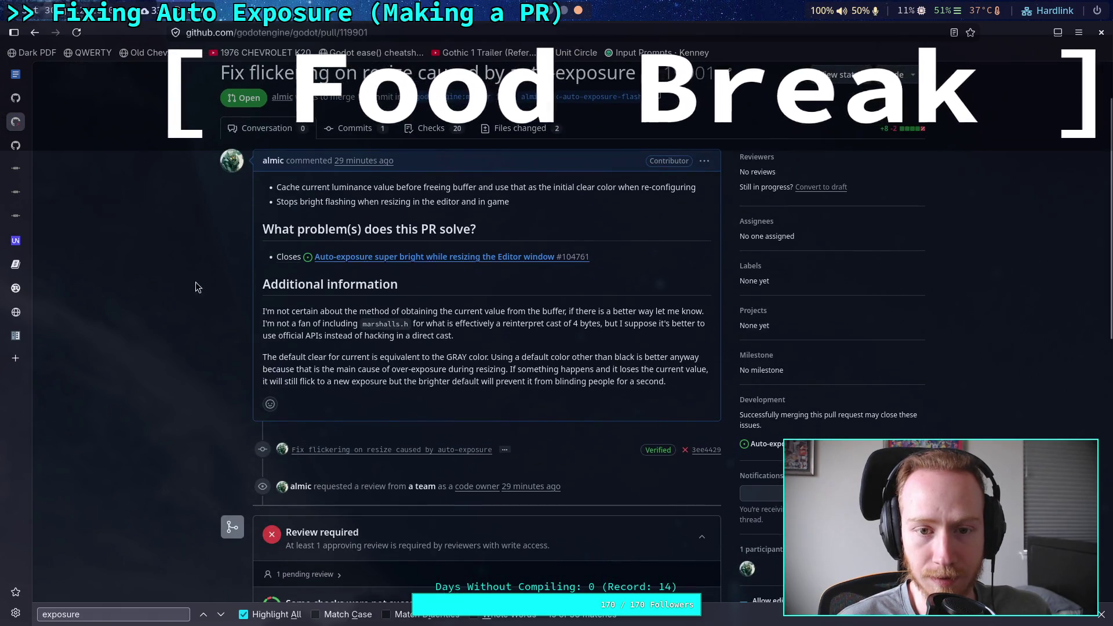
pyautogui.click(519, 128)
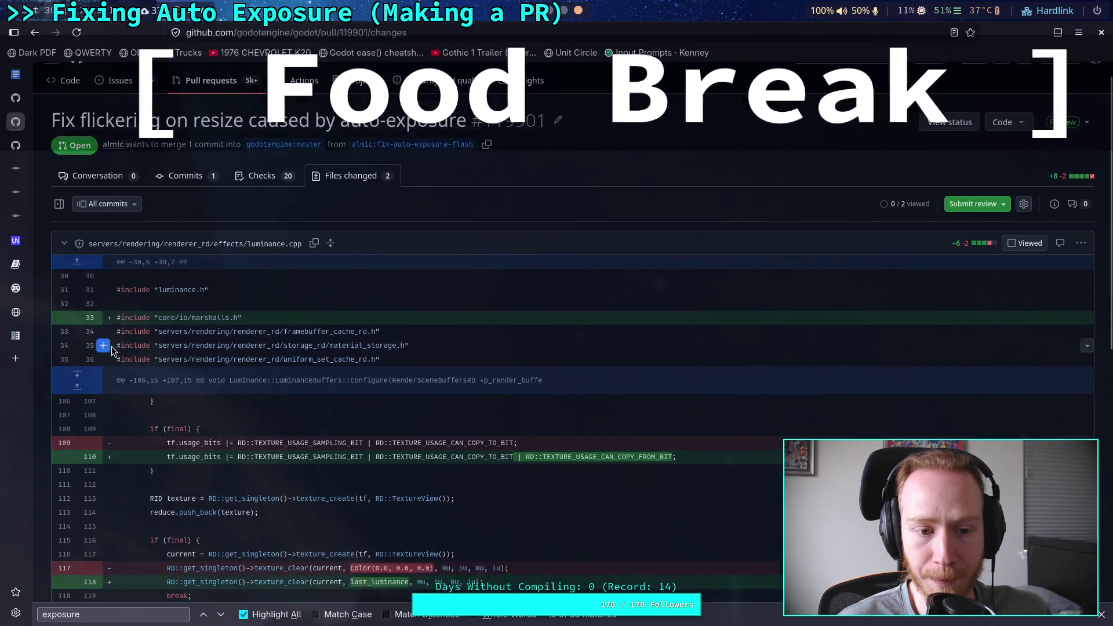
pyautogui.scroll(-2, 219, 351)
pyautogui.scroll(-5, 219, 351)
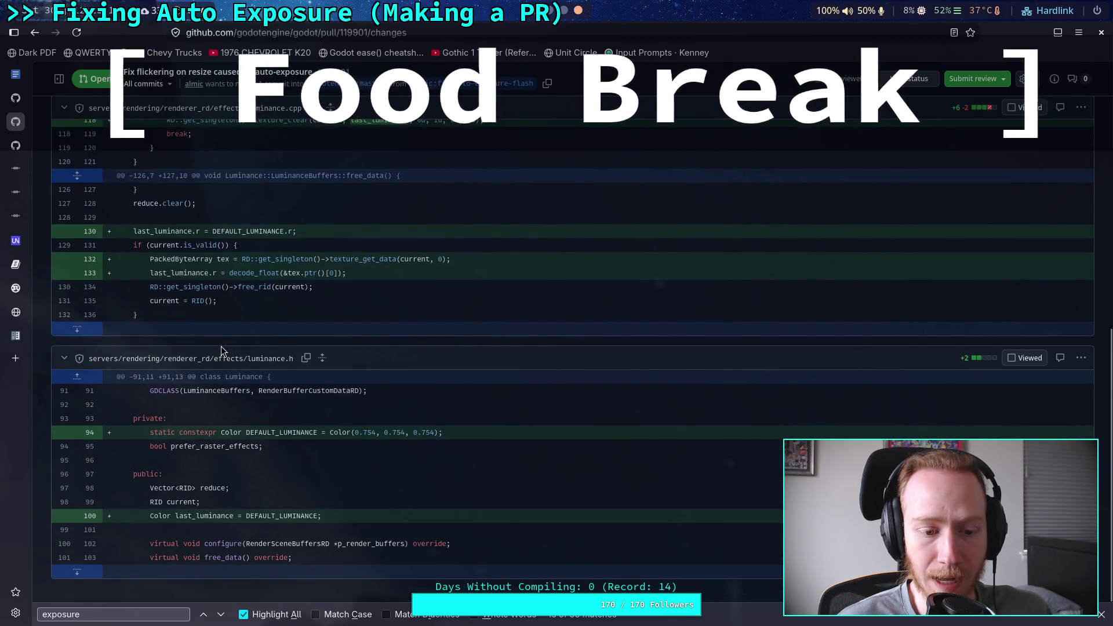
pyautogui.scroll(10, 221, 350)
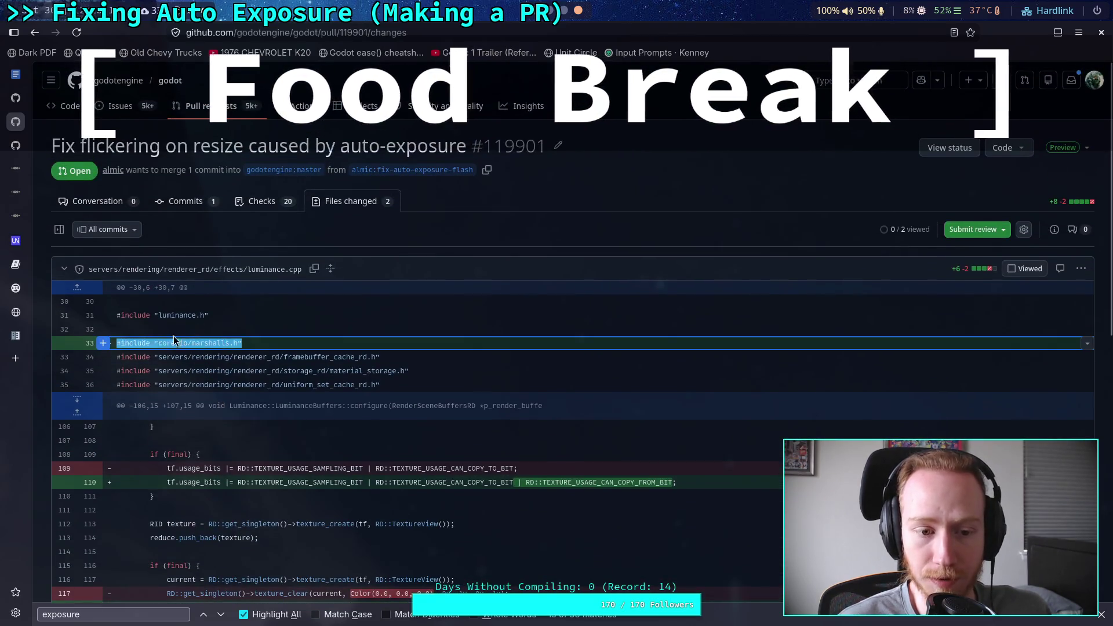
pyautogui.scroll(-10, 250, 369)
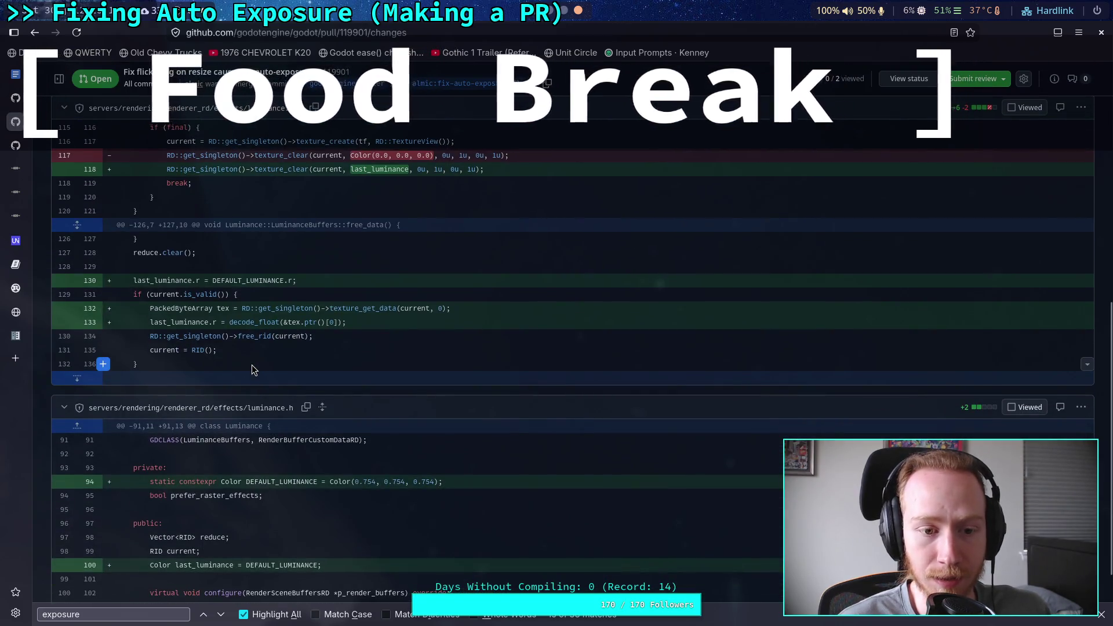
pyautogui.scroll(10, 252, 364)
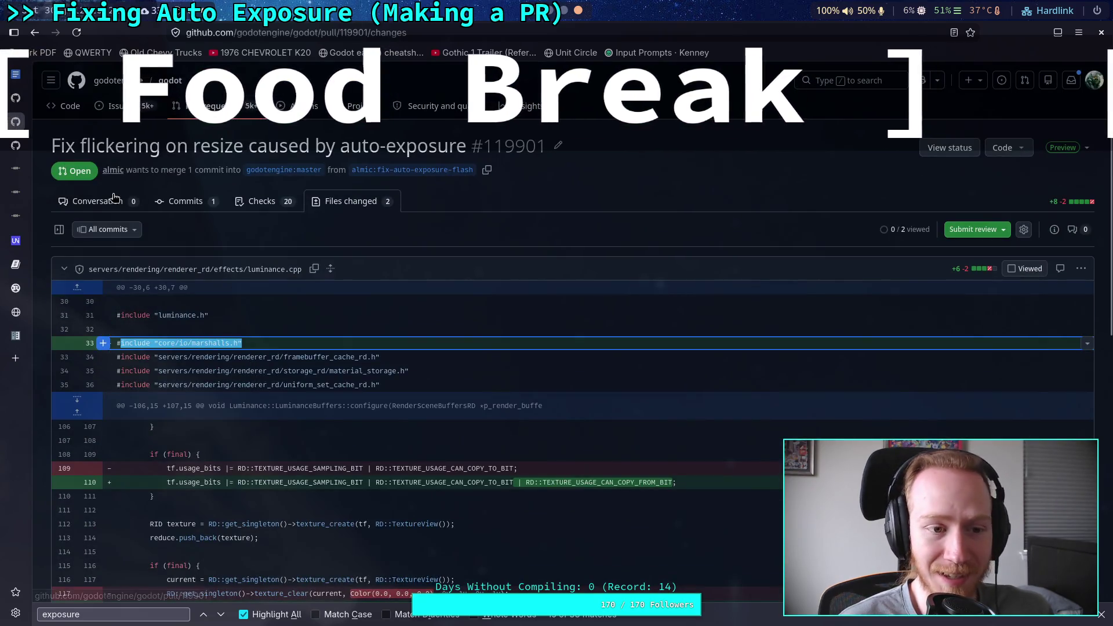
# Go back to the PR conversation, then switch to the Godot editor's test_world scene
pyautogui.click(95, 201)
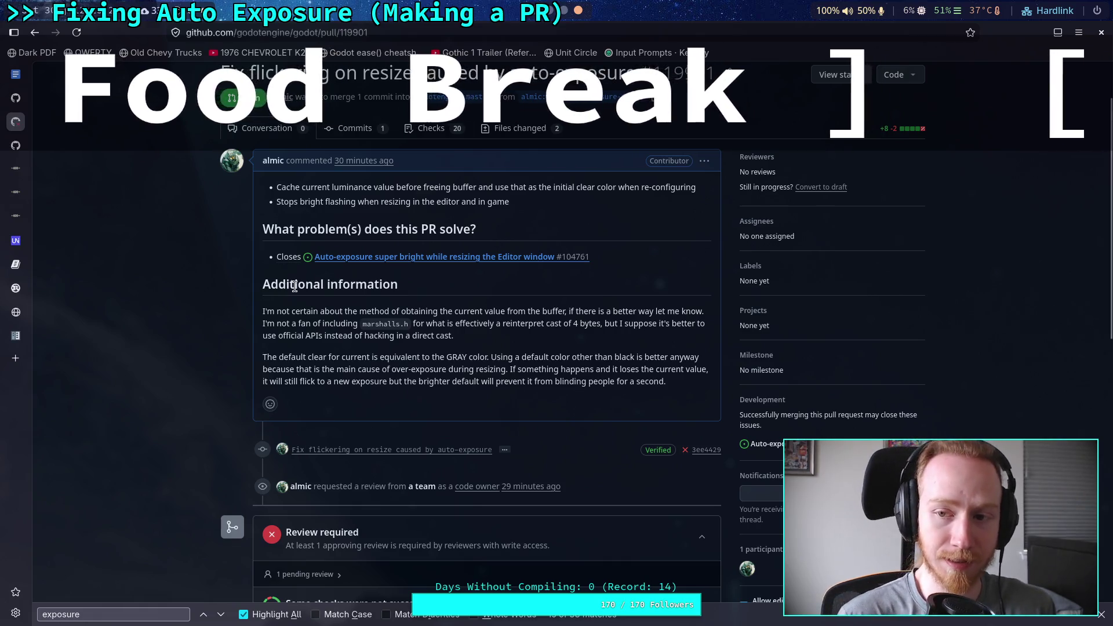
pyautogui.scroll(-2, 294, 293)
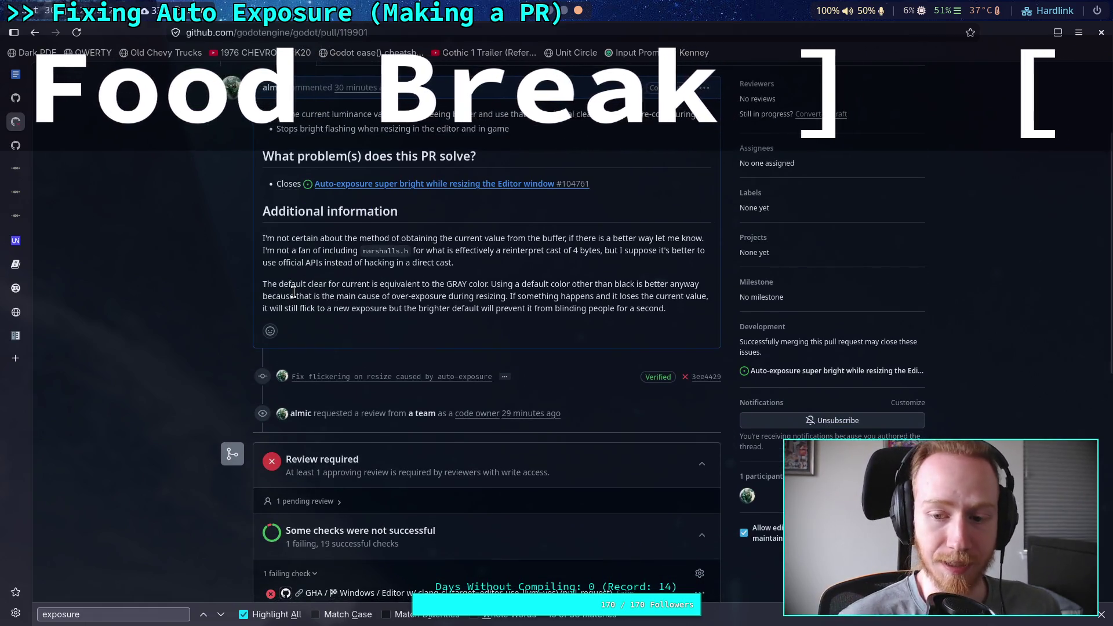
pyautogui.hotkey('alt', 'Tab')
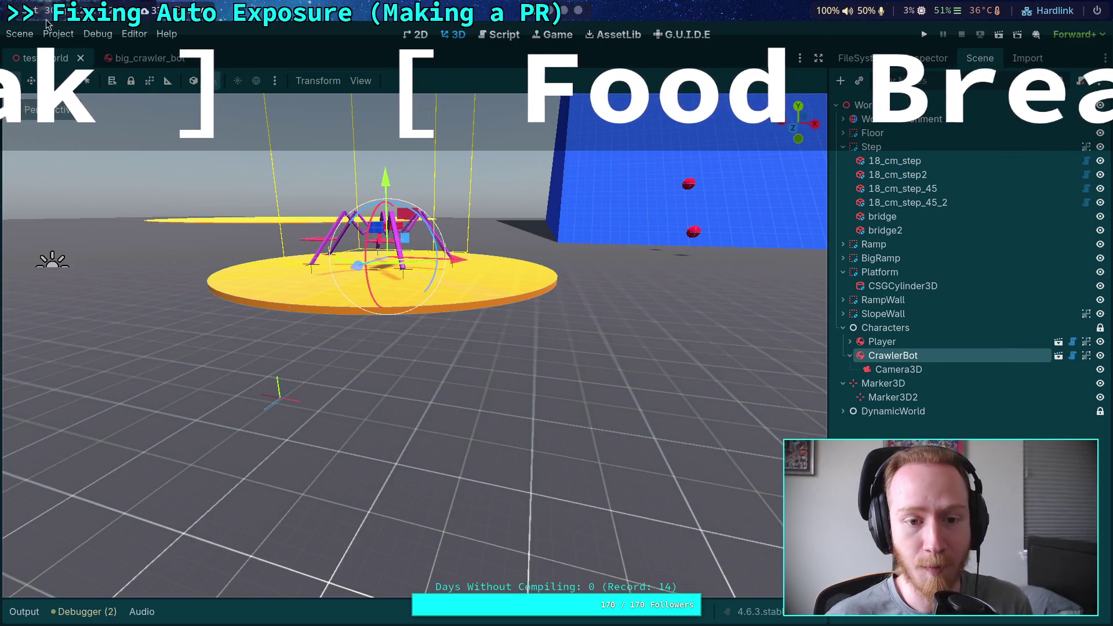
# Glance at the godot source tree in the nvim terminal, then quit Godot via Scene > Quit
pyautogui.press('super+1')
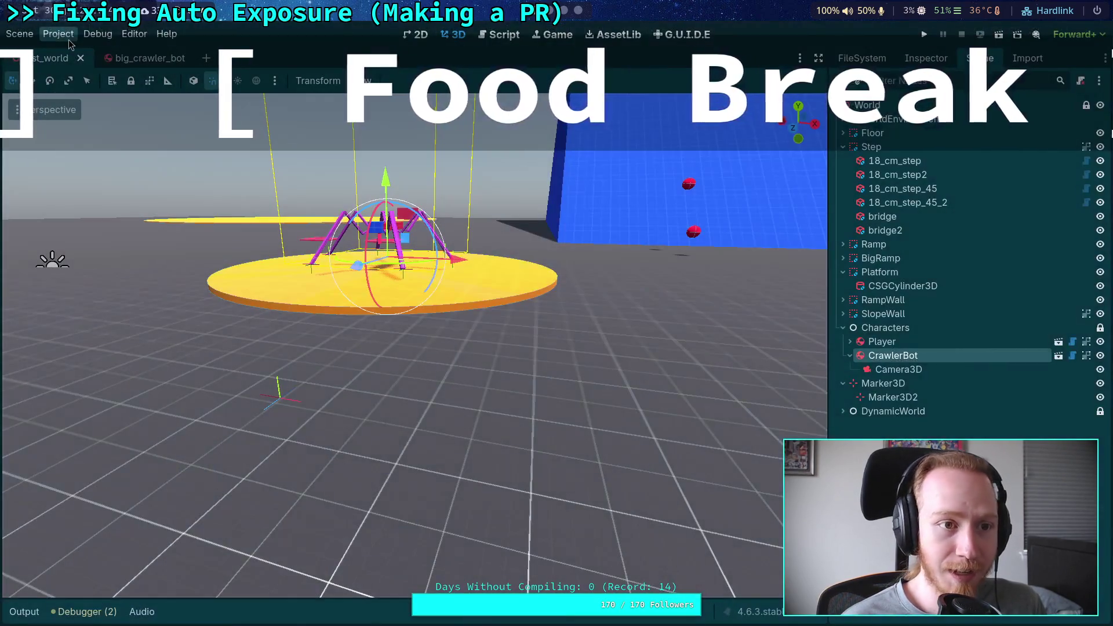
pyautogui.click(19, 34)
pyautogui.click(82, 331)
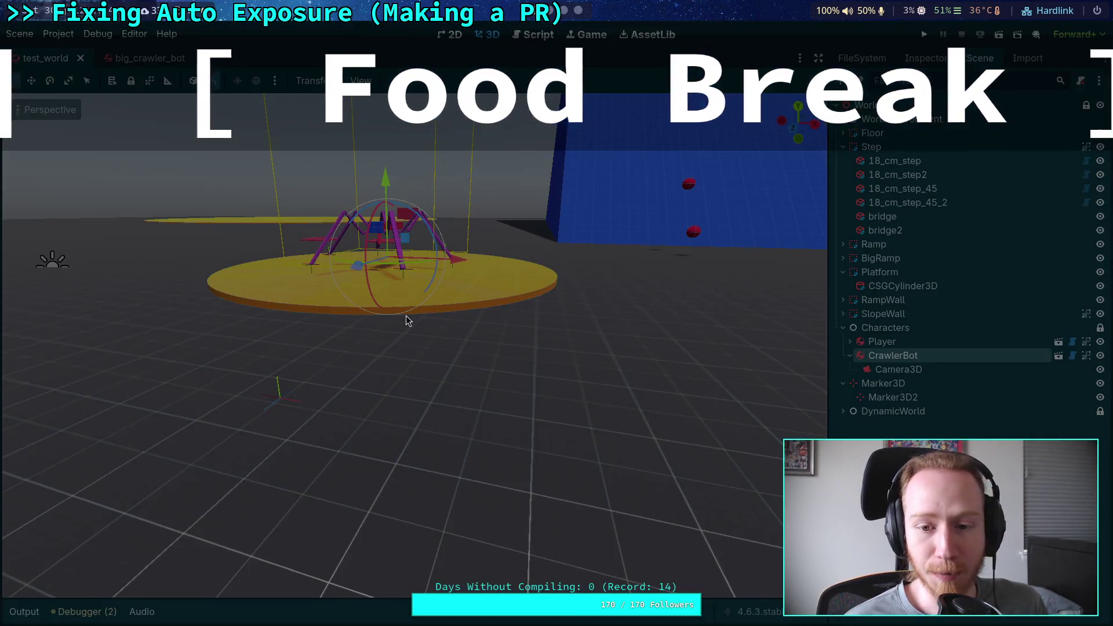
# Launch VSCodium from the application launcher by filtering for 'vs'
pyautogui.press('super+d')
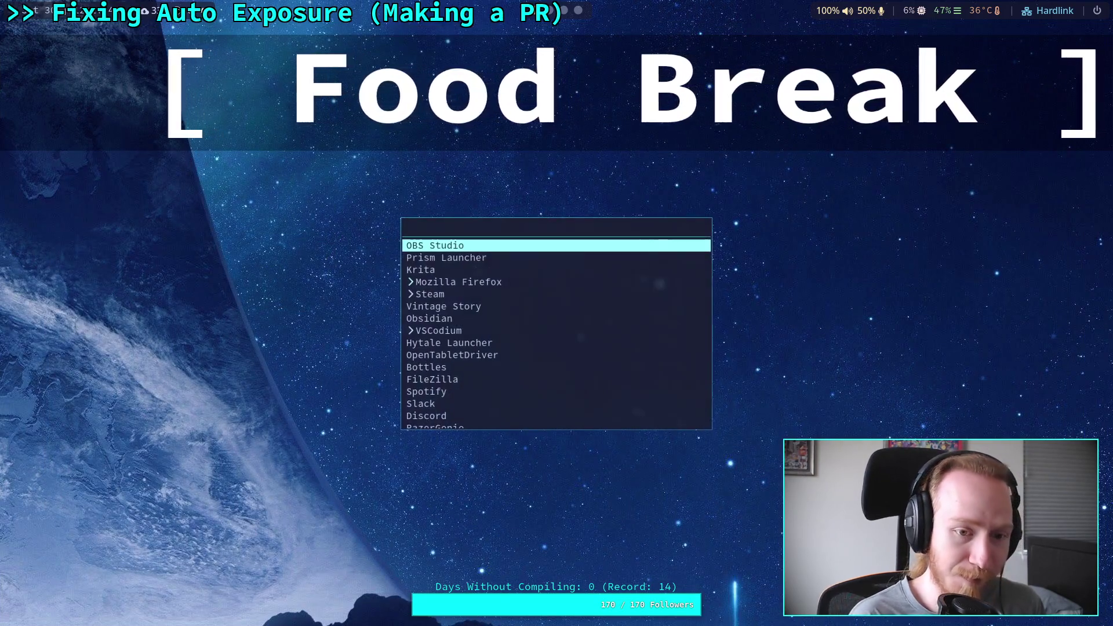
pyautogui.write('vs')
pyautogui.press('Return')
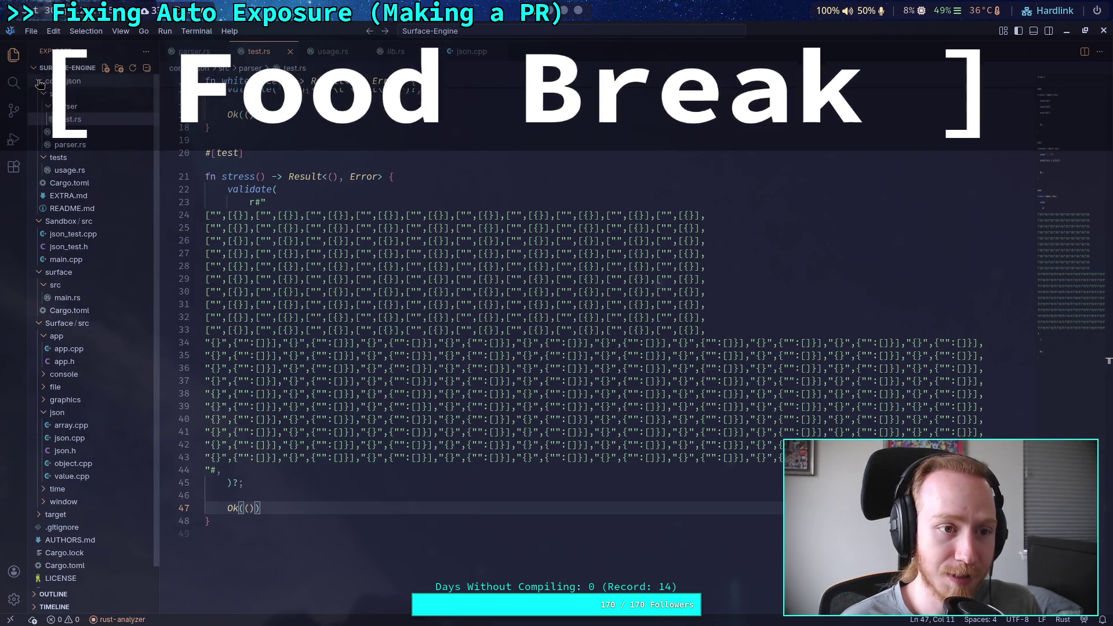
# Browse the surface crate's main.rs and Cargo.toml in the Explorer
pyautogui.scroll(-5, 69, 172)
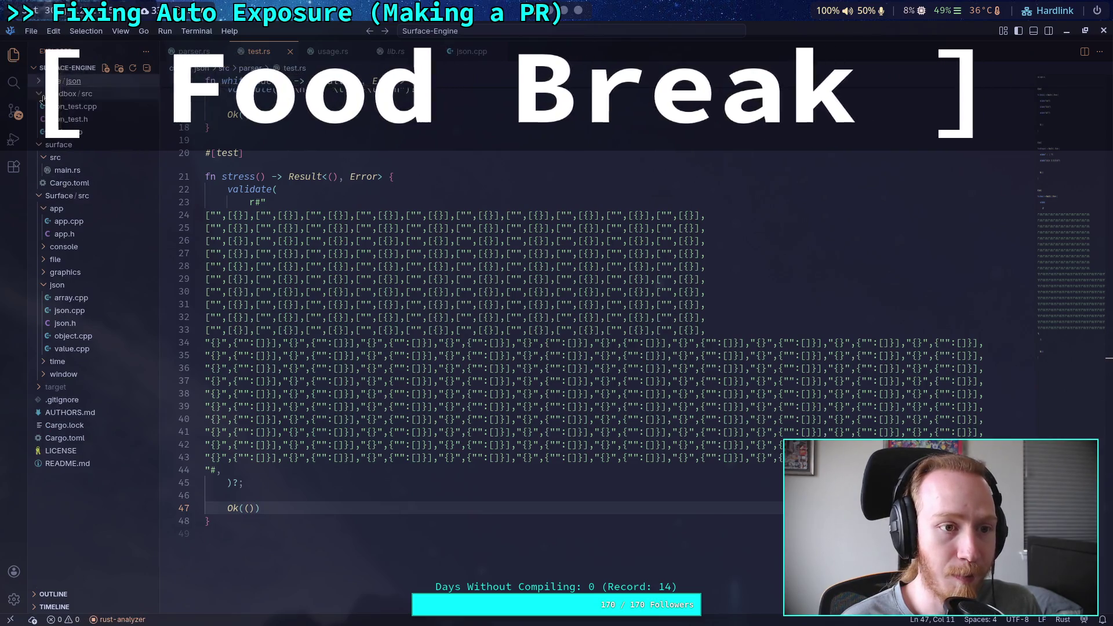
pyautogui.click(93, 173)
pyautogui.click(70, 183)
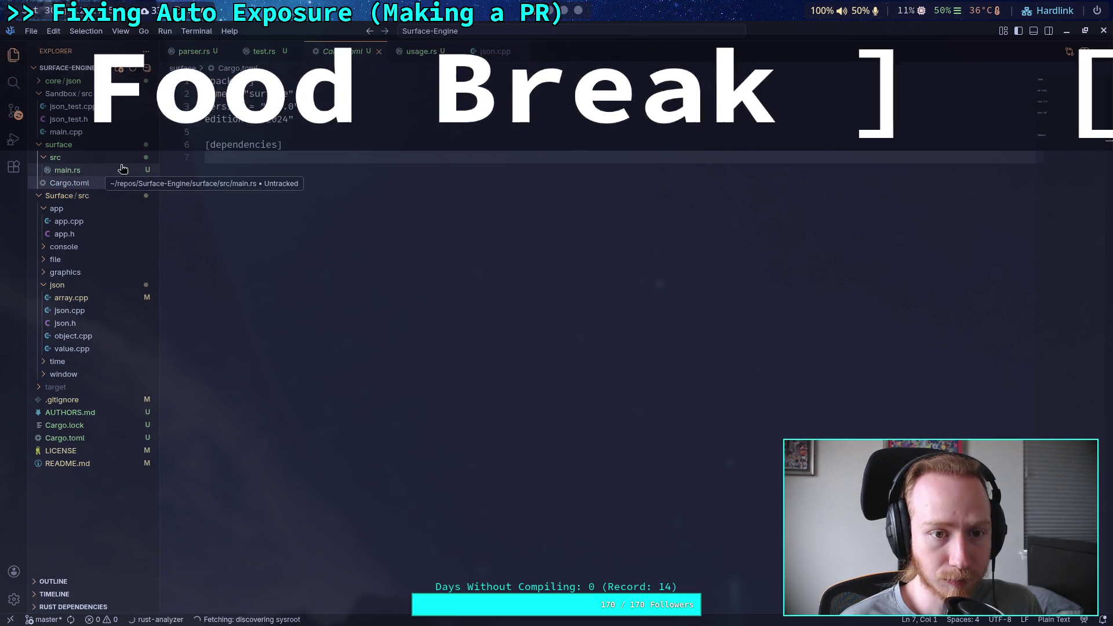
pyautogui.click(99, 175)
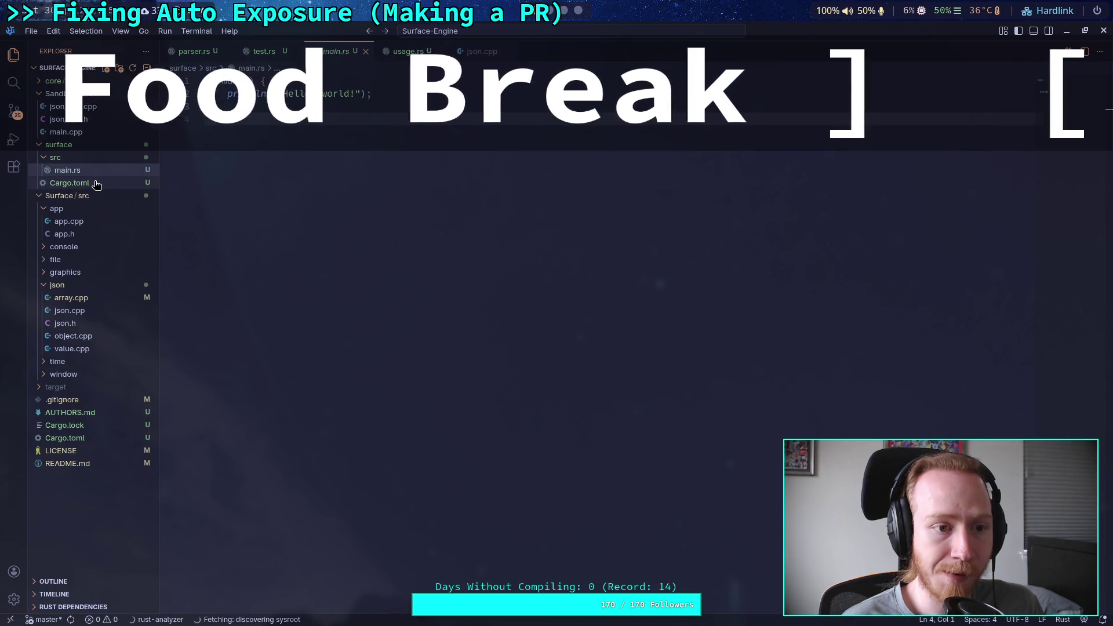
pyautogui.click(67, 195)
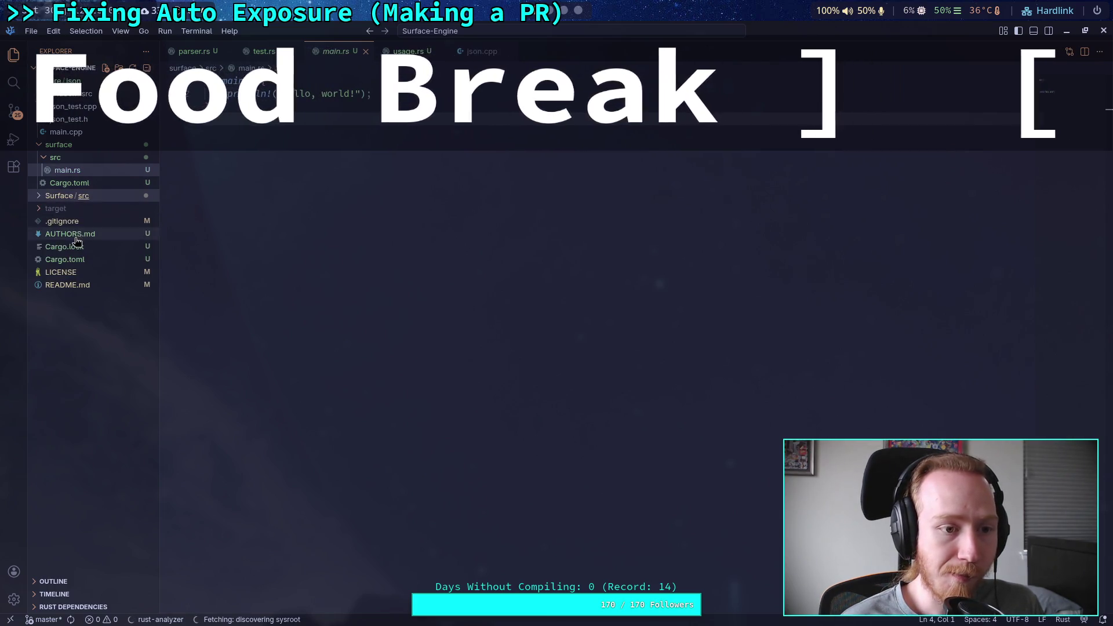
pyautogui.click(59, 184)
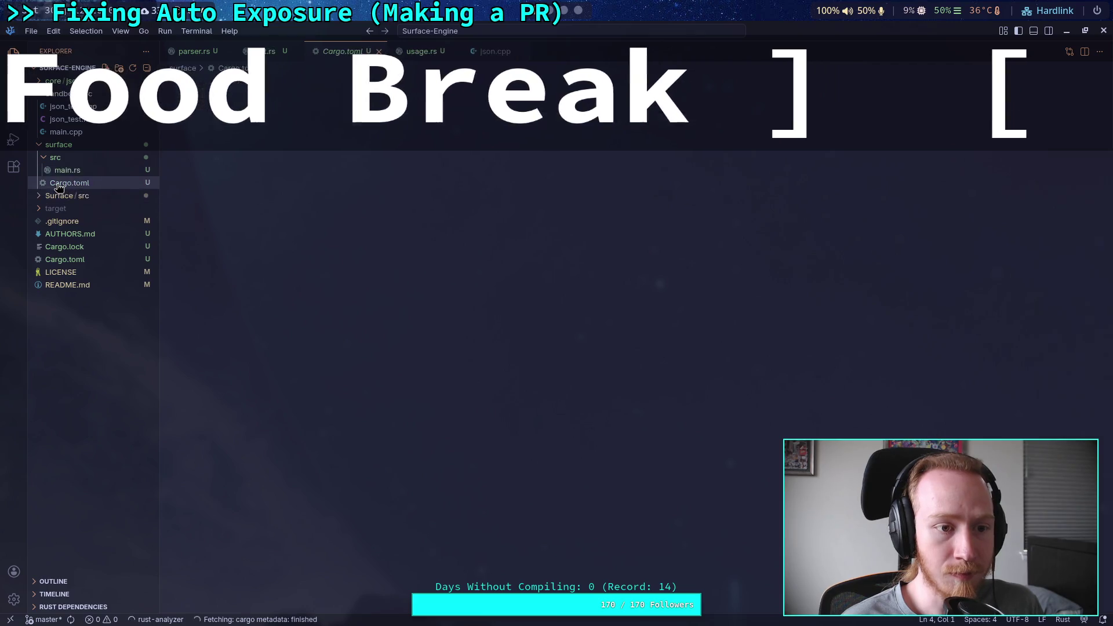
# Open core/json's Cargo.toml and select lines 7–11 (readme, license, repository, documentation, exclude)
pyautogui.click(356, 122)
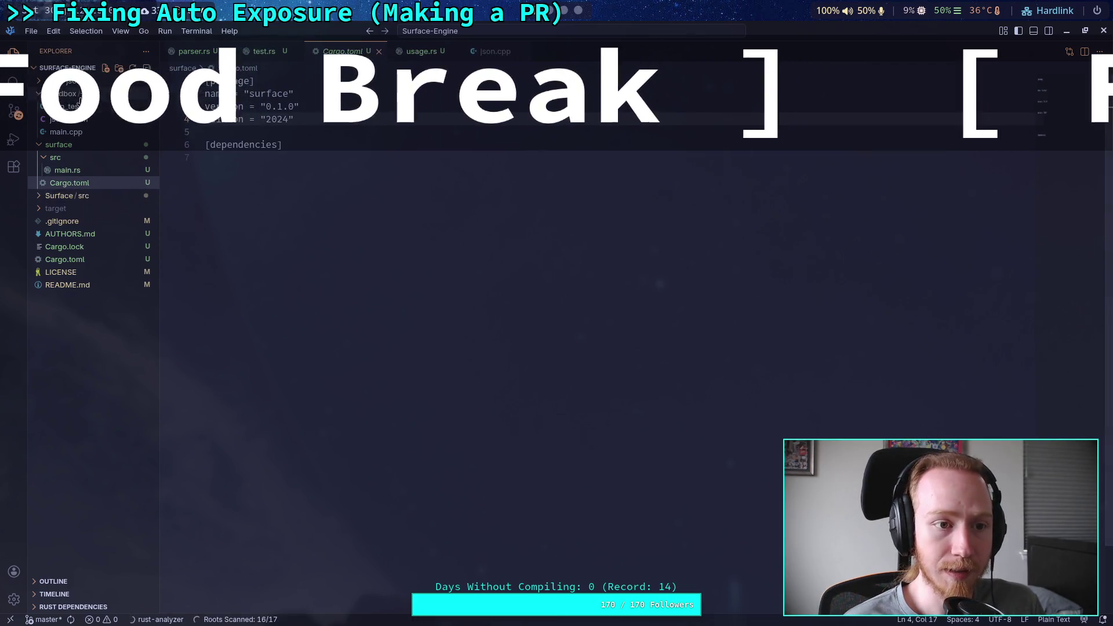
pyautogui.click(35, 81)
pyautogui.click(45, 95)
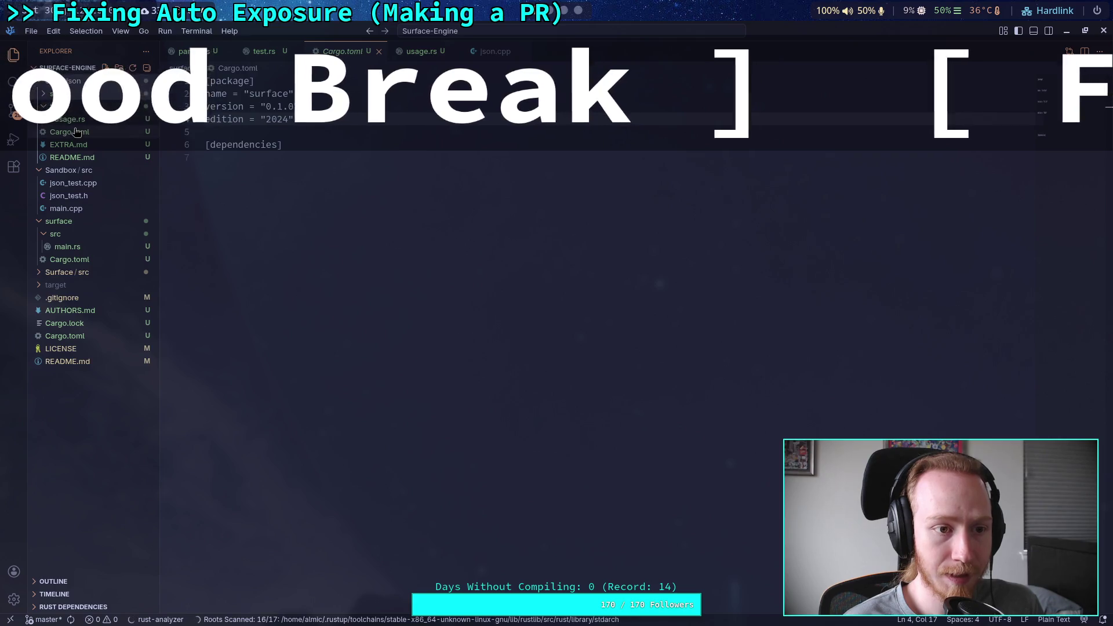
pyautogui.click(100, 144)
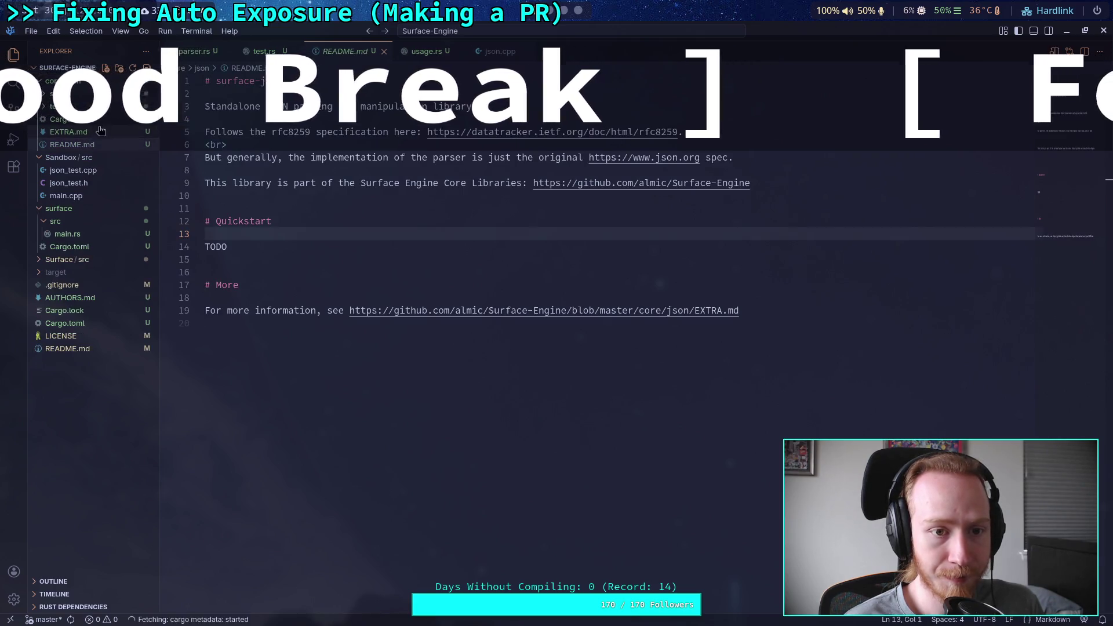
pyautogui.click(96, 119)
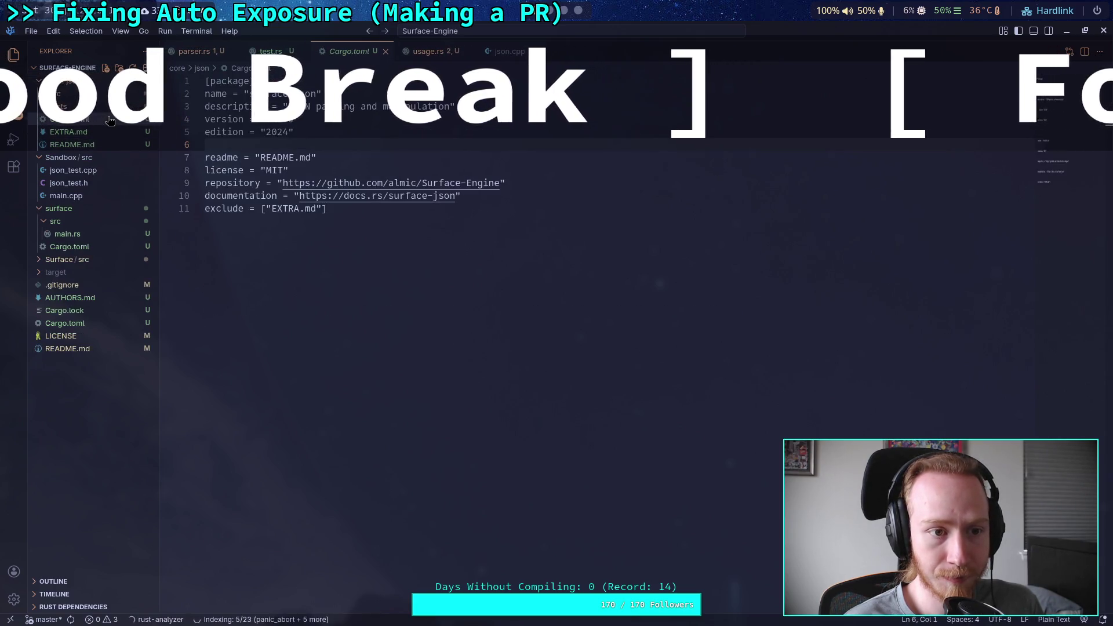
pyautogui.click(502, 200)
pyautogui.moveTo(383, 209); pyautogui.dragTo(178, 156)
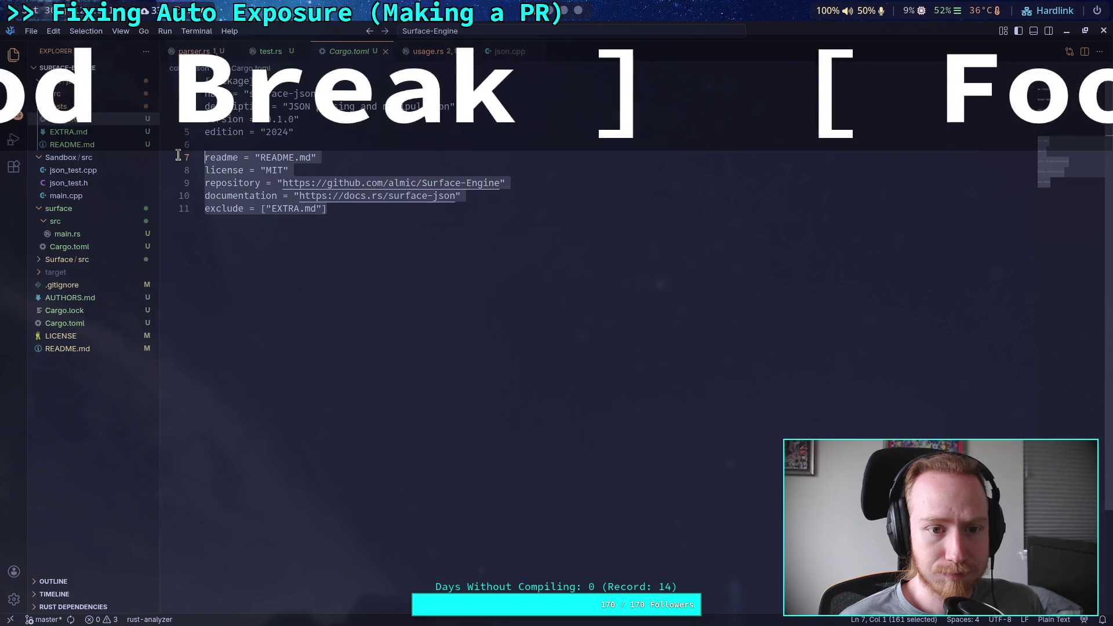
pyautogui.rightClick(250, 168)
# Copy the metadata lines and paste them above [dependencies] in surface/Cargo.toml
pyautogui.click(277, 223)
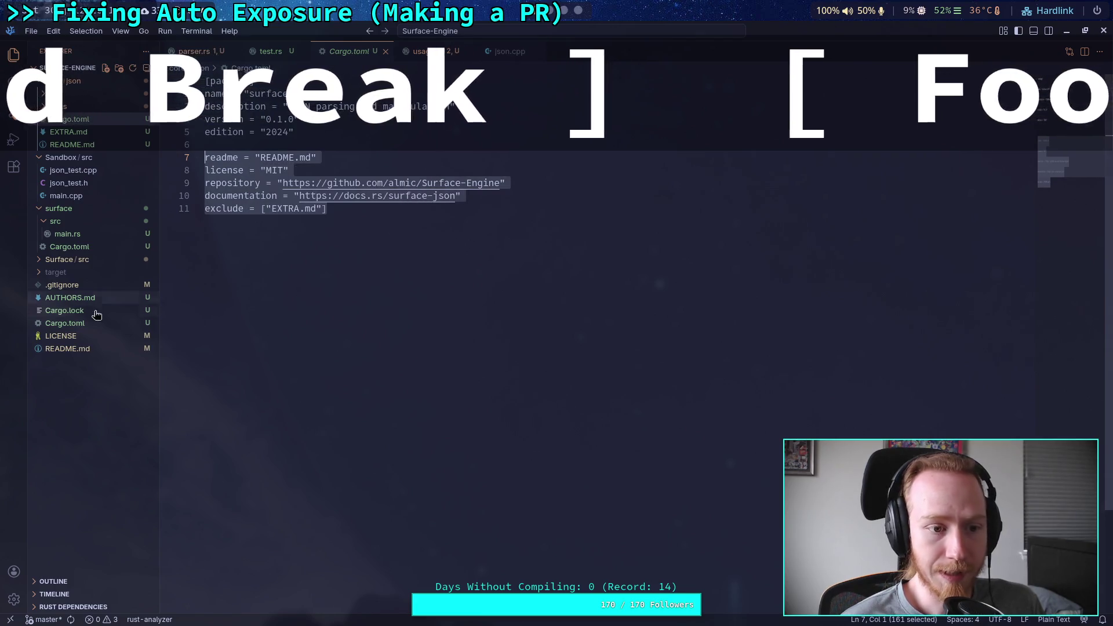
pyautogui.click(87, 337)
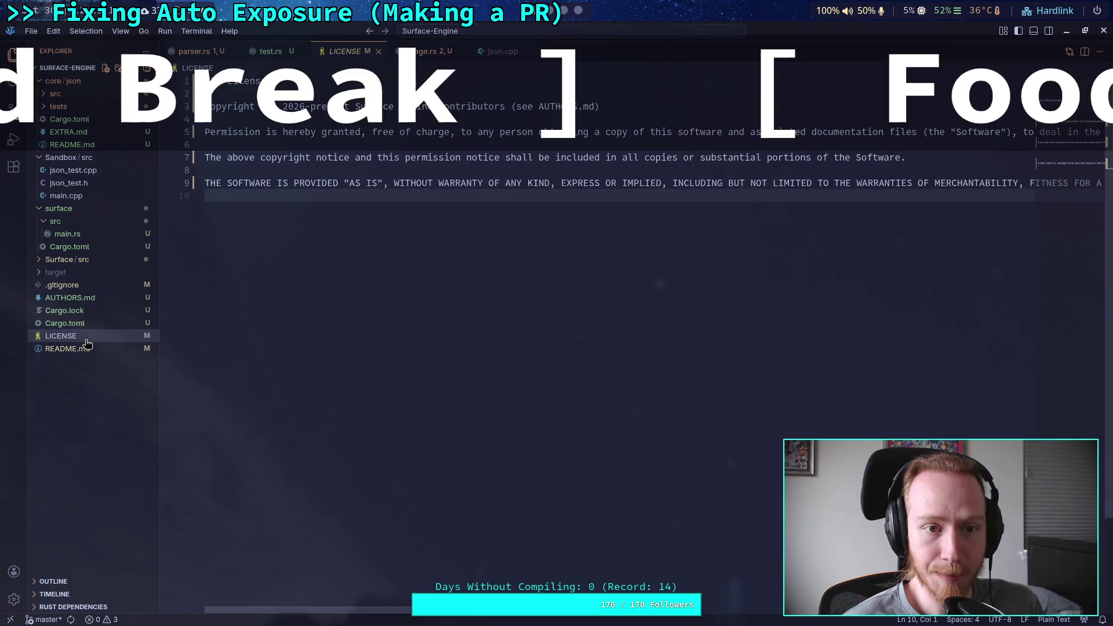
pyautogui.click(69, 246)
pyautogui.click(413, 187)
pyautogui.press('Up')
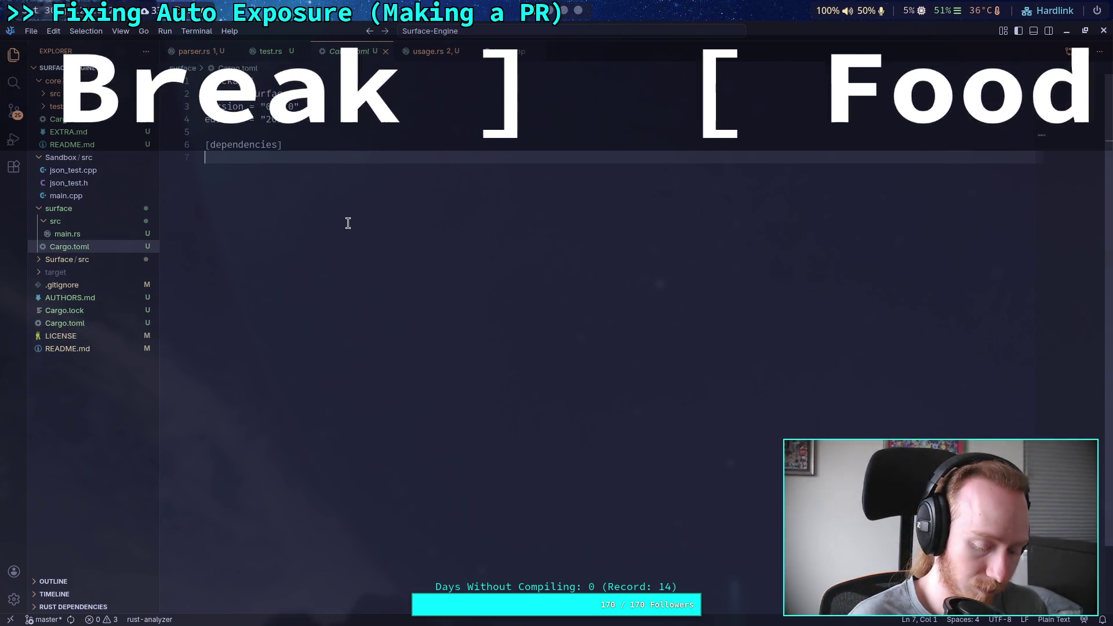
pyautogui.press('Return')
pyautogui.press('Return')
pyautogui.press('Up')
pyautogui.press('Up')
pyautogui.hotkey('ctrl', 'v')
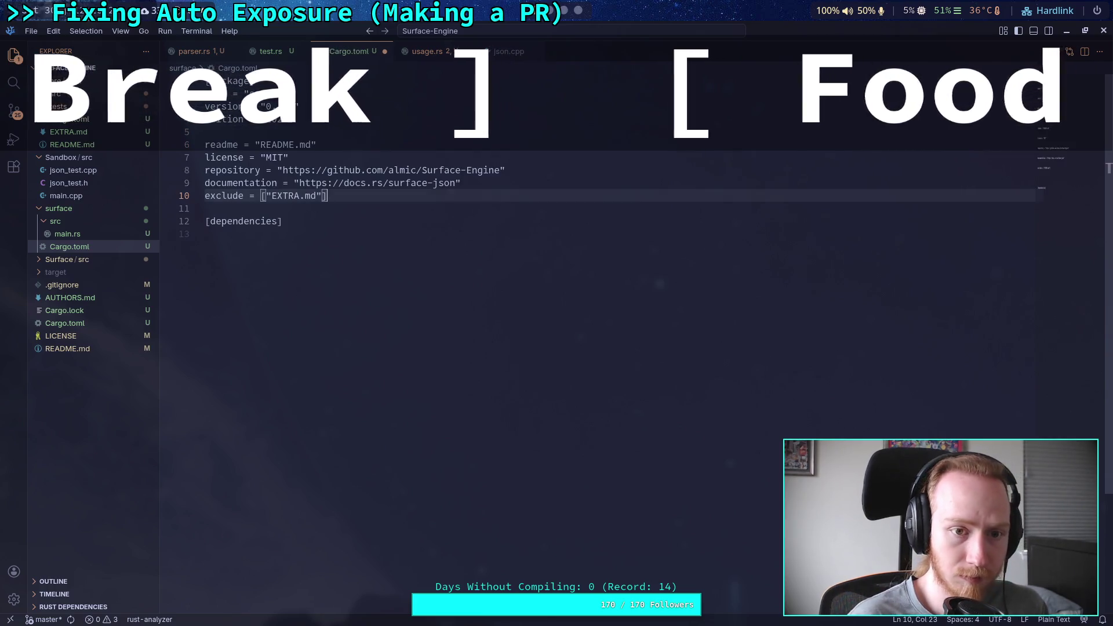
# Delete the empty [dependencies] section and select the exclude line for removal
pyautogui.press('Down')
pyautogui.hotkey('shift', 'Down')
pyautogui.hotkey('shift', 'Down')
pyautogui.press('BackSpace')
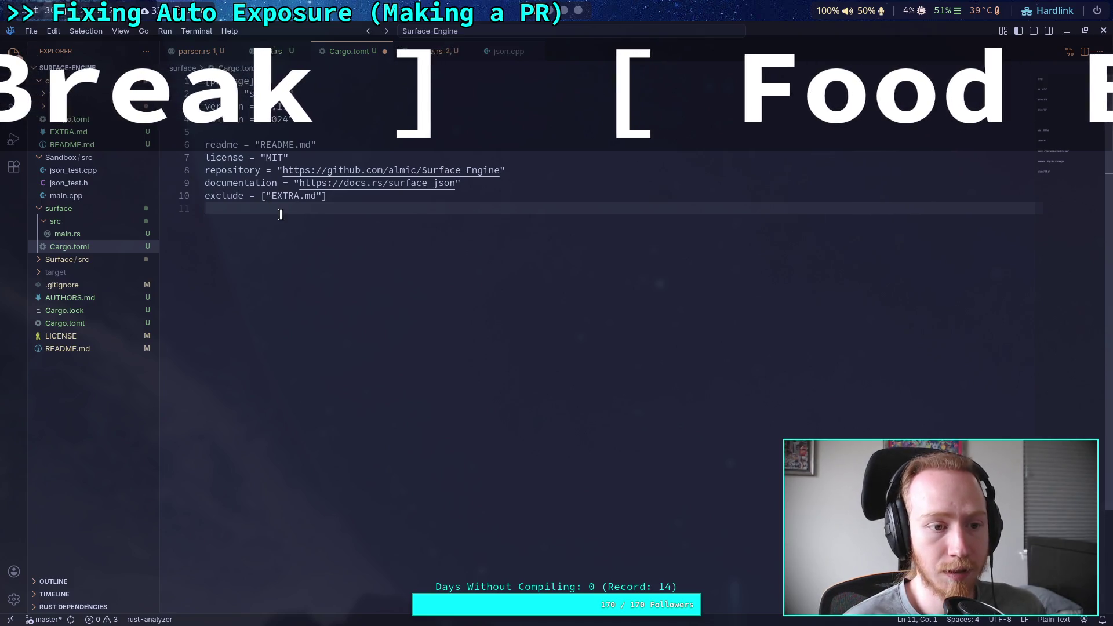
pyautogui.click(349, 198)
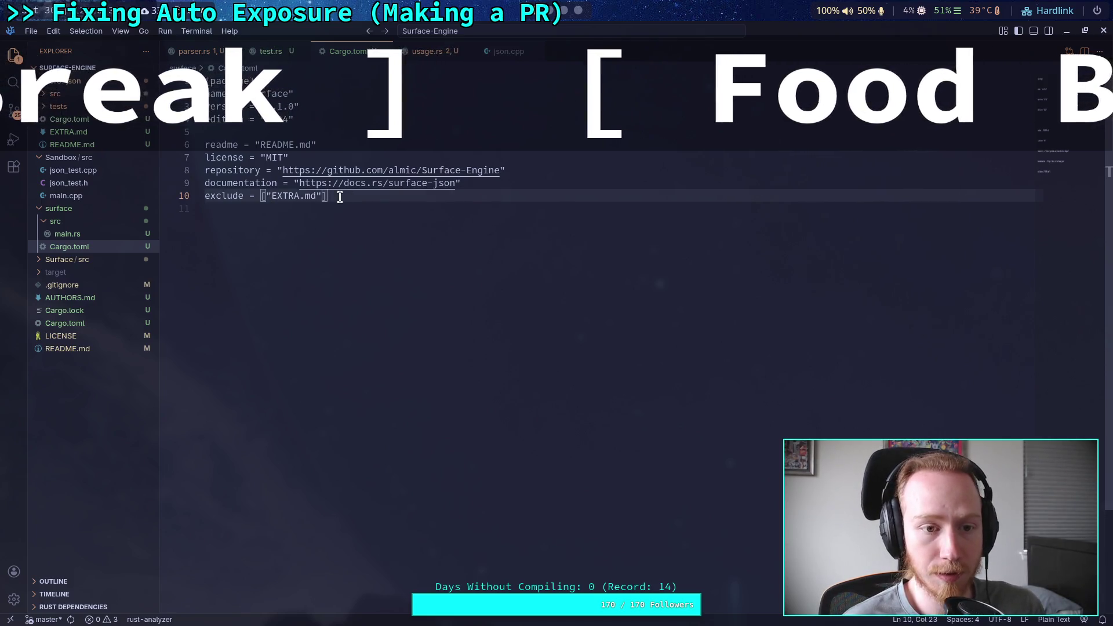
pyautogui.moveTo(340, 197); pyautogui.dragTo(259, 195)
# Point the surface crate's readme entry to ../README.md and check the root README.md
pyautogui.press('BackSpace')
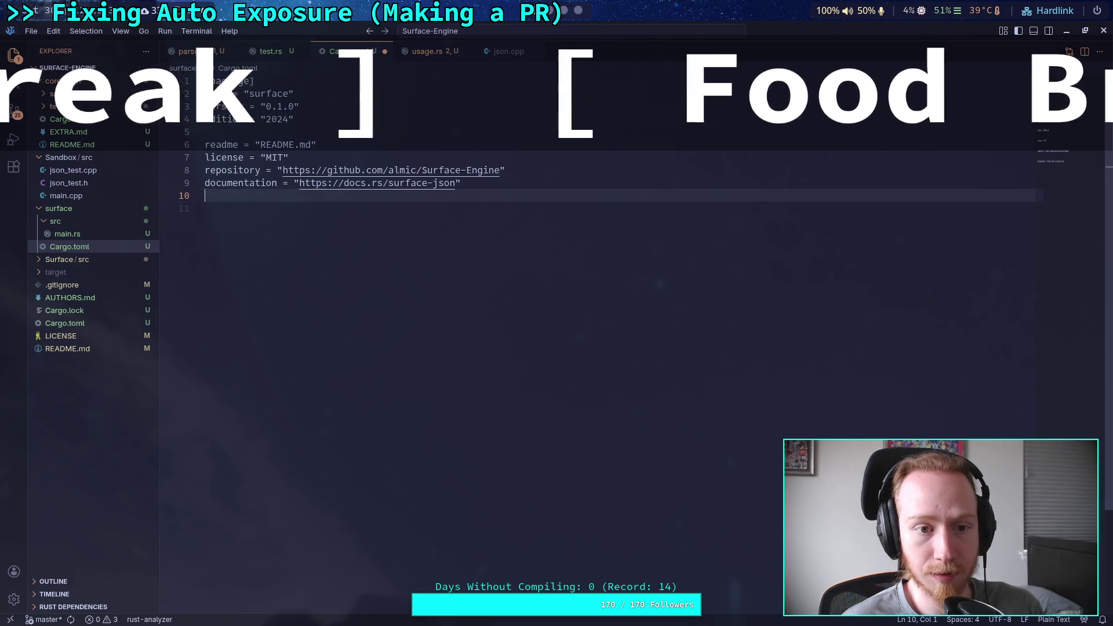
pyautogui.click(259, 144)
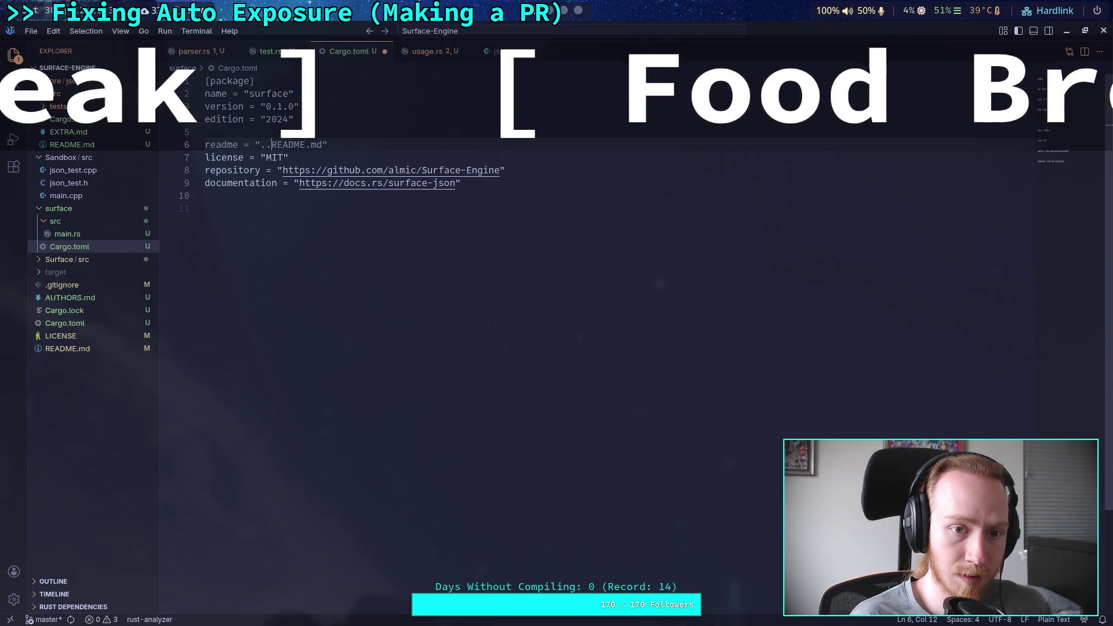
pyautogui.click(83, 349)
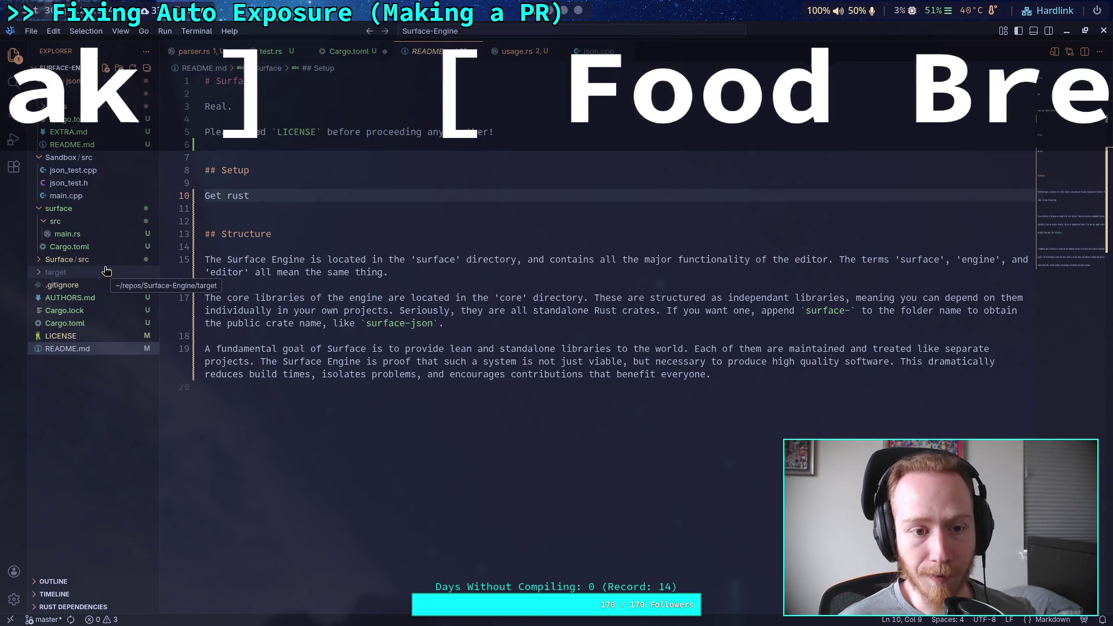
pyautogui.click(345, 248)
# Delete the trailing empty line from the surface crate's Cargo.toml
pyautogui.click(139, 234)
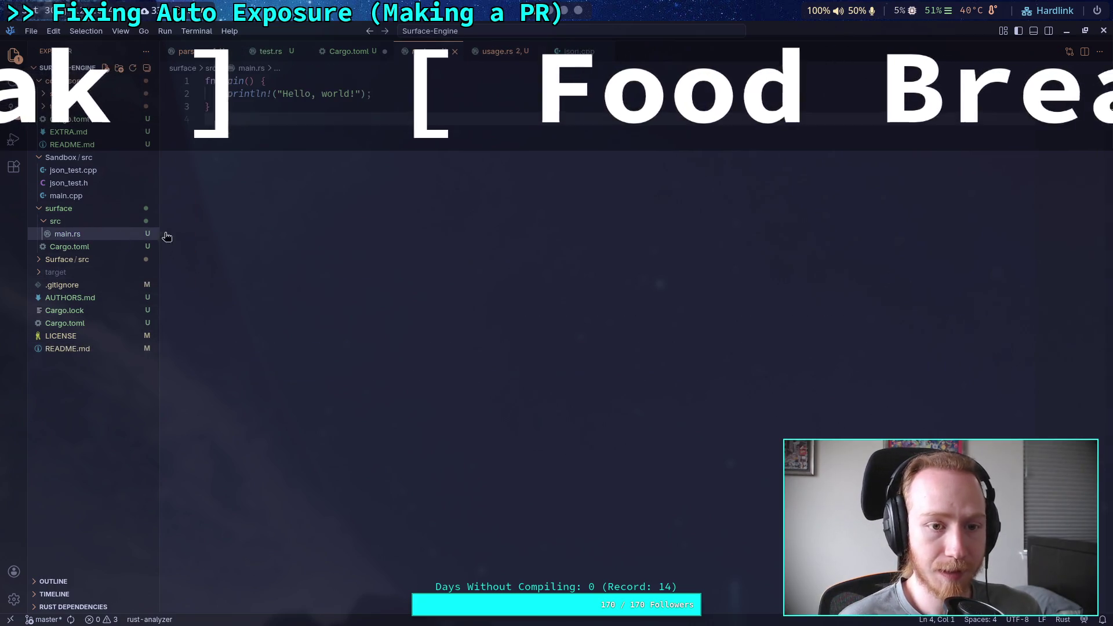
pyautogui.click(82, 246)
pyautogui.click(345, 228)
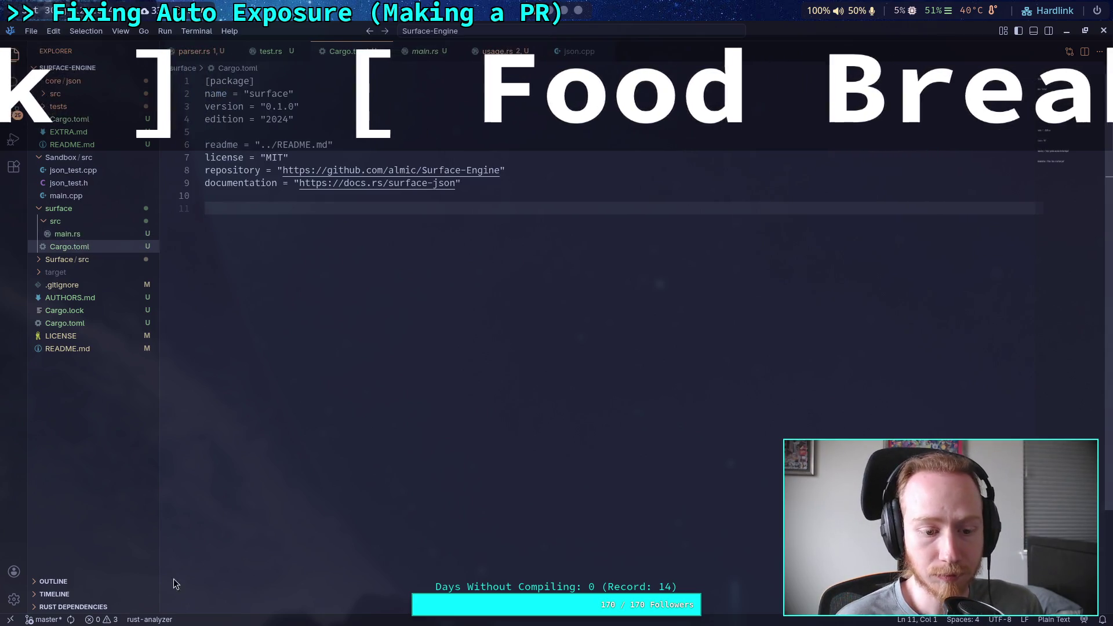
pyautogui.press('BackSpace')
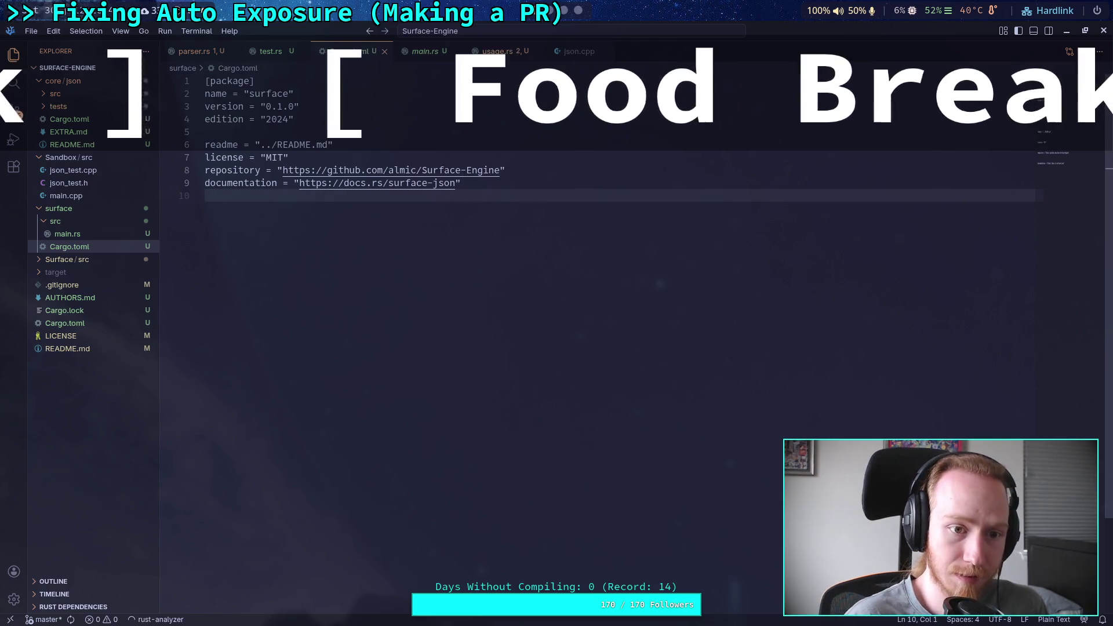
# Open the Problems panel of compiler warnings and close it again
pyautogui.click(110, 620)
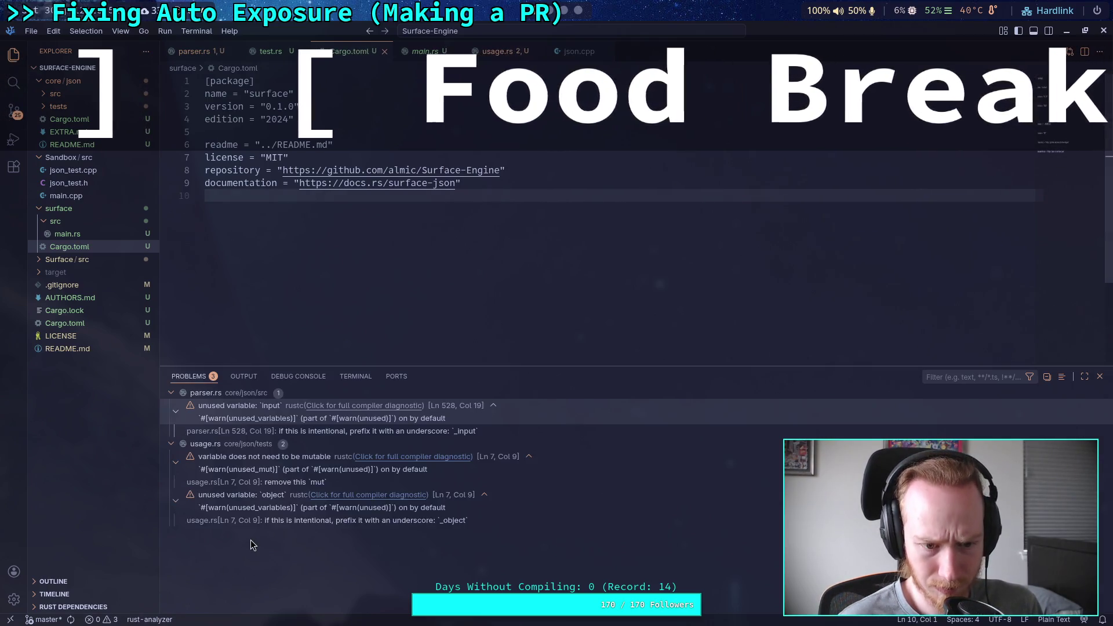
pyautogui.click(1100, 377)
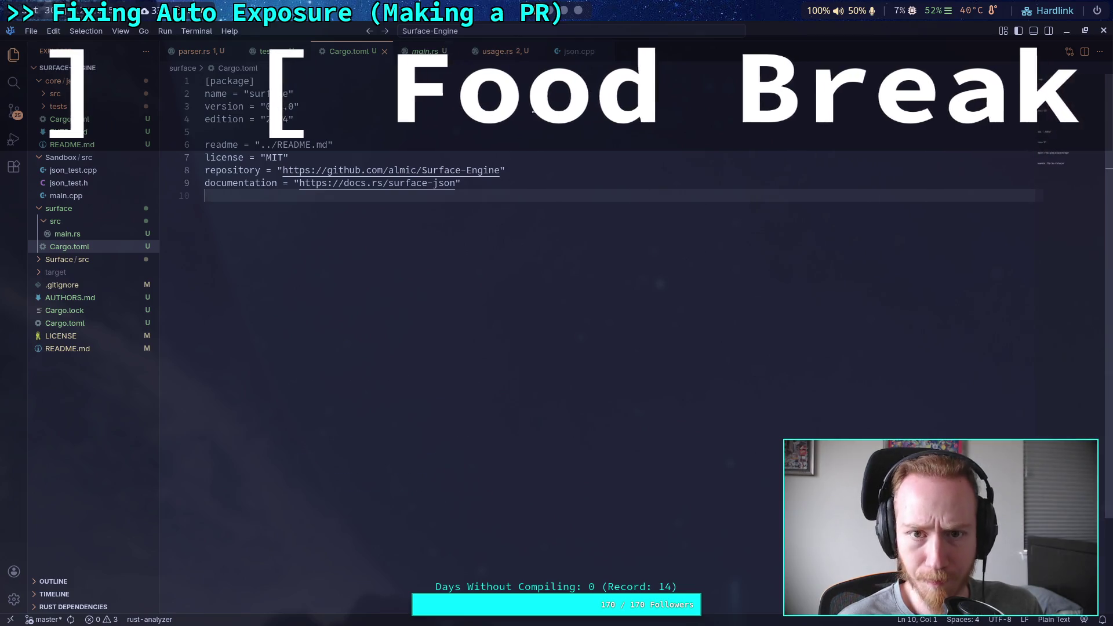
pyautogui.scroll(-2, 570, 12)
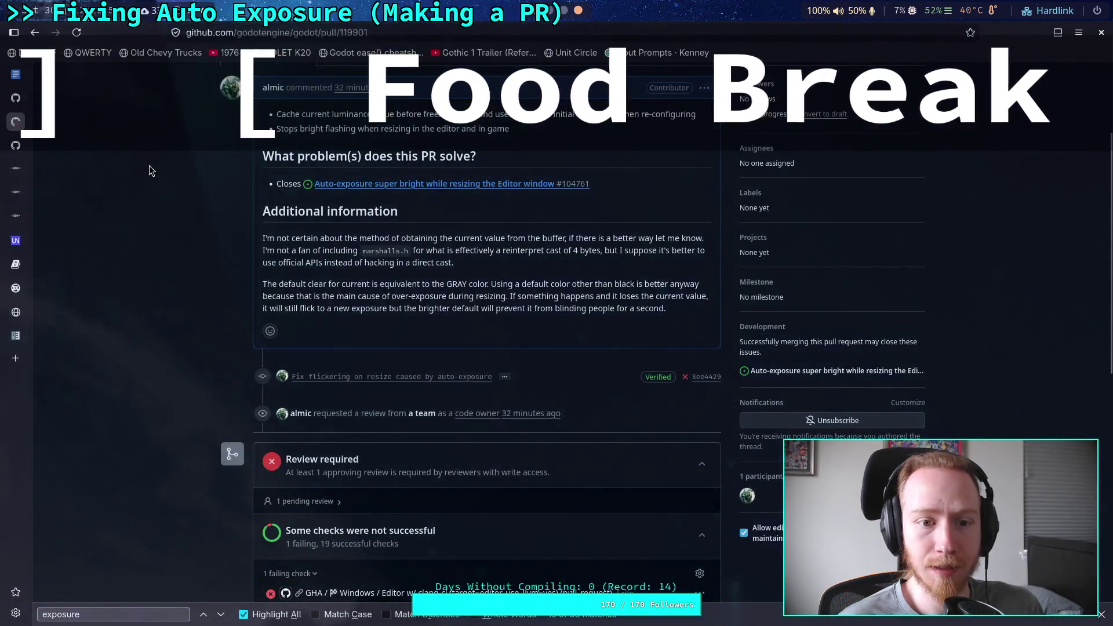
# Switch to the Rust book tab and scroll through it
pyautogui.click(16, 359)
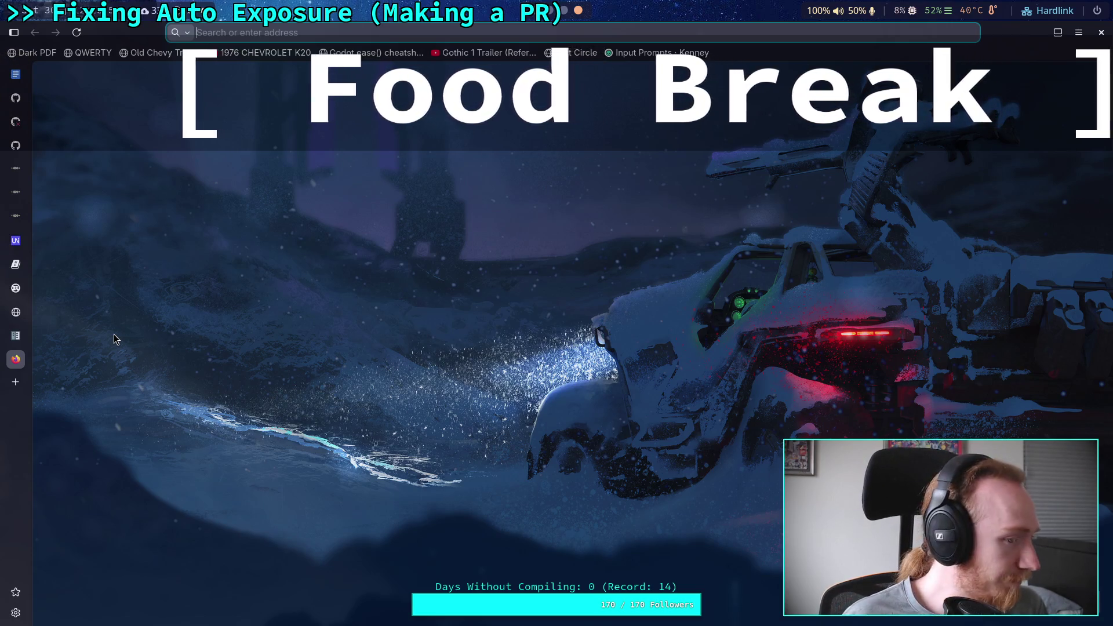
pyautogui.moveTo(22, 299)
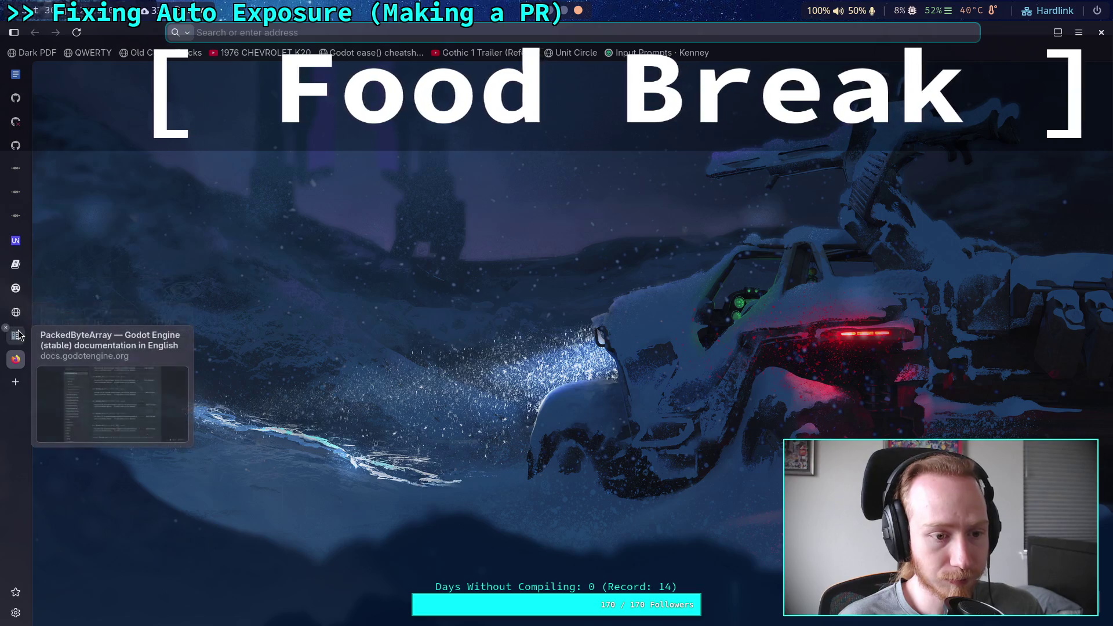
pyautogui.click(22, 266)
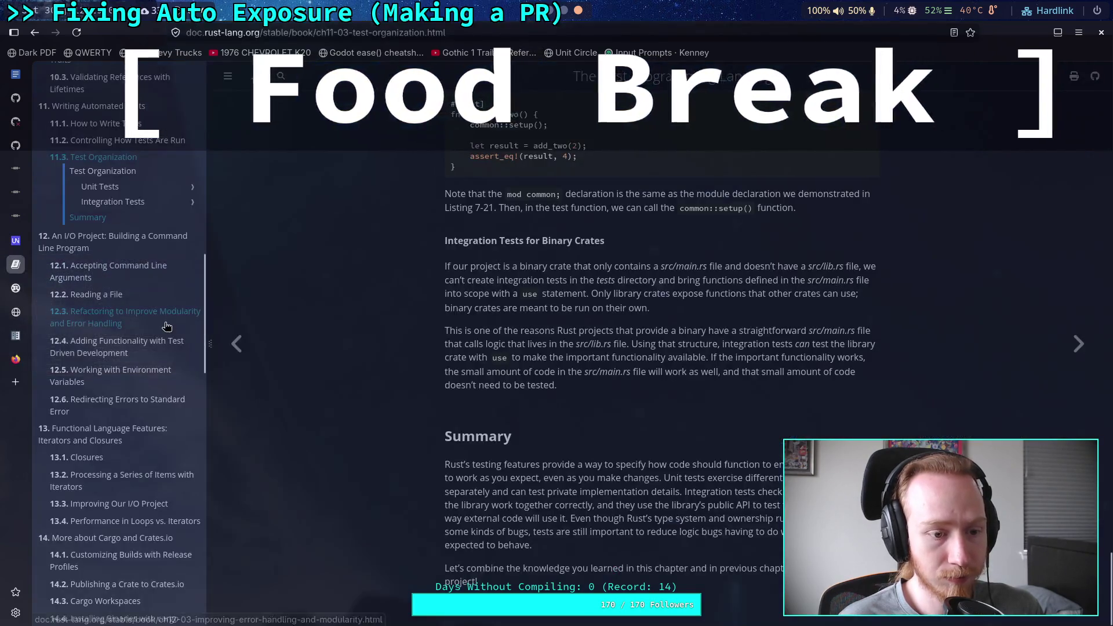
pyautogui.scroll(-5, 139, 440)
pyautogui.scroll(-4, 142, 429)
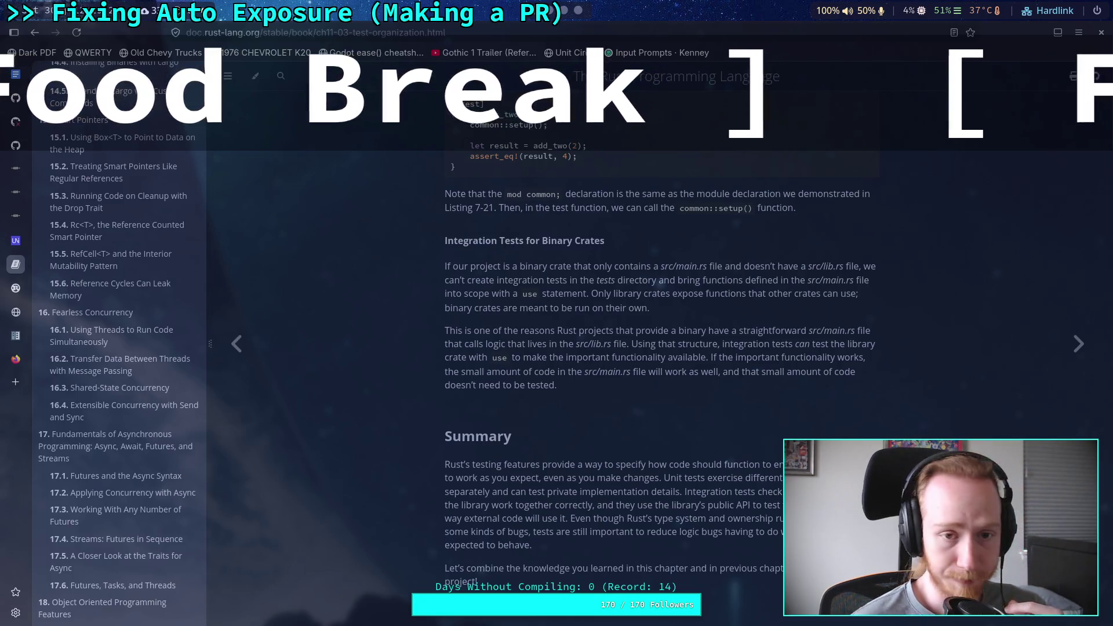
# Load doc.rust-lang.org/cargo/reference/publishing.html in a new tab
pyautogui.click(19, 386)
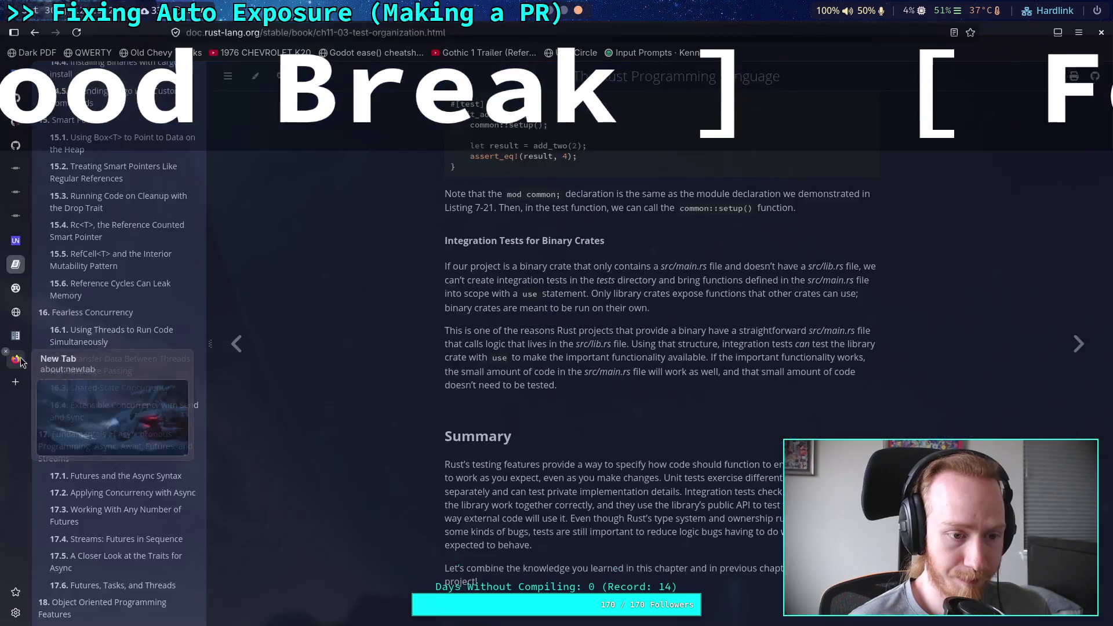
pyautogui.write('https://doc.rust-lang.org/cargo/reference/publishing.html')
pyautogui.press('Return')
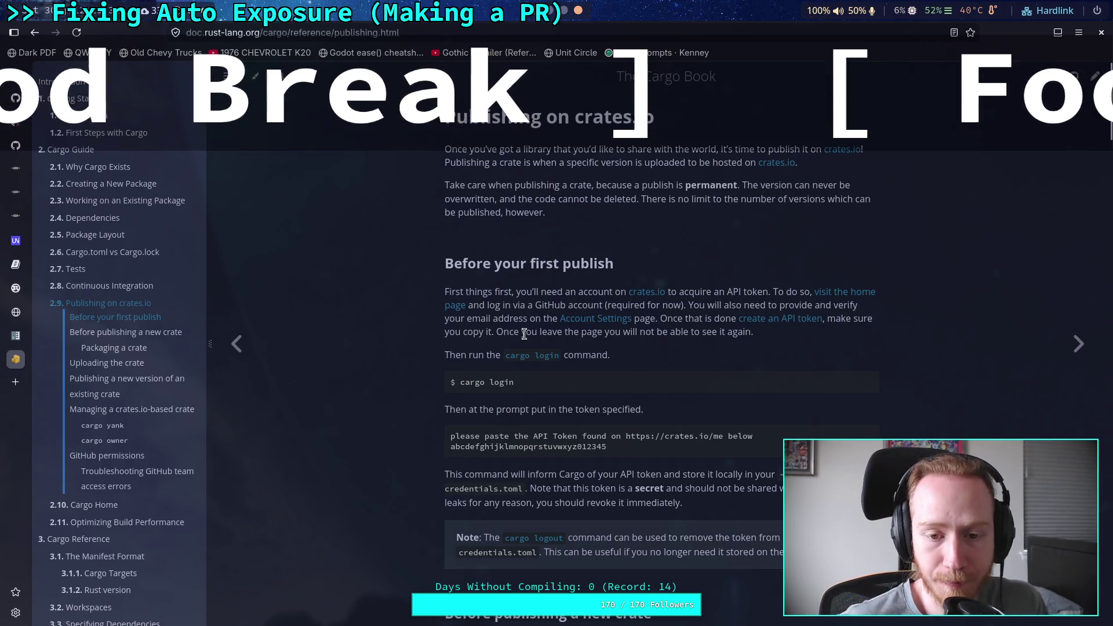
# Scroll to 'Before publishing a new crate', listing license, description, homepage, repository and readme
pyautogui.scroll(-3, 524, 334)
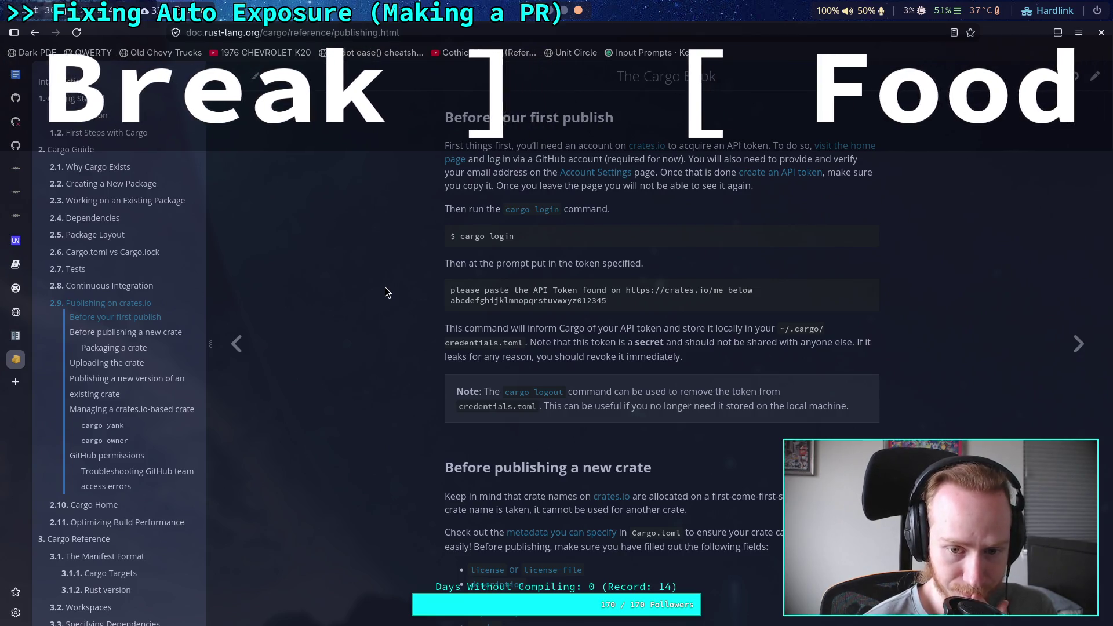
pyautogui.scroll(-3, 385, 287)
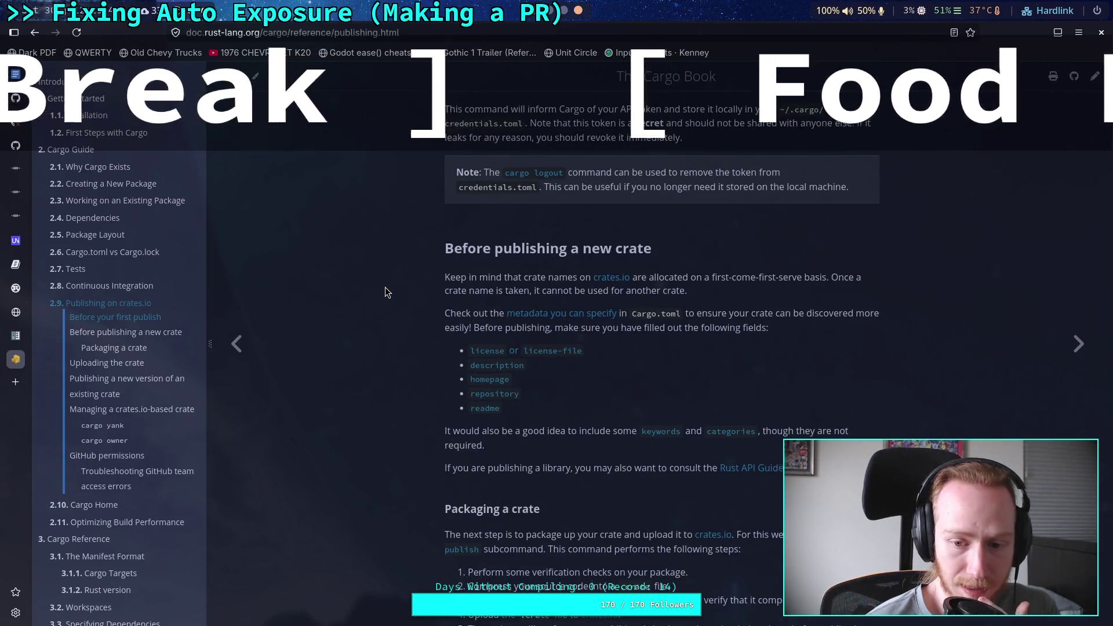
pyautogui.scroll(-1, 385, 287)
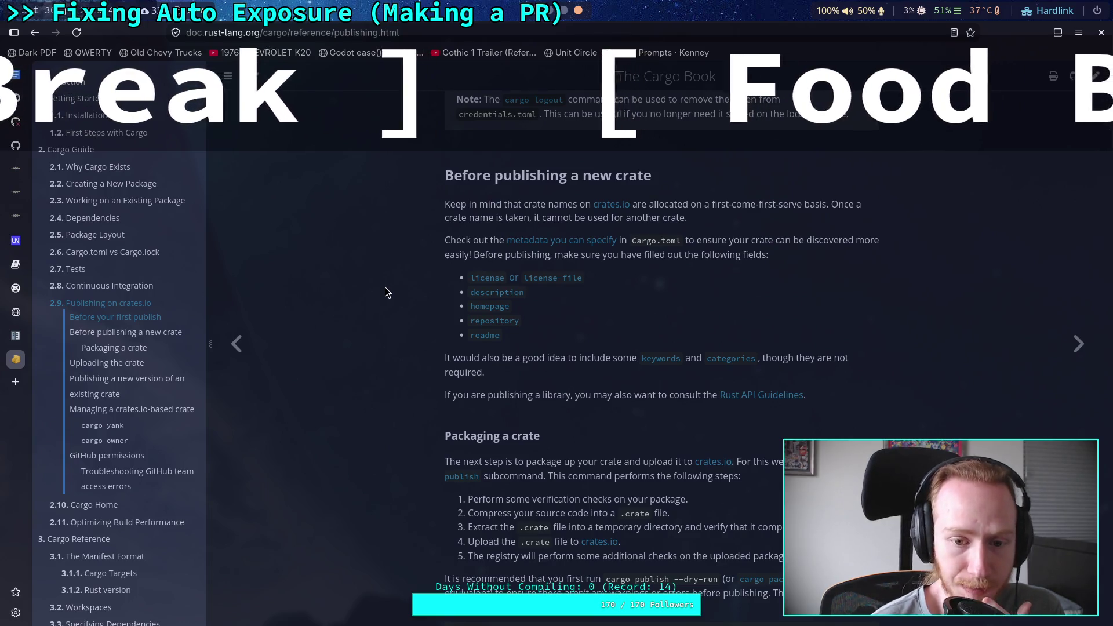
pyautogui.press('super+2')
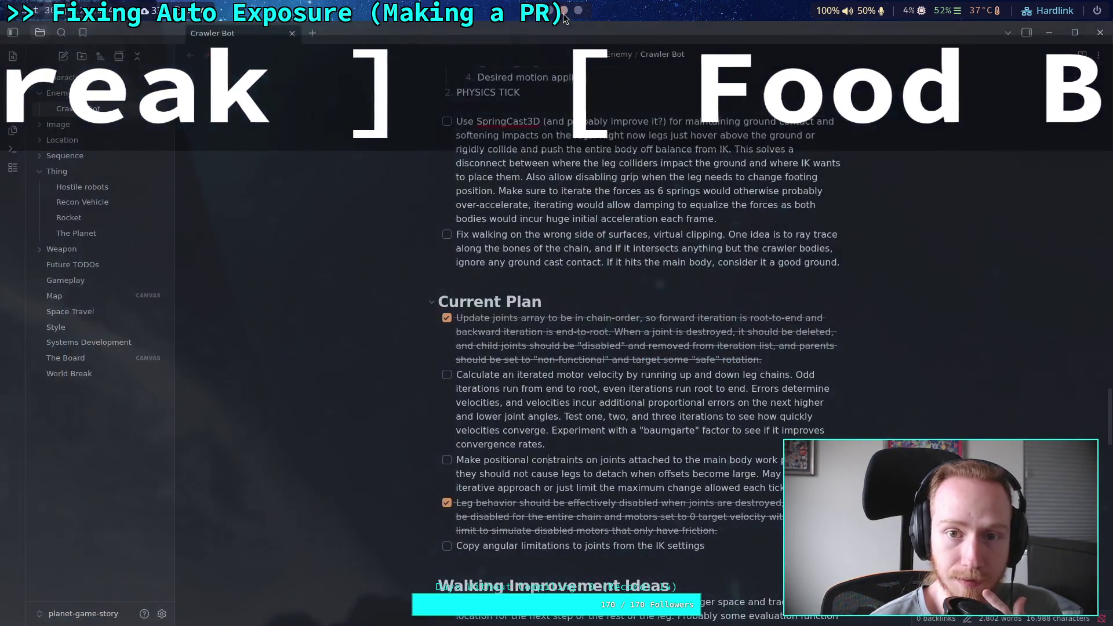
pyautogui.press('super+1')
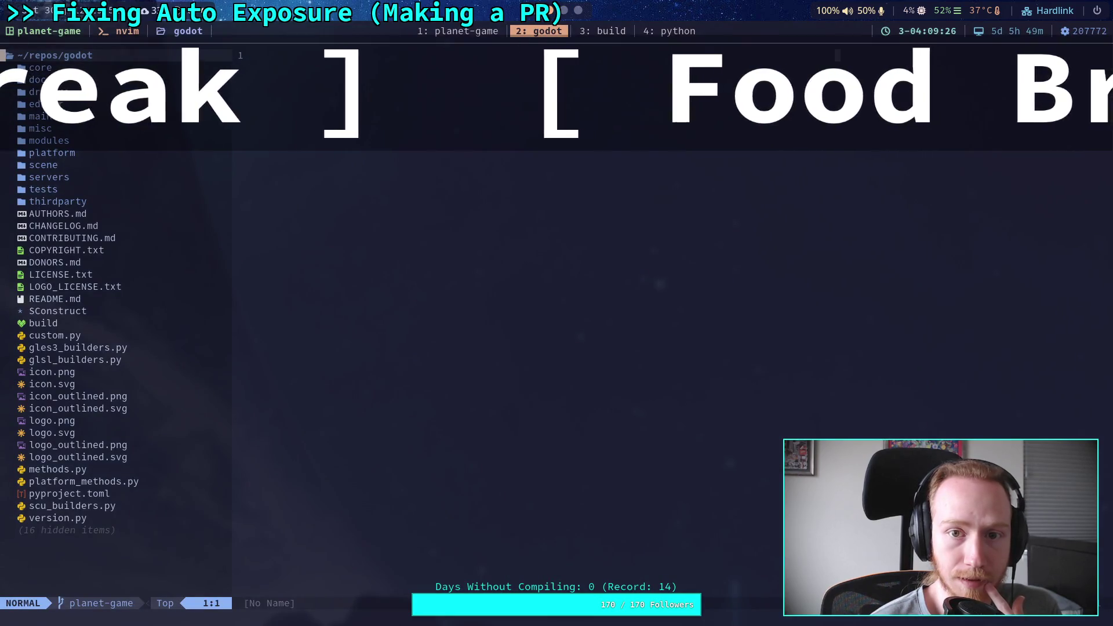
pyautogui.press('super+3')
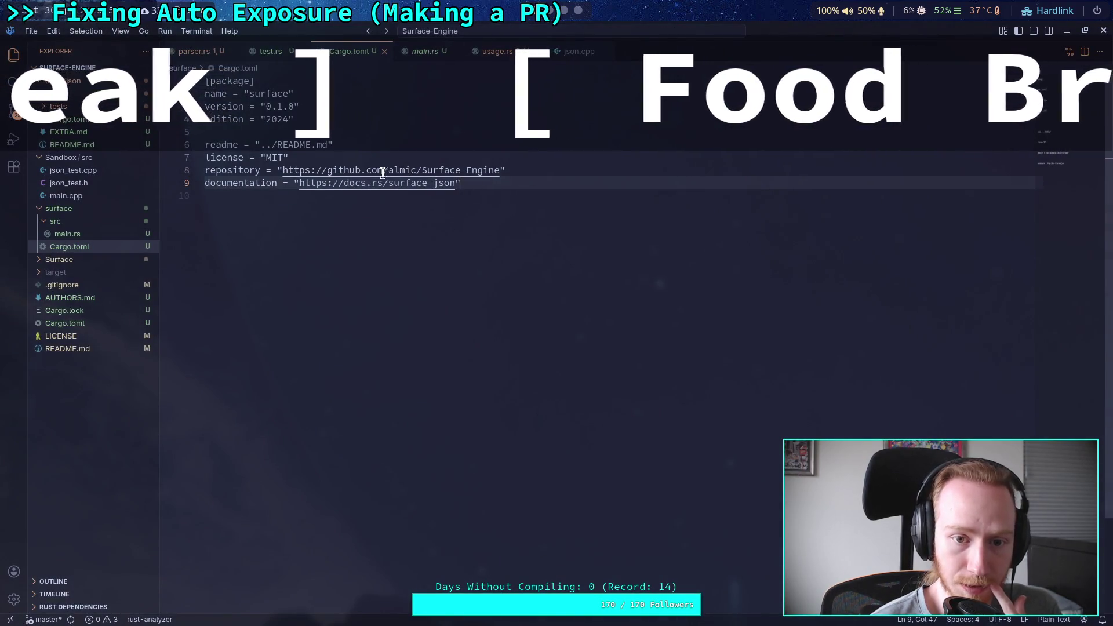
pyautogui.moveTo(457, 183); pyautogui.dragTo(432, 185)
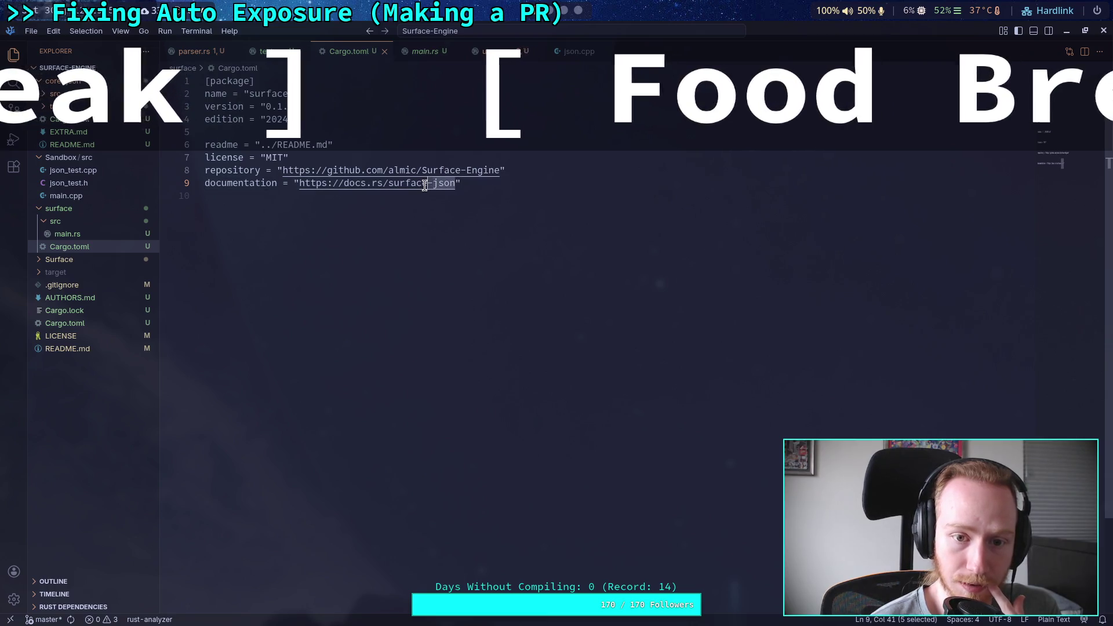
pyautogui.press('BackSpace')
pyautogui.press('BackSpace')
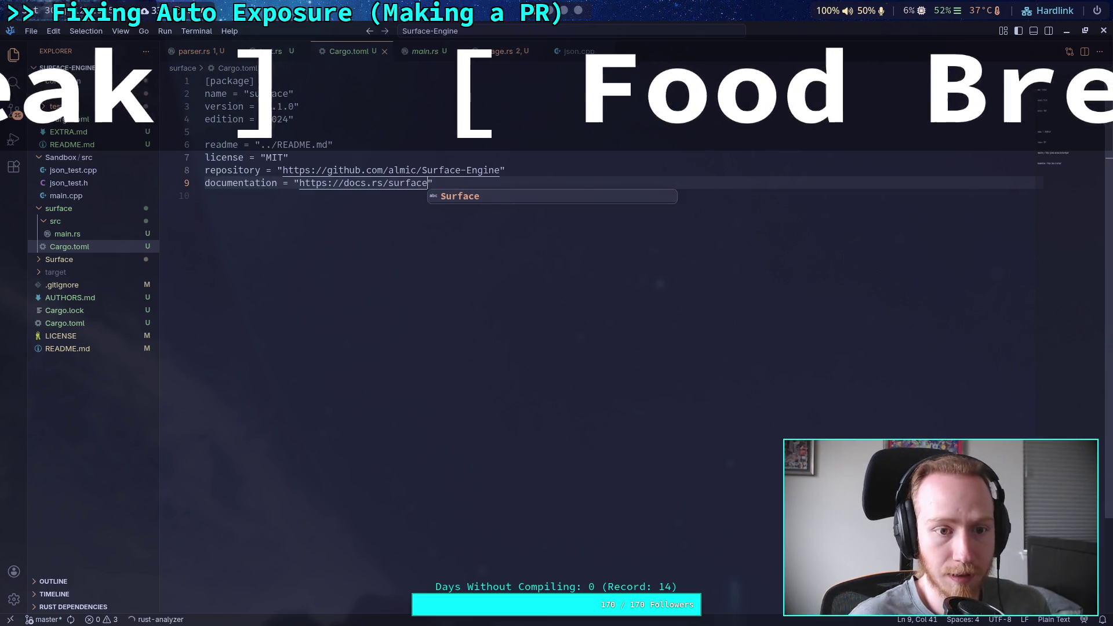
pyautogui.click(371, 222)
pyautogui.hotkey('ctrl', 's')
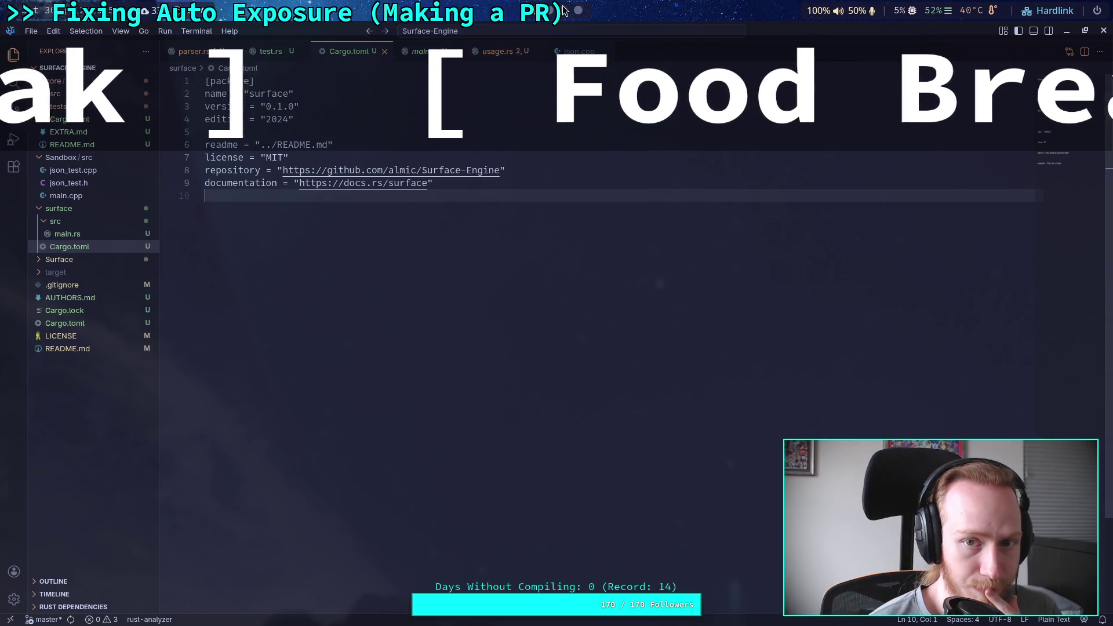
pyautogui.scroll(-1, 566, 11)
pyautogui.scroll(-1, 566, 11)
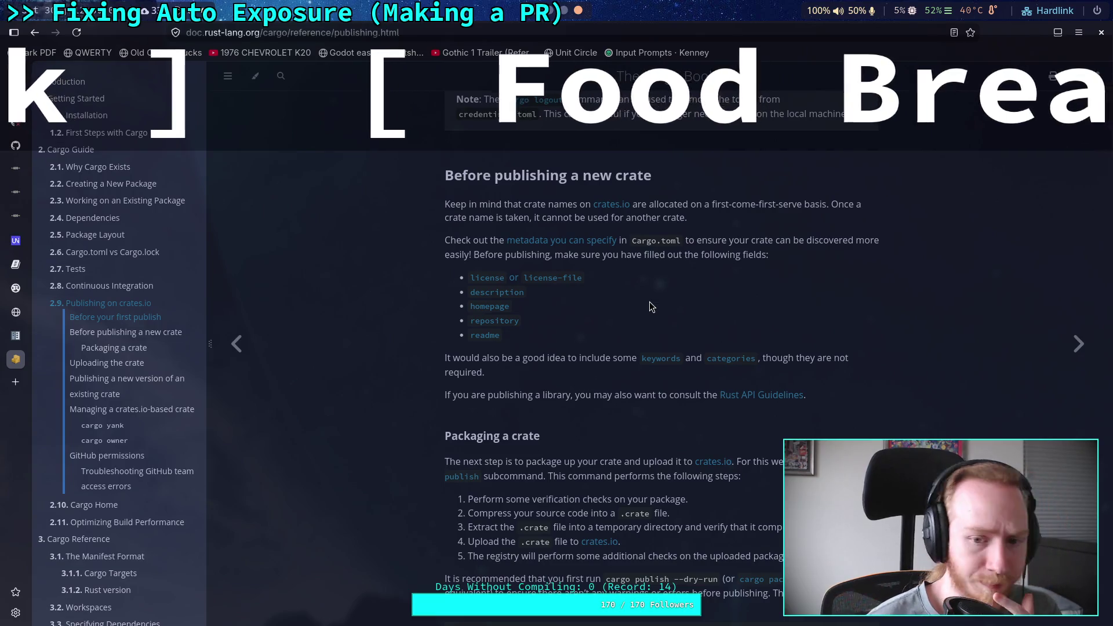
# Review the token, packaging and upload sections, stopping at 'Packaging a crate'
pyautogui.scroll(5, 650, 302)
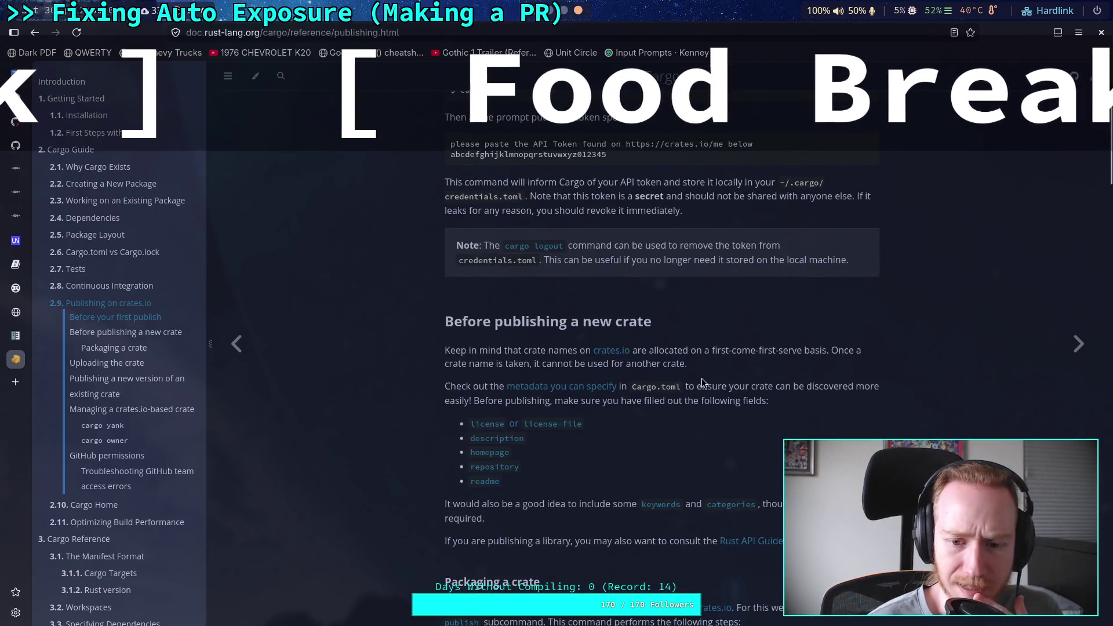
pyautogui.scroll(5, 733, 384)
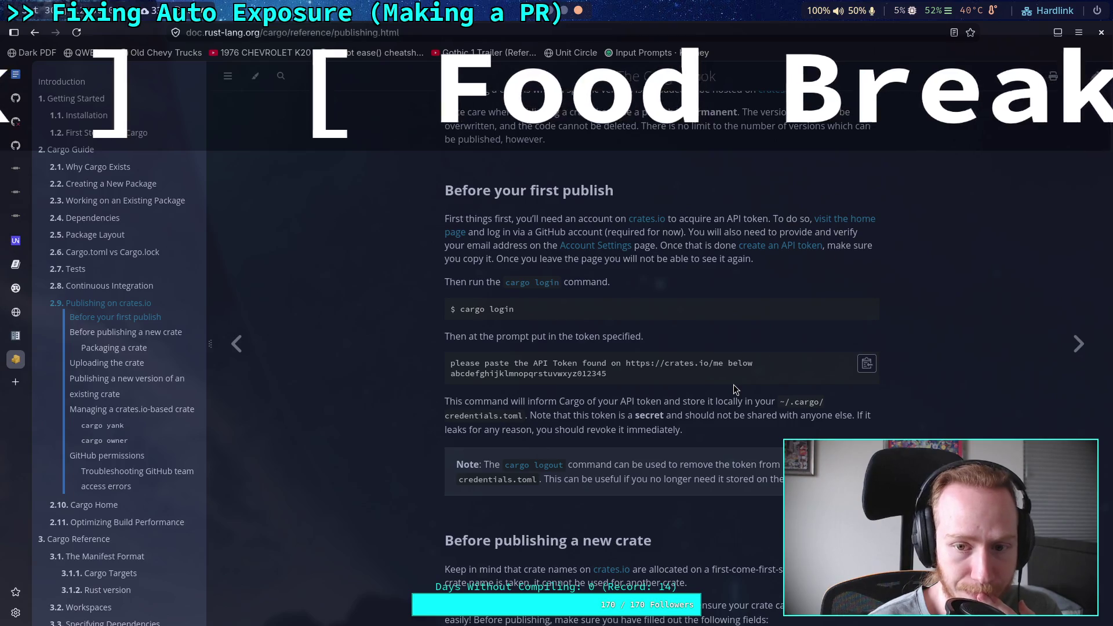
pyautogui.scroll(2, 733, 385)
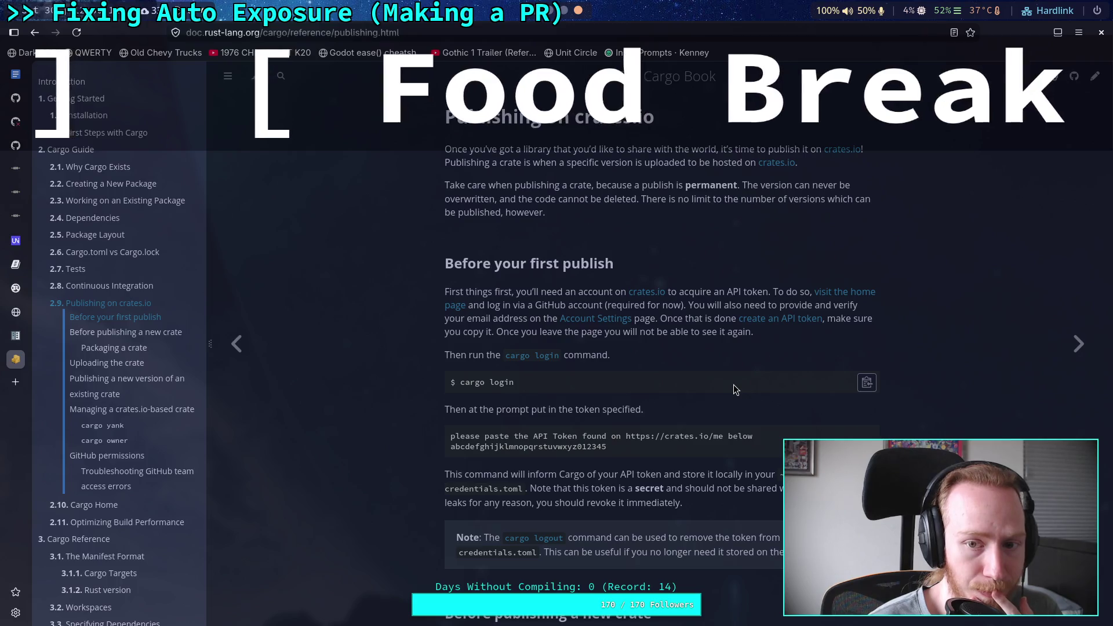
pyautogui.scroll(-20, 733, 384)
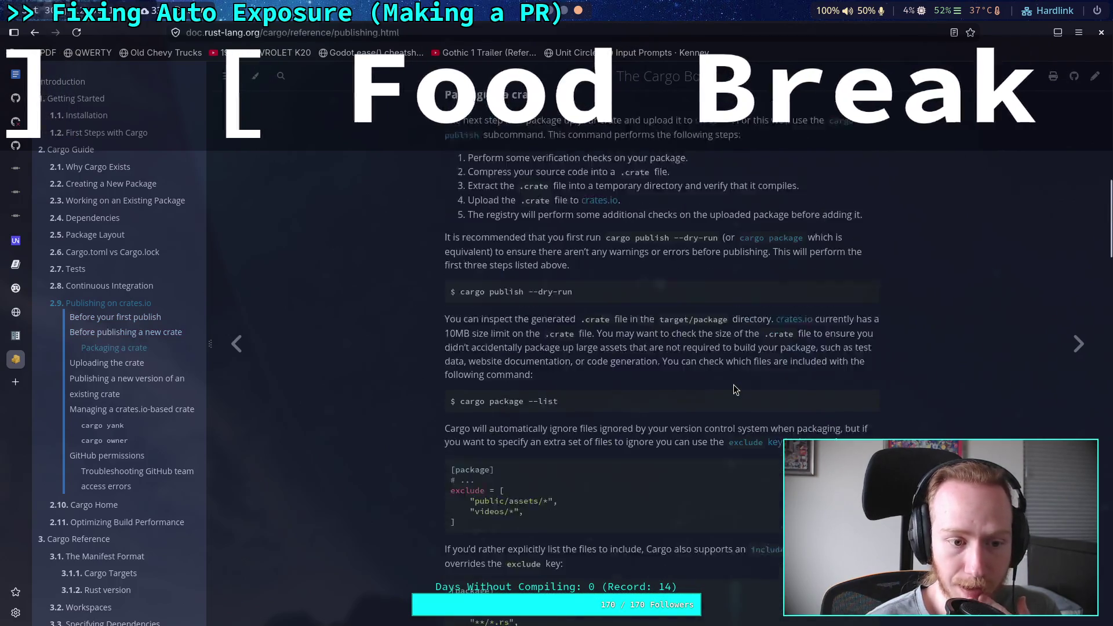
pyautogui.scroll(-3, 734, 385)
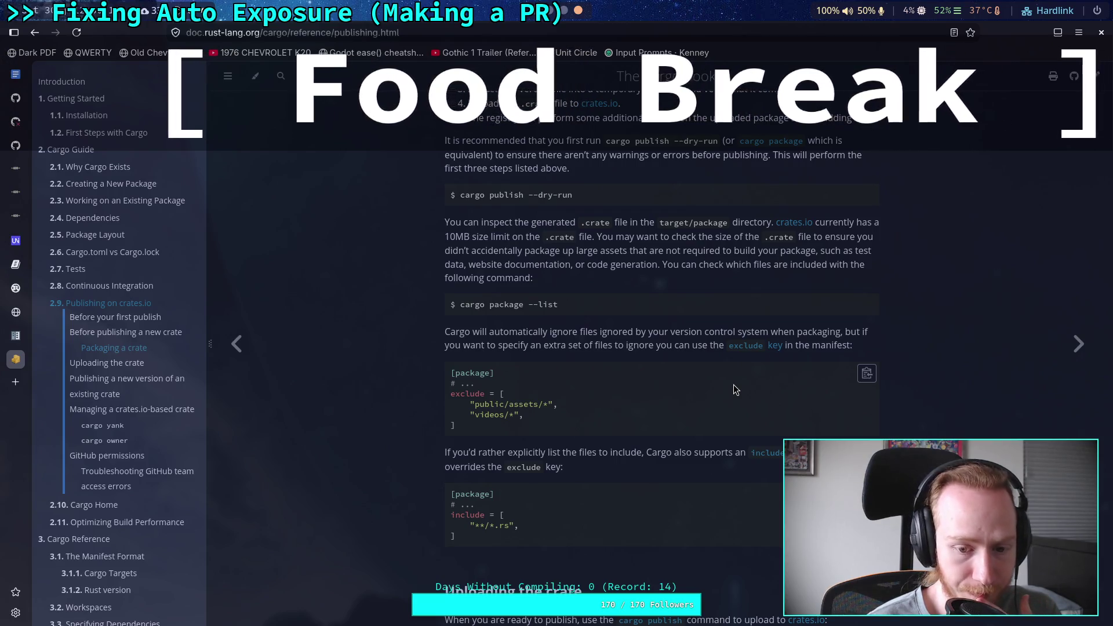
pyautogui.scroll(-5, 734, 385)
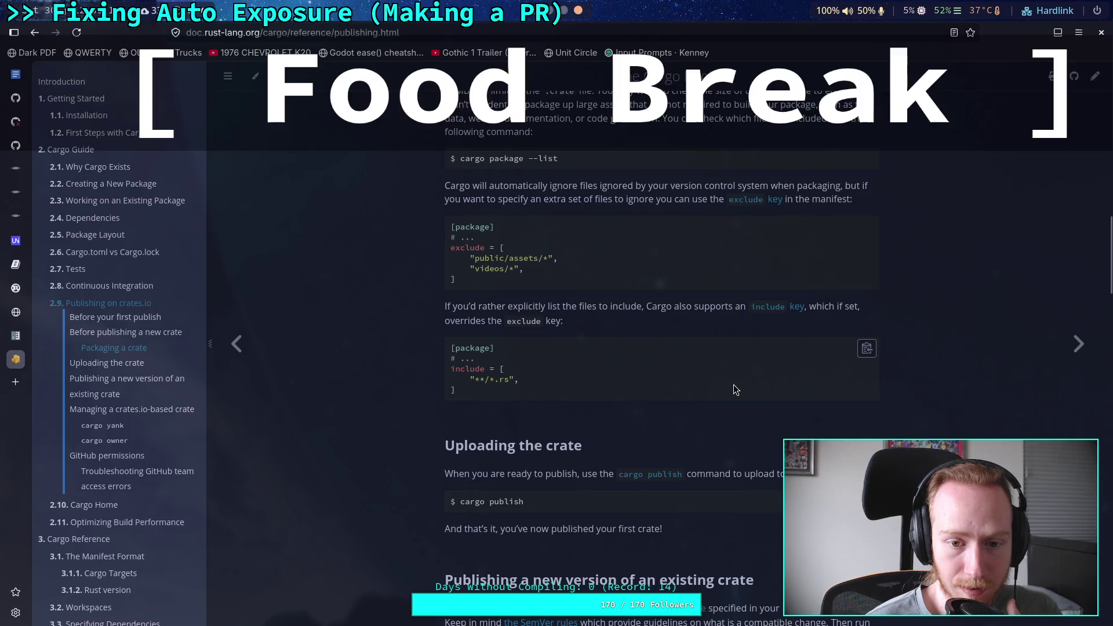
pyautogui.scroll(-14, 733, 384)
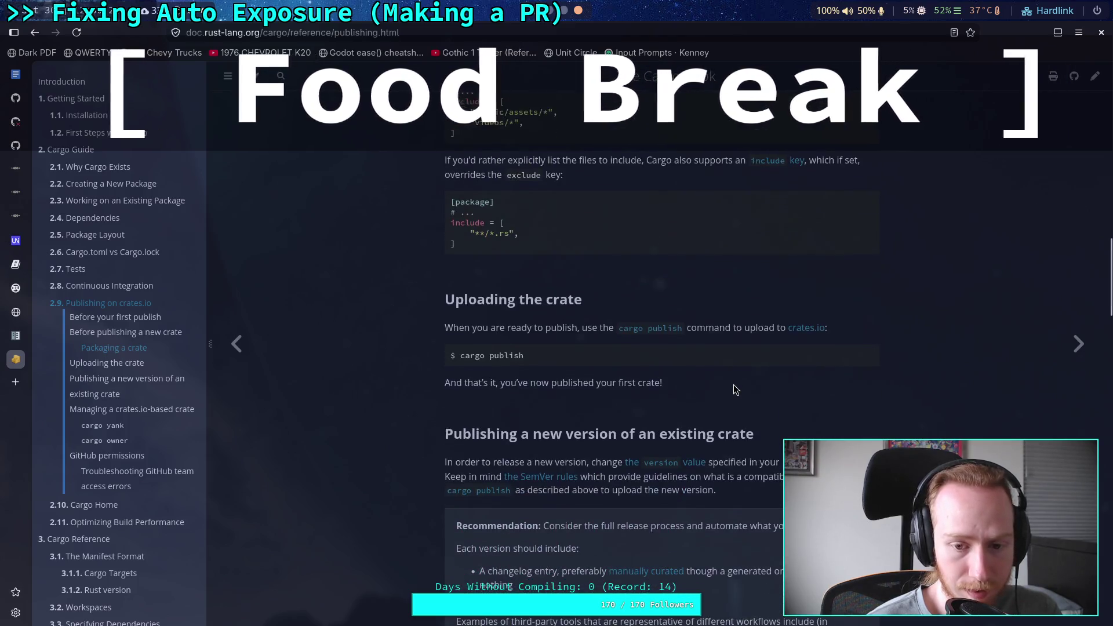
pyautogui.scroll(20, 733, 384)
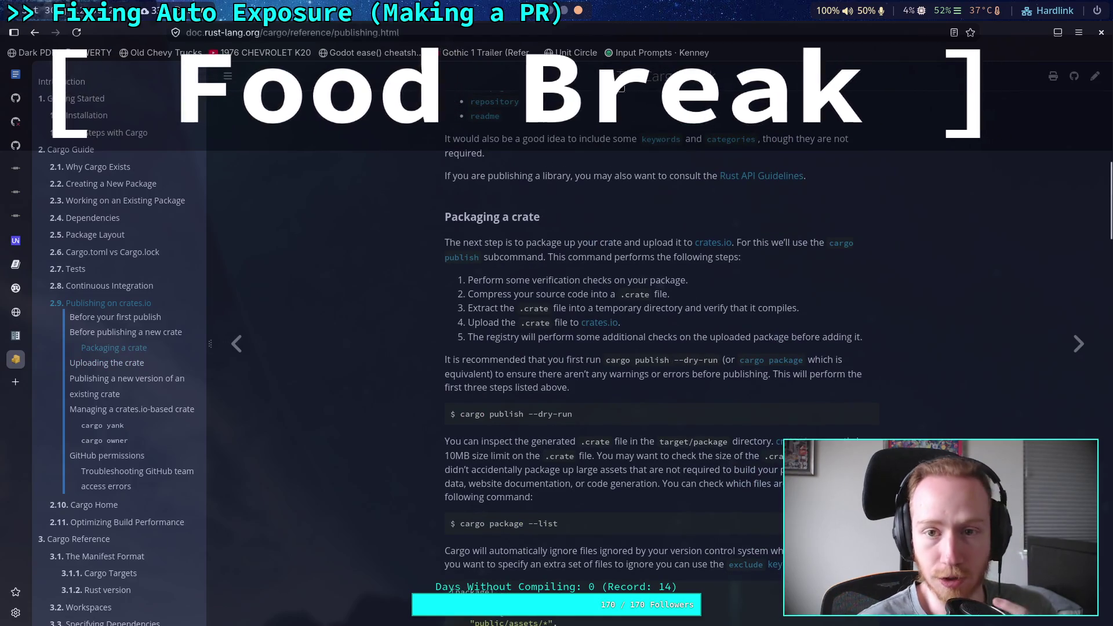
pyautogui.hotkey('alt', 'Tab')
pyautogui.click(540, 32)
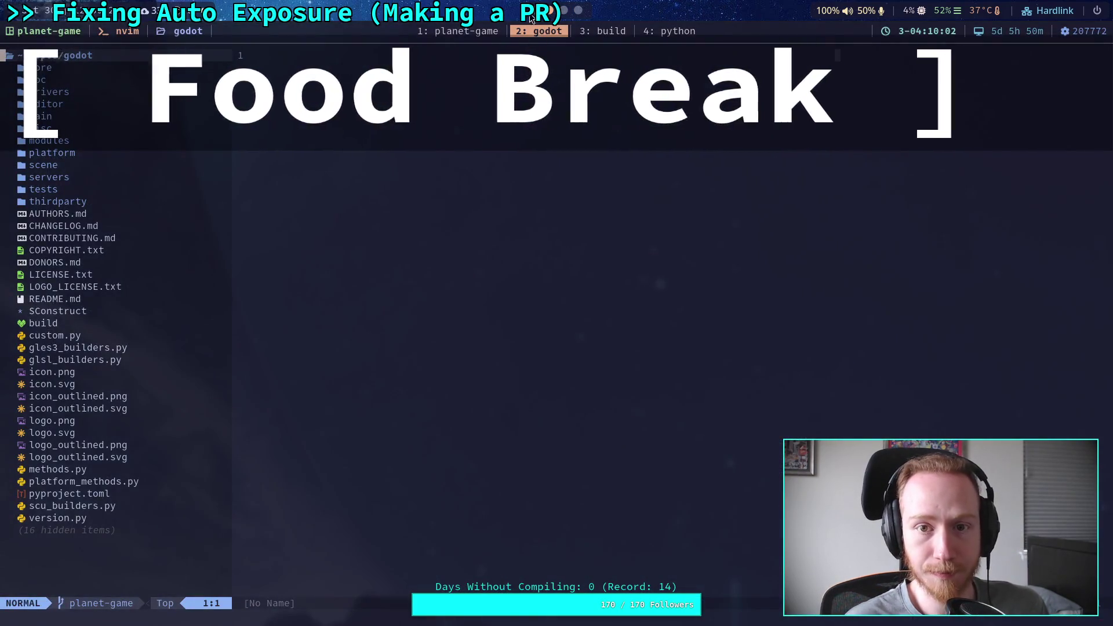
# Open VSCodium's integrated terminal and cd up to the core directory
pyautogui.hotkey('alt', 'Tab')
pyautogui.click(206, 32)
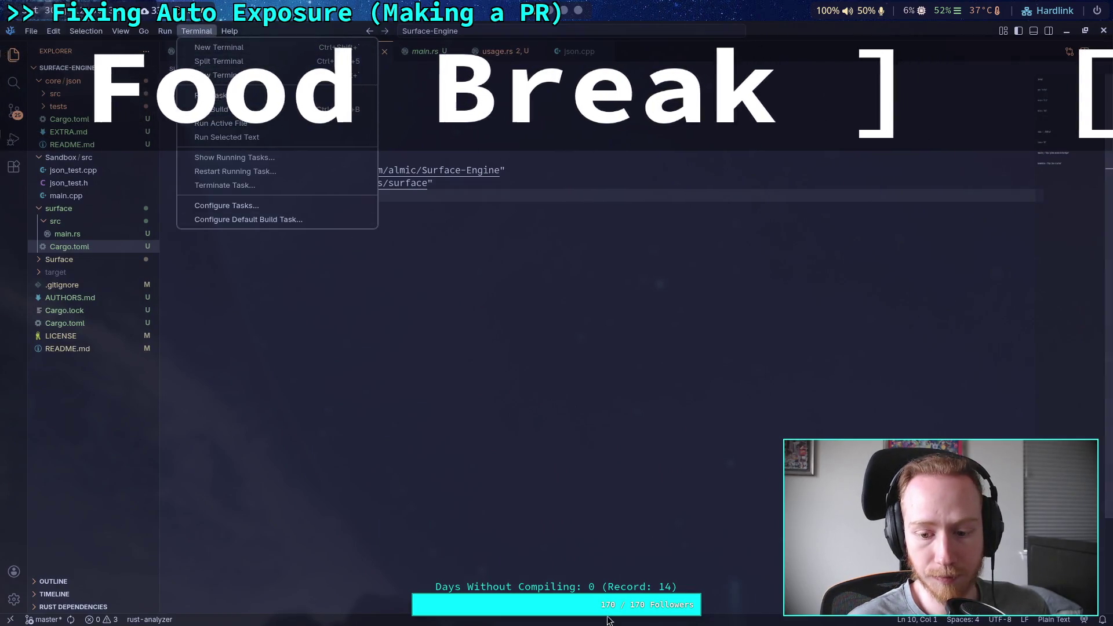
pyautogui.hotkey('ctrl', 'j')
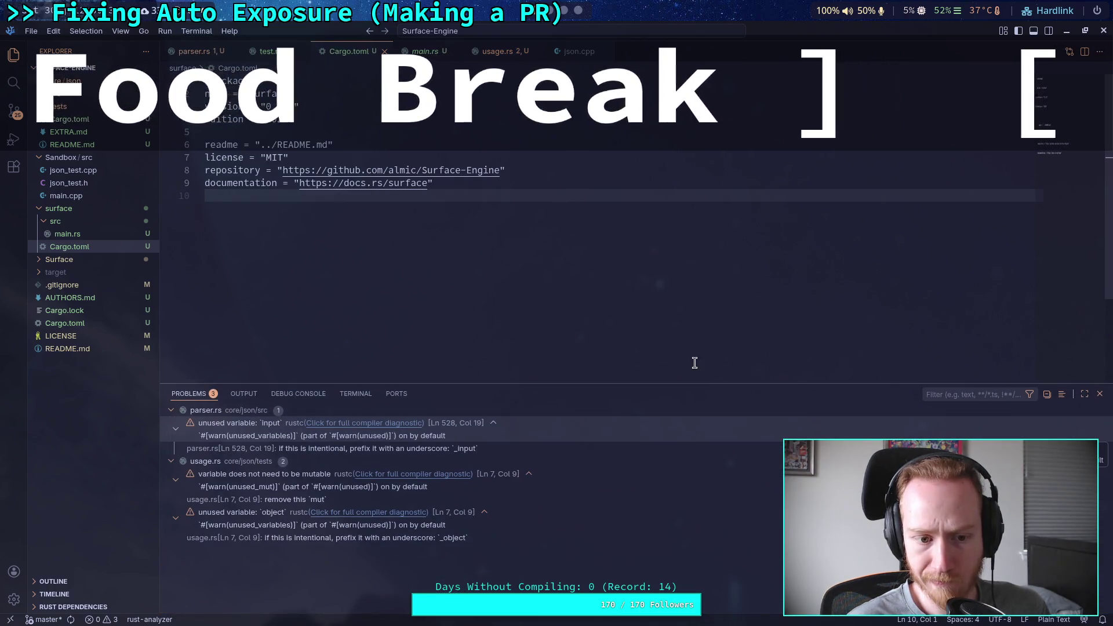
pyautogui.click(356, 394)
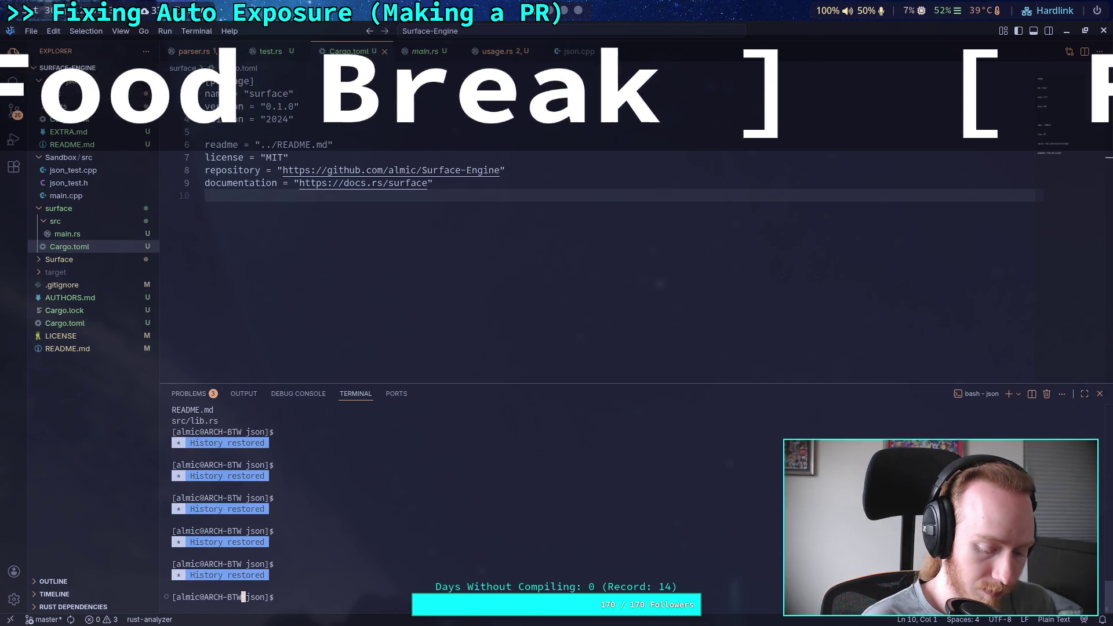
pyautogui.hotkey('ctrl', 'c')
pyautogui.write('cd ..')
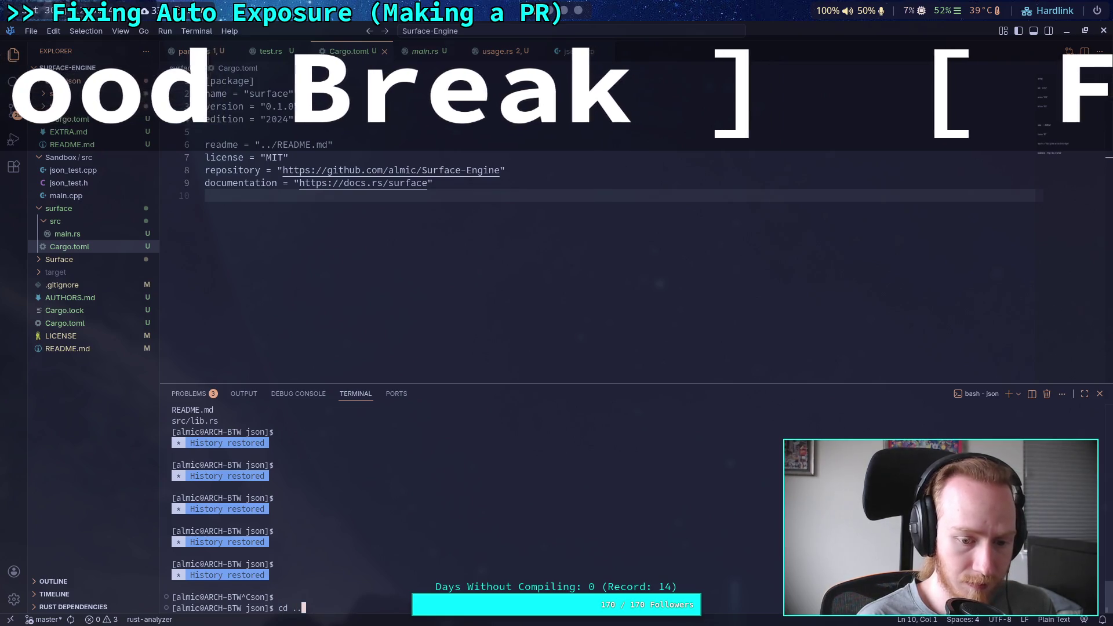
pyautogui.press('Return')
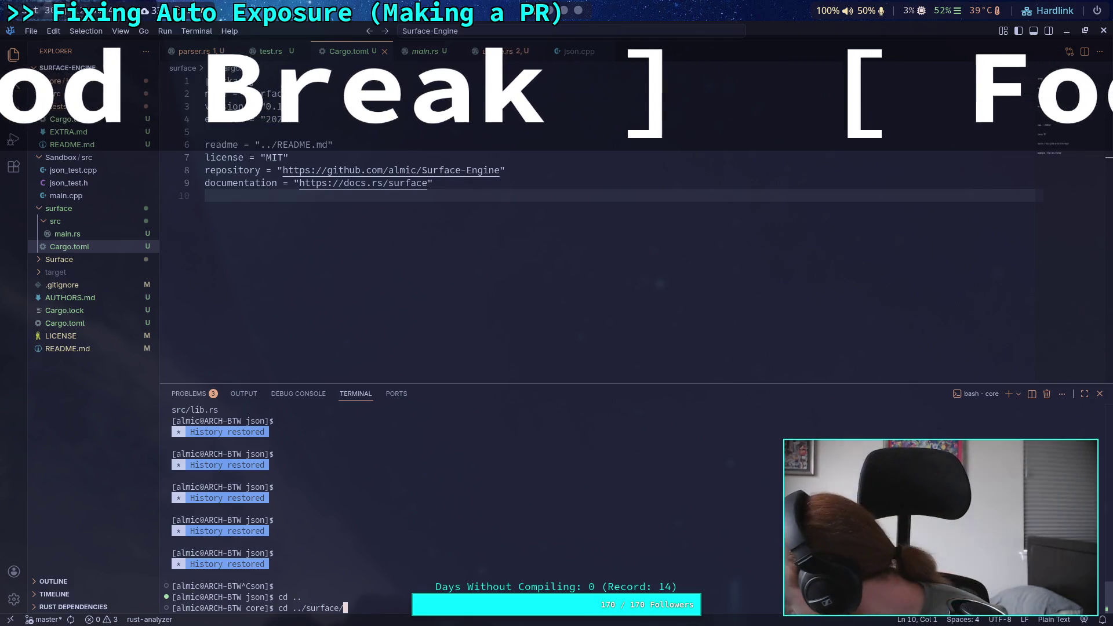
# In surface/, run cargo package --list, then with --allow-dirty, and open core/json/Cargo.toml
pyautogui.press('Return')
pyautogui.write('cargo package --li')
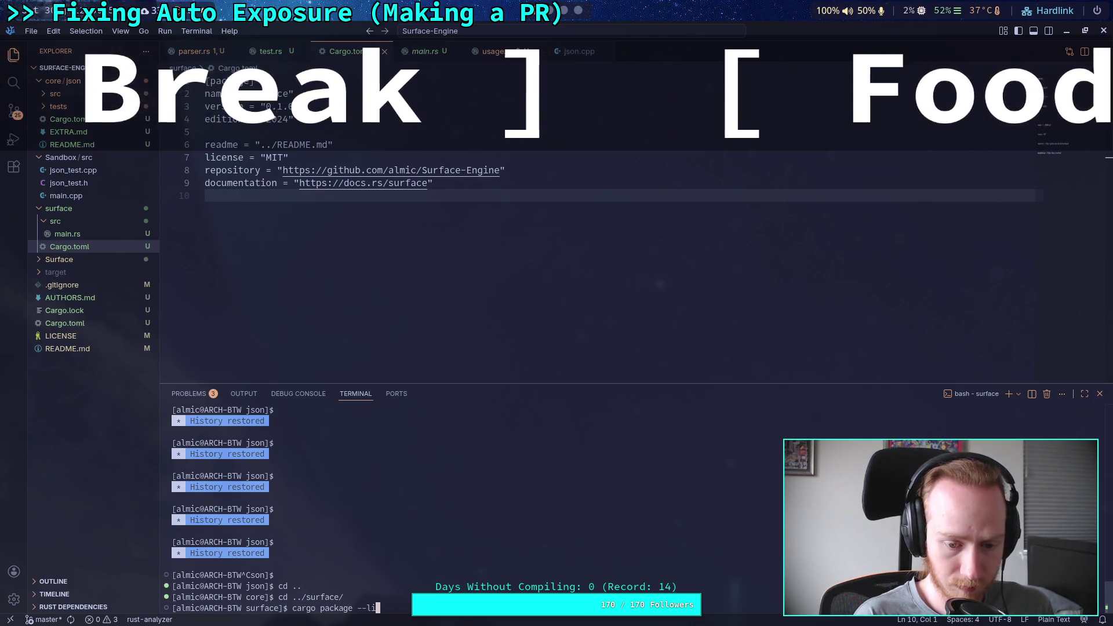
pyautogui.write('st')
pyautogui.press('Return')
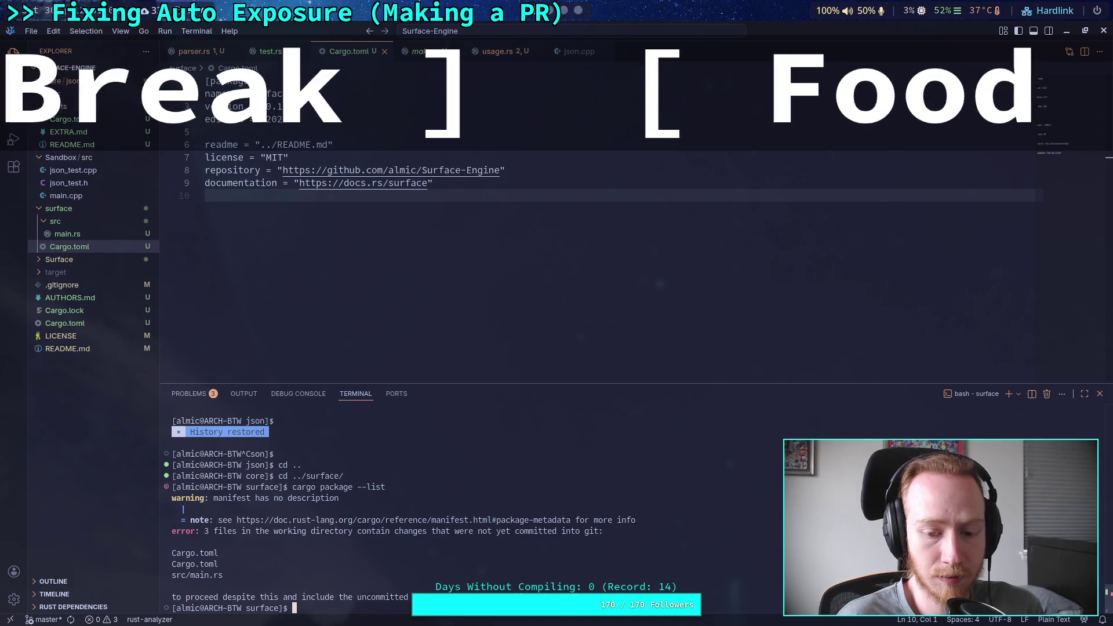
pyautogui.press('Up')
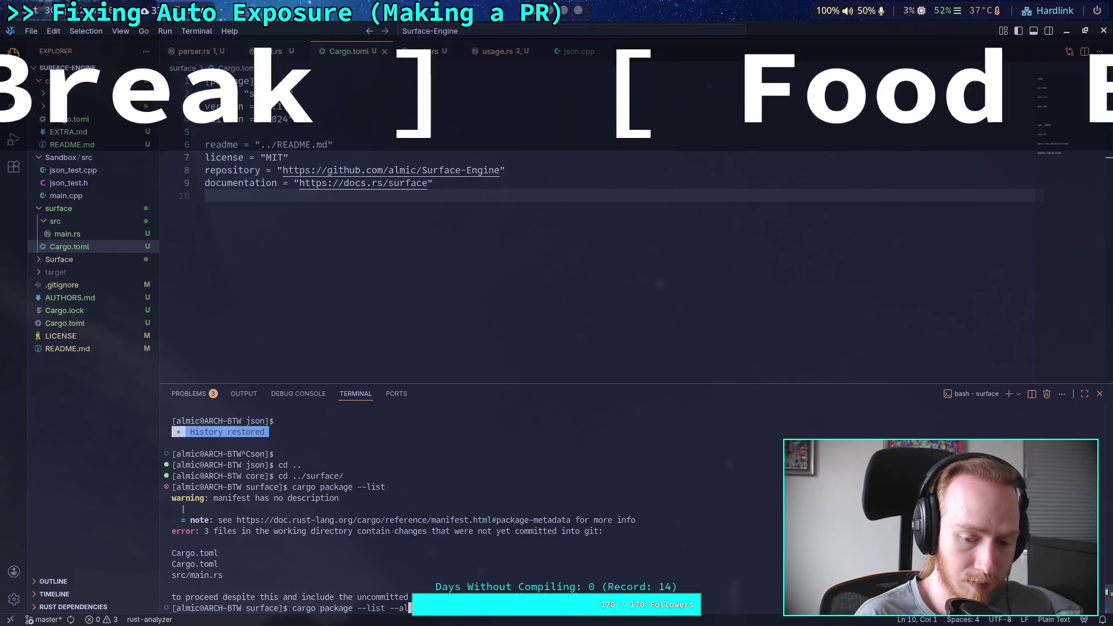
pyautogui.press('Return')
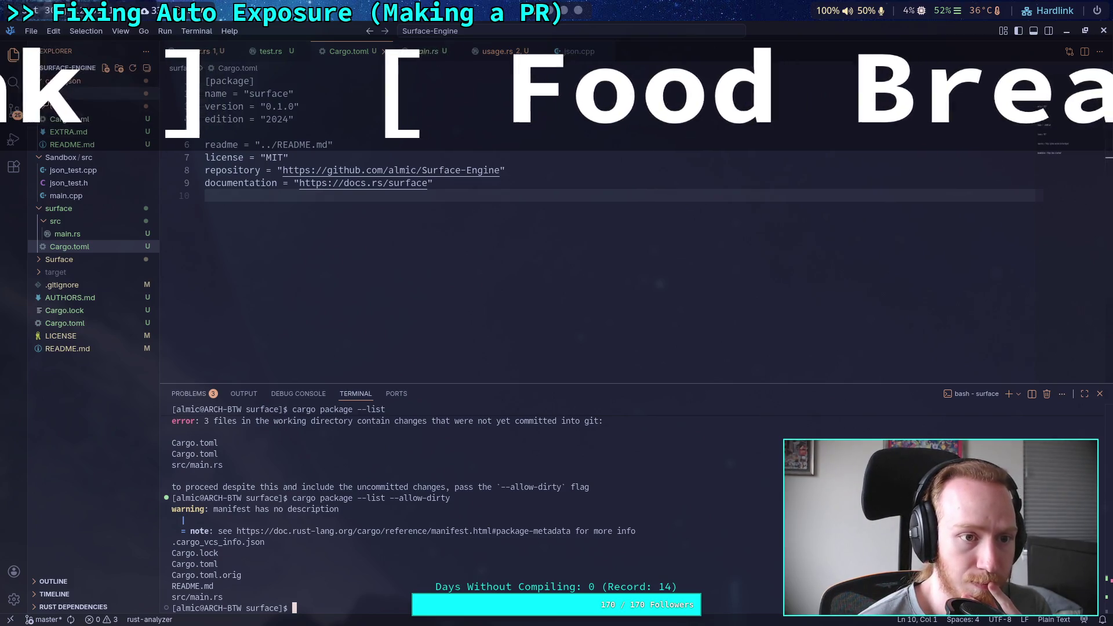
pyautogui.click(74, 120)
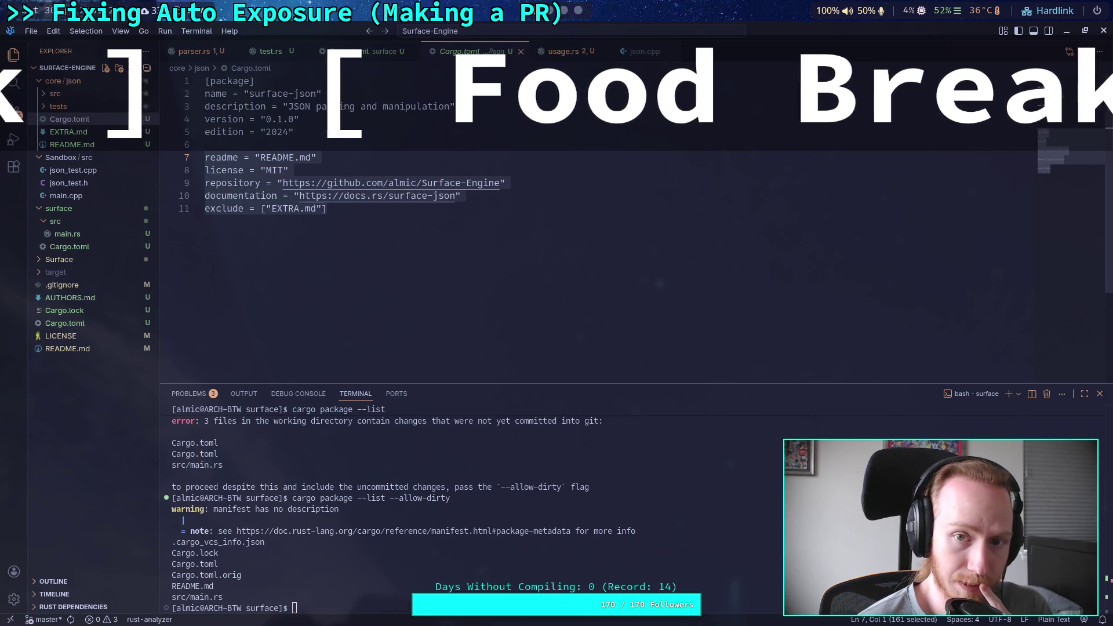
# Add description = "Surface application engine" as line 3 of the surface Cargo.toml
pyautogui.click(87, 246)
pyautogui.click(373, 81)
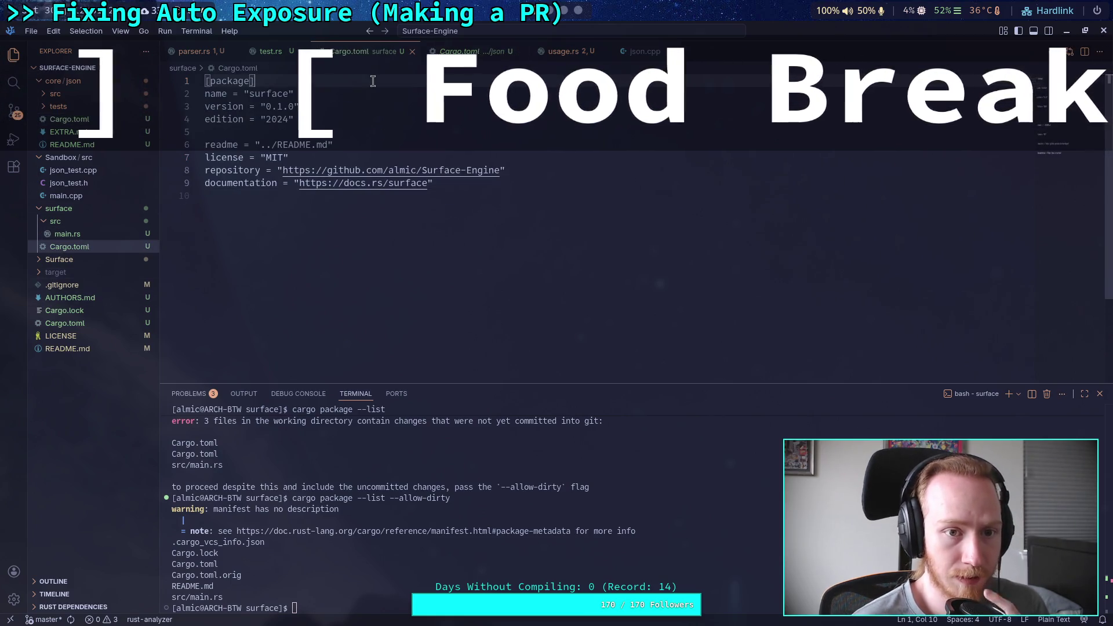
pyautogui.press('Return')
pyautogui.write('description = "Surface application engine"')
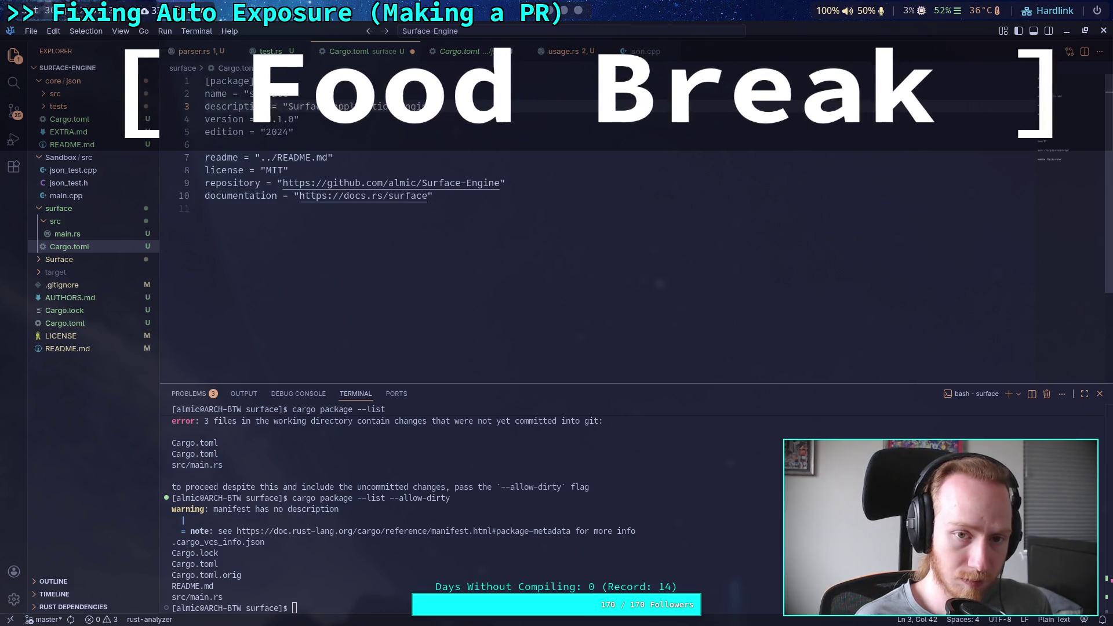
pyautogui.click(438, 259)
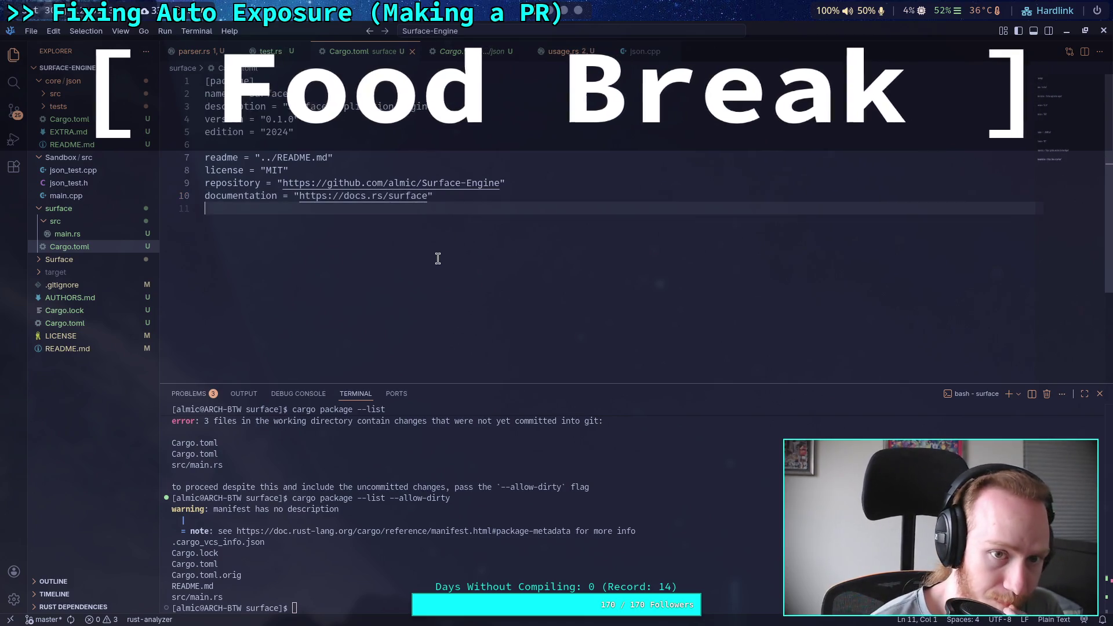
# Rerun the package listing in the terminal to confirm the description warning is gone
pyautogui.click(502, 537)
pyautogui.press('Up')
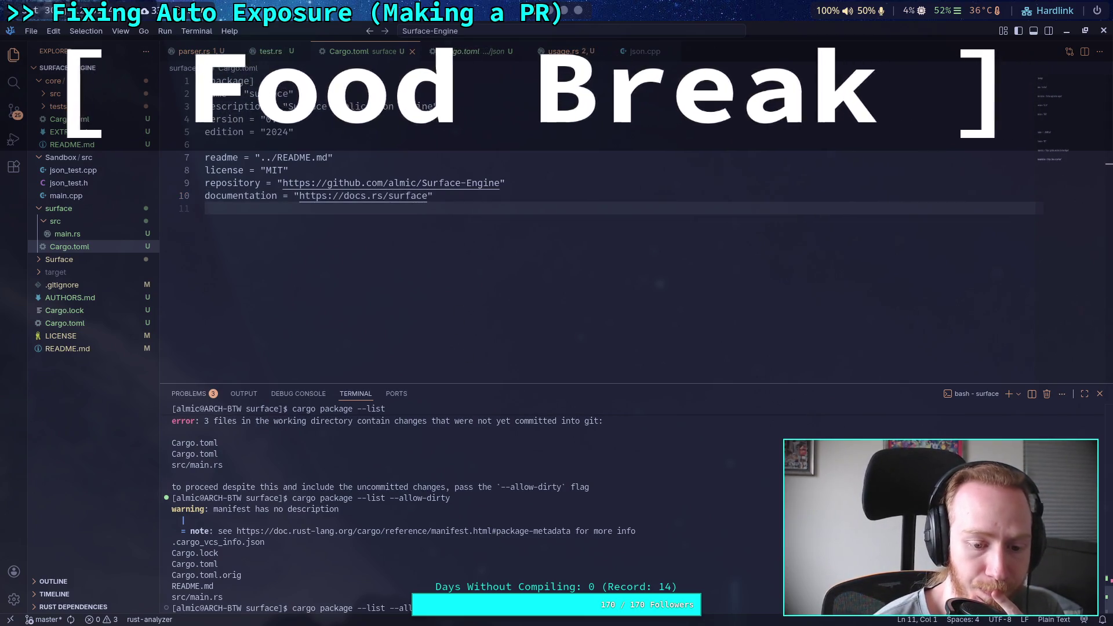
pyautogui.press('Return')
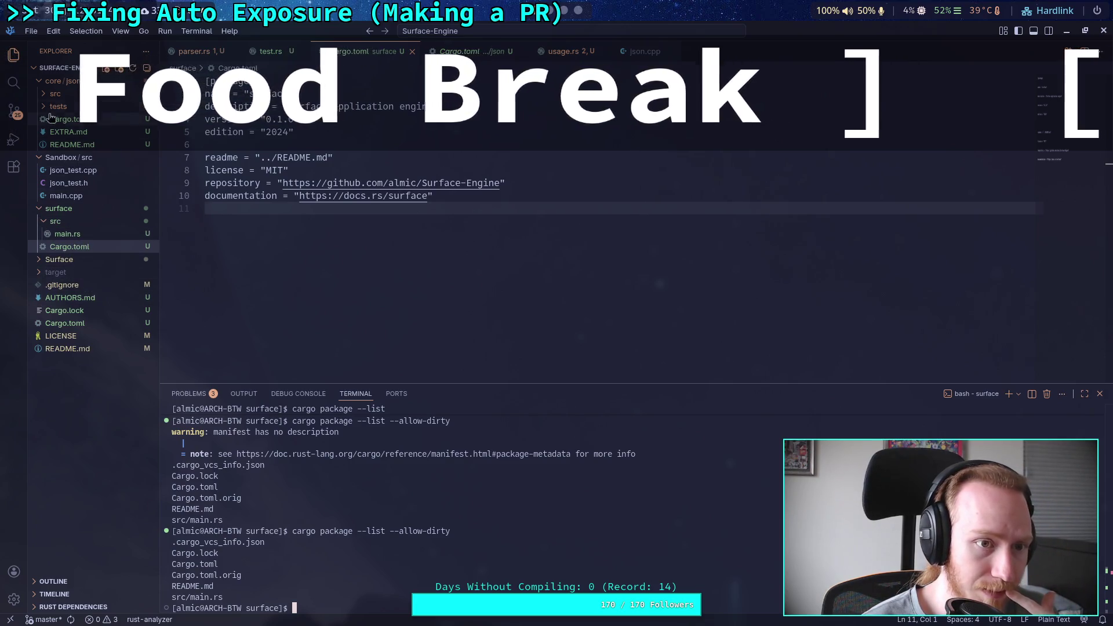
# Toggle the target folder and widen the Explorer file tree panel
pyautogui.click(55, 272)
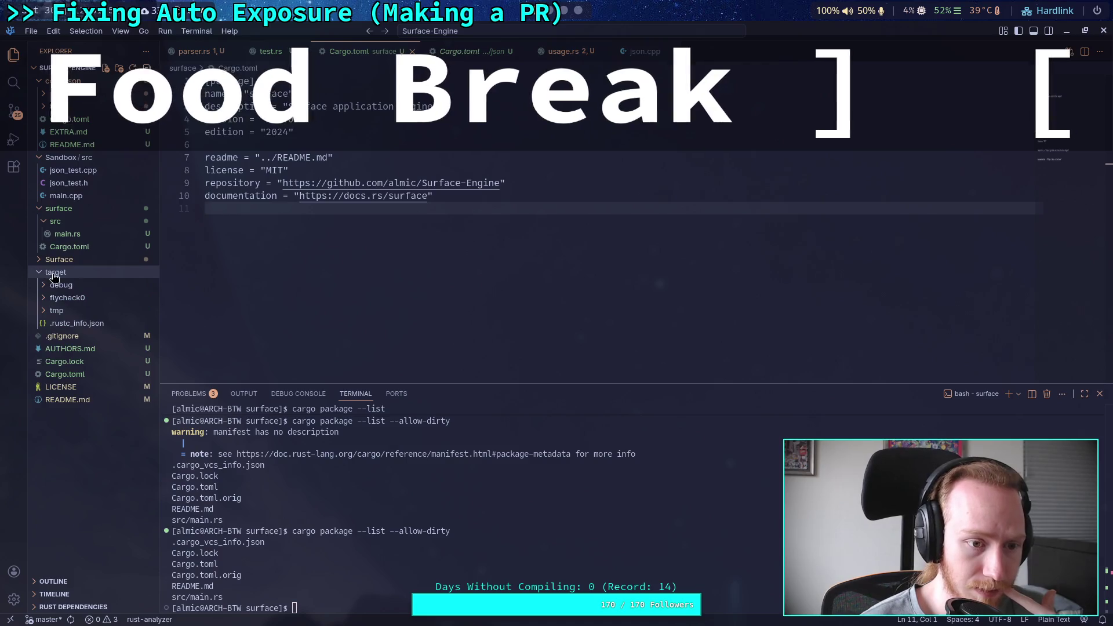
pyautogui.click(56, 272)
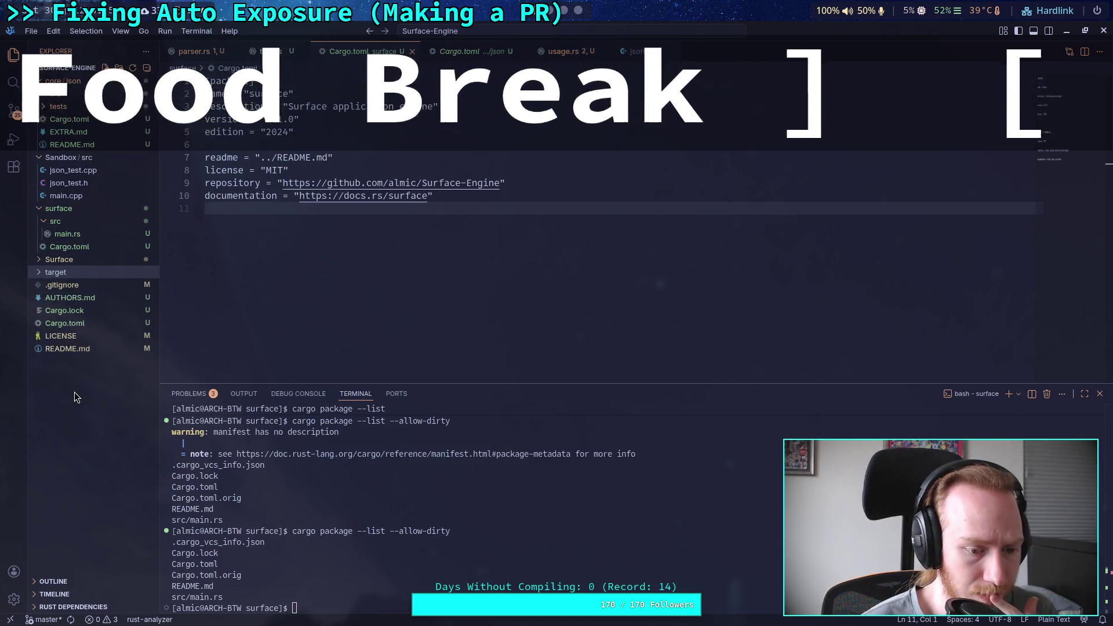
pyautogui.moveTo(160, 116); pyautogui.dragTo(178, 111)
pyautogui.click(168, 51)
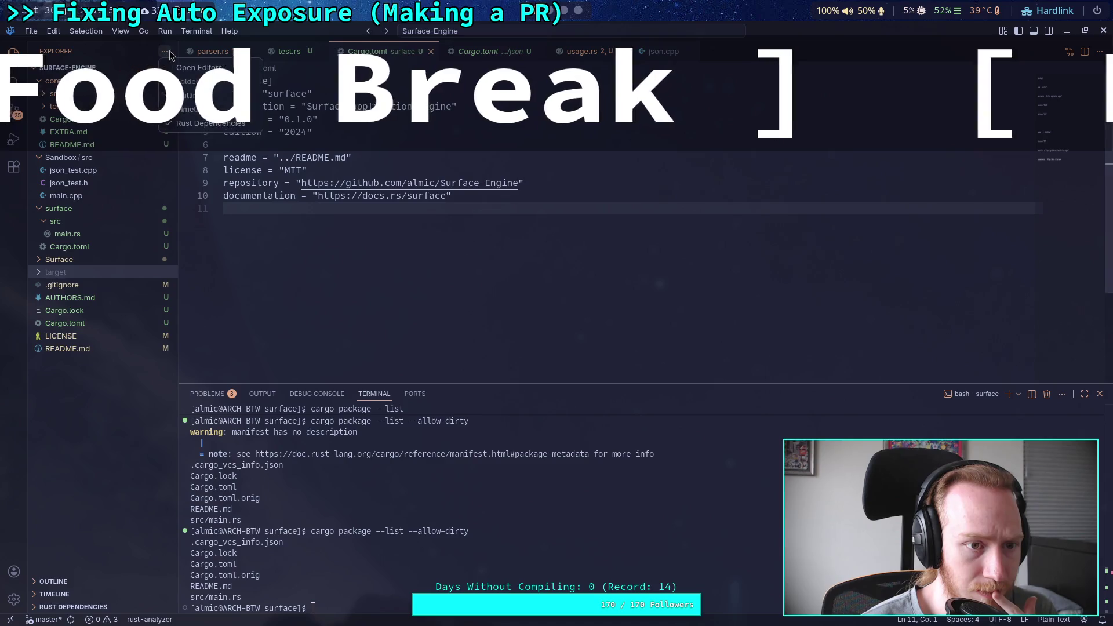
pyautogui.rightClick(65, 391)
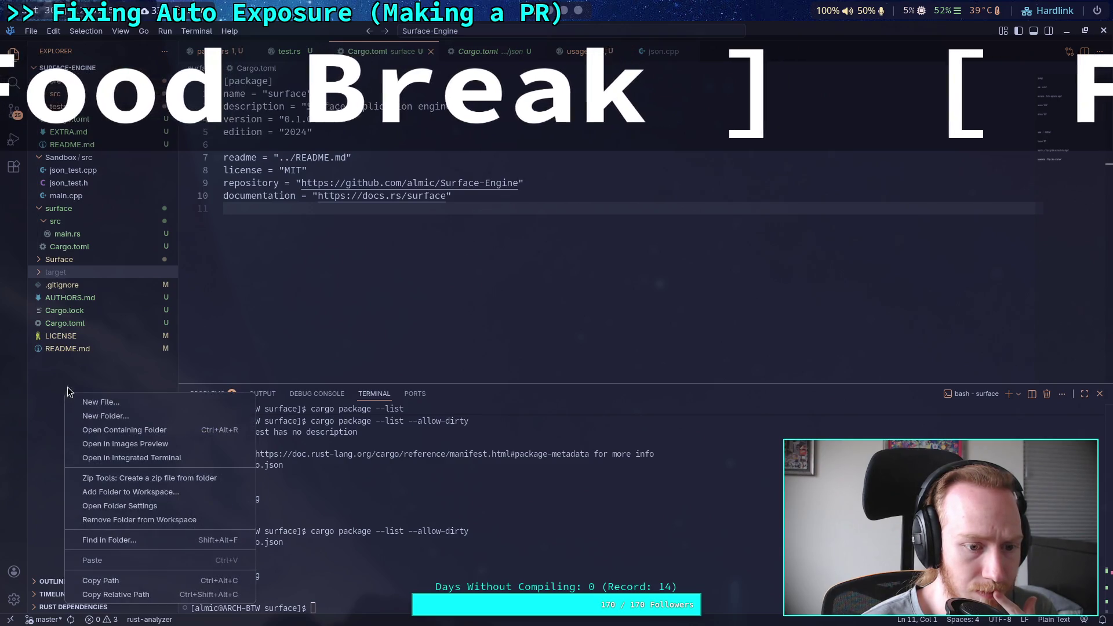
pyautogui.click(47, 384)
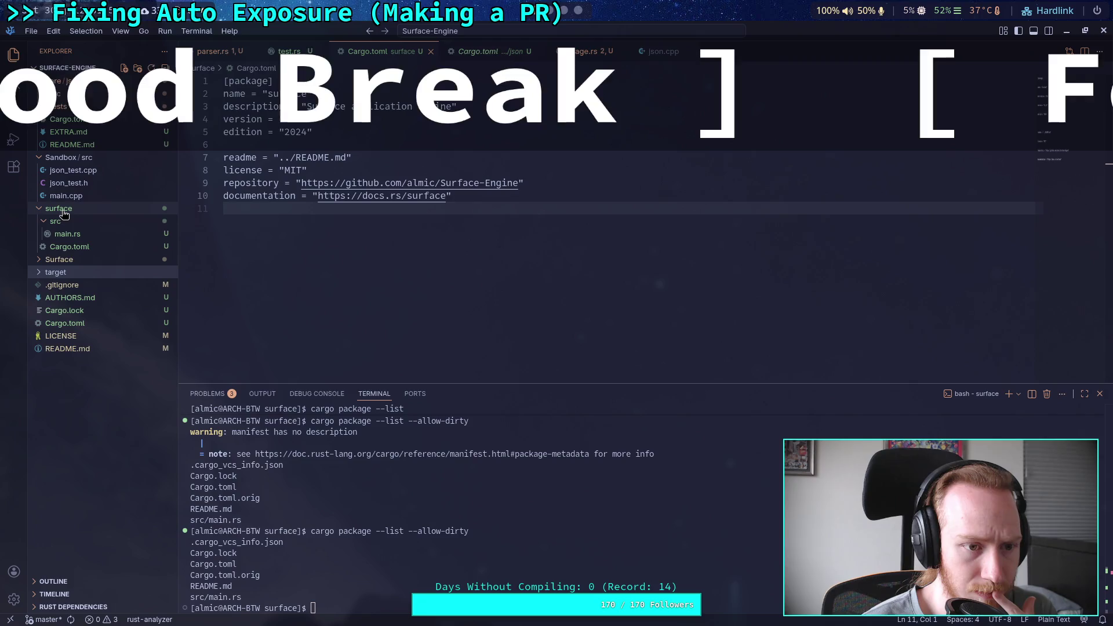
# Select the .cargo_vcs_info.json entry in the terminal's package listing
pyautogui.click(344, 477)
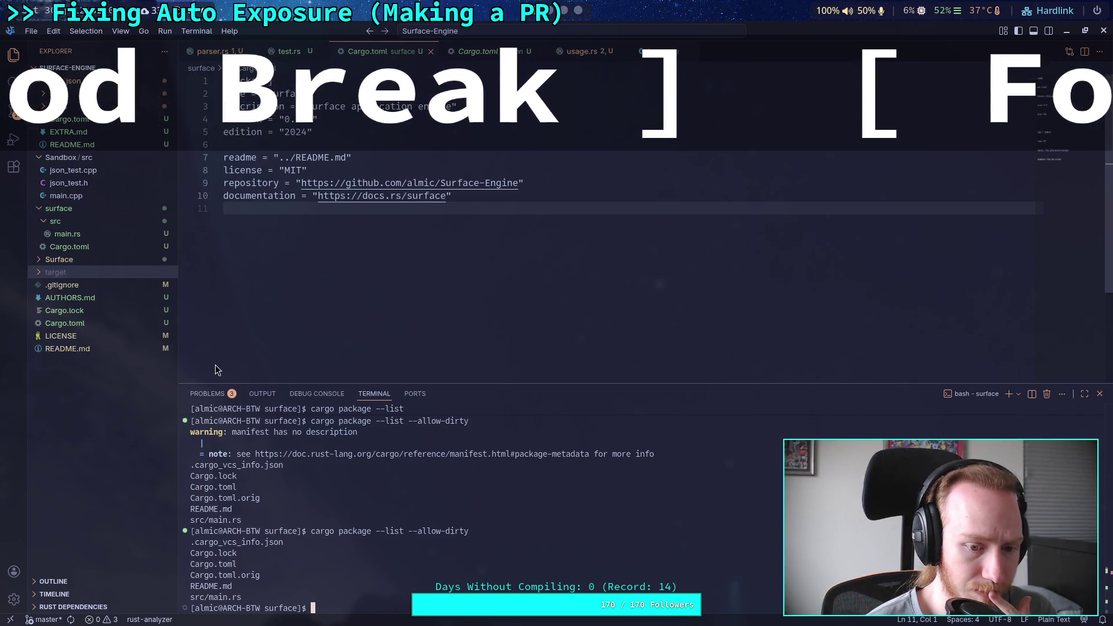
pyautogui.moveTo(292, 542); pyautogui.dragTo(190, 542)
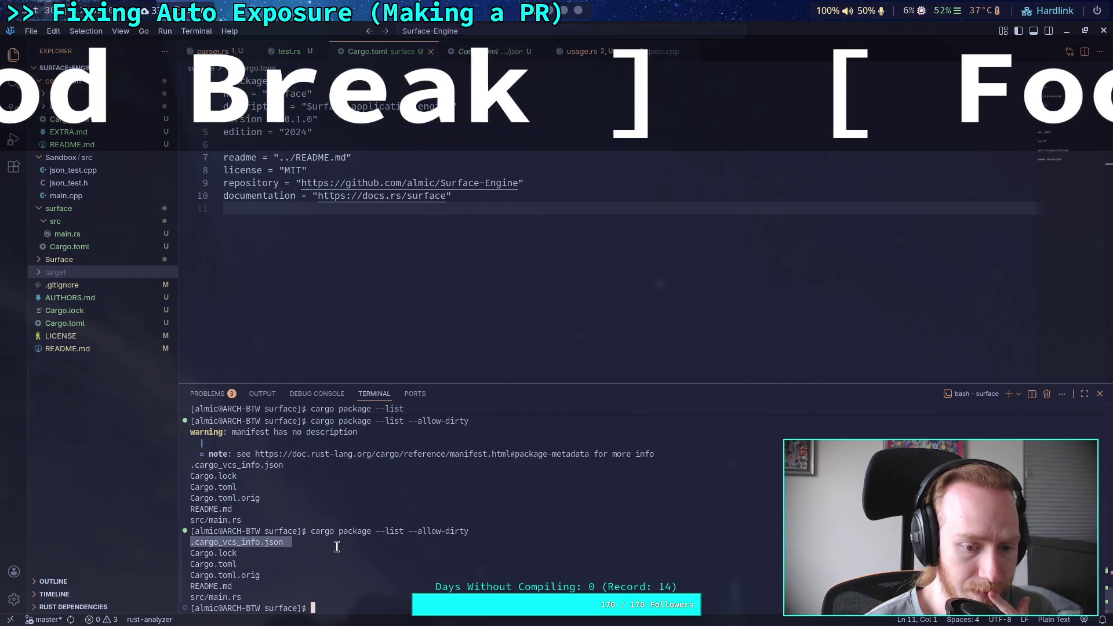
pyautogui.click(566, 12)
pyautogui.click(578, 10)
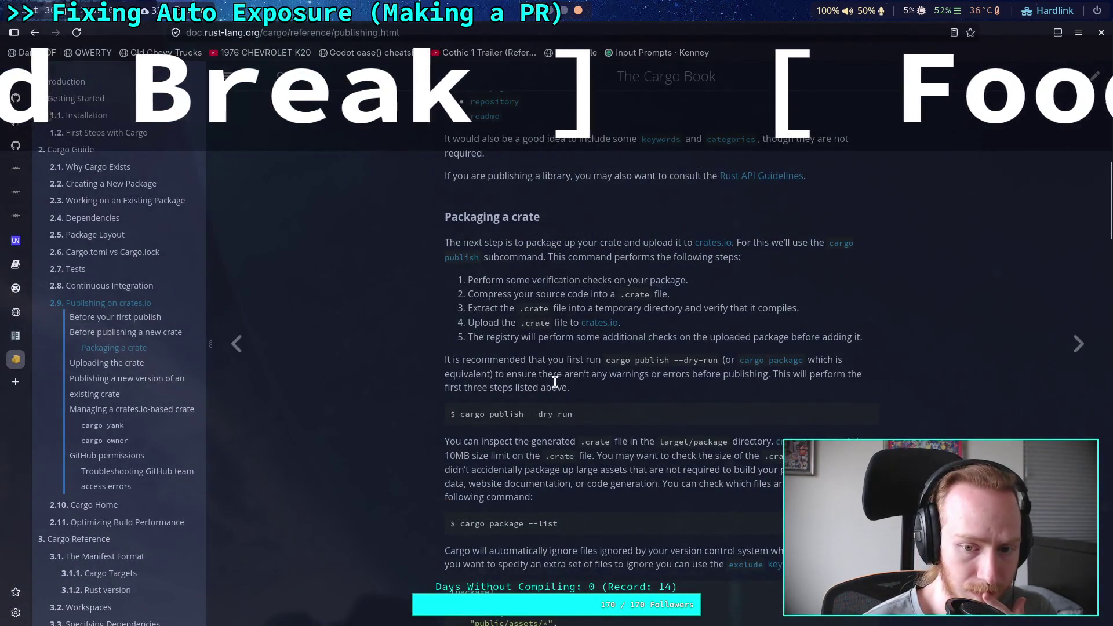
# Scroll to the Packaging a crate section and its exclude example
pyautogui.scroll(-5, 533, 410)
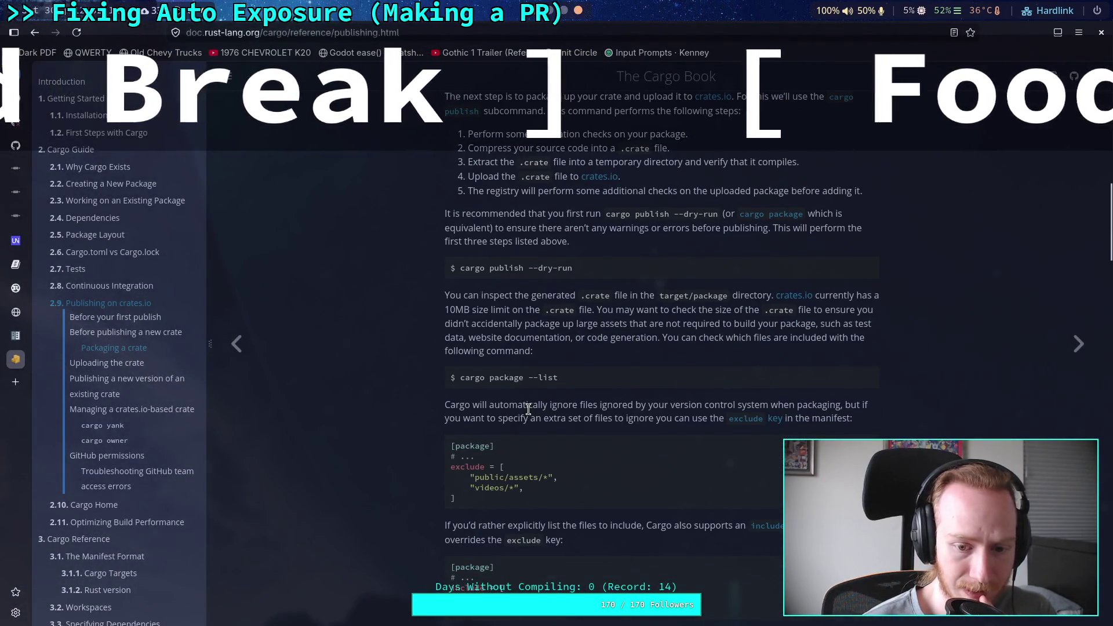
pyautogui.scroll(3, 527, 406)
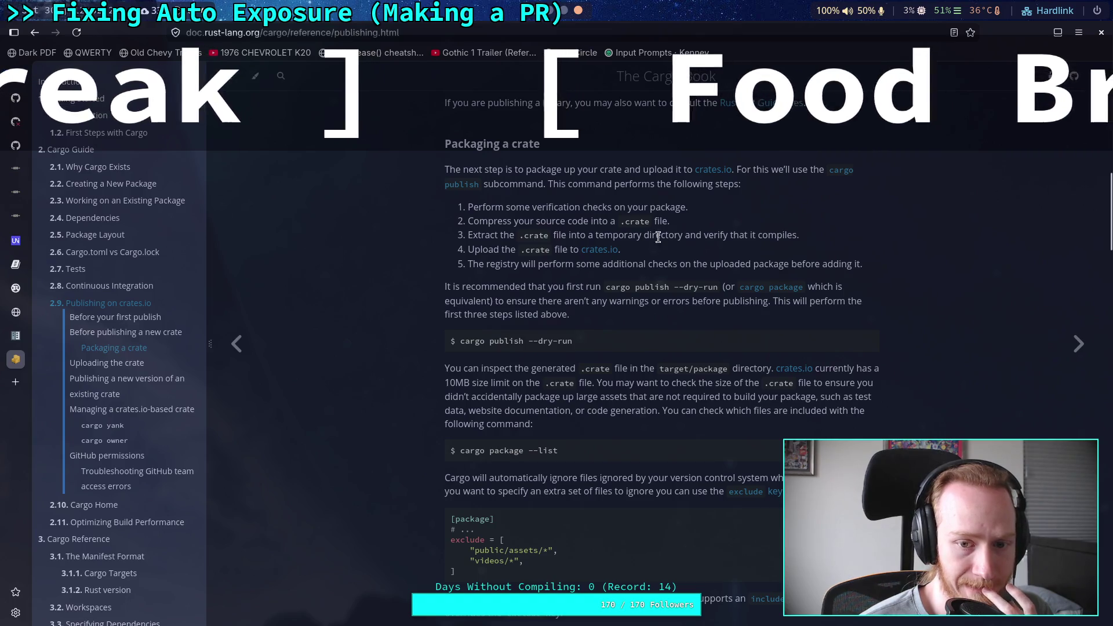
pyautogui.click(563, 11)
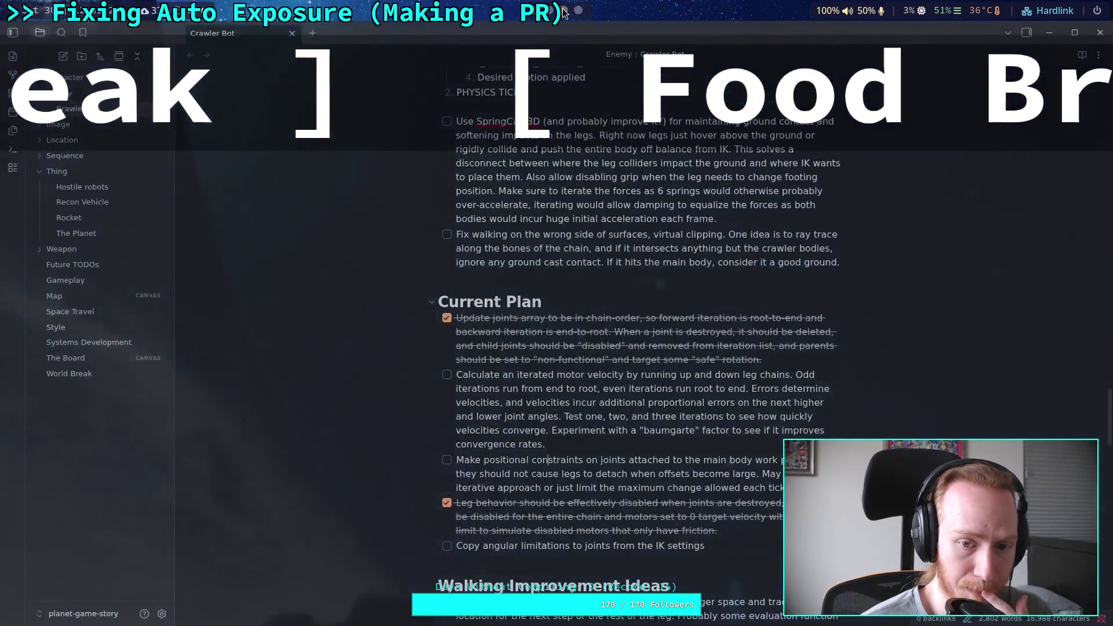
pyautogui.click(549, 11)
# Back in VSCodium, collapse the Surface/src folder in the Explorer
pyautogui.click(529, 16)
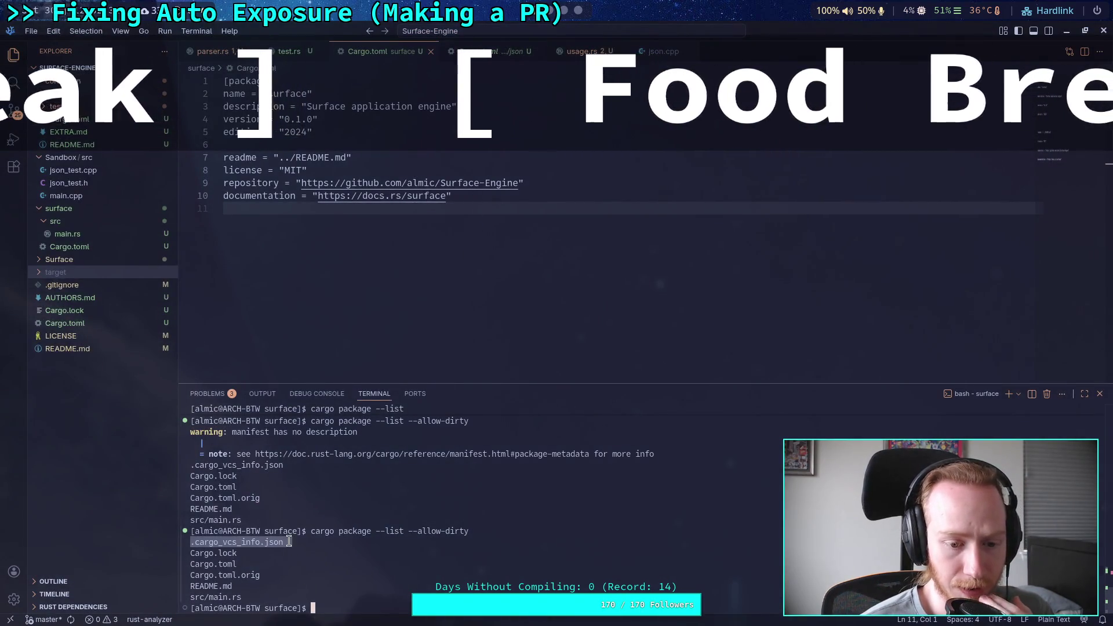
pyautogui.click(62, 210)
pyautogui.click(60, 208)
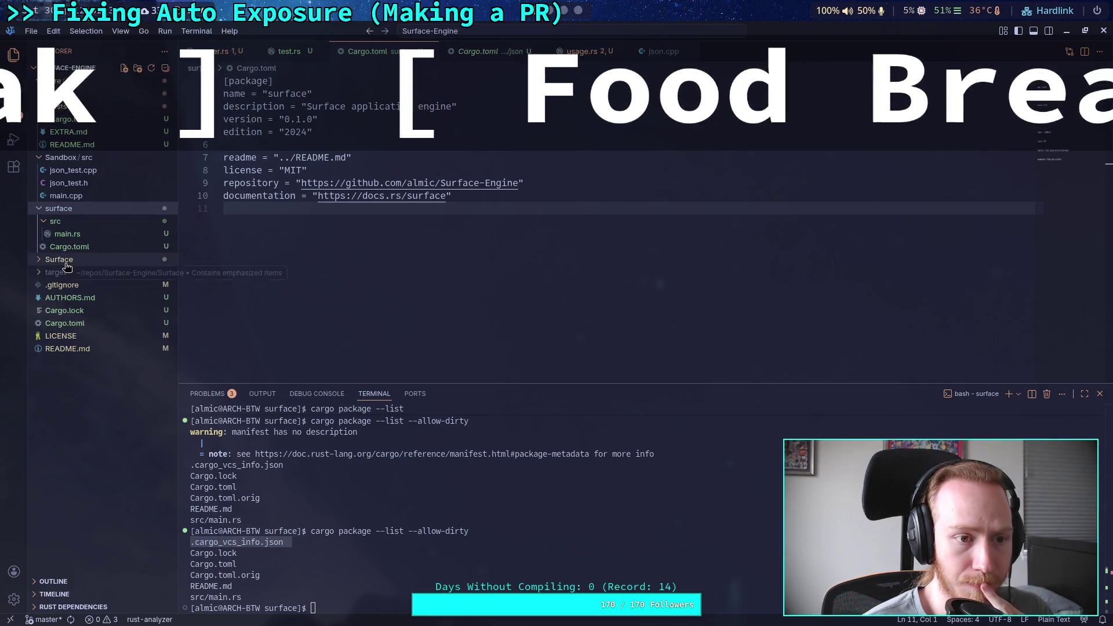
pyautogui.click(110, 261)
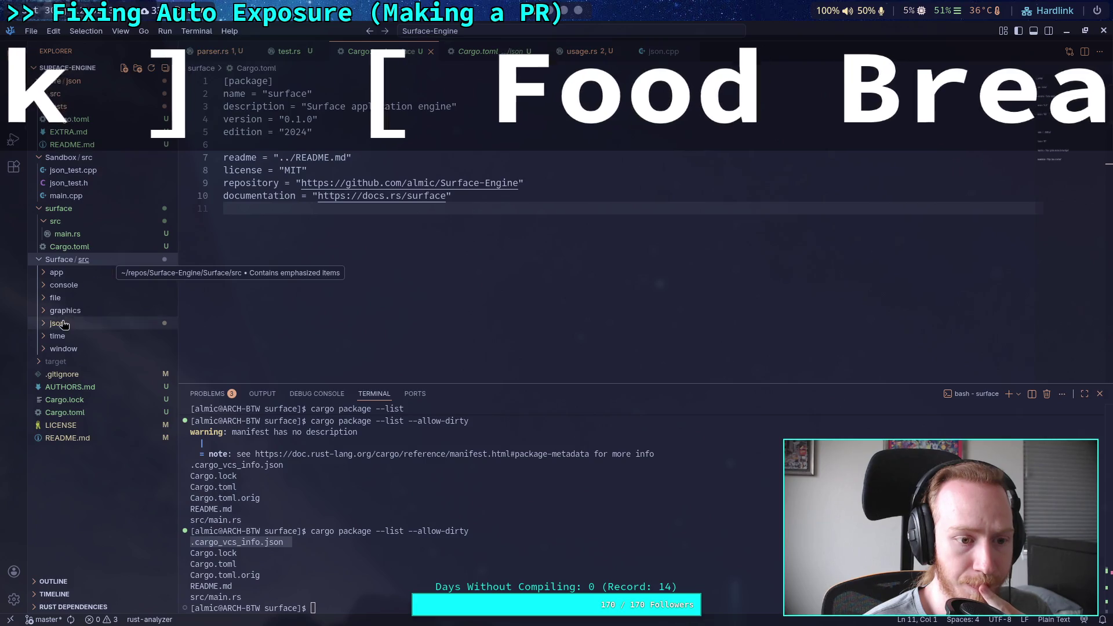
pyautogui.click(51, 260)
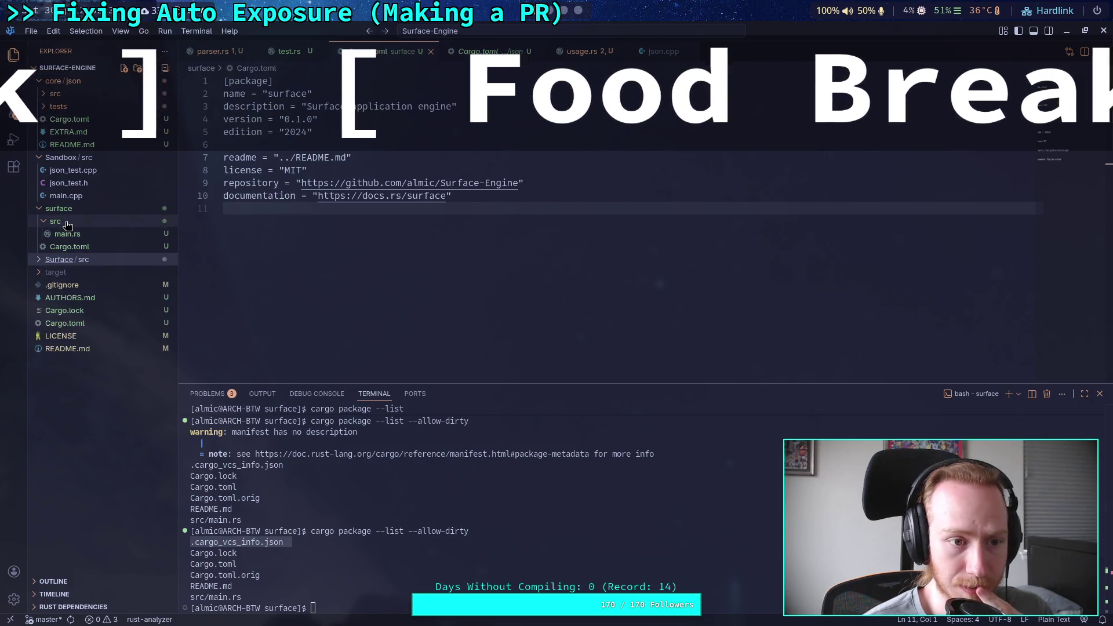
# Compare the root, surface and core/json Cargo.toml files, ending on core/json
pyautogui.click(75, 322)
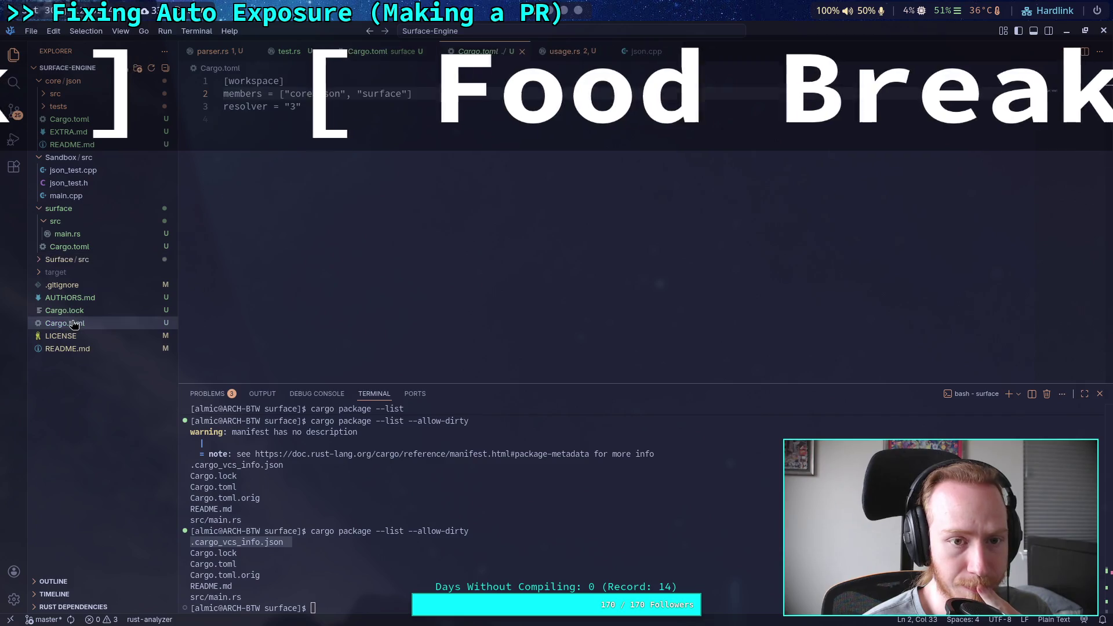
pyautogui.click(57, 250)
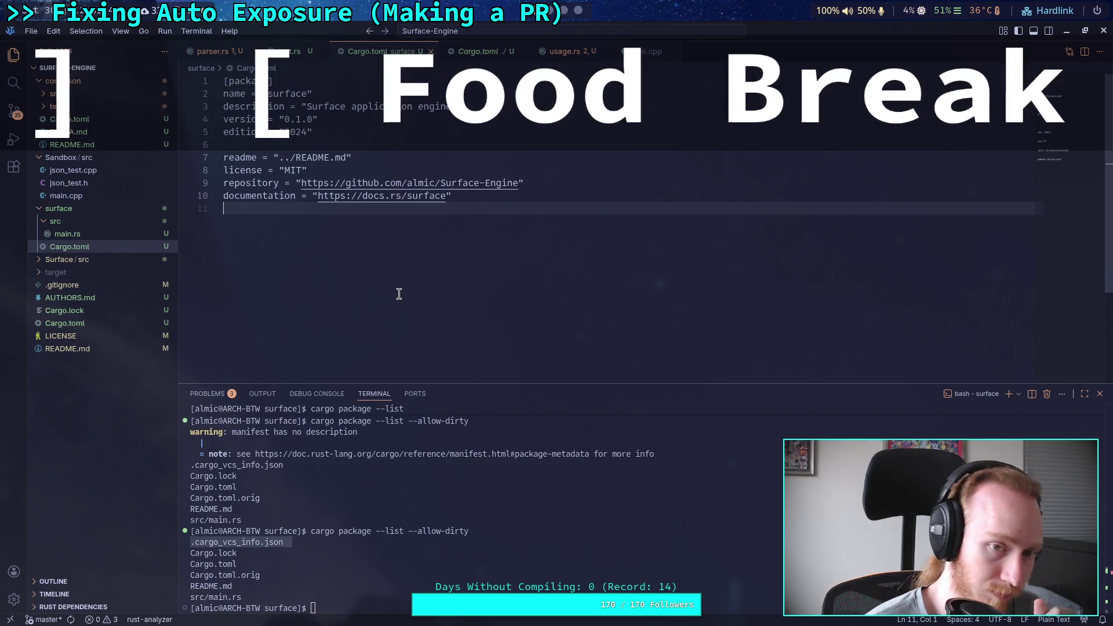
pyautogui.click(62, 120)
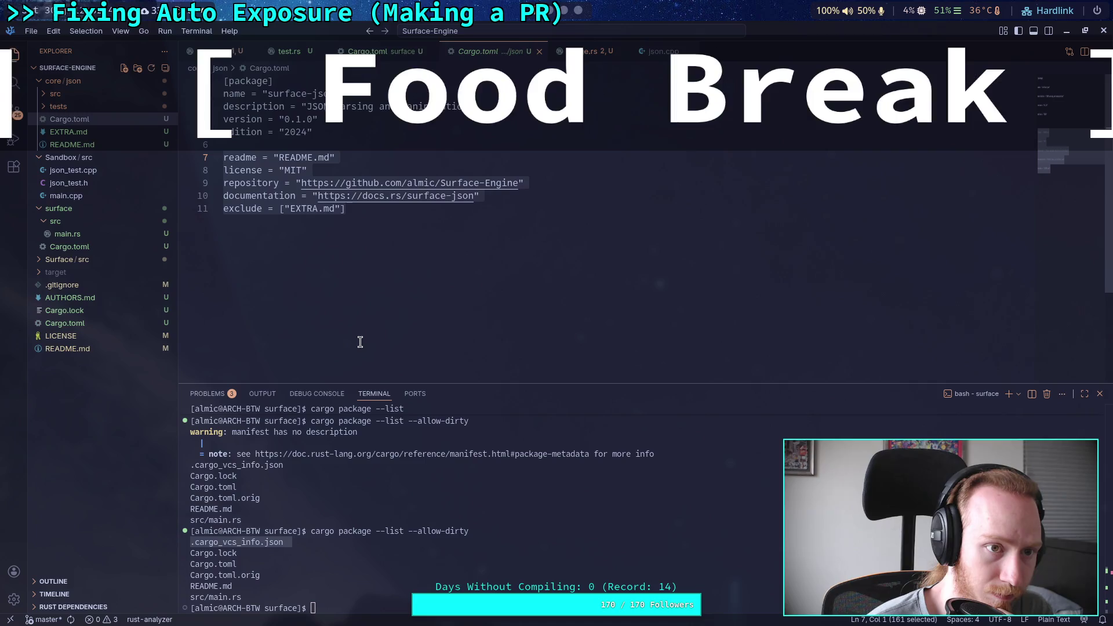
pyautogui.click(447, 552)
pyautogui.write('cd ../c')
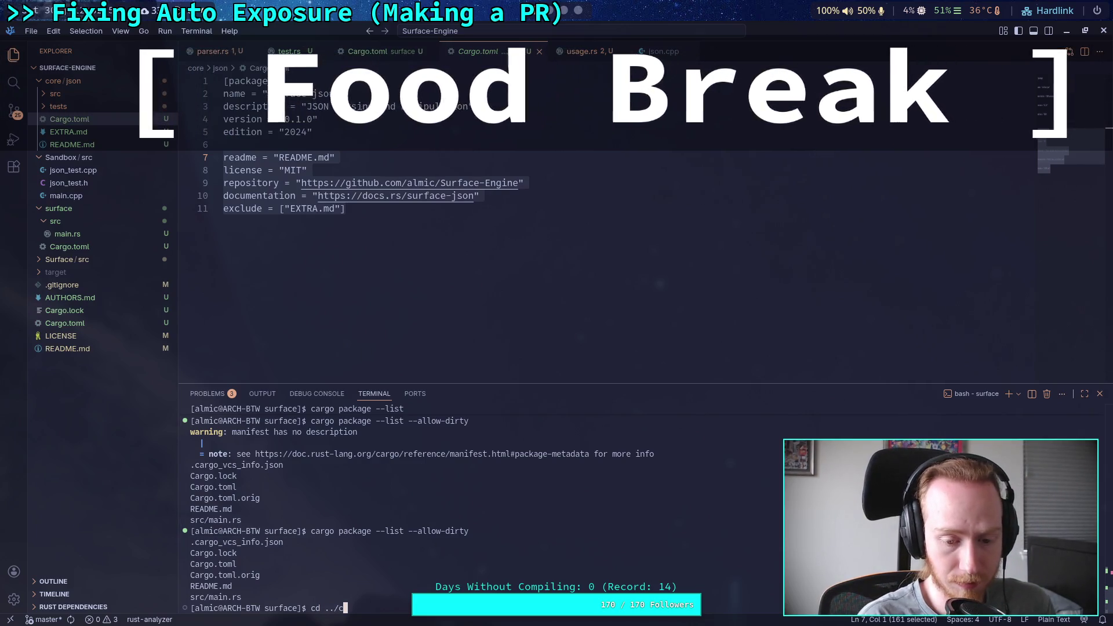
# Move into the core/json crate and list its packaged files with cargo package --list --allow-dirty
pyautogui.press('Tab')
pyautogui.press('Return')
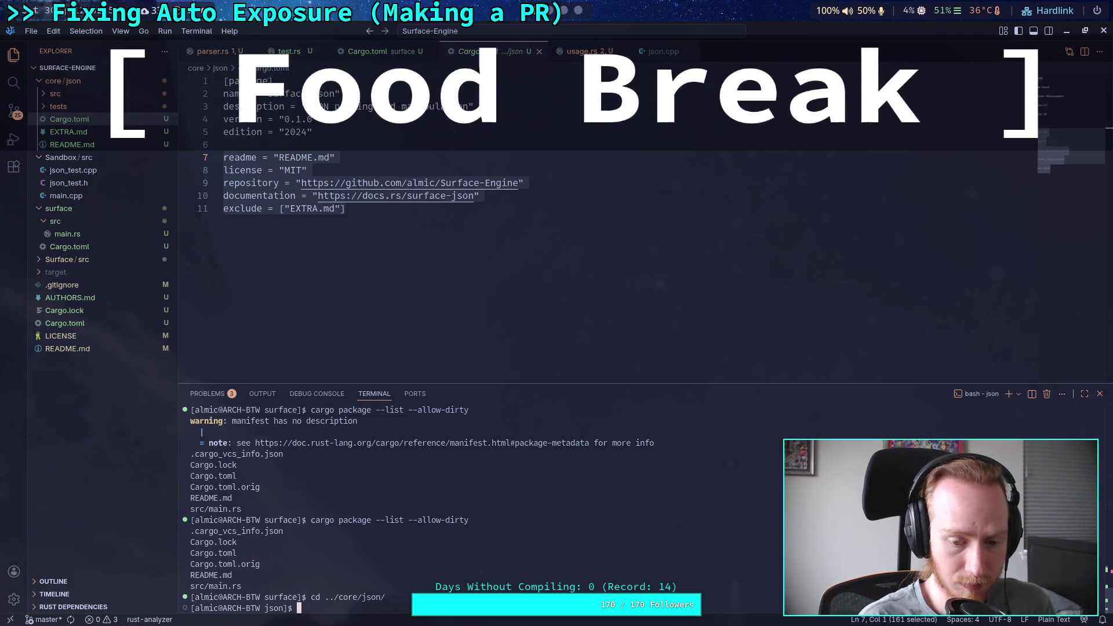
pyautogui.press('Up')
pyautogui.press('Up')
pyautogui.press('Return')
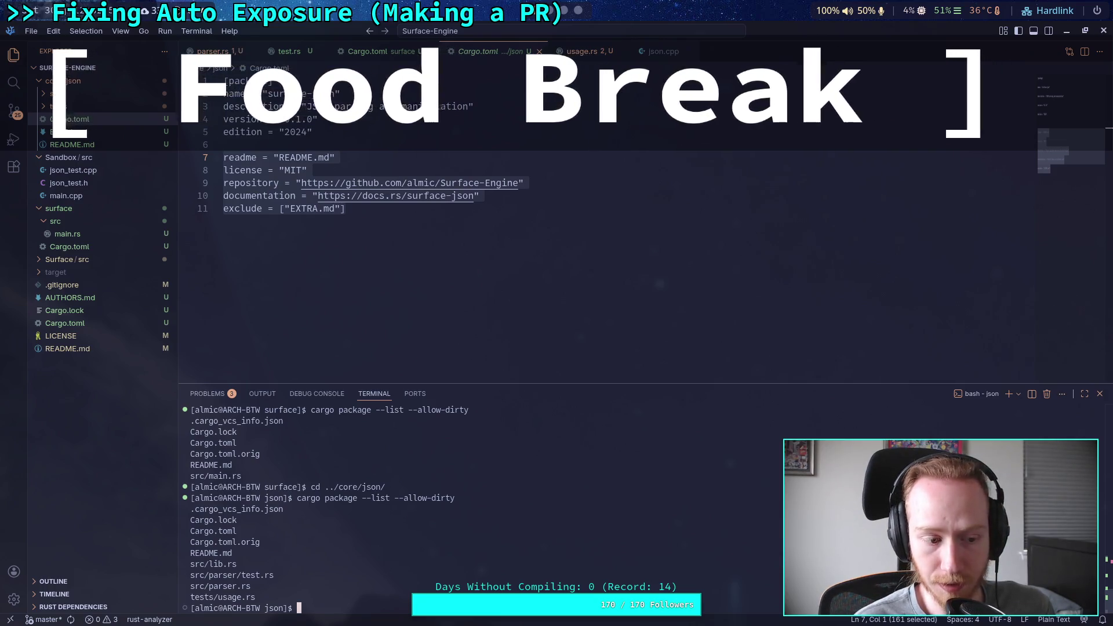
# Return to the surface crate with cd ../../surface/ and list its packaged files again
pyautogui.write('cd ../')
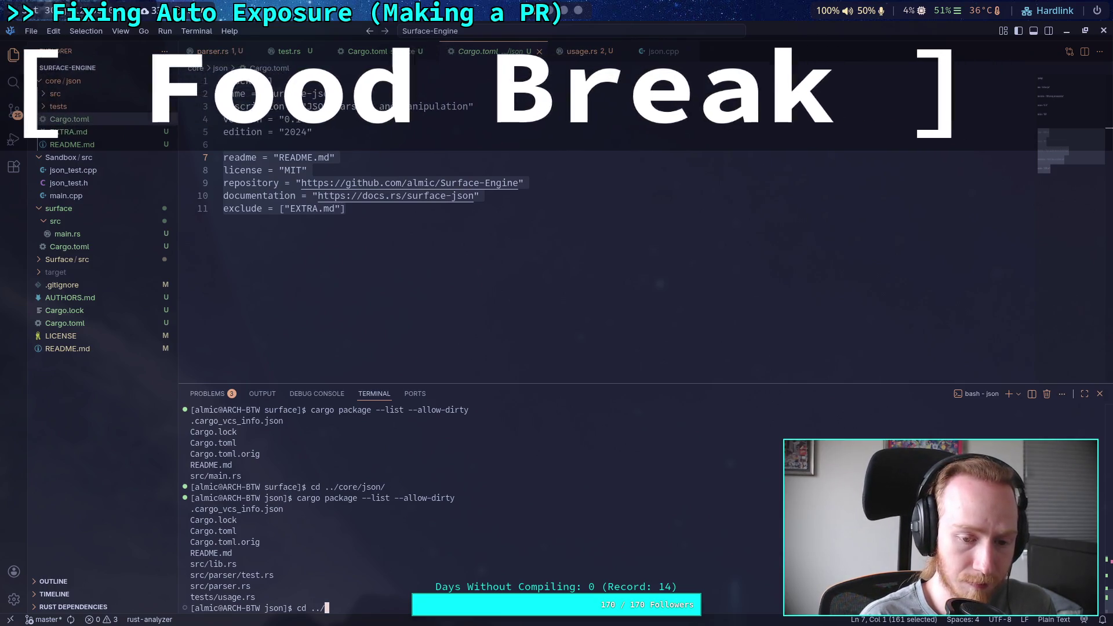
pyautogui.write('../surface/')
pyautogui.press('Return')
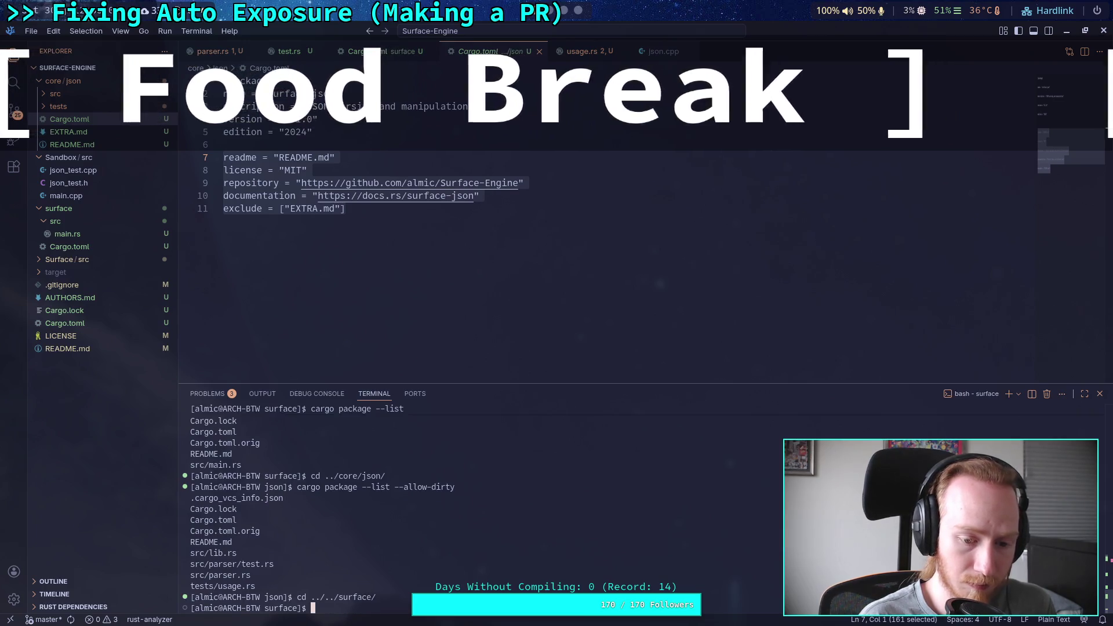
pyautogui.press('Up')
pyautogui.press('Up')
pyautogui.press('Return')
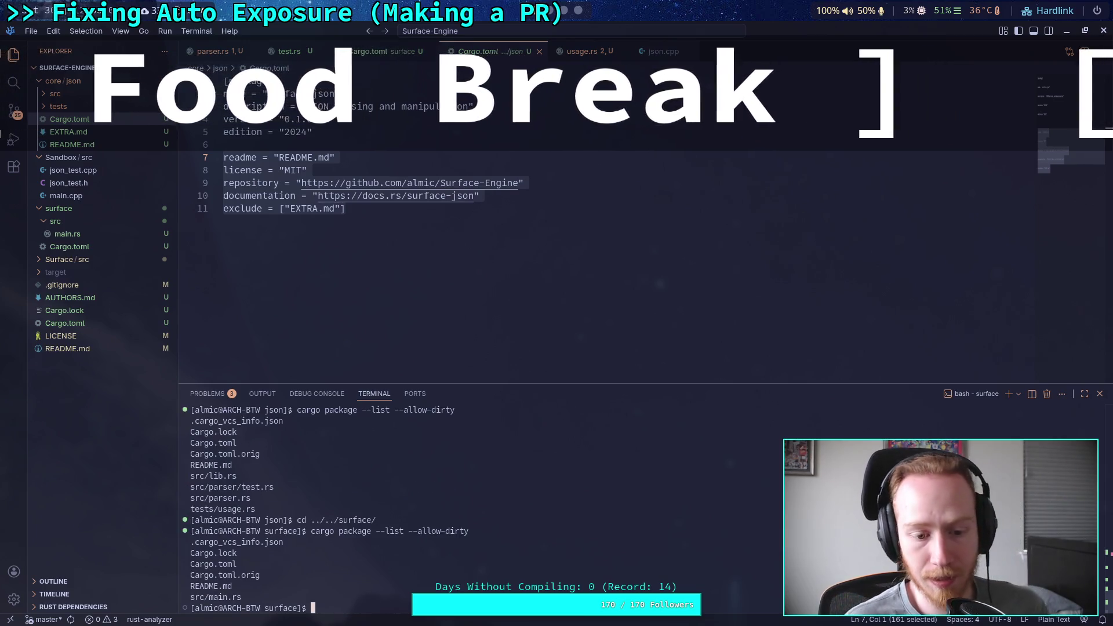
pyautogui.click(580, 11)
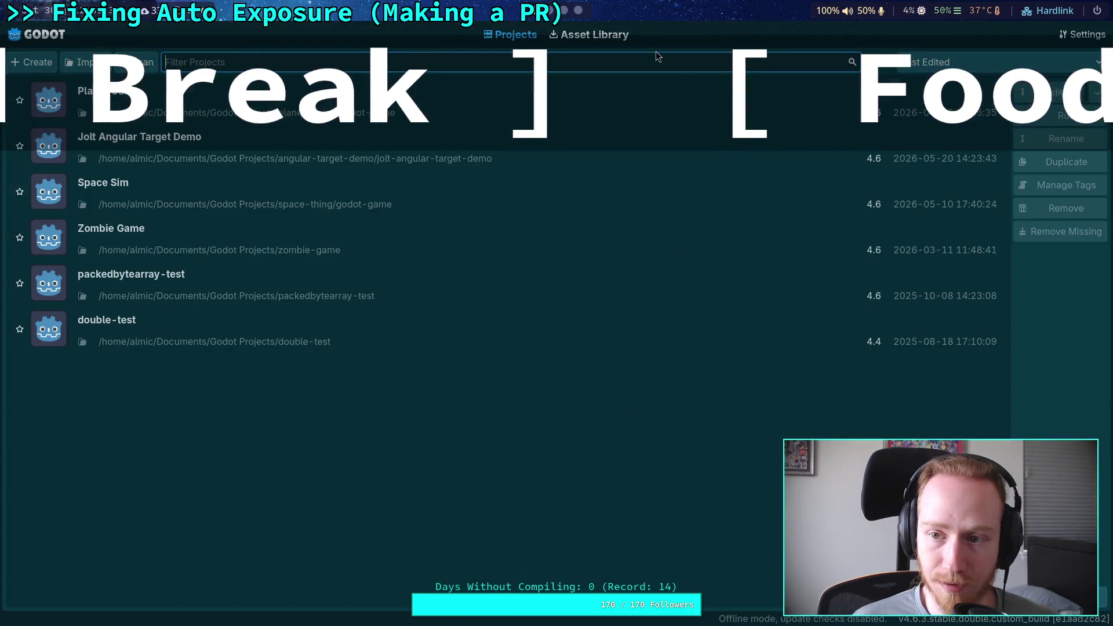
# Open the selected crawler project from the Project Manager in the Godot editor
pyautogui.click(1038, 93)
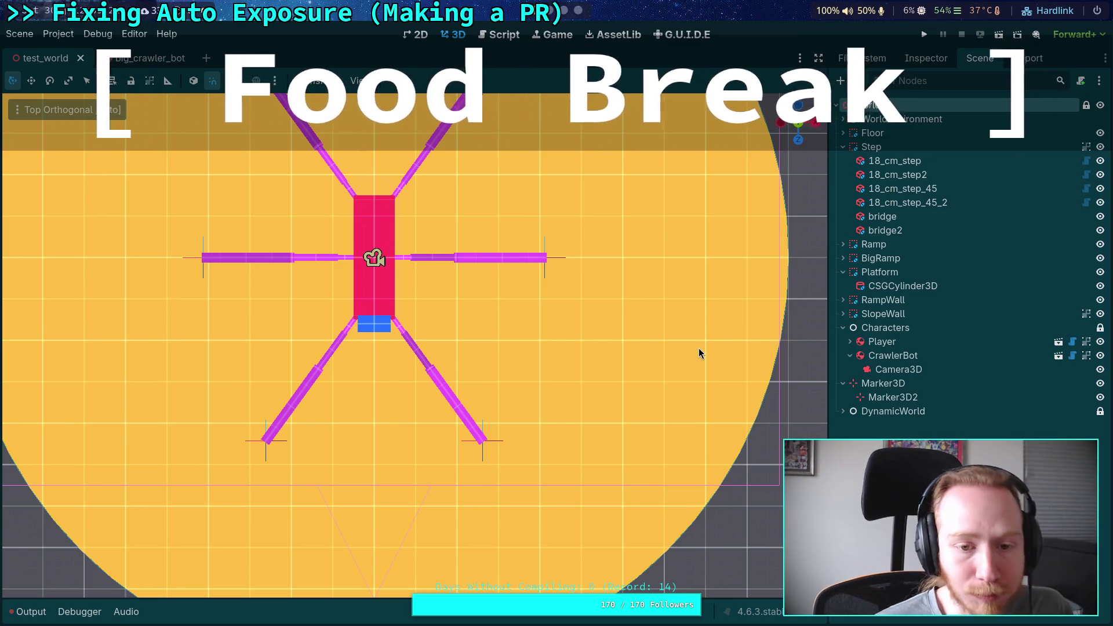
# Orbit the 3D viewport from Top Orthogonal to a perspective view across the test world
pyautogui.moveTo(699, 347)
pyautogui.mouseDown()
pyautogui.moveTo(558, 416)
pyautogui.moveTo(555, 280)
pyautogui.moveTo(507, 336)
pyautogui.moveTo(500, 311)
pyautogui.mouseUp()
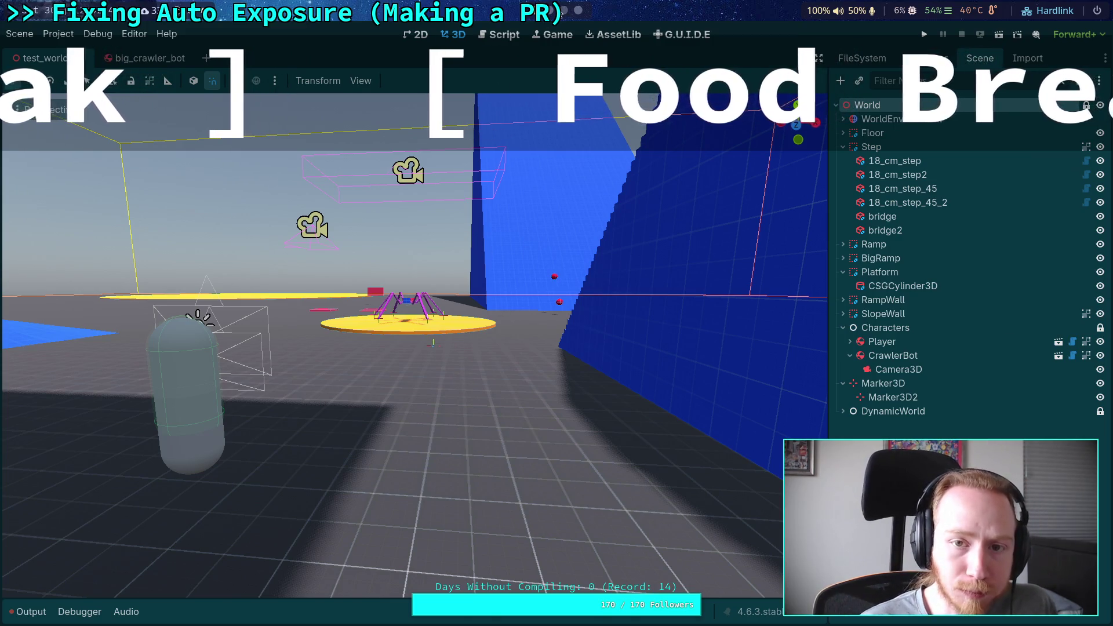
pyautogui.hotkey('alt', 'Tab')
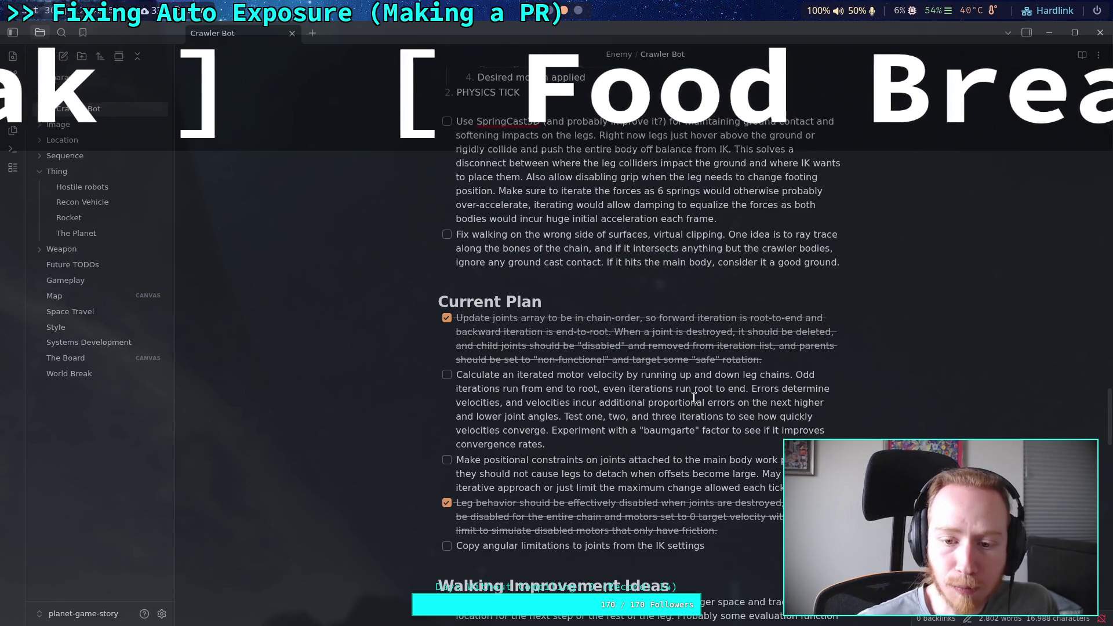
# Place the caret on a new line after the last Current Plan item in the Crawler Bot note
pyautogui.scroll(-3, 702, 416)
pyautogui.scroll(1, 711, 414)
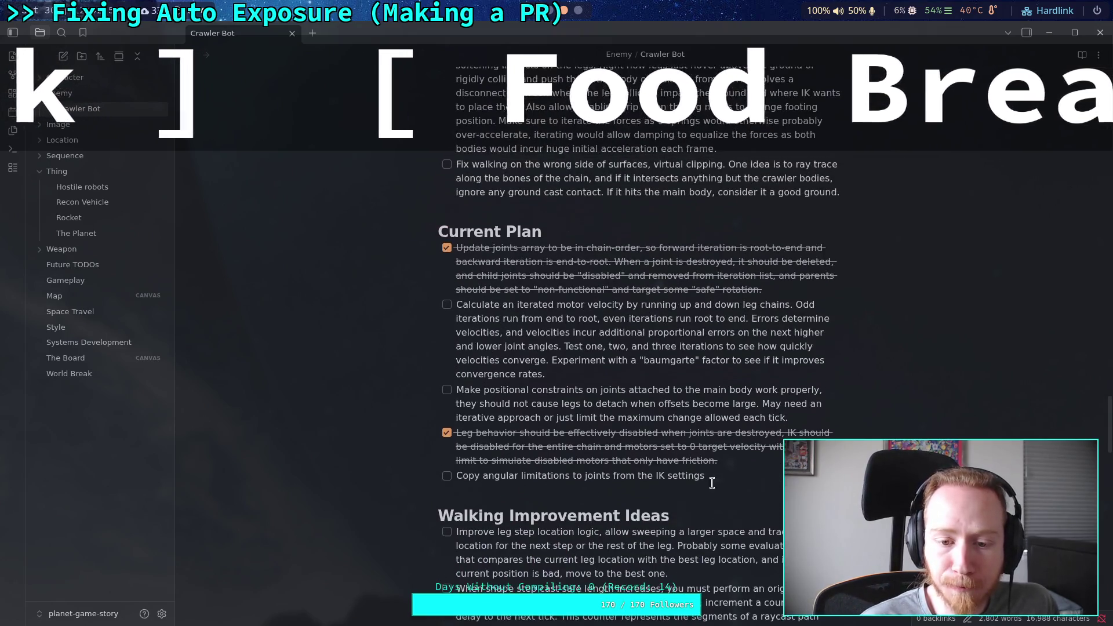
pyautogui.click(654, 494)
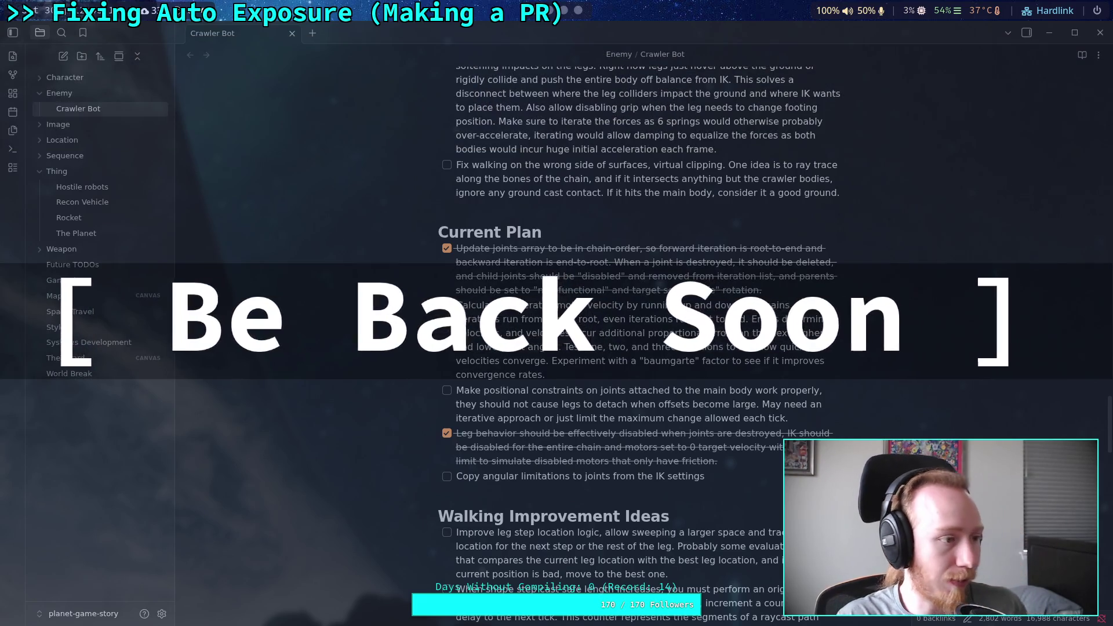
# Switch from the Crawler Bot note back to the Godot editor's test_world scene
pyautogui.hotkey('alt', 'Tab')
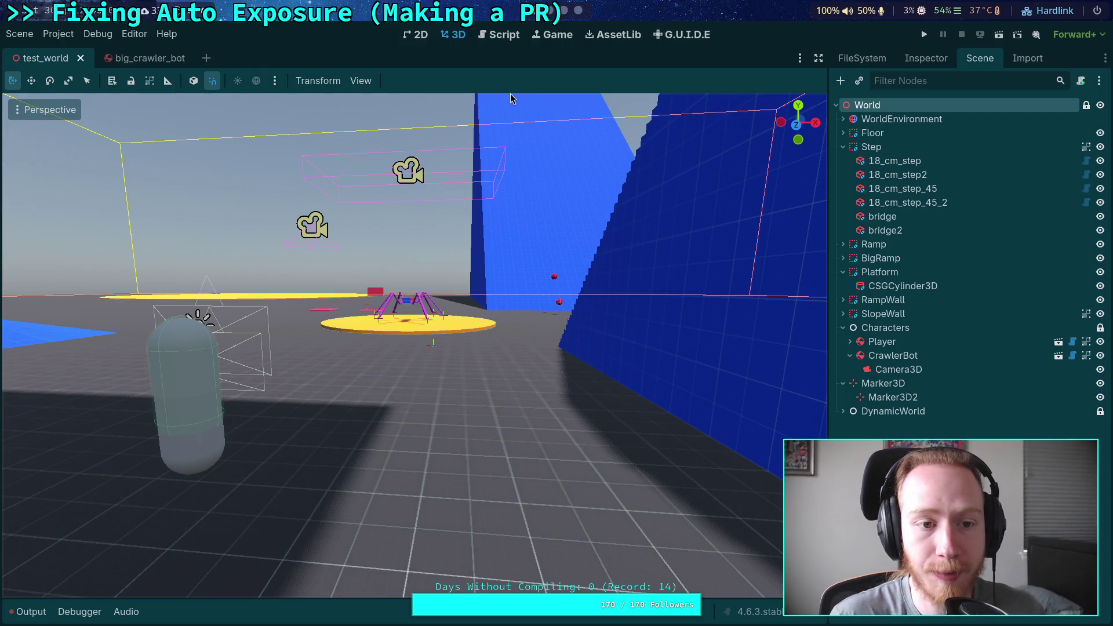
# Clear the planet-game terminal output and glance back at the Crawler Bot note
pyautogui.click(565, 16)
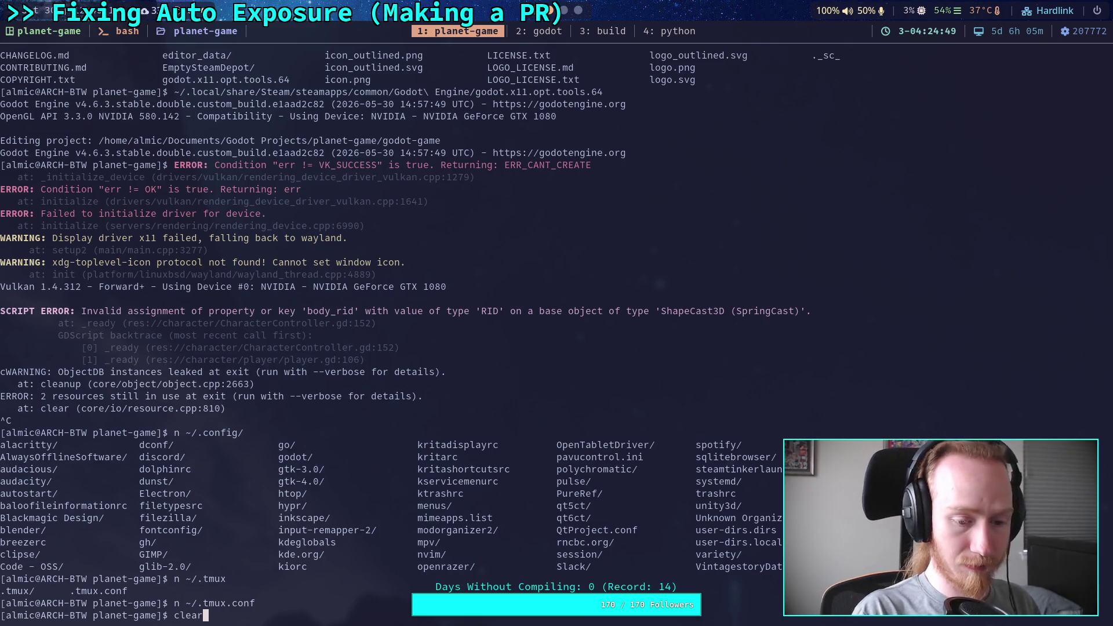
pyautogui.hotkey('ctrl', 'l')
pyautogui.press('super+3')
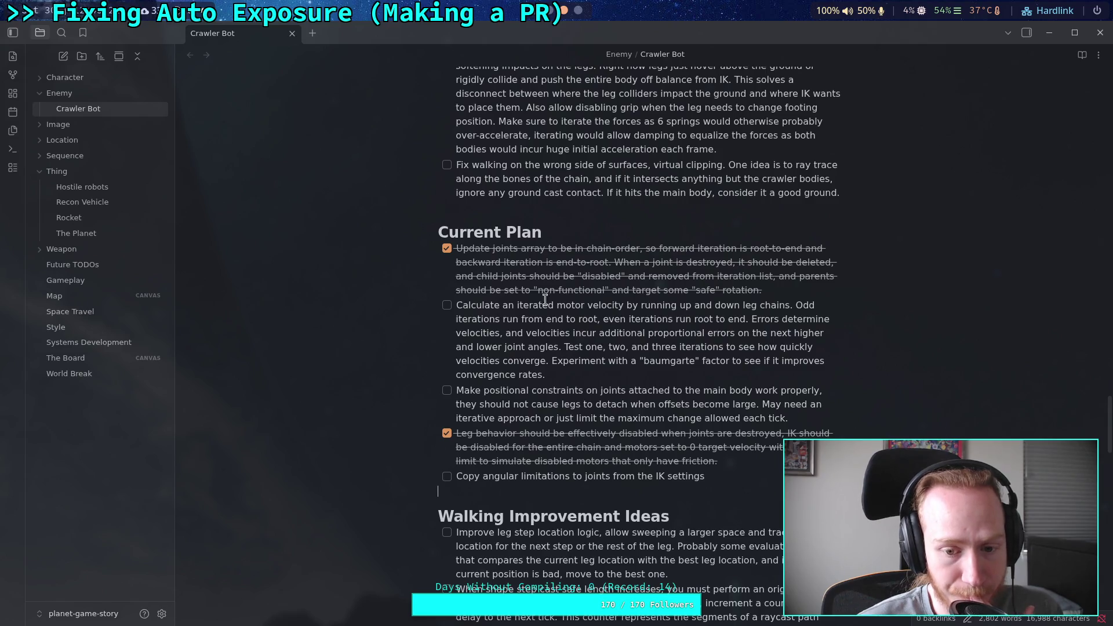
# Look over physical_skeleton.gd in Godot's script editor, clearing the selection on lines 200–202
pyautogui.press('super+2')
pyautogui.click(499, 35)
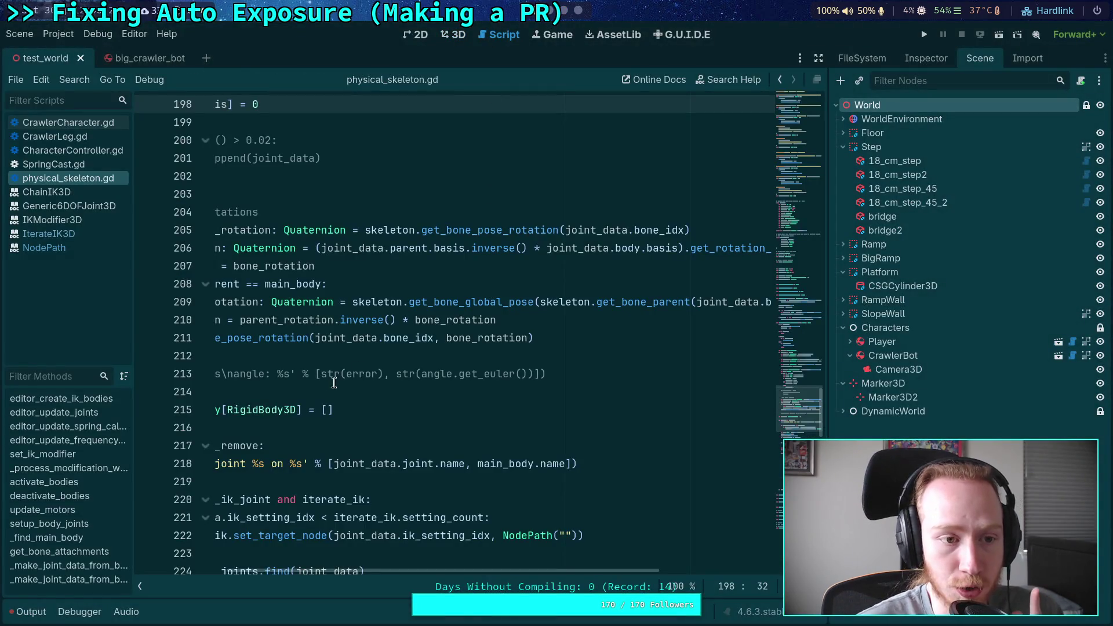
pyautogui.hscroll(-5, 420, 515)
pyautogui.scroll(-2, 441, 452)
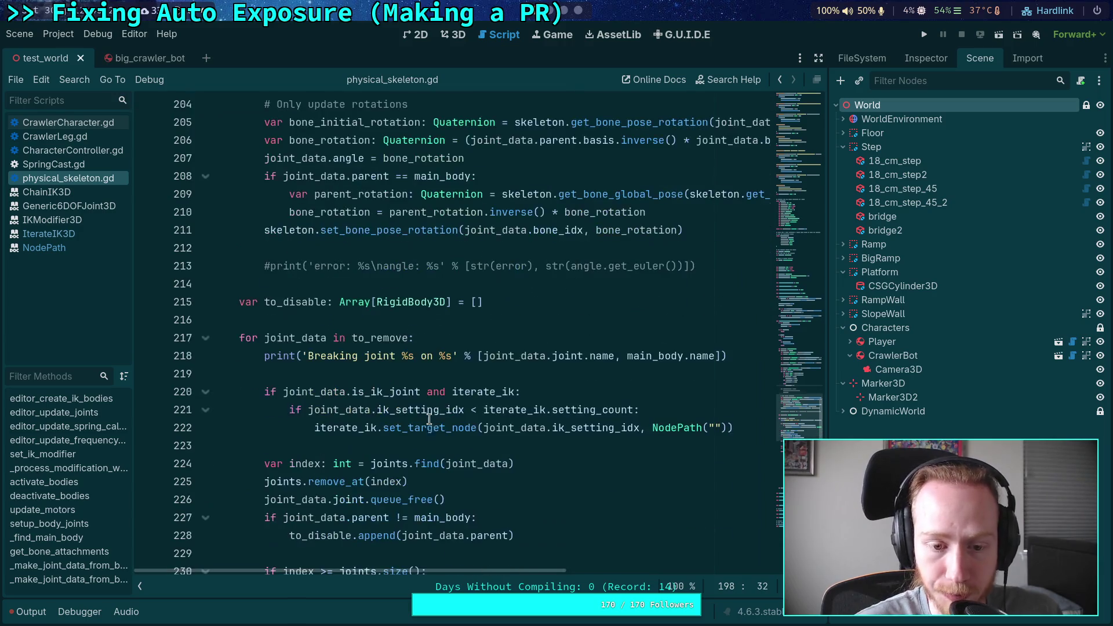
pyautogui.scroll(4, 412, 400)
pyautogui.scroll(1, 407, 393)
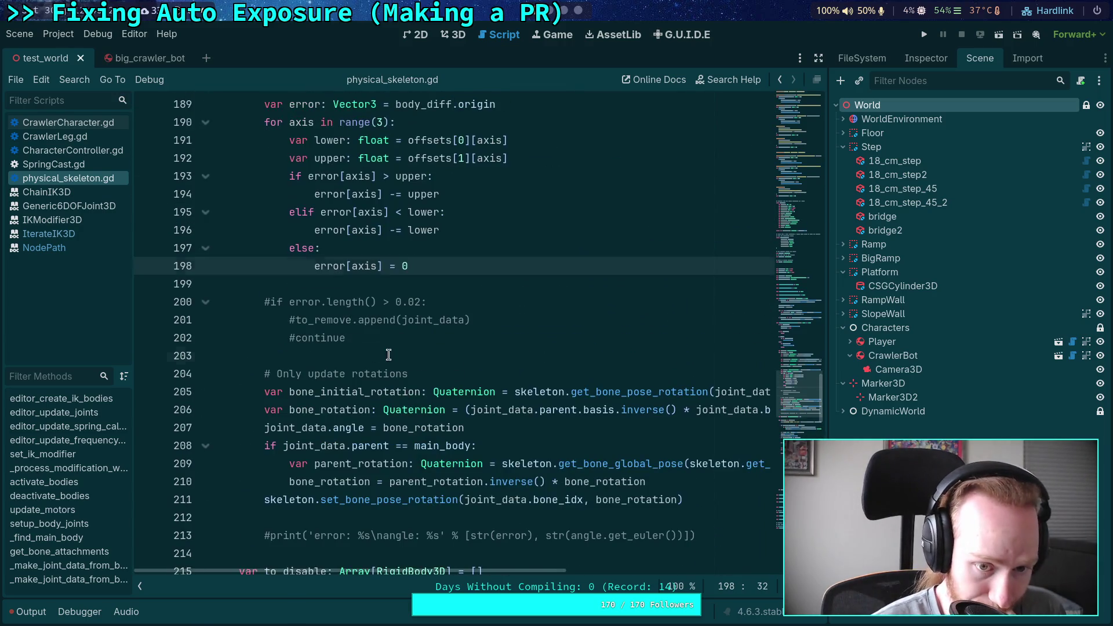
pyautogui.moveTo(388, 355); pyautogui.dragTo(249, 304)
pyautogui.click(392, 340)
# Type 'git' at the planet-game terminal prompt
pyautogui.press('super+1')
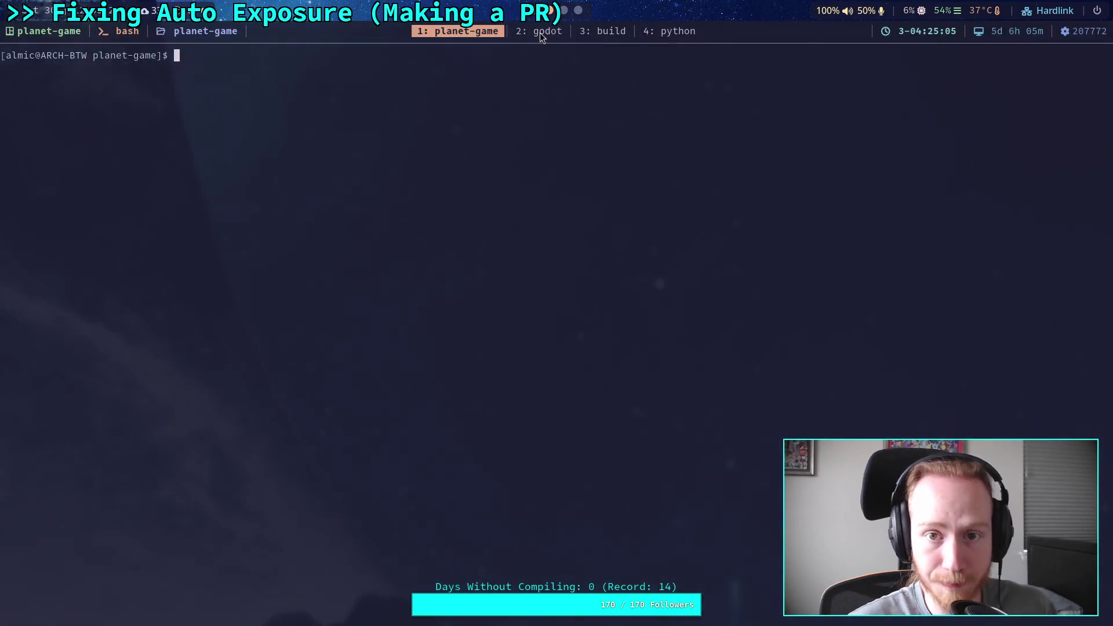
pyautogui.write('git')
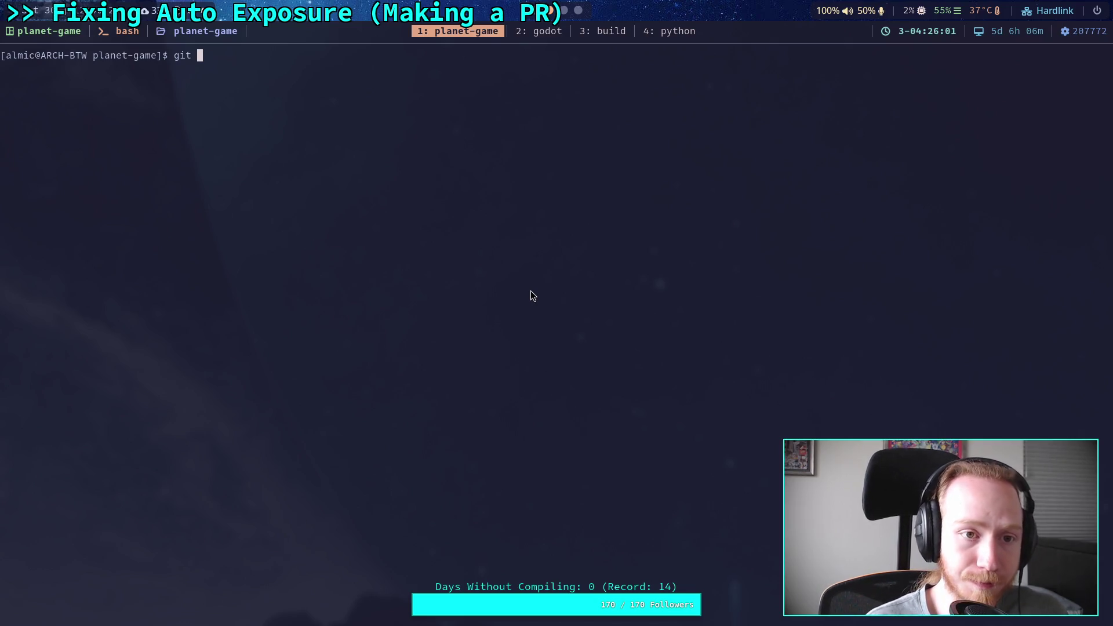
# Run git status, then git diff, to review the six modified project files
pyautogui.write('status')
pyautogui.press('Return')
pyautogui.write('gti')
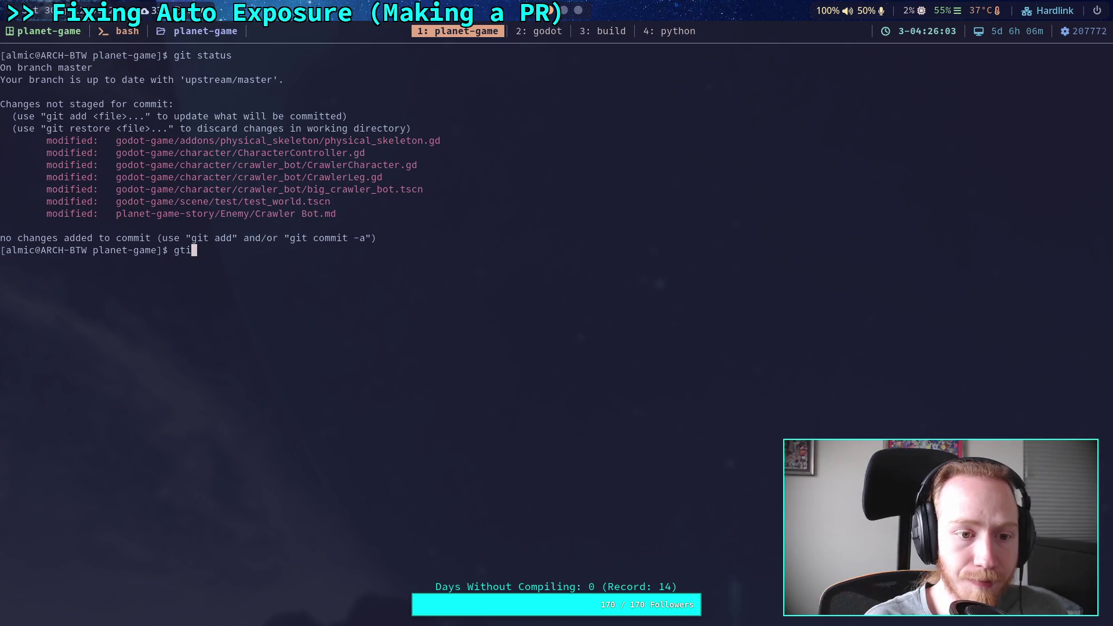
pyautogui.press('BackSpace')
pyautogui.press('BackSpace')
pyautogui.write('it diff')
pyautogui.press('Return')
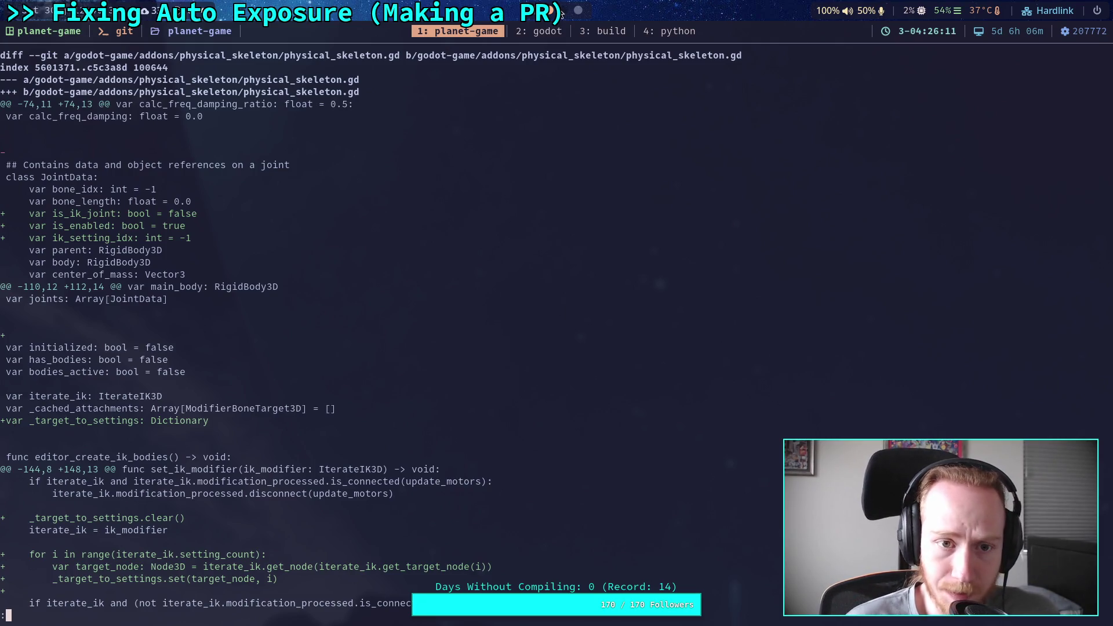
# Put the caret on the surplus blank line 114 in physical_skeleton.gd
pyautogui.press('super+2')
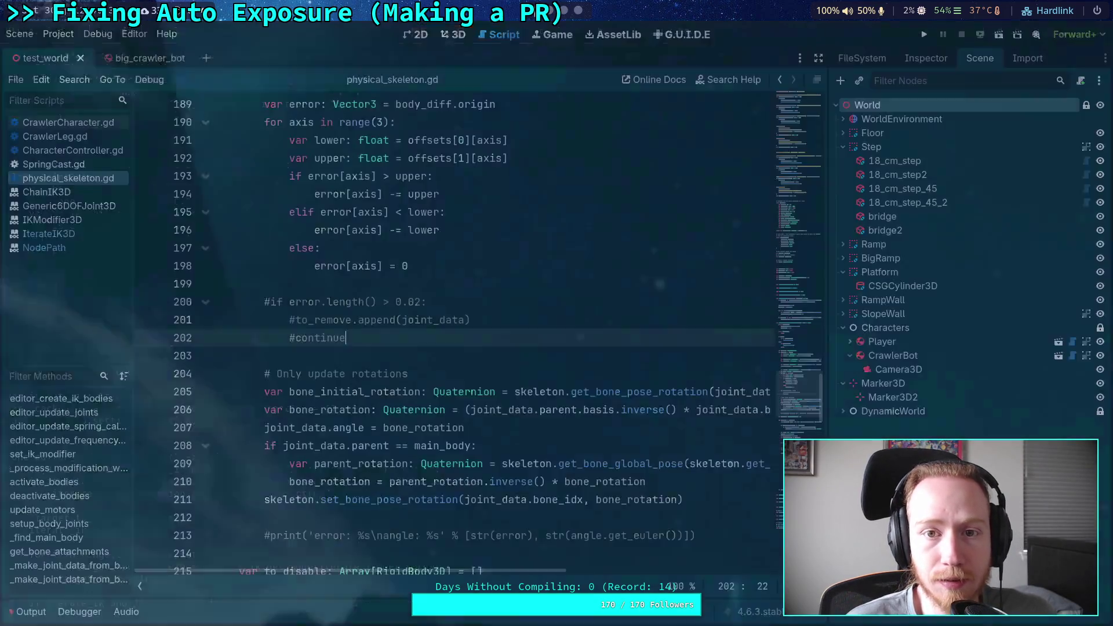
pyautogui.scroll(20, 337, 250)
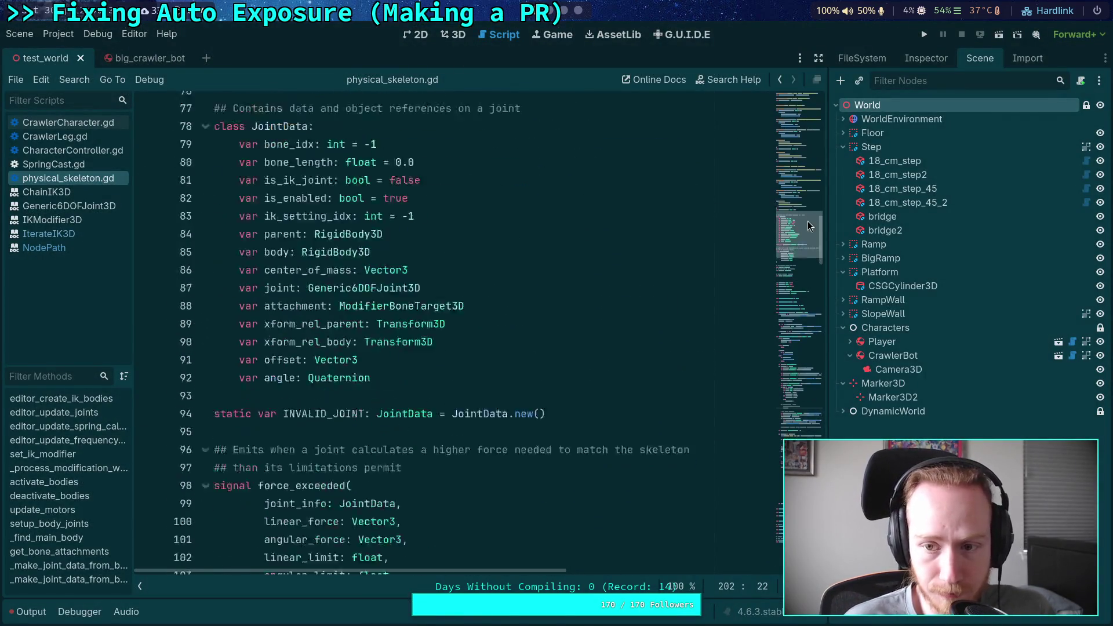
pyautogui.scroll(-13, 287, 251)
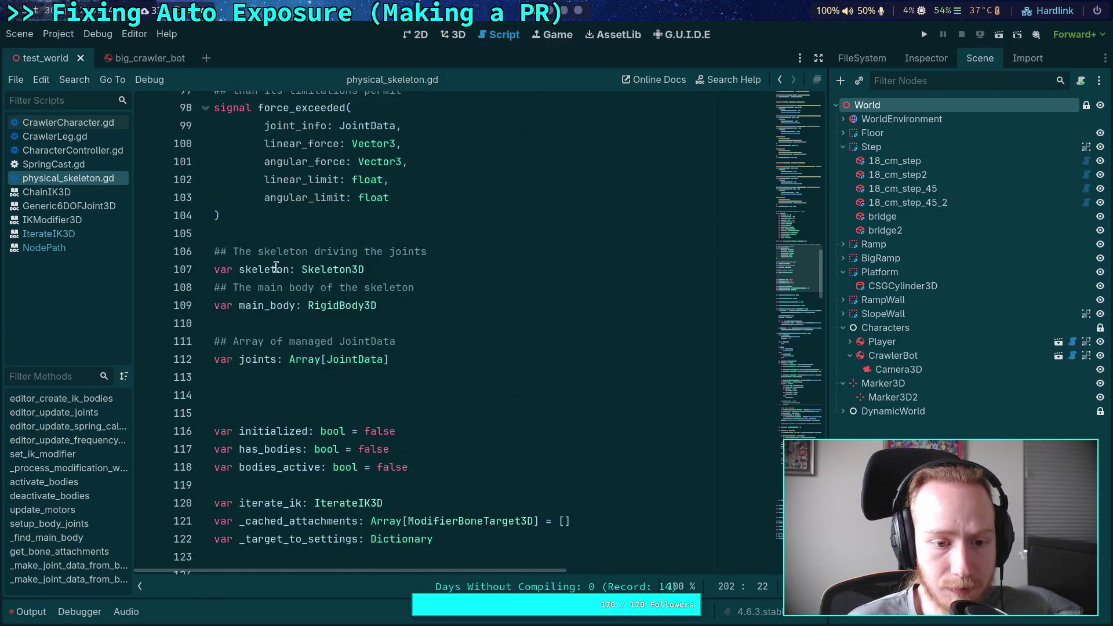
pyautogui.click(272, 249)
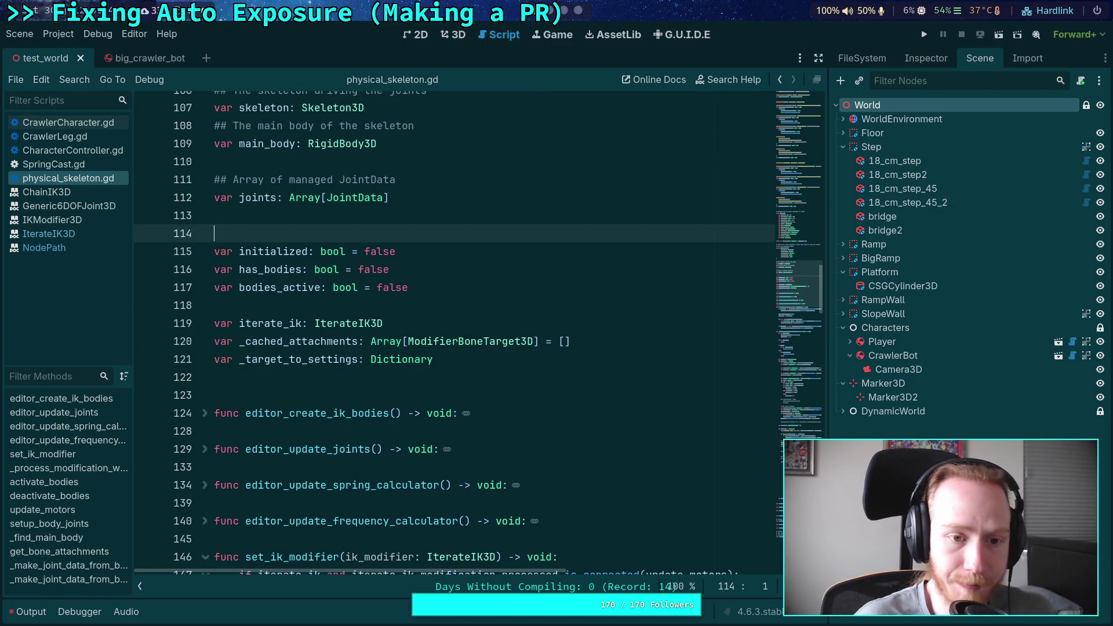
pyautogui.press('super+1')
# Close the old diff and rerun git diff to see the updated changes
pyautogui.press('q')
pyautogui.press('Up')
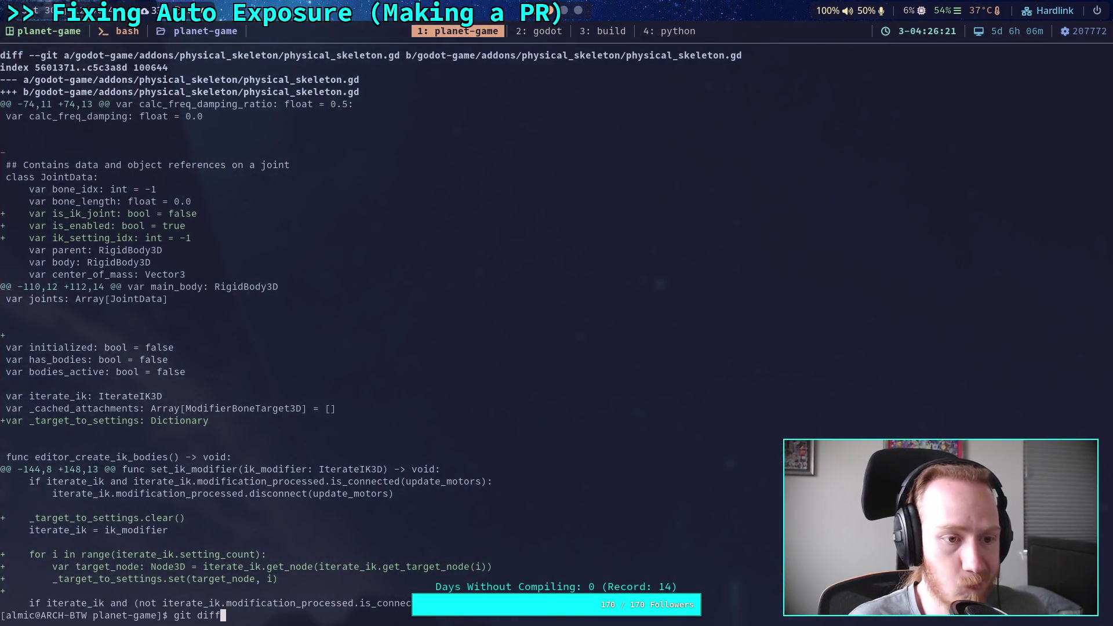
pyautogui.press('Return')
# Page through the physical_skeleton.gd changes down to the CharacterController.gd and CrawlerCharacter.gd diffs
pyautogui.press('j')
pyautogui.press('j')
pyautogui.press('j')
pyautogui.press('j')
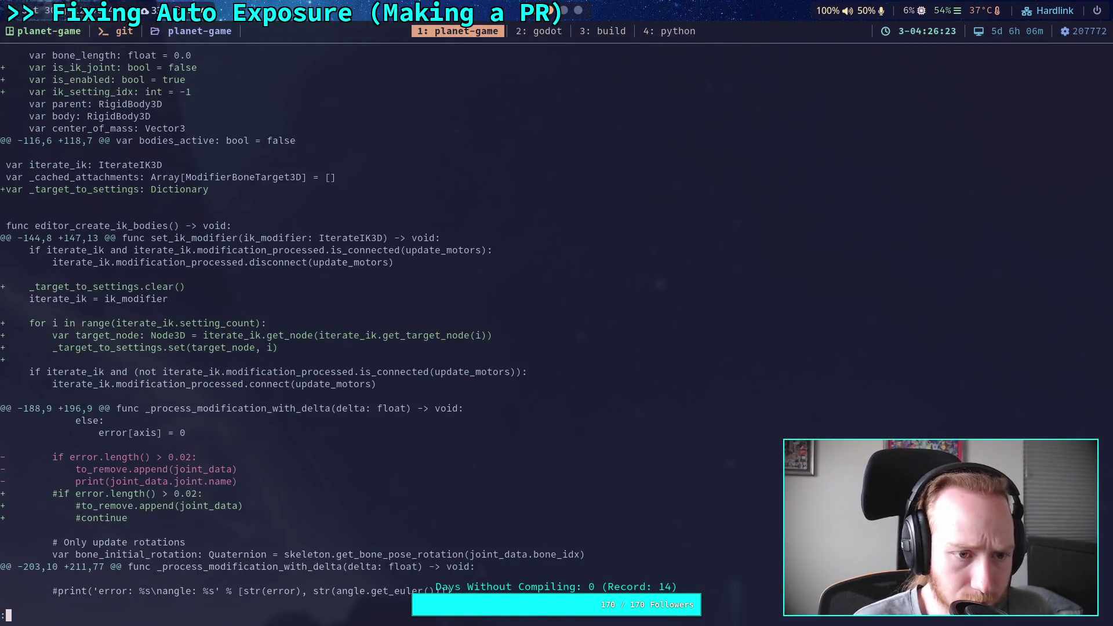
pyautogui.press('j')
pyautogui.press('j')
pyautogui.press('j')
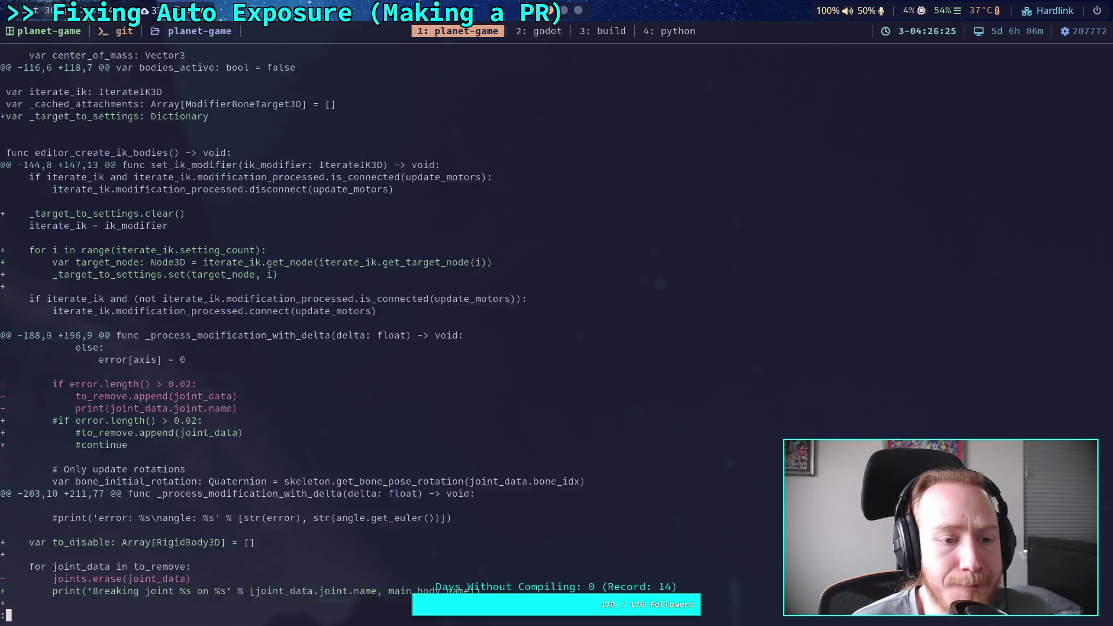
pyautogui.press('j')
pyautogui.press('j')
pyautogui.press('j')
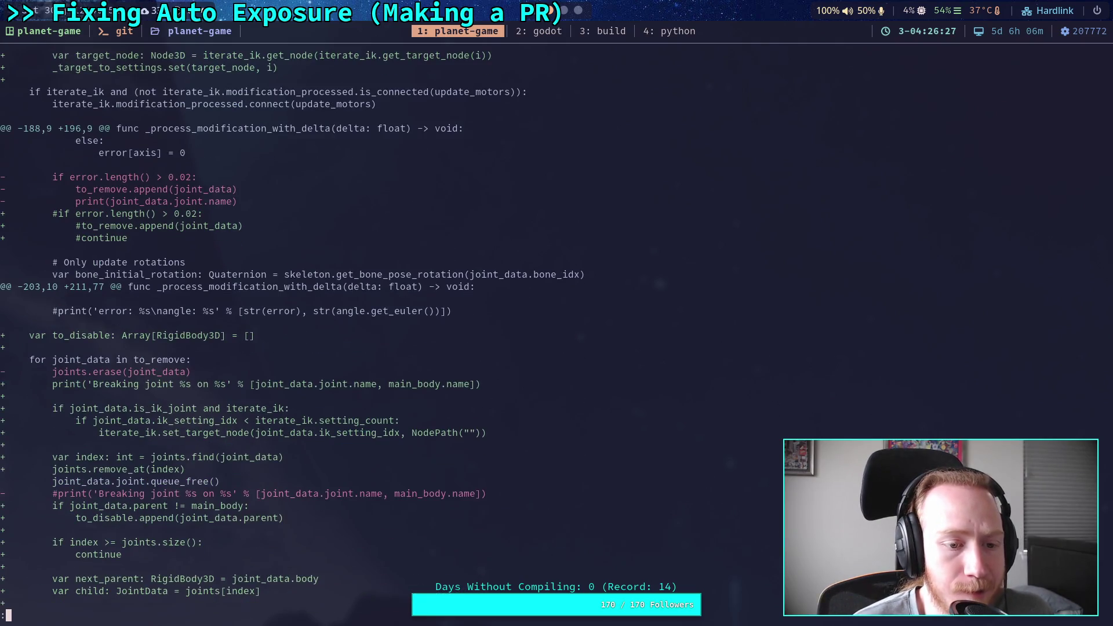
pyautogui.press('j')
pyautogui.press('j')
pyautogui.press('j')
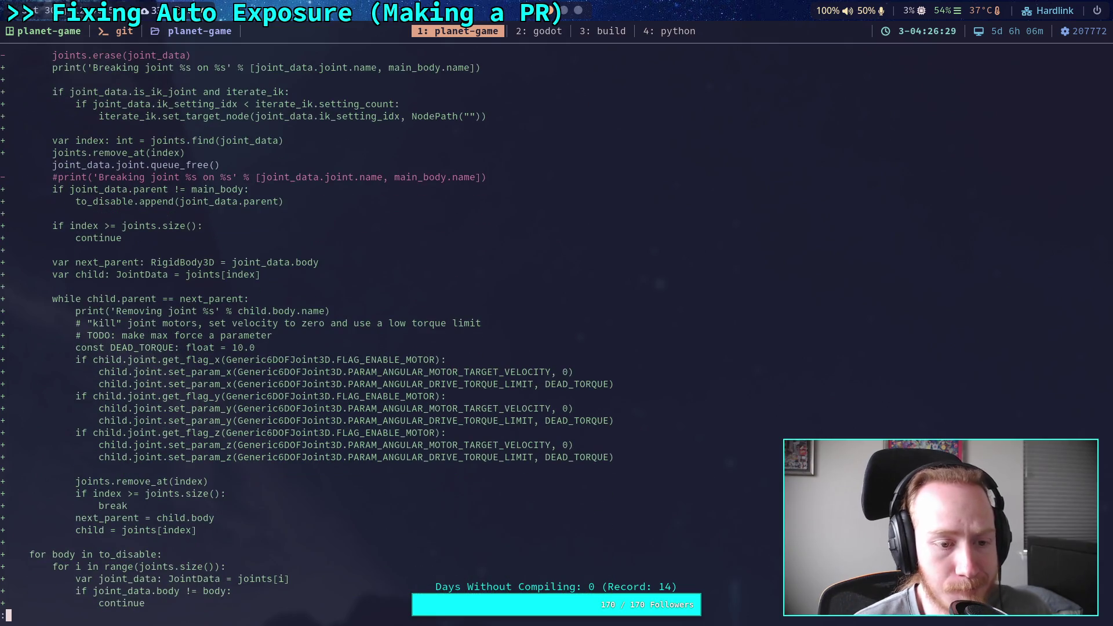
pyautogui.press('j')
pyautogui.press('j')
pyautogui.press('j')
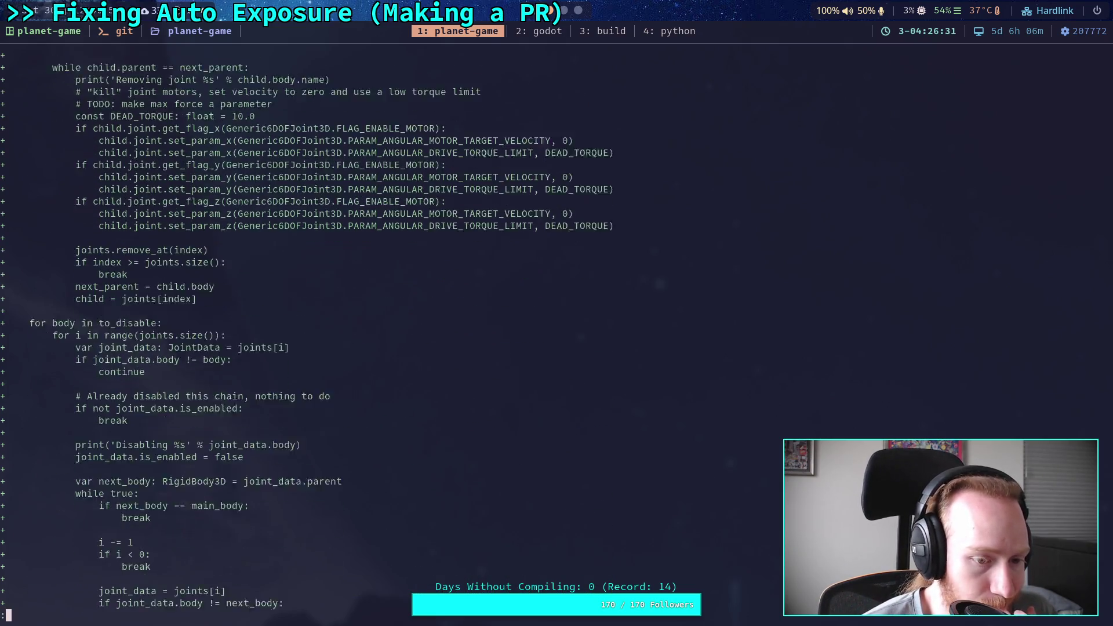
pyautogui.press('j')
pyautogui.press('j')
pyautogui.press('j')
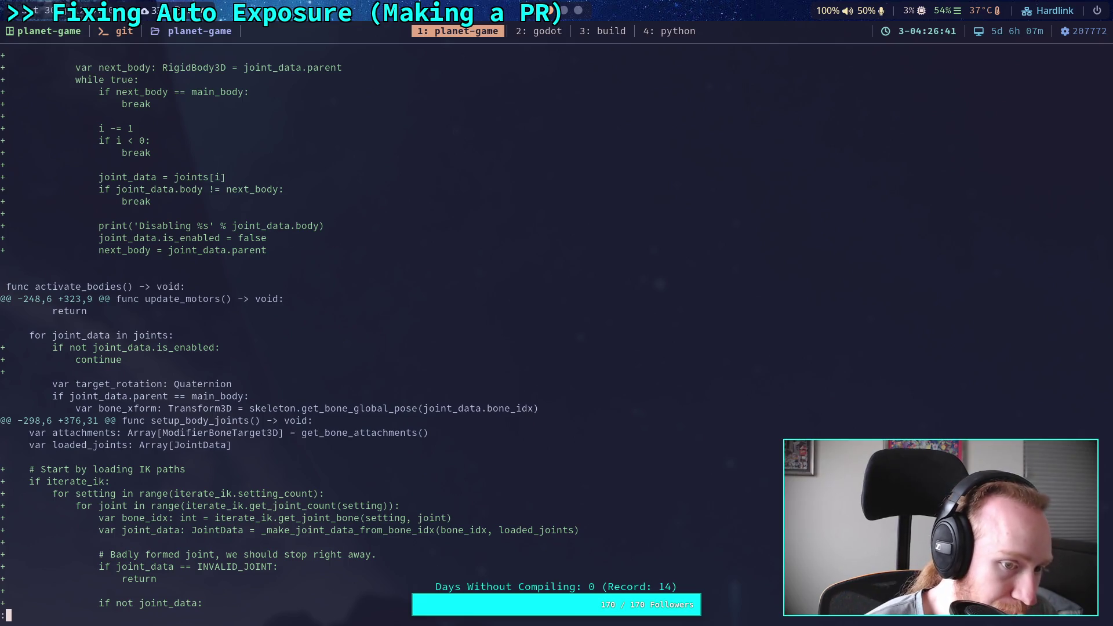
pyautogui.press('j')
pyautogui.press('j')
pyautogui.press('j')
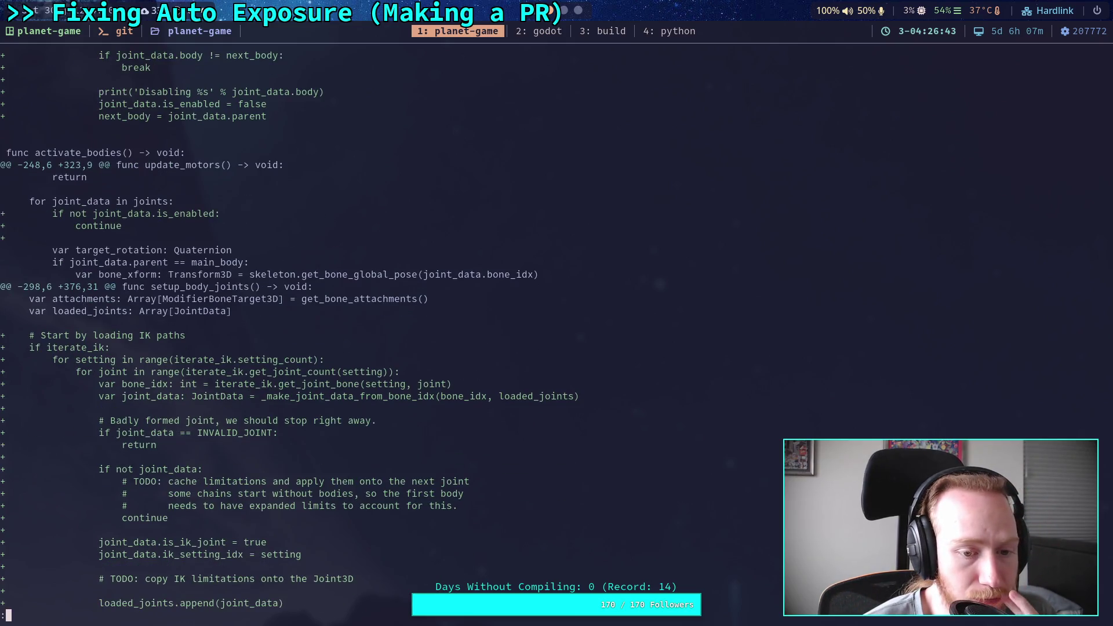
pyautogui.press('j')
pyautogui.press('j')
pyautogui.press('j')
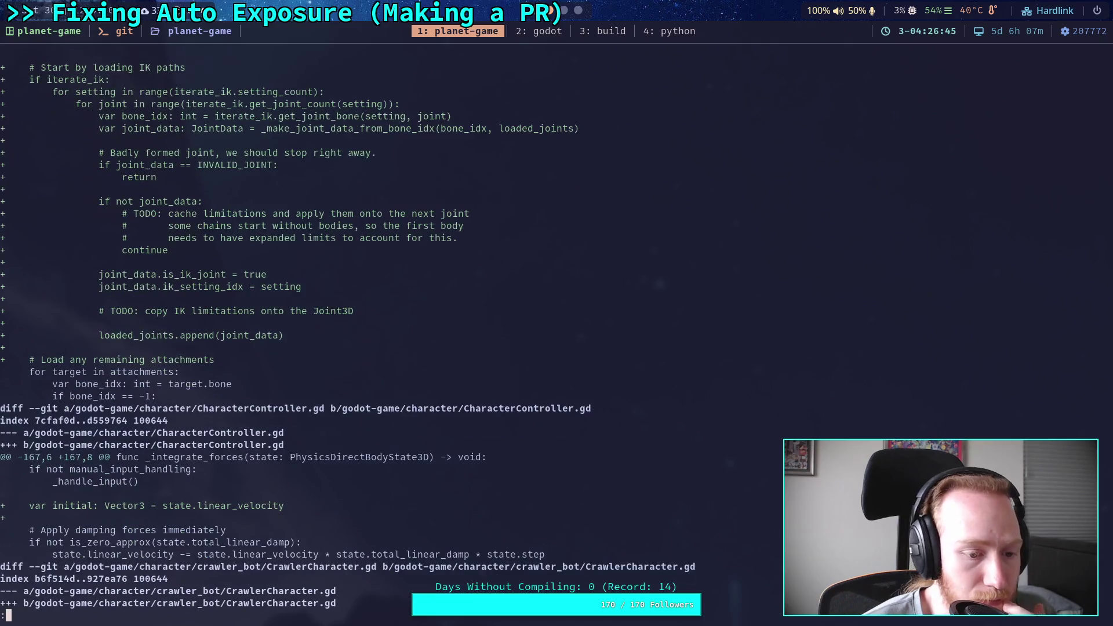
pyautogui.press('j')
pyautogui.press('j')
pyautogui.press('j')
pyautogui.press('j')
pyautogui.press('j')
pyautogui.press('j')
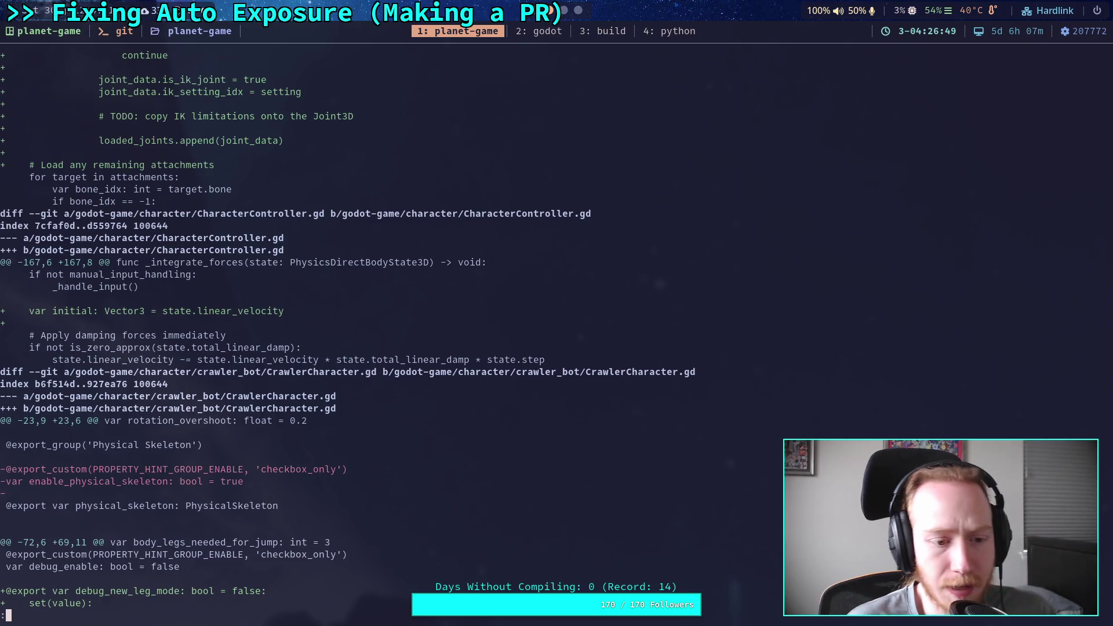
pyautogui.press('super+2')
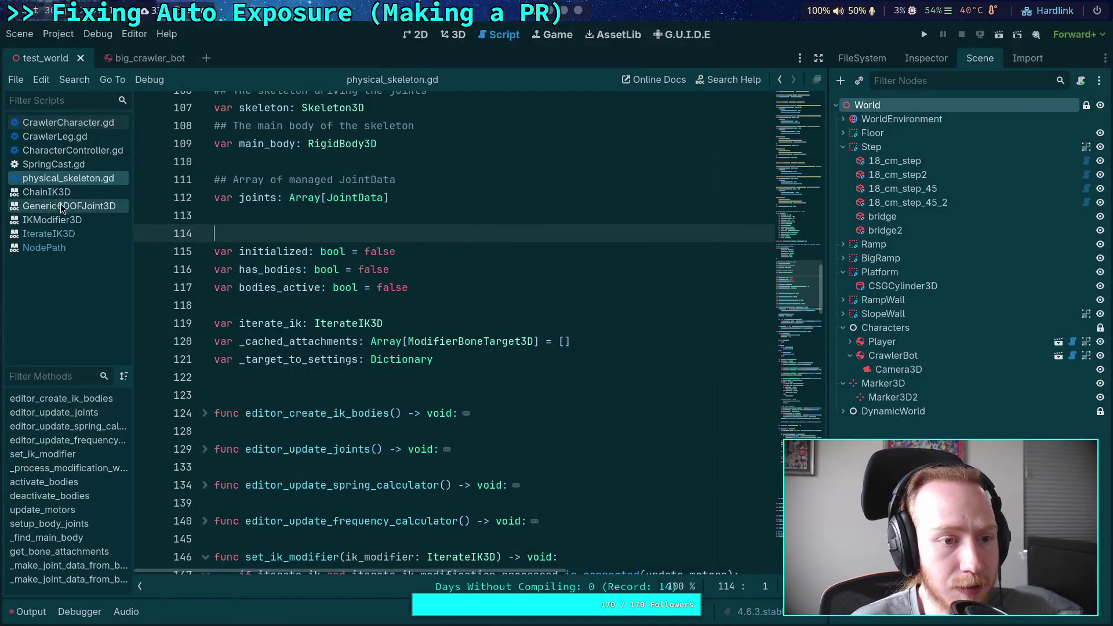
# Delete the unused var initial line 170 and the blank line above it in CharacterController.gd, then save
pyautogui.click(68, 122)
pyautogui.click(73, 151)
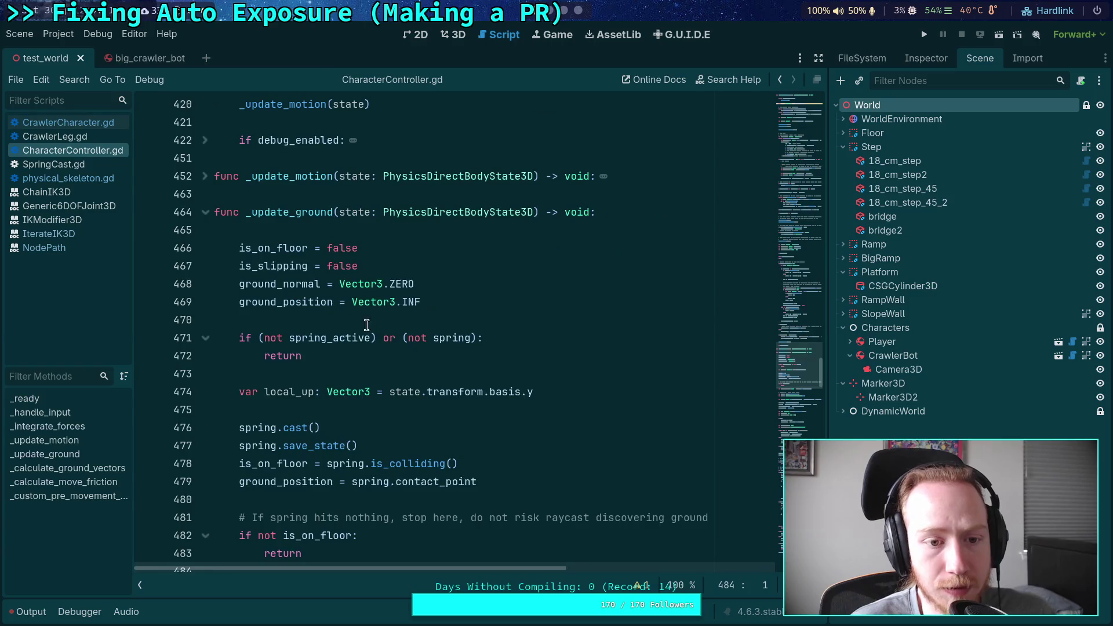
pyautogui.scroll(-15, 522, 348)
pyautogui.scroll(20, 753, 386)
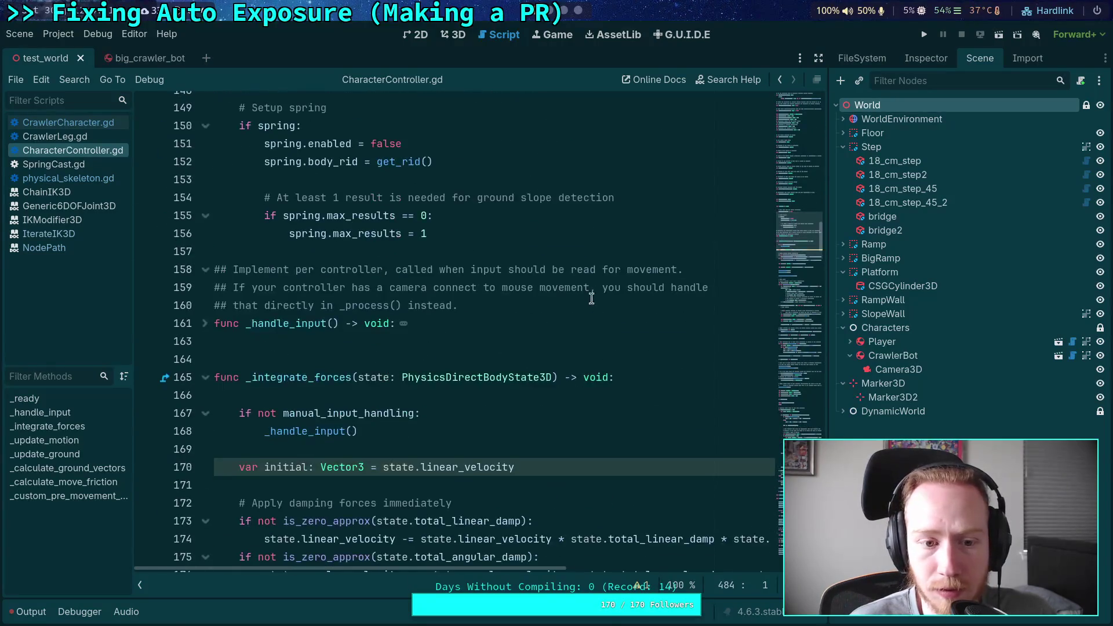
pyautogui.click(573, 463)
pyautogui.hotkey('shift', 'Up')
pyautogui.hotkey('shift', 'Up')
pyautogui.press('BackSpace')
pyautogui.hotkey('ctrl', 's')
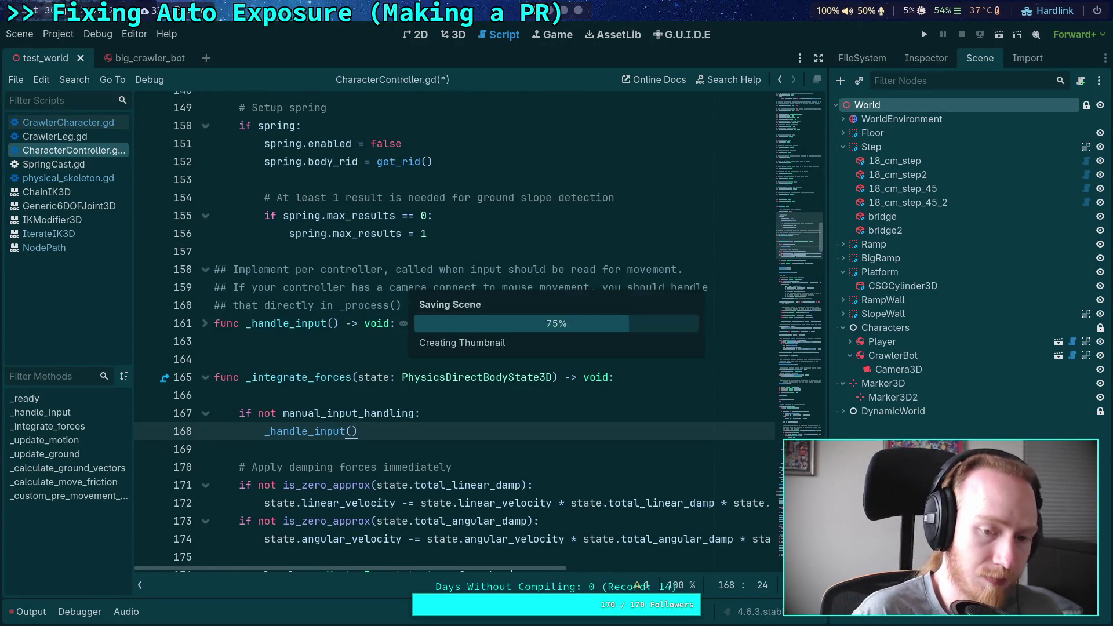
pyautogui.press('super+1')
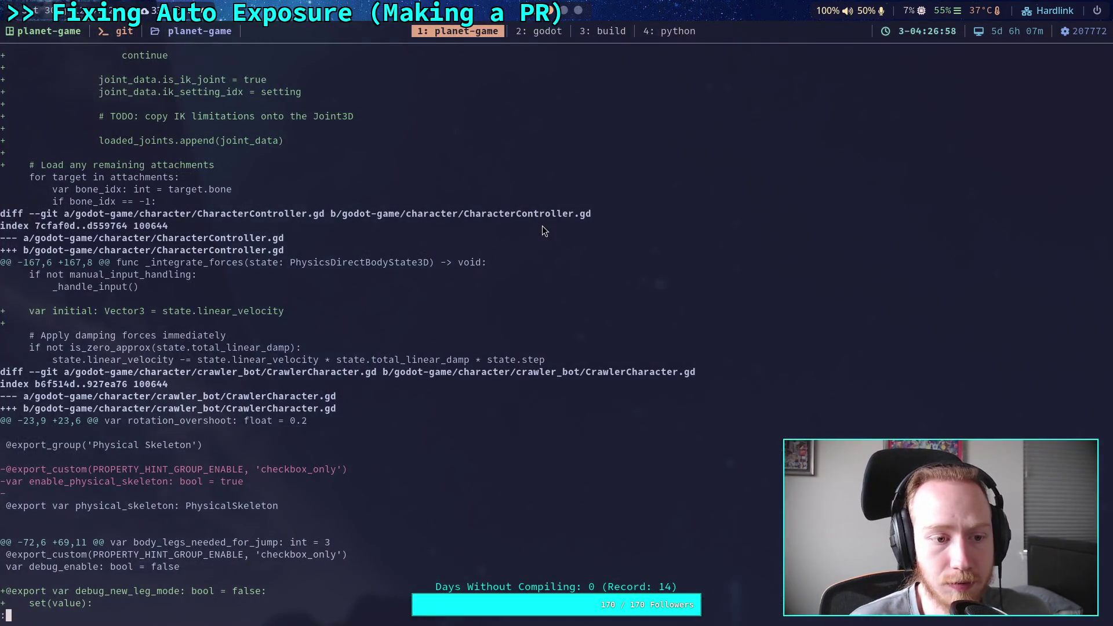
# Rerun git diff and page ahead to the CrawlerCharacter.gd export and _ready changes
pyautogui.press('q')
pyautogui.press('Up')
pyautogui.press('Return')
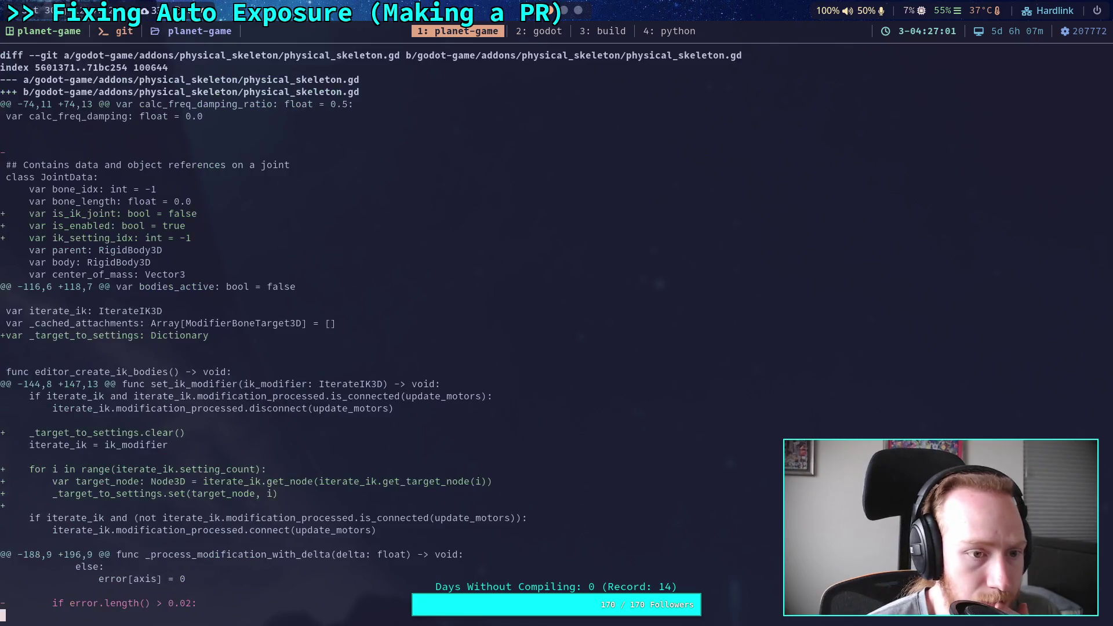
pyautogui.press('space')
pyautogui.press('space')
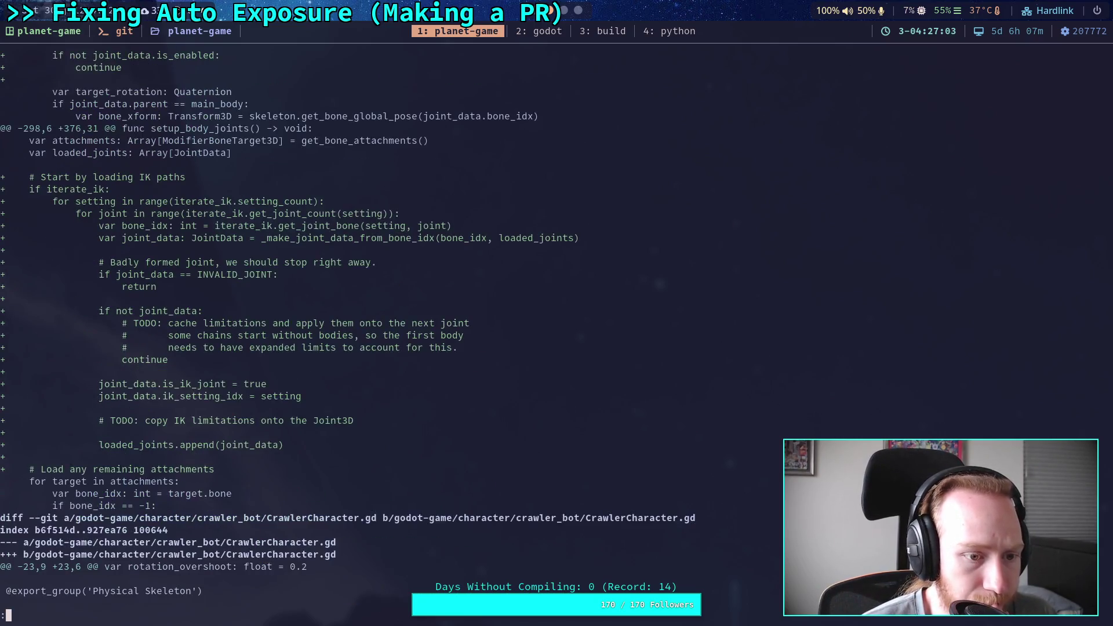
pyautogui.press('space')
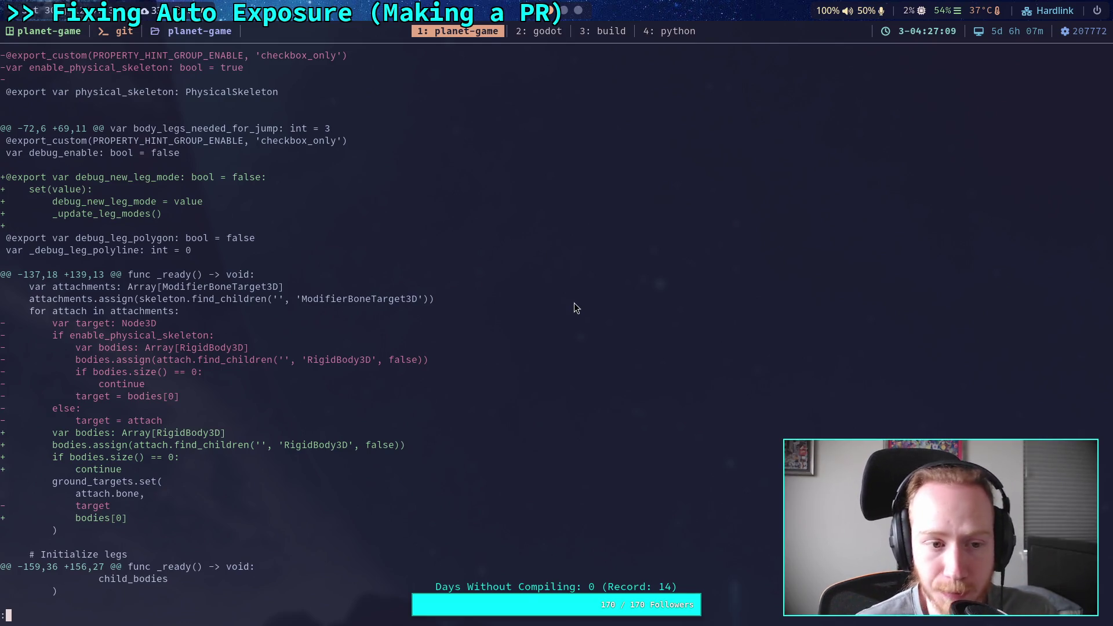
# Scroll through the CrawlerCharacter.gd Physical Skeleton export group to the leg initialization changes
pyautogui.press('k')
pyautogui.press('k')
pyautogui.press('k')
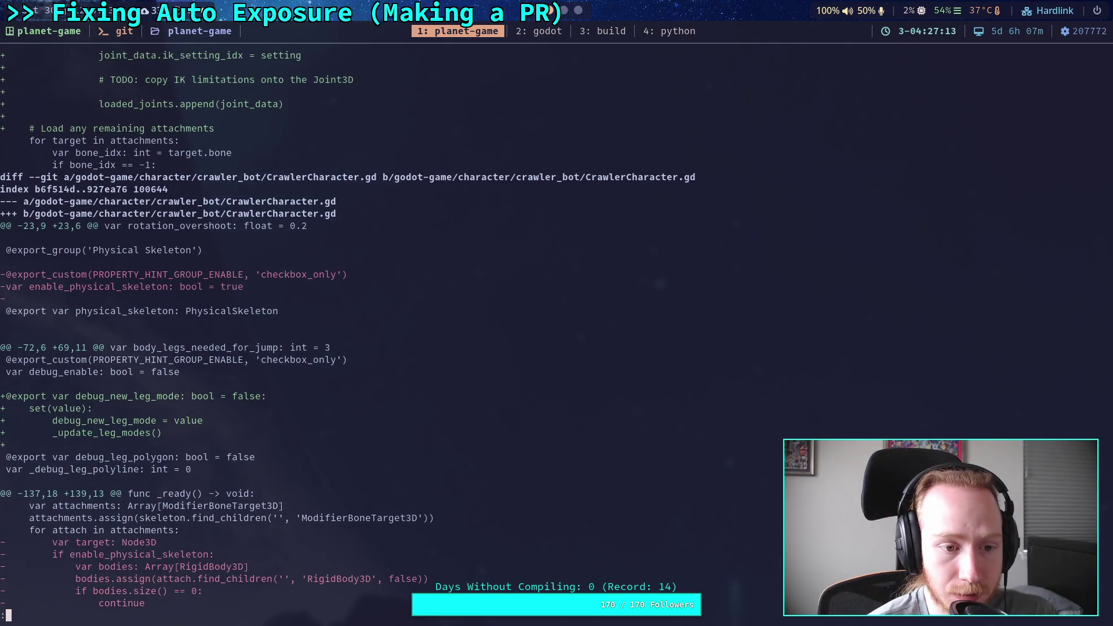
pyautogui.press('j')
pyautogui.press('j')
pyautogui.press('j')
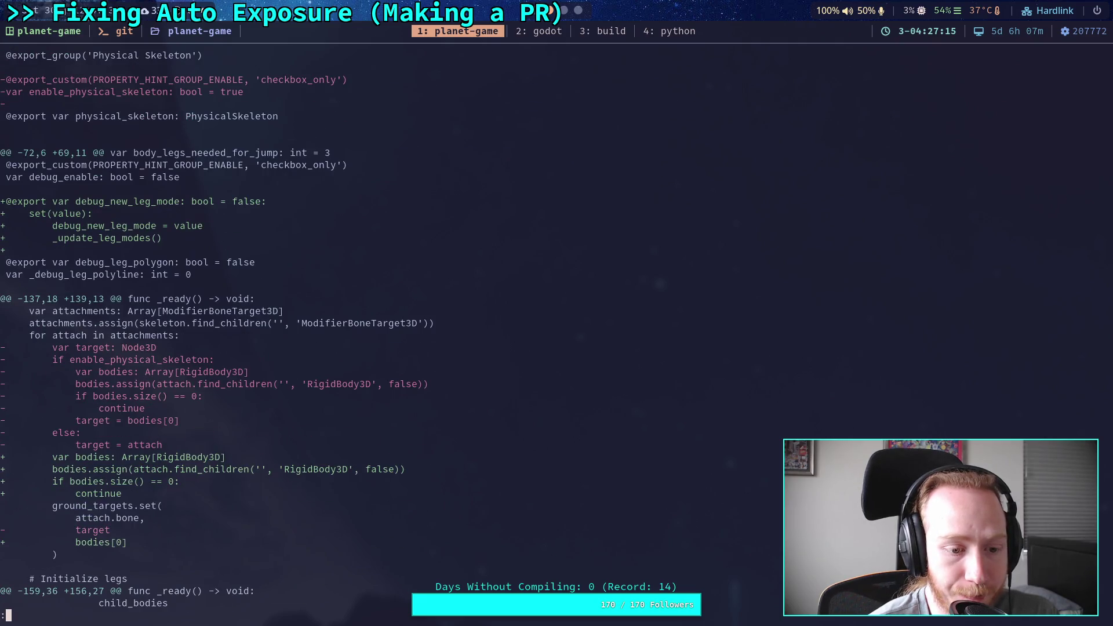
pyautogui.press('j')
pyautogui.press('j')
pyautogui.press('j')
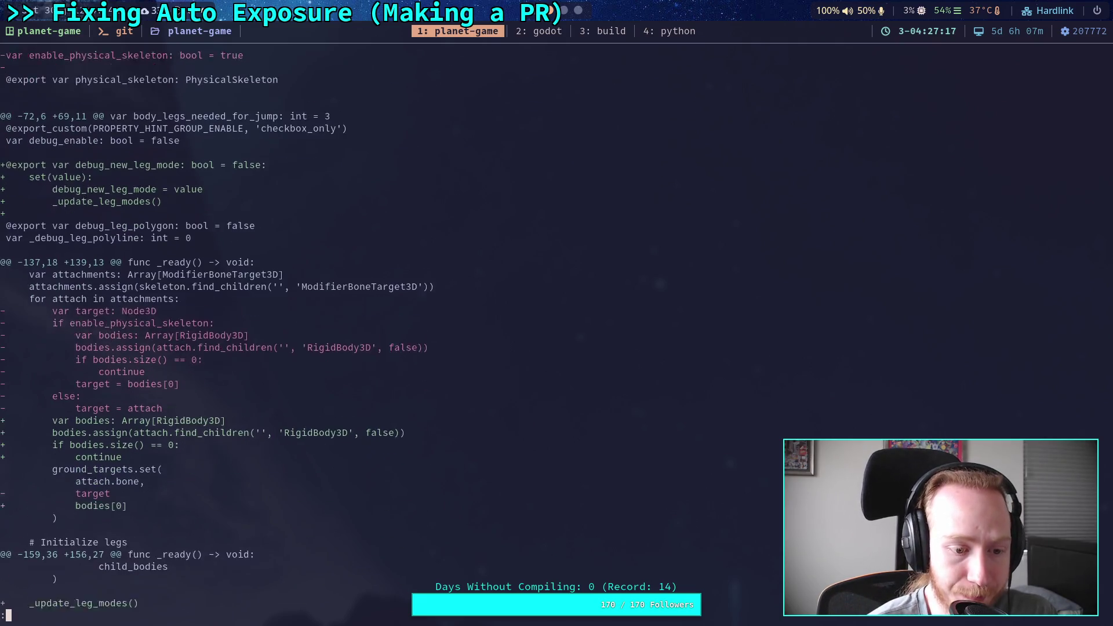
pyautogui.press('j')
pyautogui.press('j')
pyautogui.press('j')
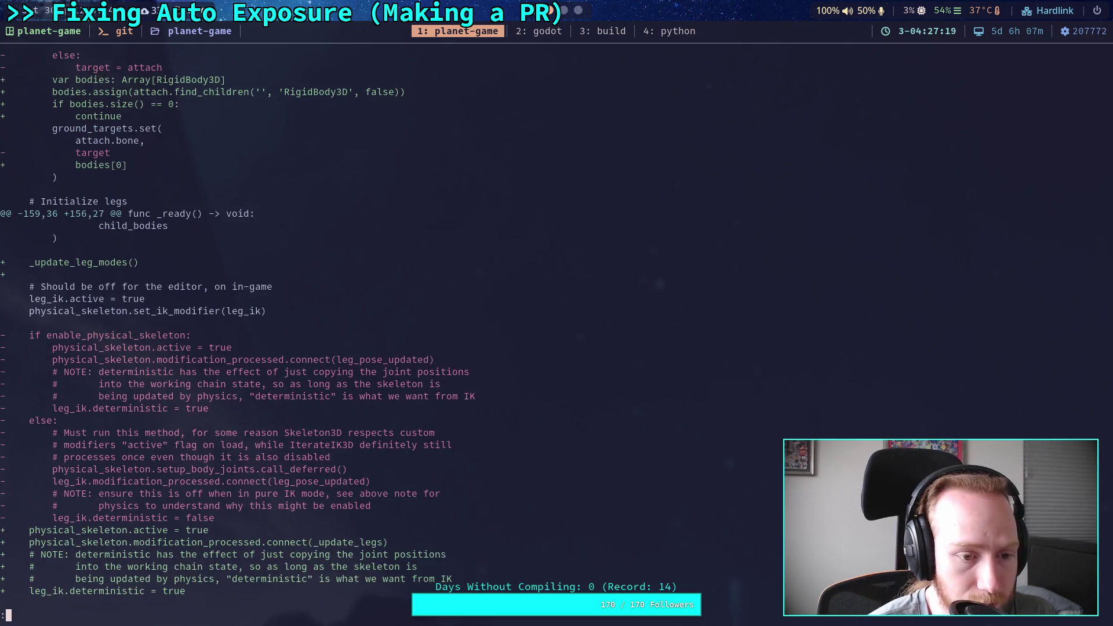
pyautogui.press('j')
pyautogui.press('j')
pyautogui.press('j')
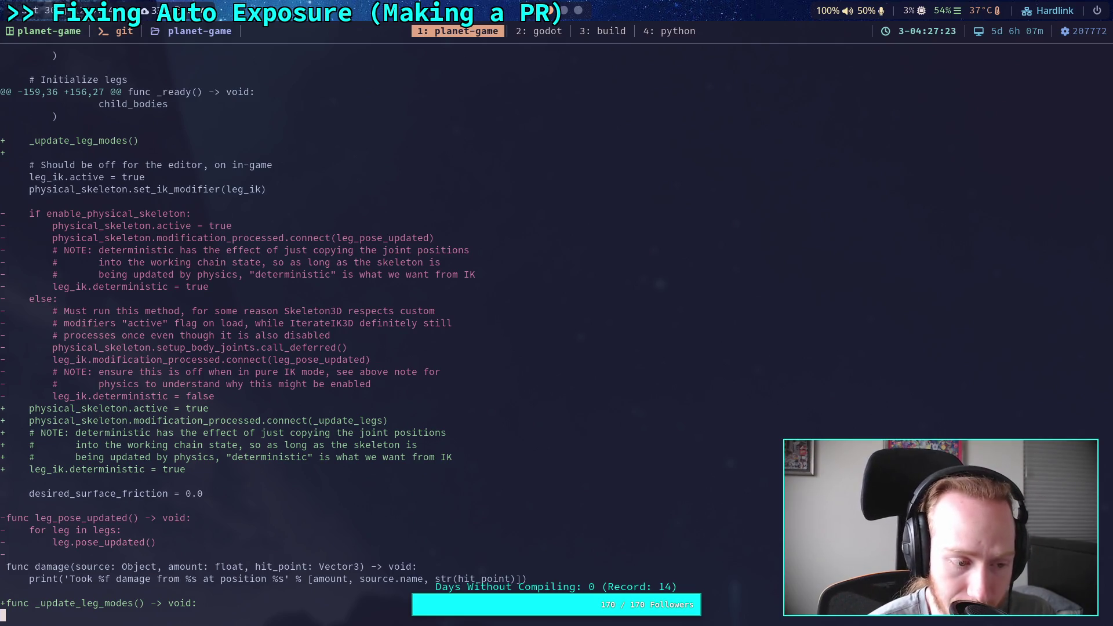
pyautogui.press('j')
pyautogui.press('j')
pyautogui.press('j')
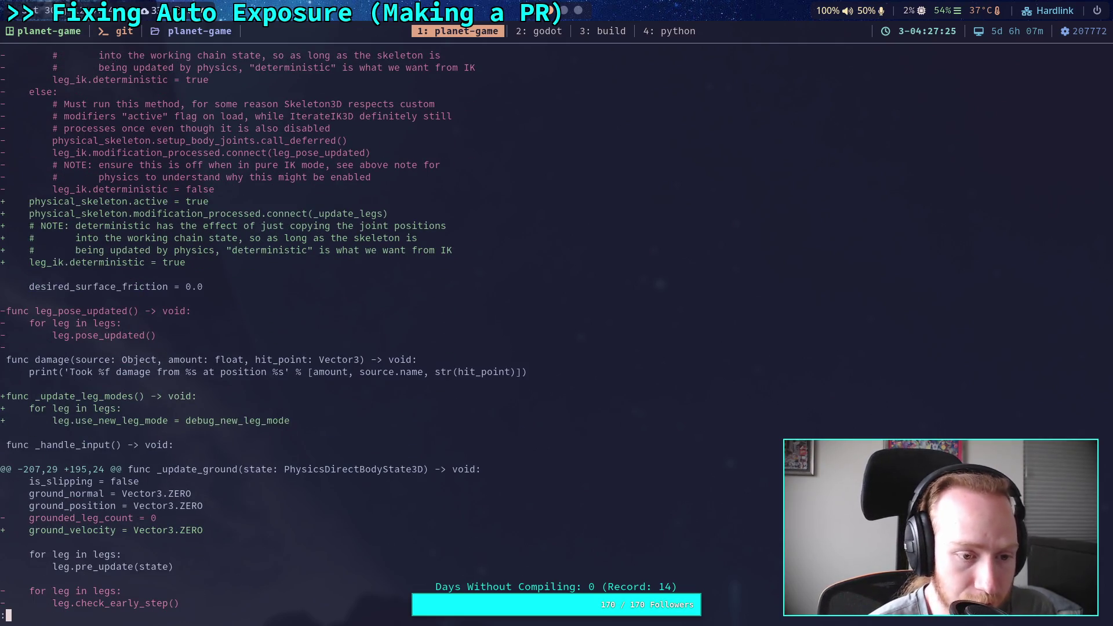
pyautogui.press('j')
pyautogui.press('j')
pyautogui.press('j')
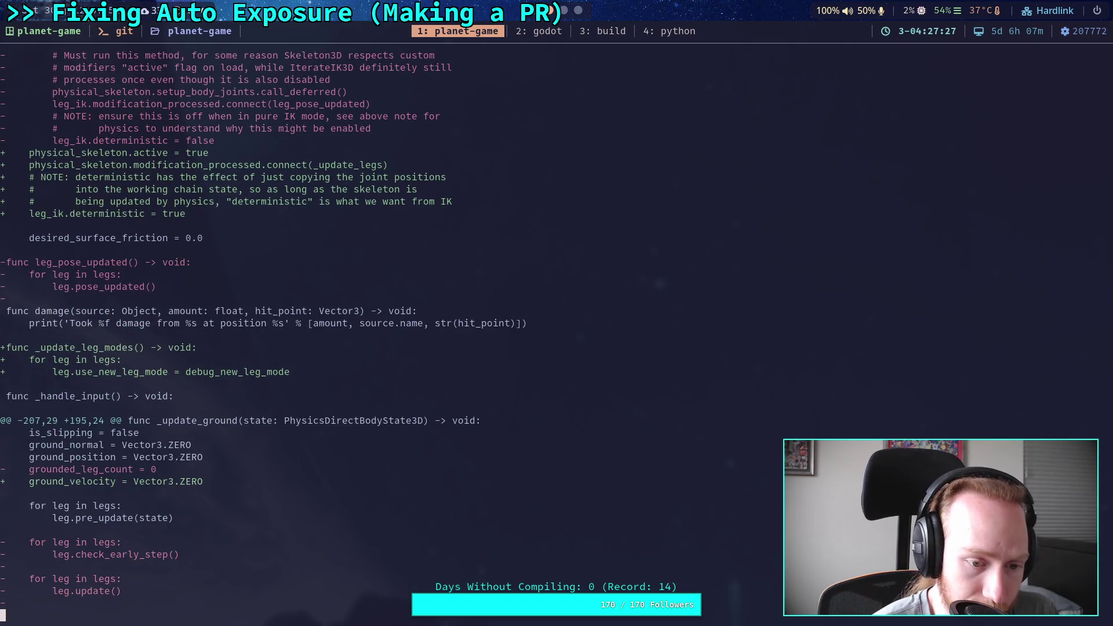
pyautogui.press('j')
pyautogui.press('j')
pyautogui.press('j')
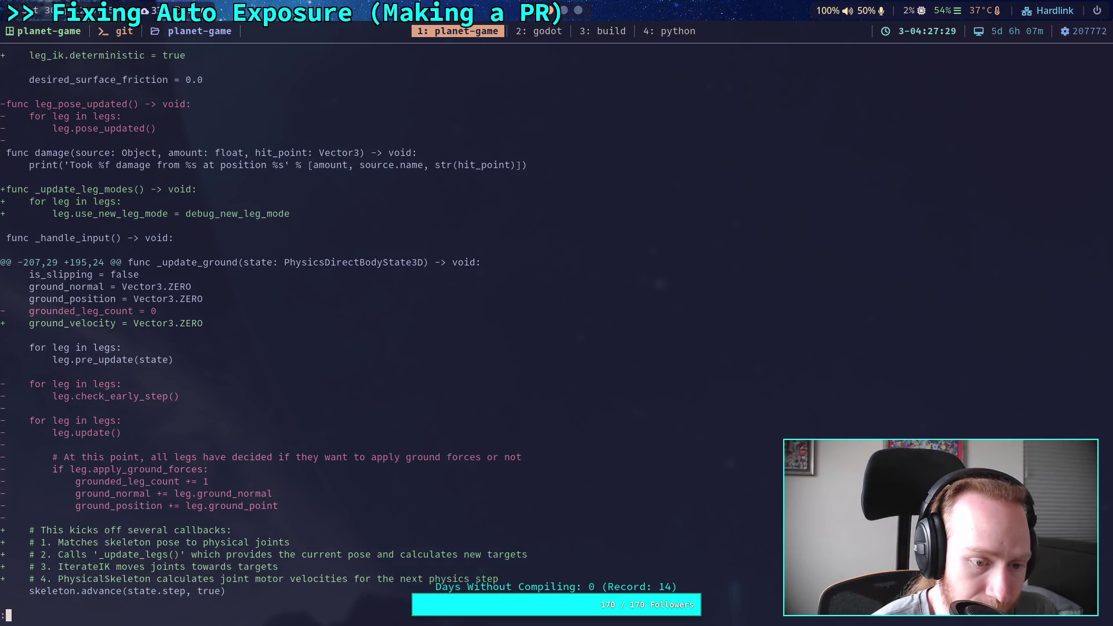
pyautogui.press('j')
pyautogui.press('j')
pyautogui.press('j')
pyautogui.press('j')
pyautogui.press('j')
pyautogui.press('j')
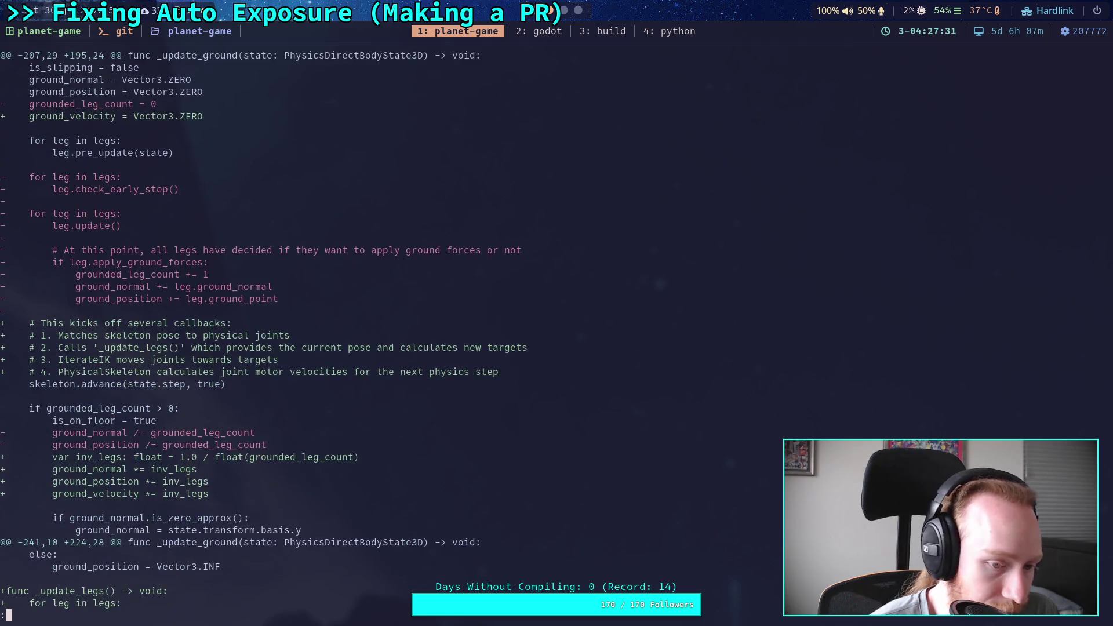
pyautogui.press('j')
pyautogui.press('j')
pyautogui.press('j')
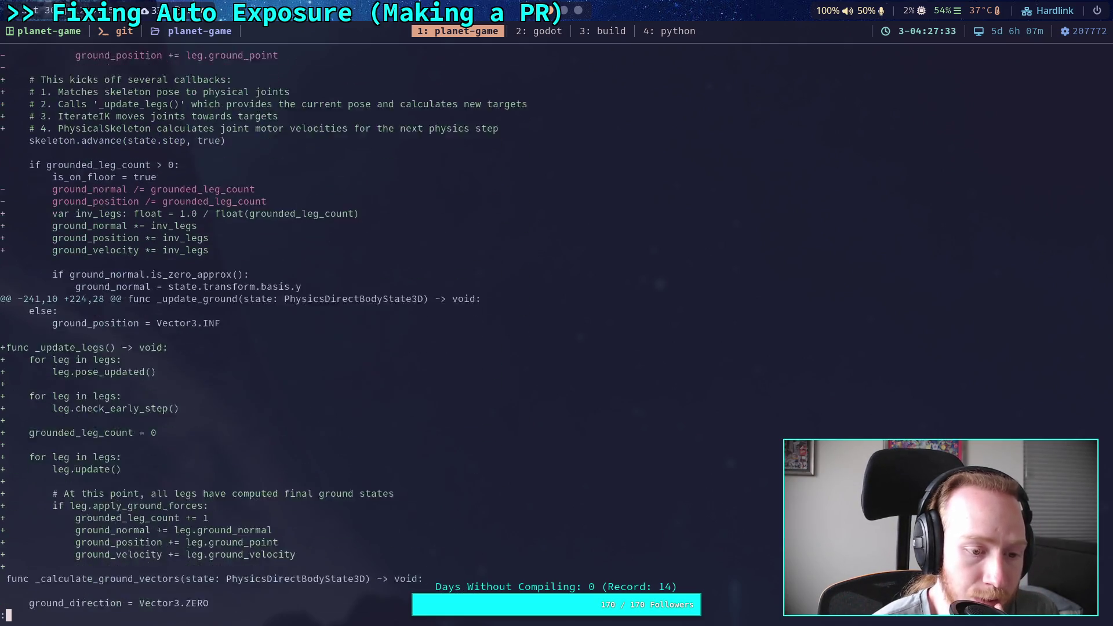
pyautogui.press('j')
pyautogui.press('j')
pyautogui.press('j')
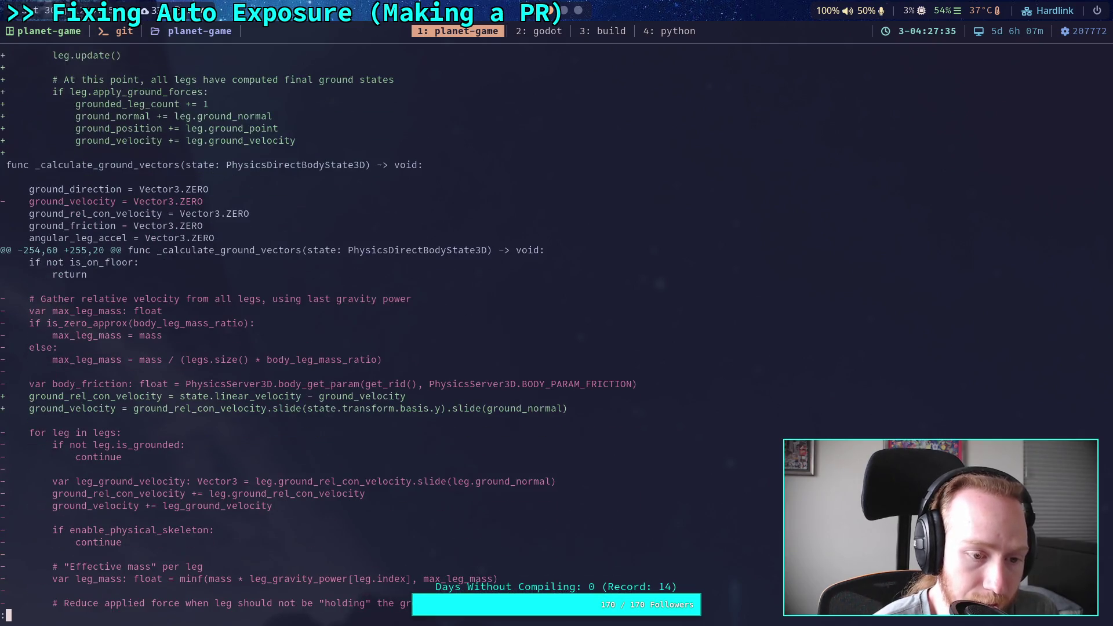
pyautogui.press('j')
pyautogui.press('j')
pyautogui.press('j')
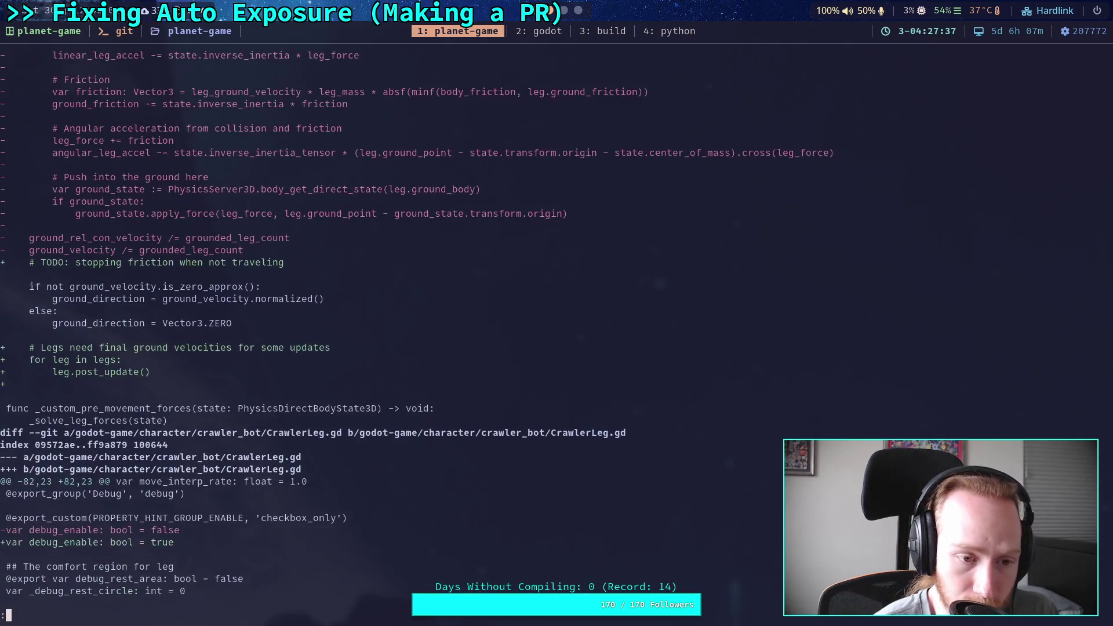
pyautogui.press('k')
pyautogui.press('k')
pyautogui.press('k')
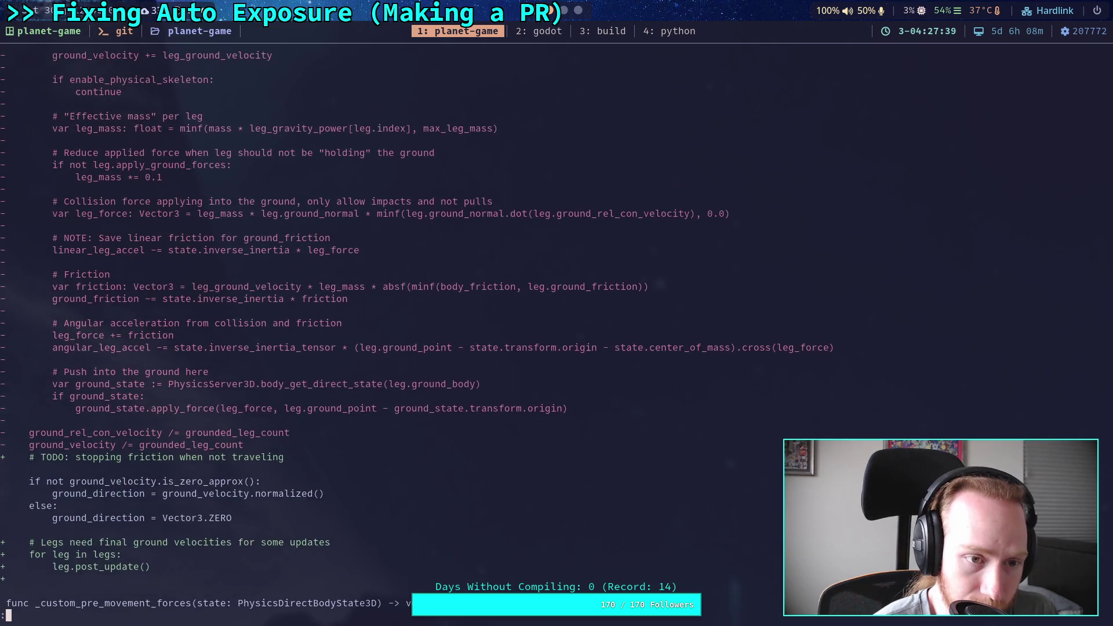
pyautogui.press('j')
pyautogui.press('j')
pyautogui.press('j')
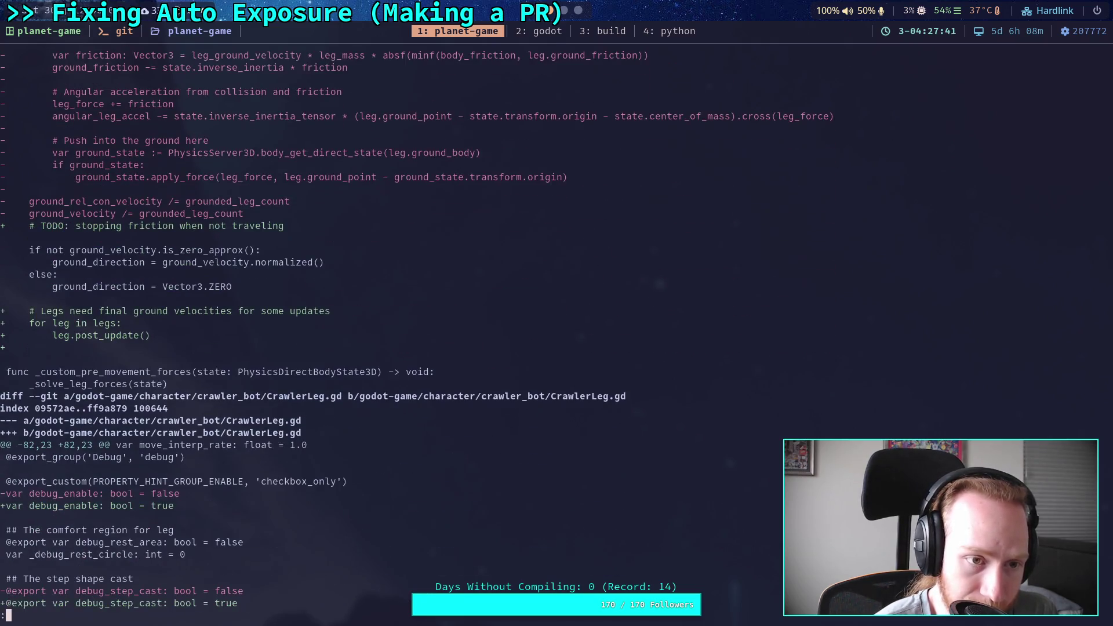
pyautogui.press('j')
pyautogui.press('j')
pyautogui.press('j')
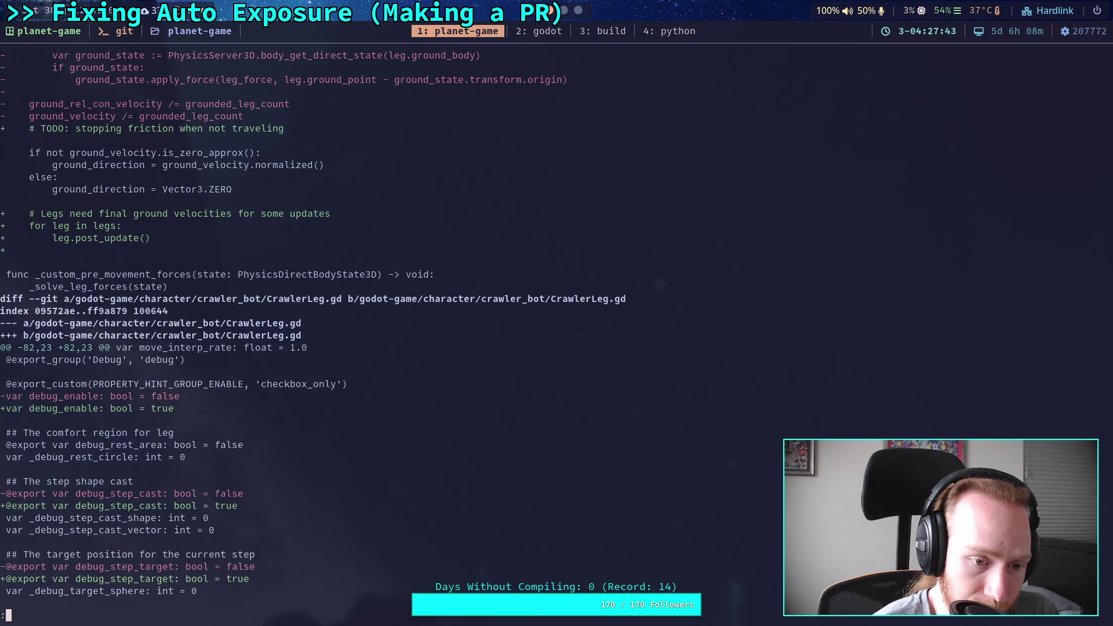
pyautogui.press('j')
pyautogui.press('j')
pyautogui.press('j')
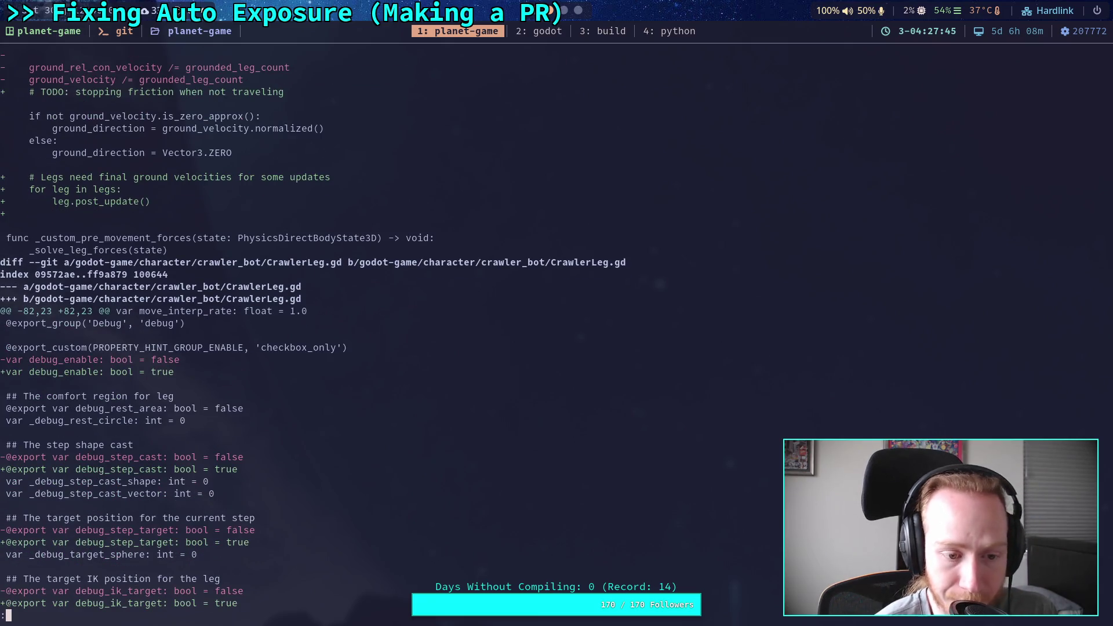
pyautogui.press('j')
pyautogui.press('j')
pyautogui.press('j')
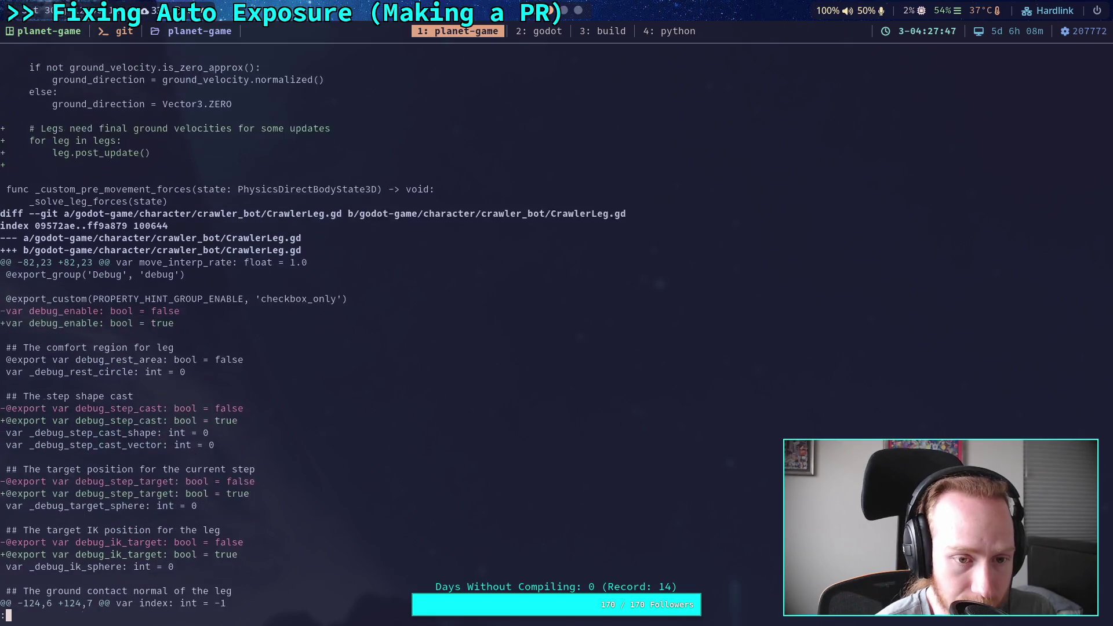
pyautogui.press('j')
pyautogui.press('j')
pyautogui.press('j')
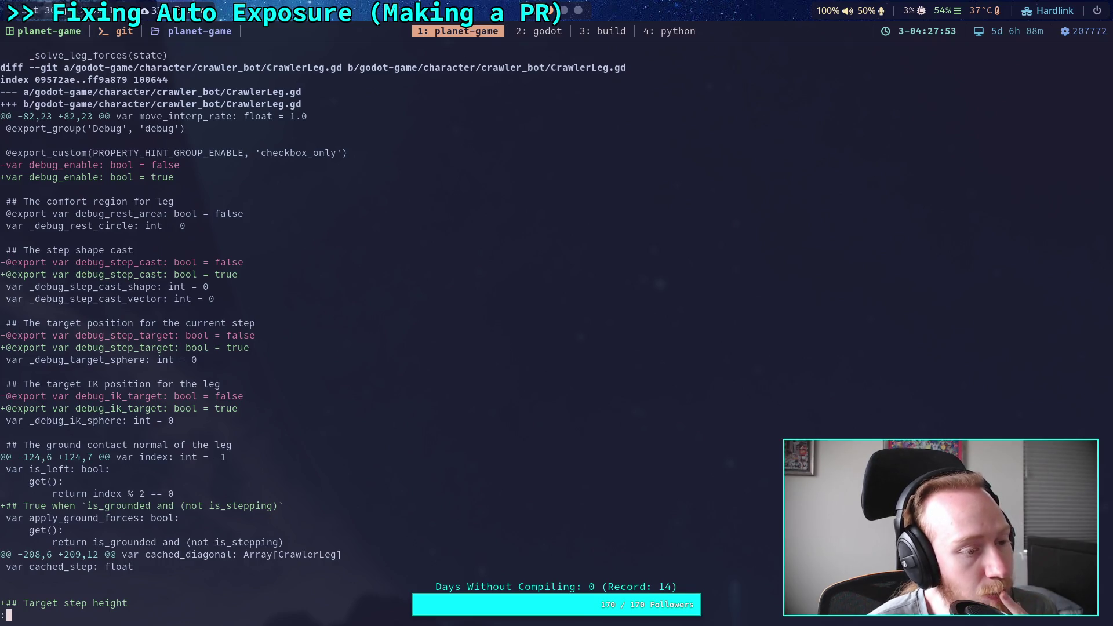
pyautogui.press('k')
pyautogui.press('k')
pyautogui.press('k')
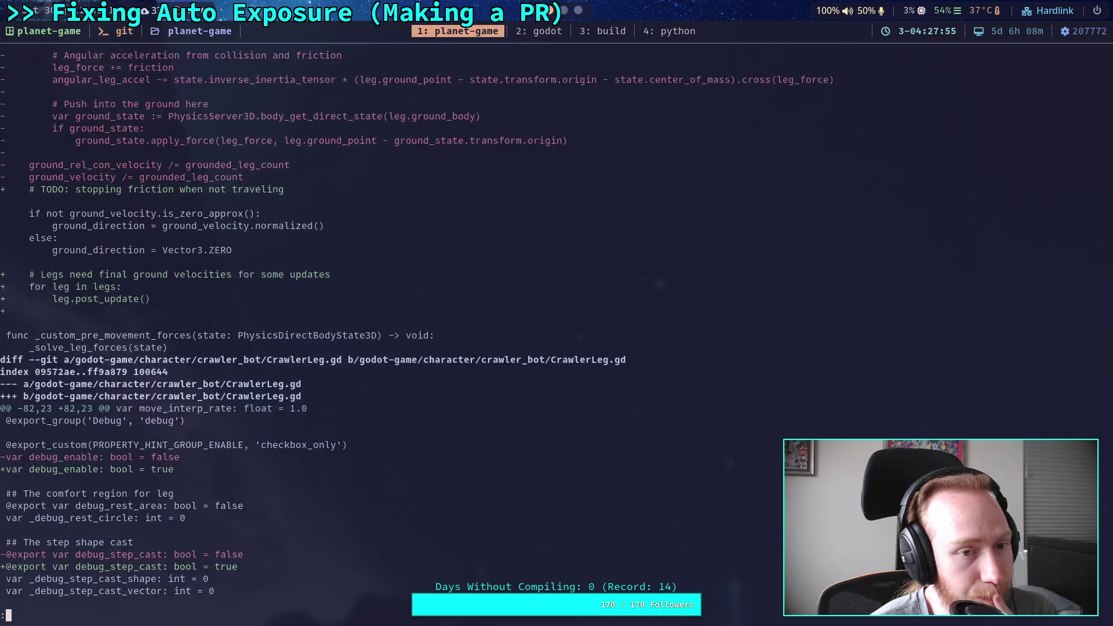
pyautogui.press('k')
pyautogui.press('k')
pyautogui.press('k')
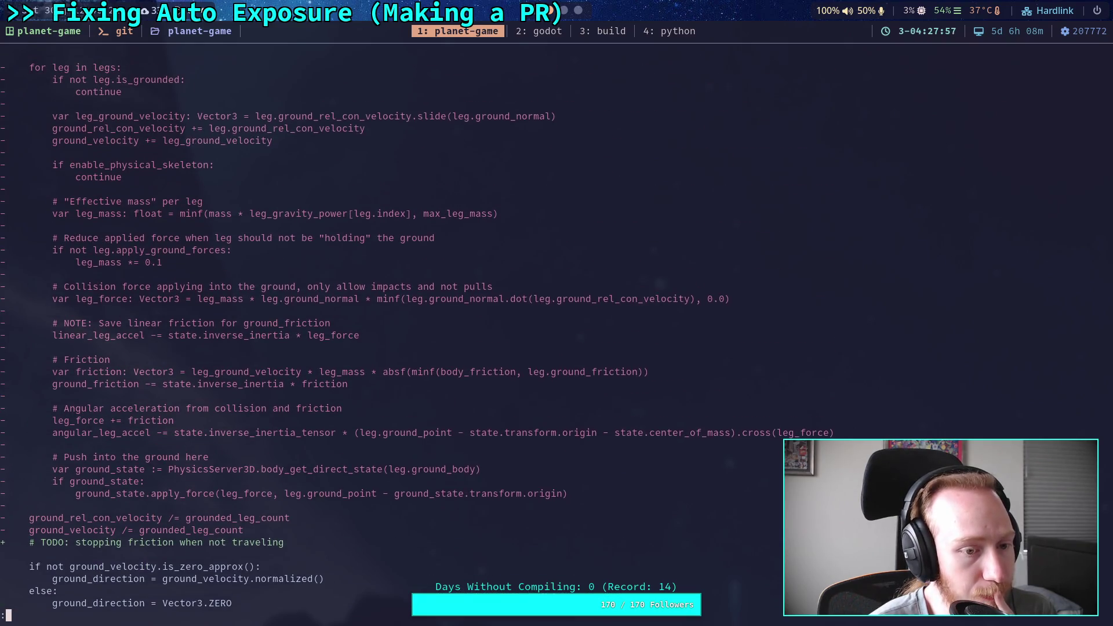
pyautogui.press('k')
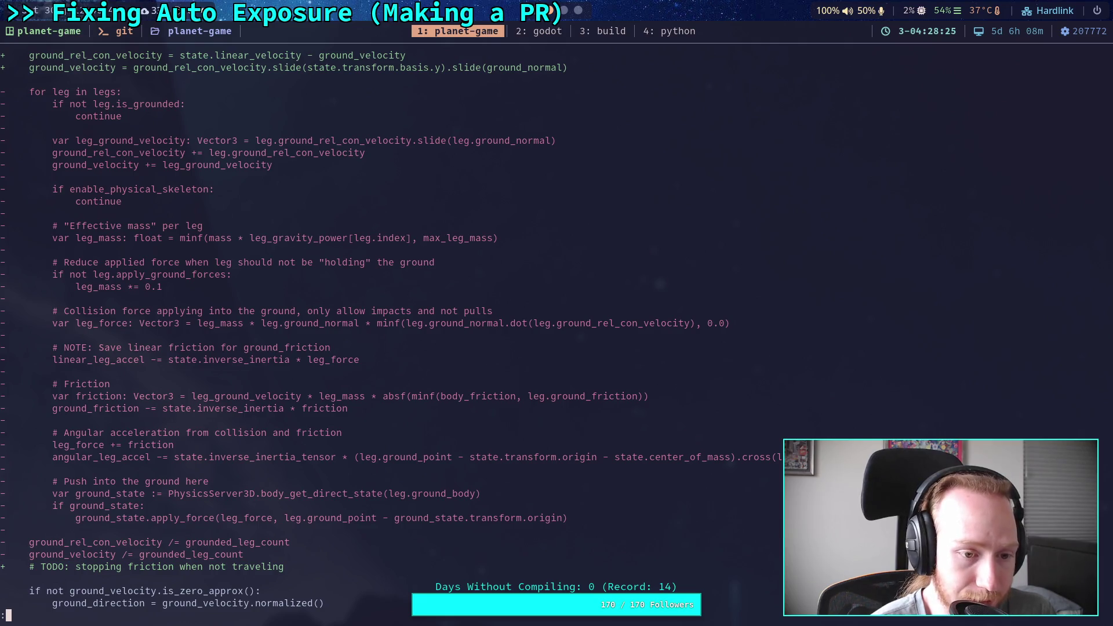
# Copy the removed 'for leg in legs' loop through apply_force from the diff
pyautogui.scroll(5, 385, 336)
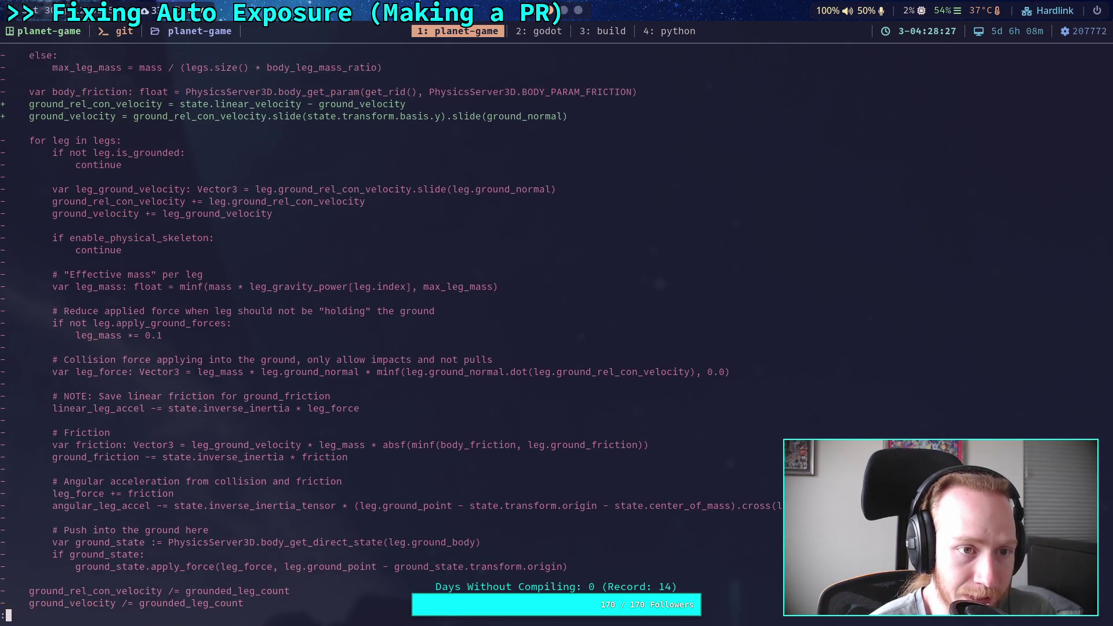
pyautogui.scroll(1, 385, 336)
pyautogui.scroll(-4, 385, 336)
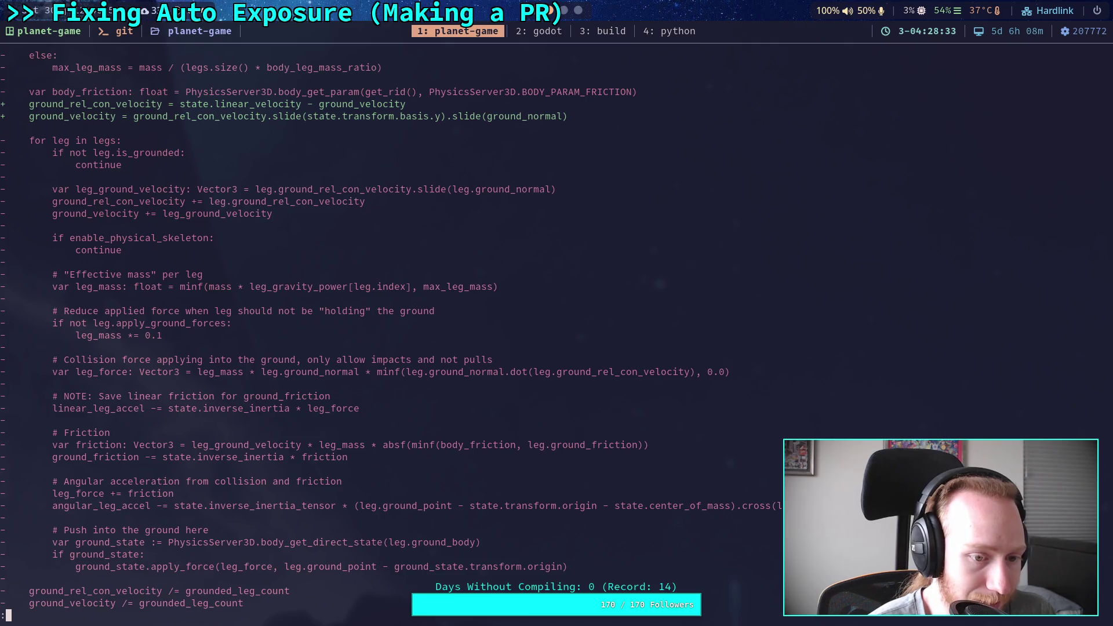
pyautogui.scroll(1, 385, 336)
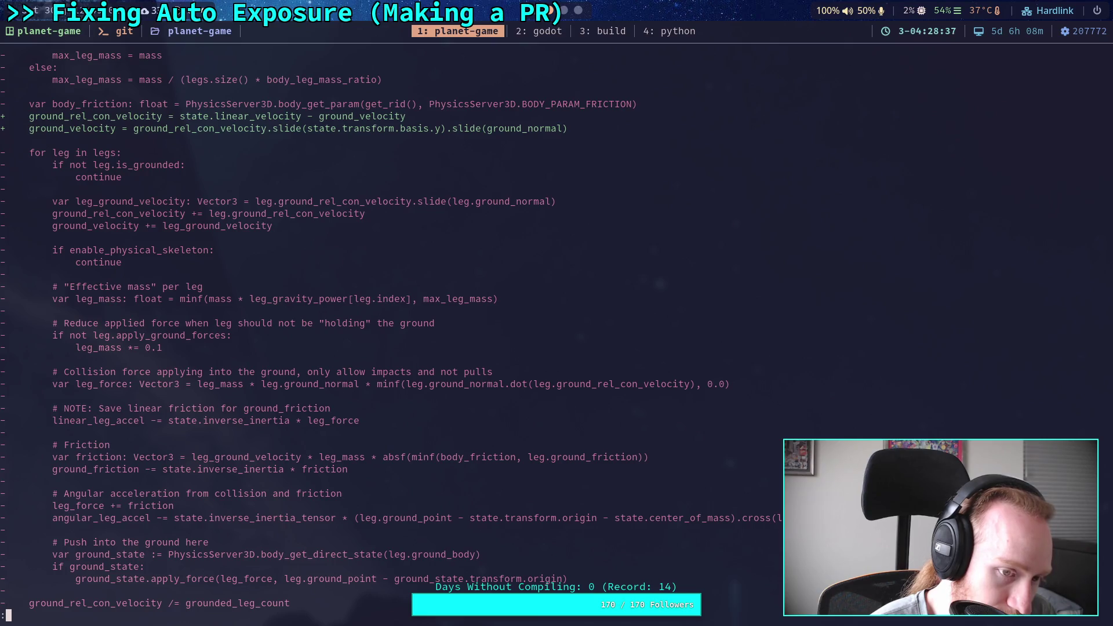
pyautogui.scroll(6, 385, 336)
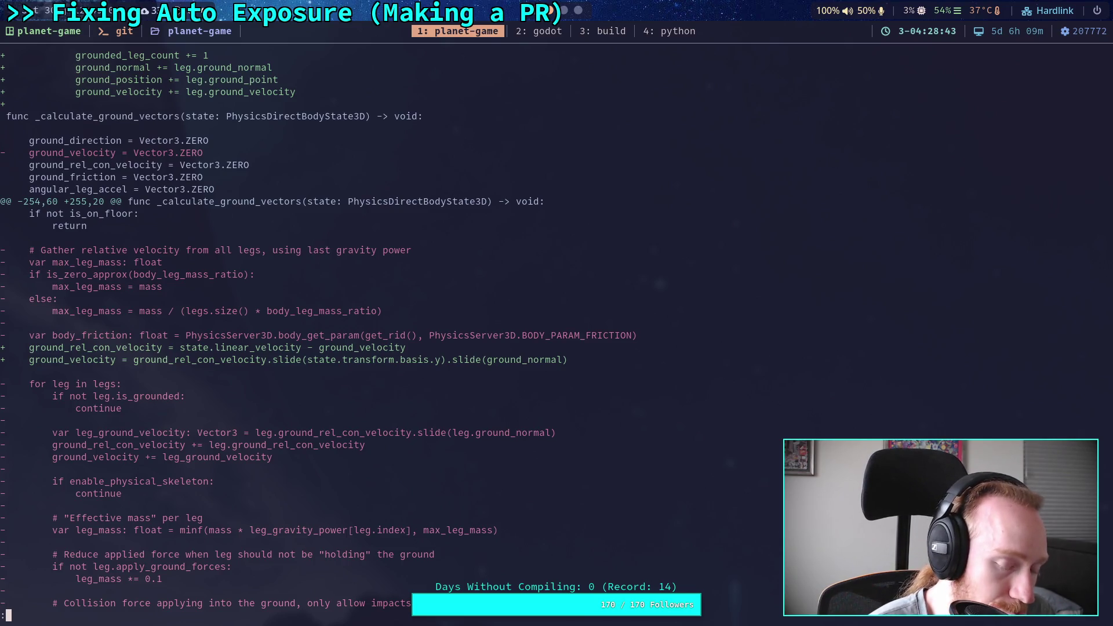
pyautogui.scroll(7, 315, 329)
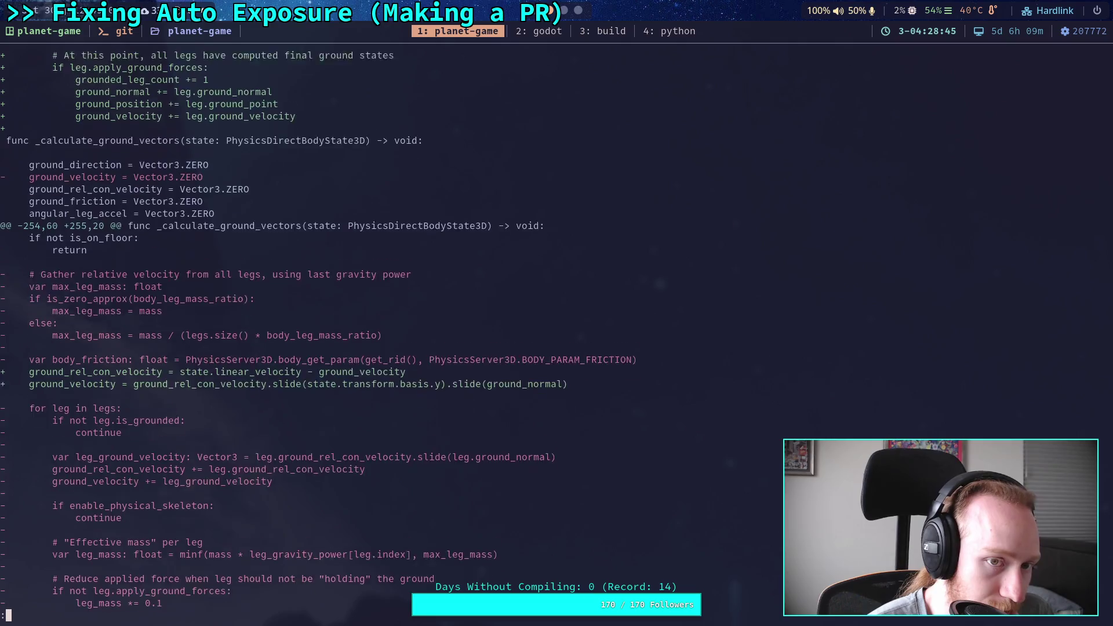
pyautogui.scroll(8, 316, 329)
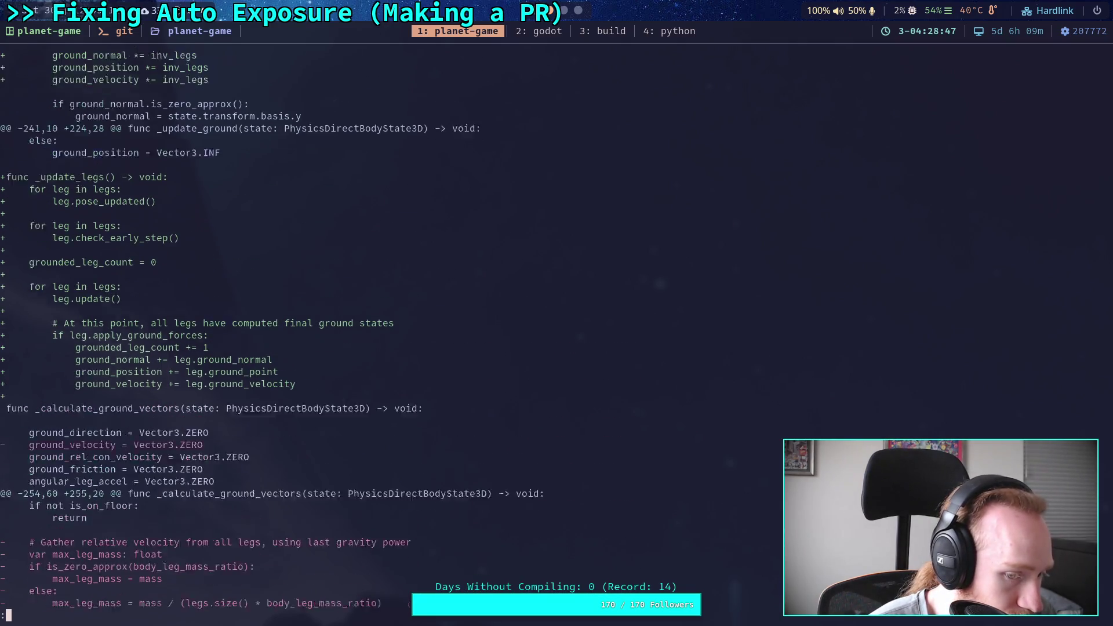
pyautogui.scroll(-15, 315, 329)
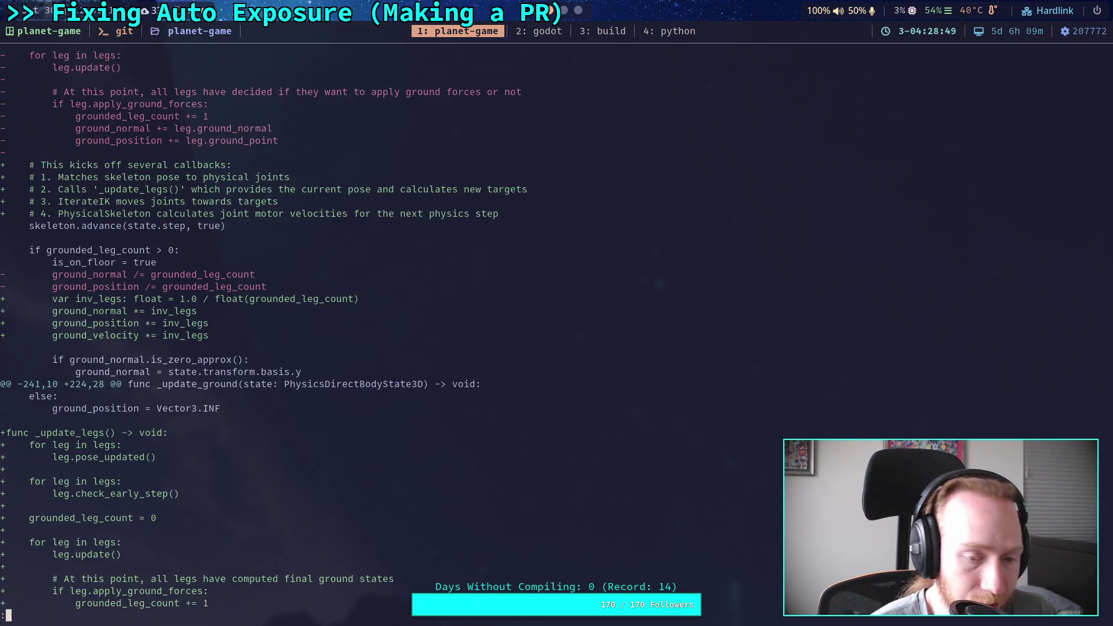
pyautogui.scroll(-2, 316, 329)
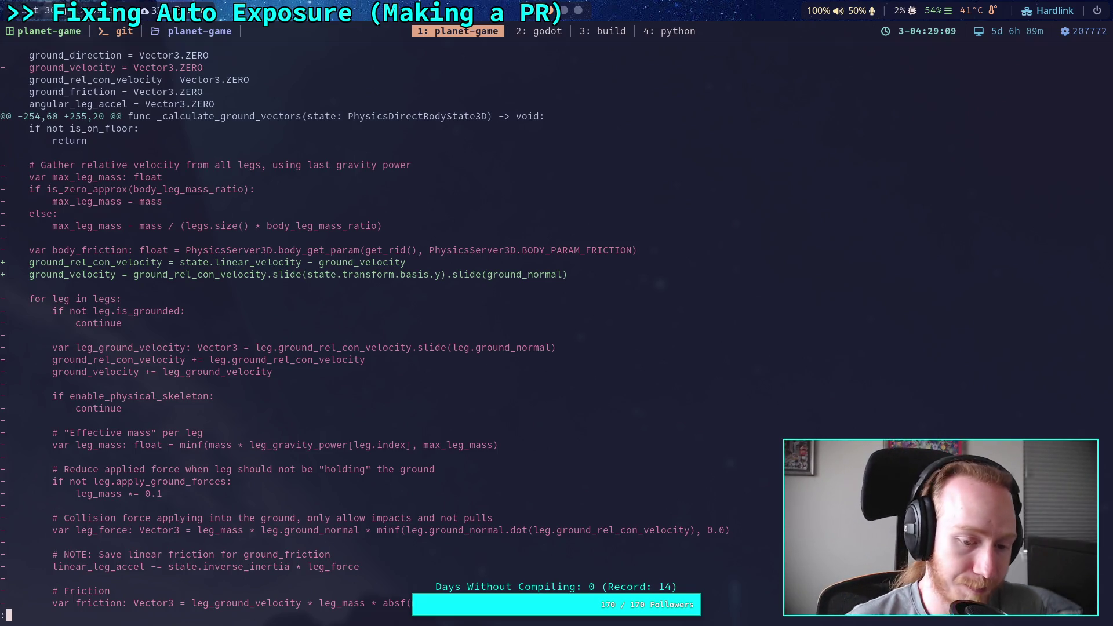
pyautogui.scroll(-4, 479, 324)
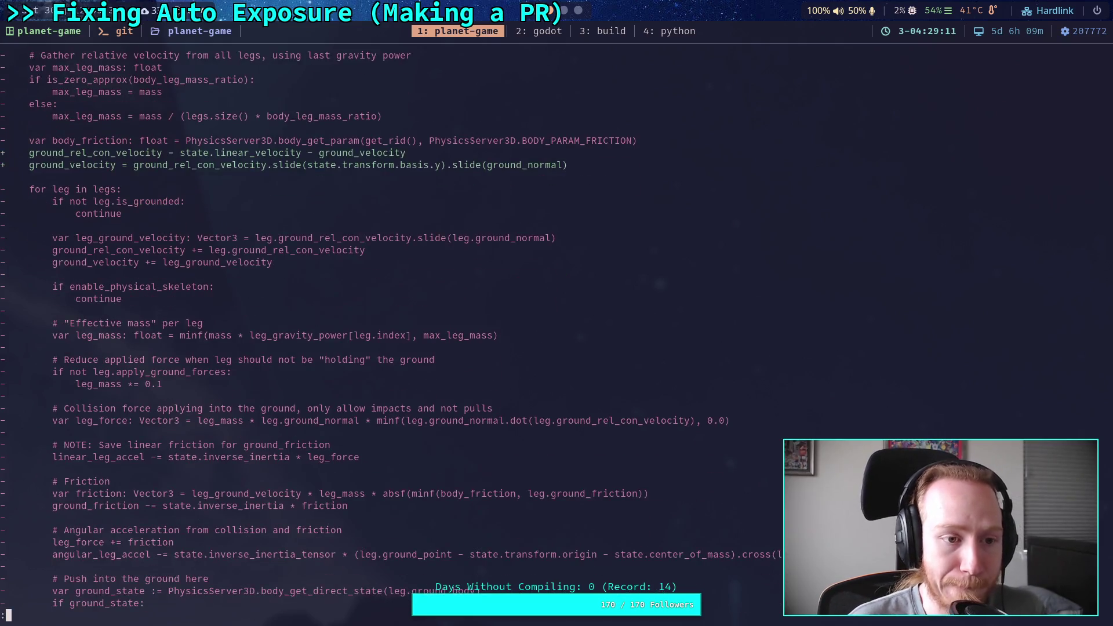
pyautogui.scroll(-2, 478, 325)
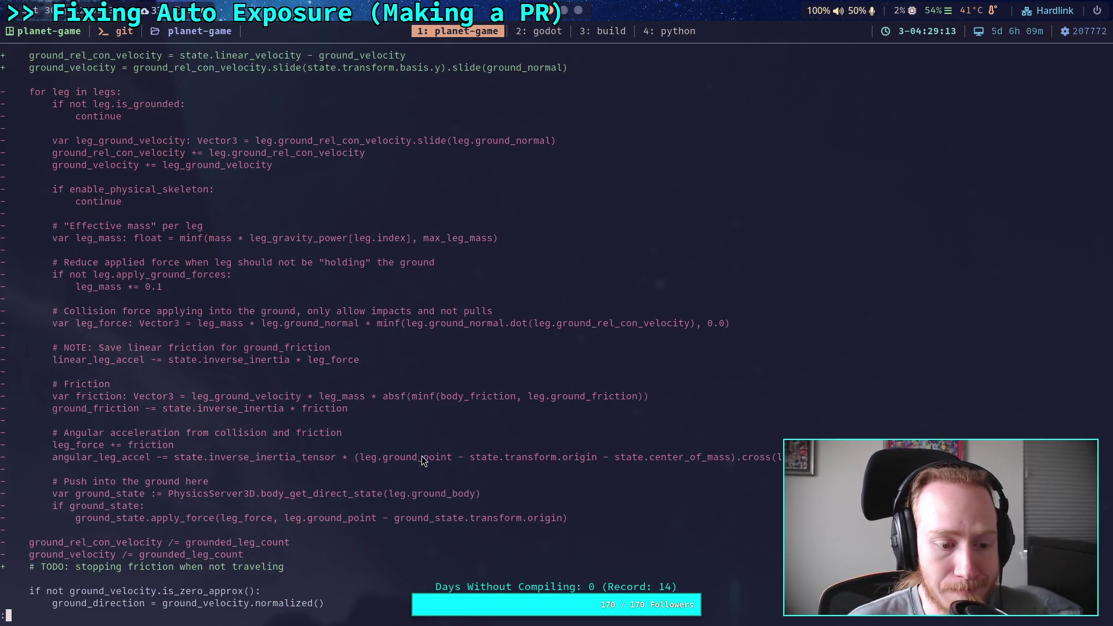
pyautogui.scroll(3, 420, 457)
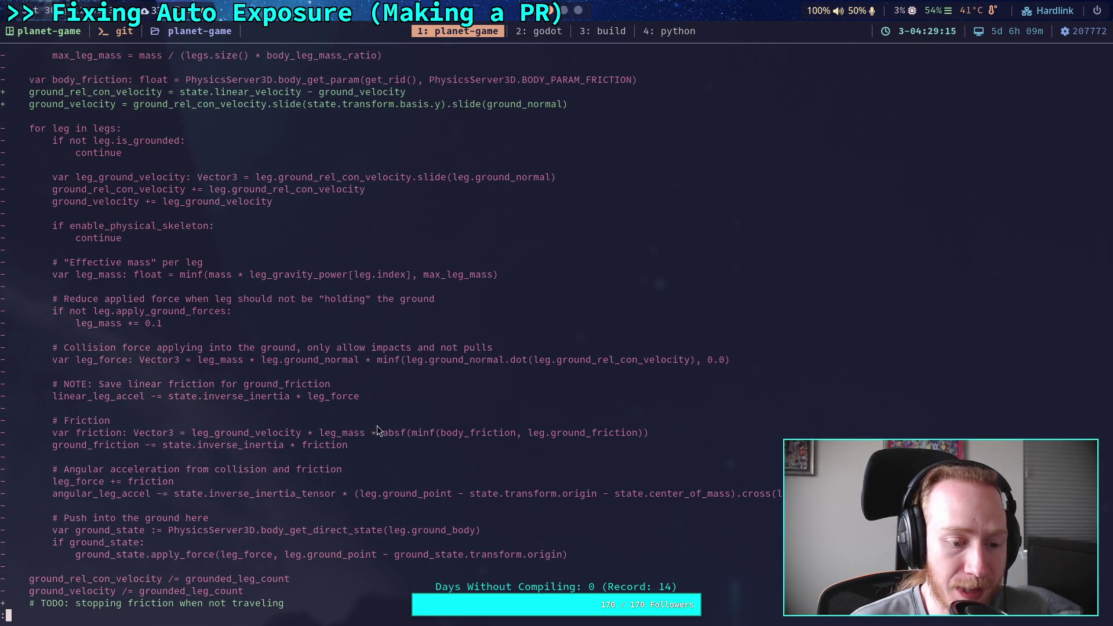
pyautogui.moveTo(30, 129)
pyautogui.mouseDown()
pyautogui.moveTo(261, 323)
pyautogui.moveTo(422, 539)
pyautogui.moveTo(578, 555)
pyautogui.mouseUp()
pyautogui.press('super+2')
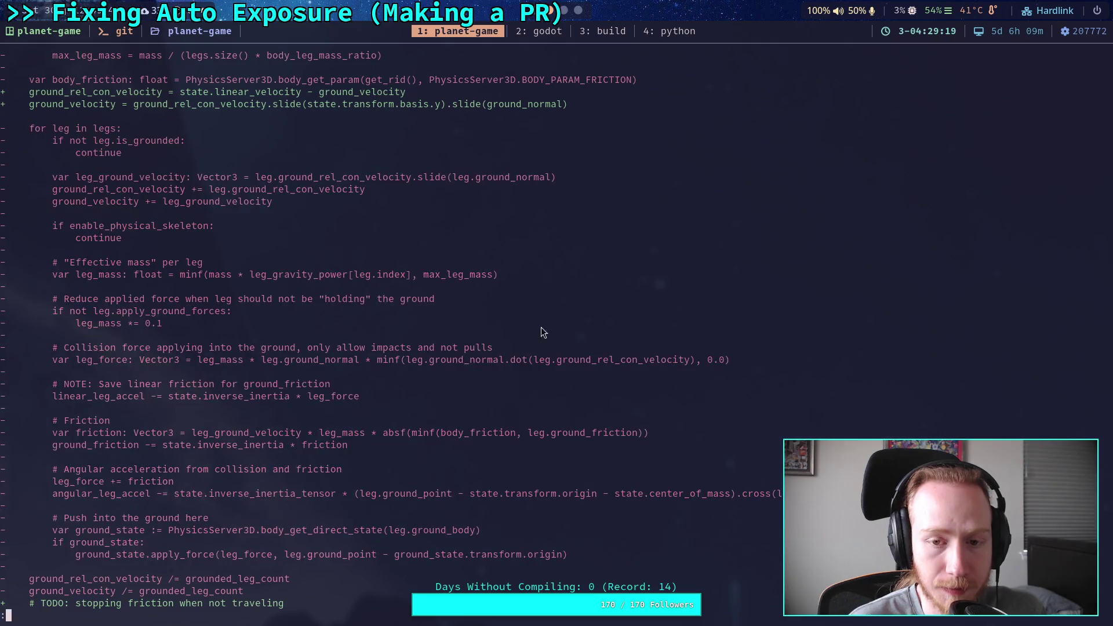
pyautogui.scroll(-9, 151, 253)
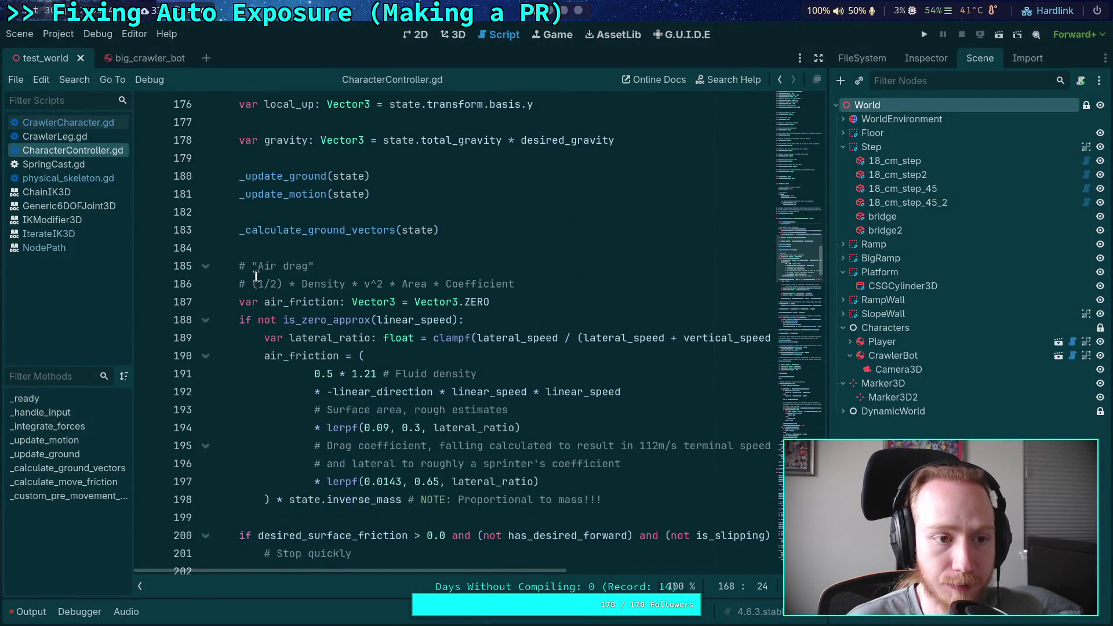
# Paste the old per-leg force loop below the stopping-friction TODO in CrawlerCharacter.gd
pyautogui.click(75, 122)
pyautogui.scroll(8, 336, 345)
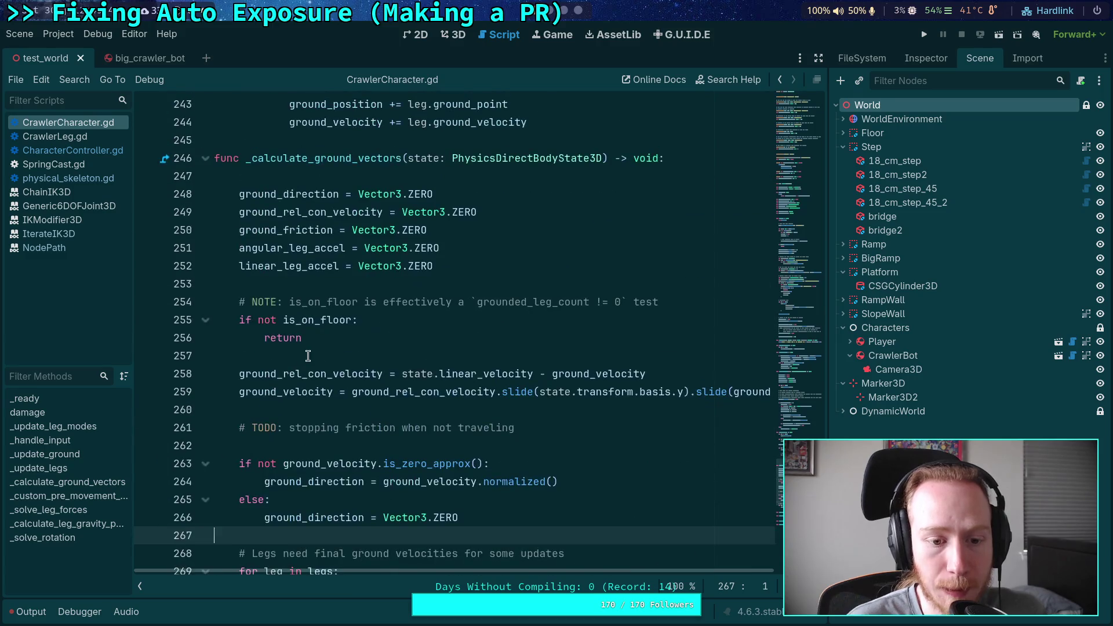
pyautogui.click(437, 442)
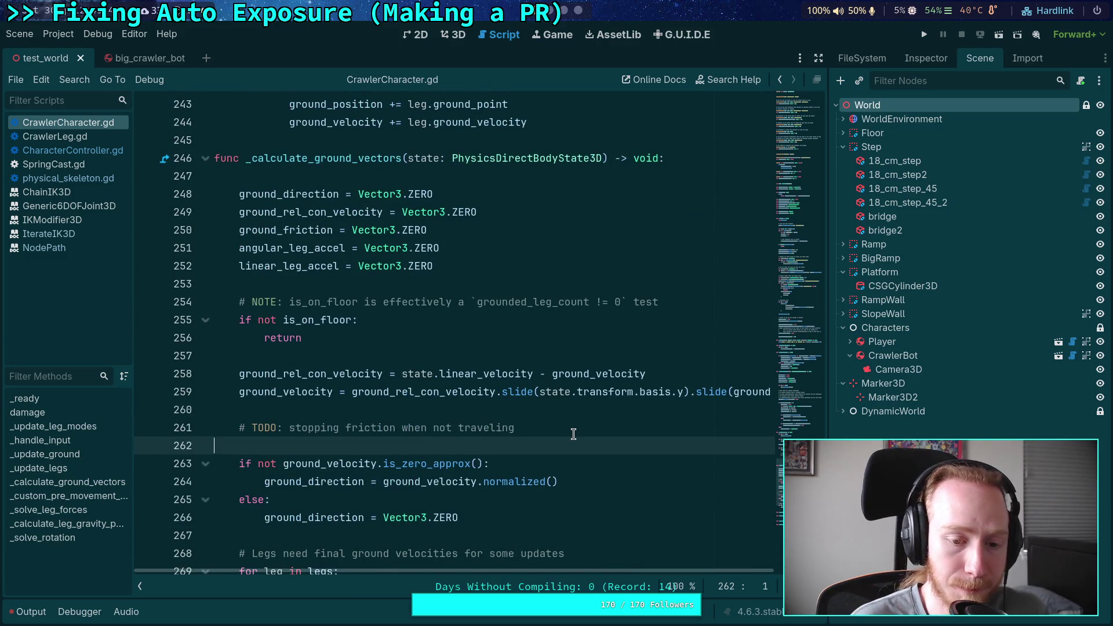
pyautogui.press('Return')
pyautogui.press('Return')
pyautogui.press('Up')
pyautogui.press('BackSpace')
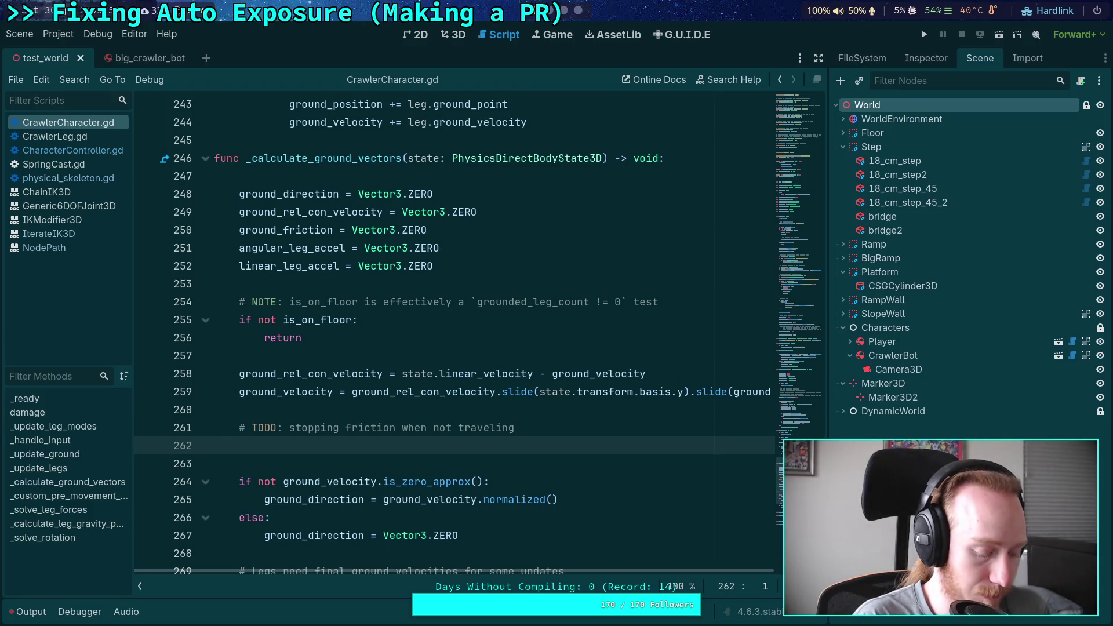
pyautogui.hotkey('ctrl', 'v')
pyautogui.hotkey('shift', 'Tab')
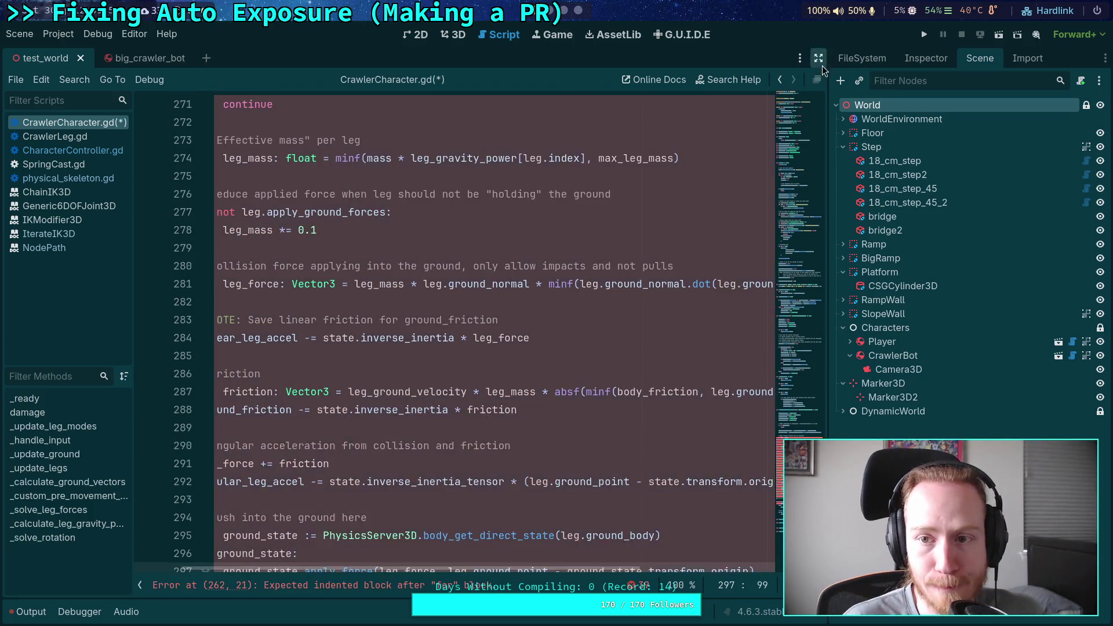
# Strip the leading diff '-' marker from every line of the pasted loop
pyautogui.click(819, 58)
pyautogui.click(140, 586)
pyautogui.scroll(-5, 181, 422)
pyautogui.keyDown('shift'); pyautogui.click(137, 355); pyautogui.keyUp('shift')
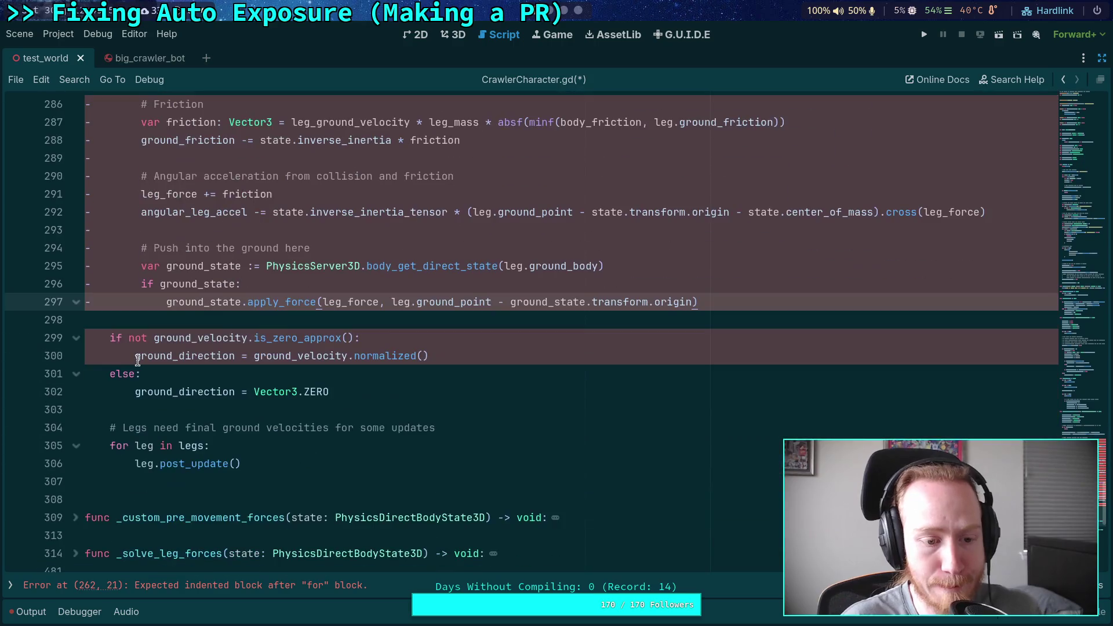
pyautogui.press('BackSpace')
pyautogui.click(90, 266)
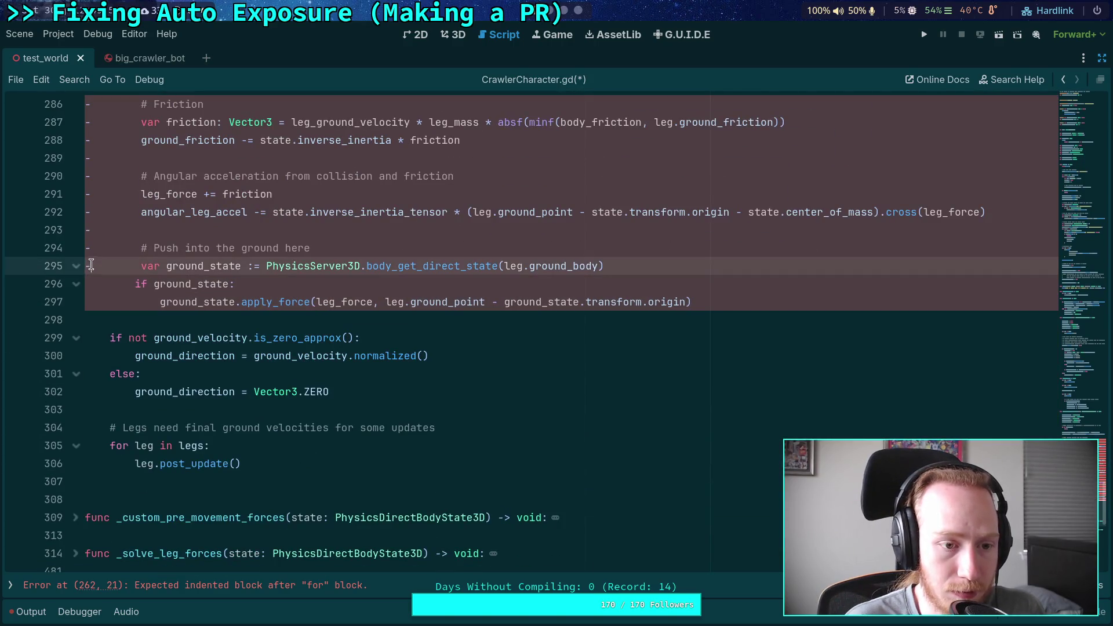
pyautogui.press('BackSpace')
pyautogui.click(90, 247)
pyautogui.press('BackSpace')
pyautogui.click(89, 230)
pyautogui.press('BackSpace')
pyautogui.click(90, 212)
pyautogui.press('BackSpace')
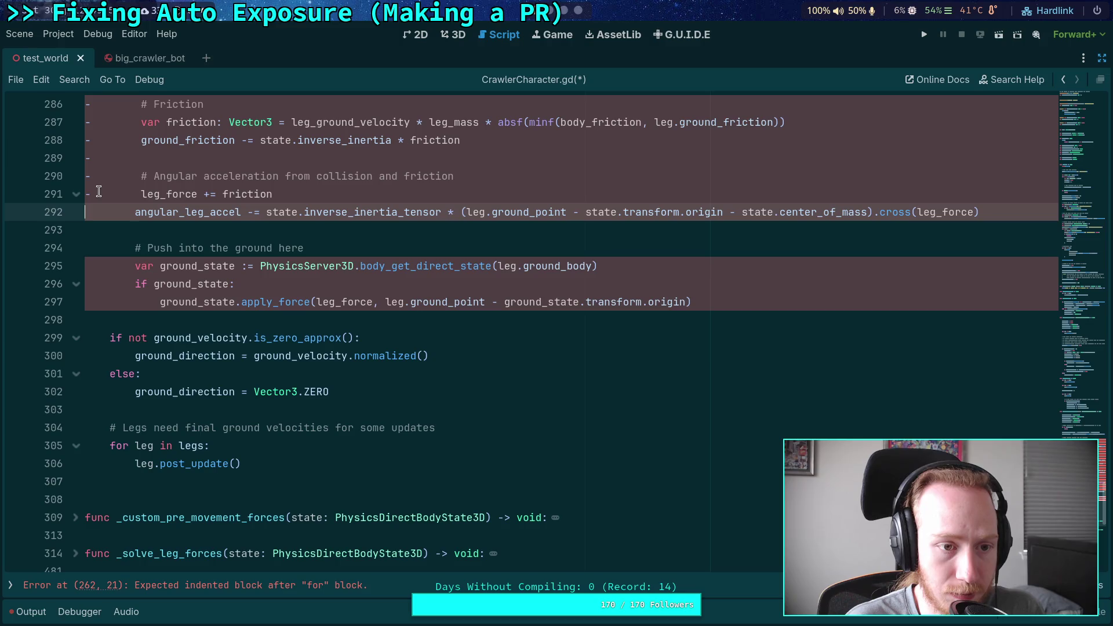
pyautogui.click(90, 194)
pyautogui.press('BackSpace')
pyautogui.click(90, 176)
pyautogui.press('BackSpace')
pyautogui.click(90, 158)
pyautogui.press('BackSpace')
pyautogui.click(92, 140)
pyautogui.press('BackSpace')
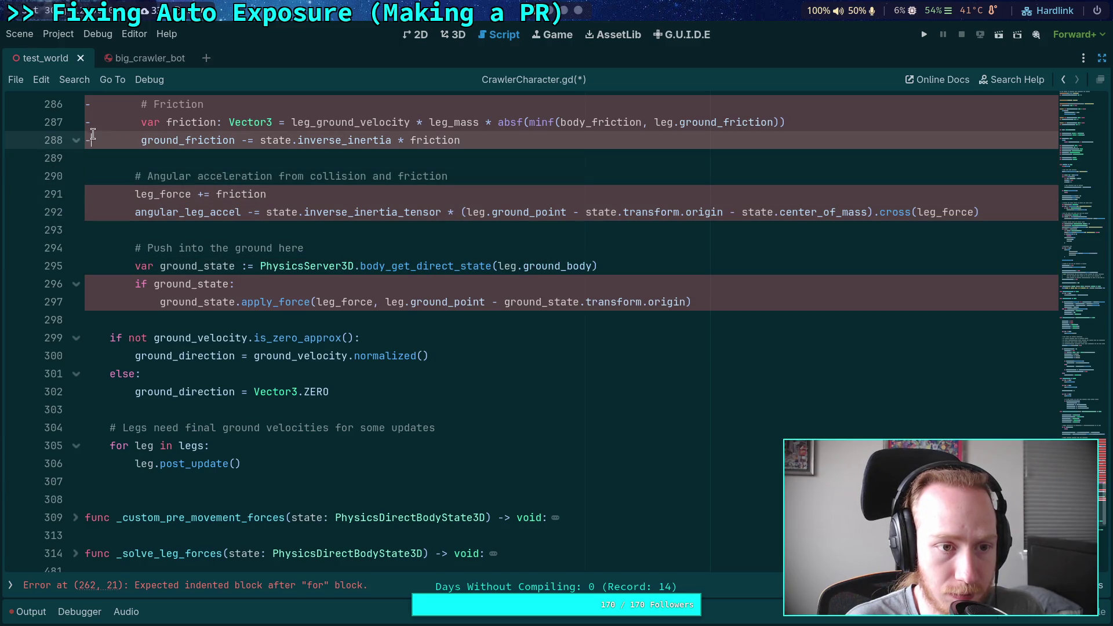
pyautogui.click(92, 122)
pyautogui.press('BackSpace')
pyautogui.click(91, 104)
pyautogui.press('BackSpace')
pyautogui.scroll(4, 112, 242)
pyautogui.click(105, 301)
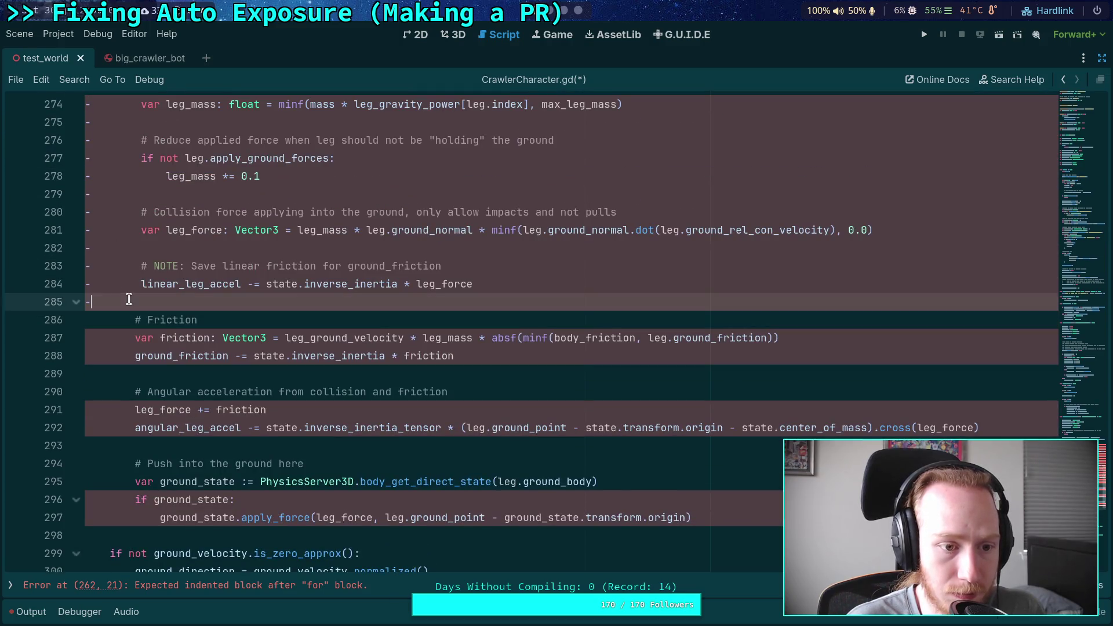
pyautogui.press('BackSpace')
pyautogui.click(96, 284)
pyautogui.press('BackSpace')
pyautogui.click(92, 267)
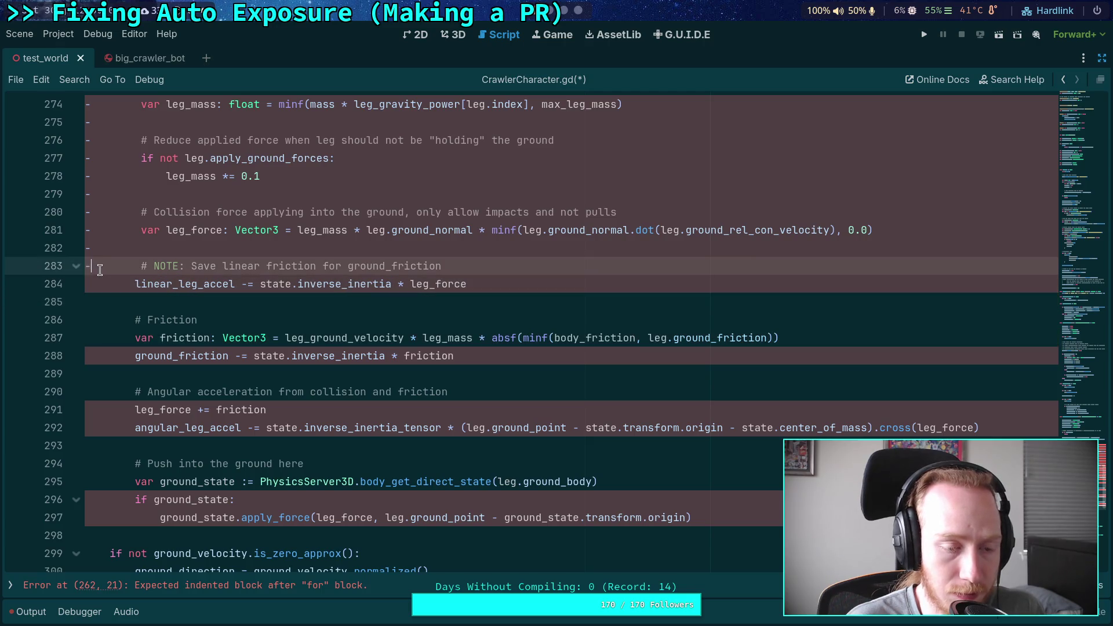
pyautogui.press('BackSpace')
pyautogui.click(92, 248)
pyautogui.press('BackSpace')
pyautogui.click(92, 230)
pyautogui.press('BackSpace')
pyautogui.click(91, 212)
pyautogui.press('BackSpace')
pyautogui.press('Up')
pyautogui.press('Delete')
pyautogui.press('Up')
pyautogui.press('Delete')
pyautogui.press('Up')
pyautogui.press('Delete')
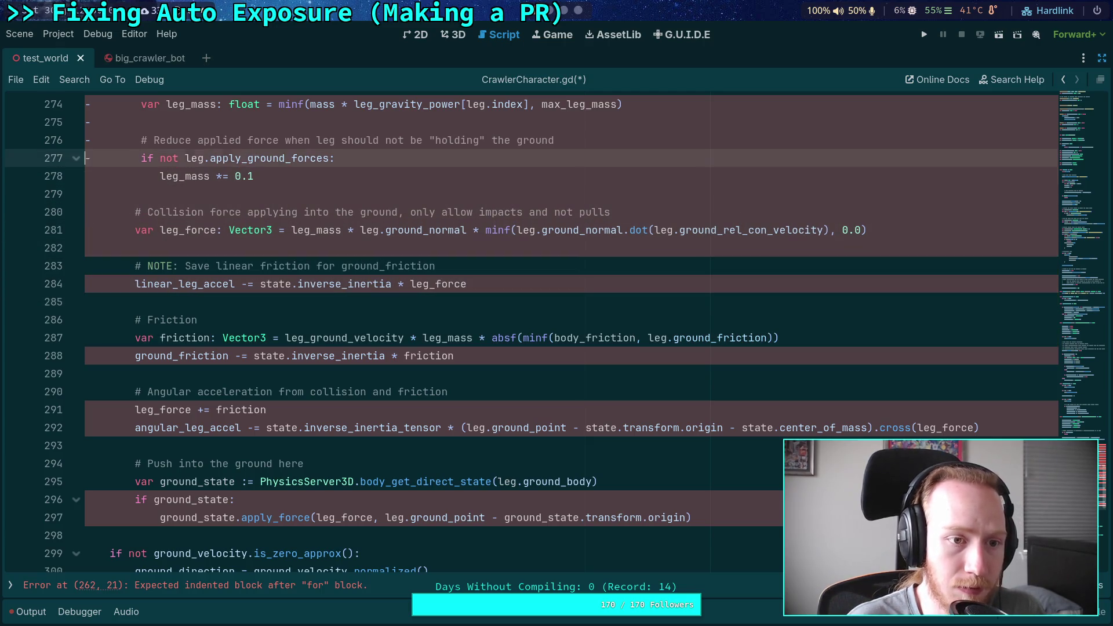
pyautogui.press('Up')
pyautogui.press('Delete')
pyautogui.scroll(5, 282, 392)
pyautogui.press('Up')
pyautogui.press('Delete')
pyautogui.press('Up')
pyautogui.press('Delete')
pyautogui.press('Up')
pyautogui.press('Delete')
pyautogui.press('Up')
pyautogui.press('Delete')
pyautogui.press('Up')
pyautogui.press('Delete')
pyautogui.press('Up')
pyautogui.press('Delete')
pyautogui.press('Up')
pyautogui.press('Delete')
pyautogui.press('Up')
pyautogui.press('Delete')
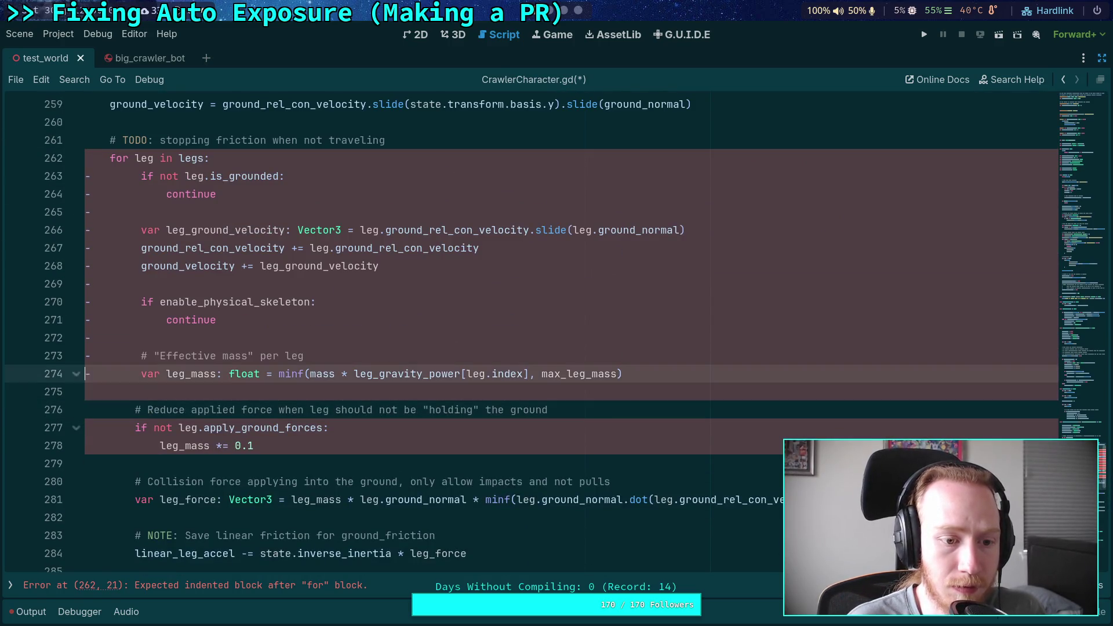
pyautogui.press('Up')
pyautogui.press('Delete')
pyautogui.press('Up')
pyautogui.press('Delete')
pyautogui.press('Up')
pyautogui.press('Delete')
pyautogui.press('Up')
pyautogui.press('Delete')
pyautogui.press('Up')
pyautogui.press('Delete')
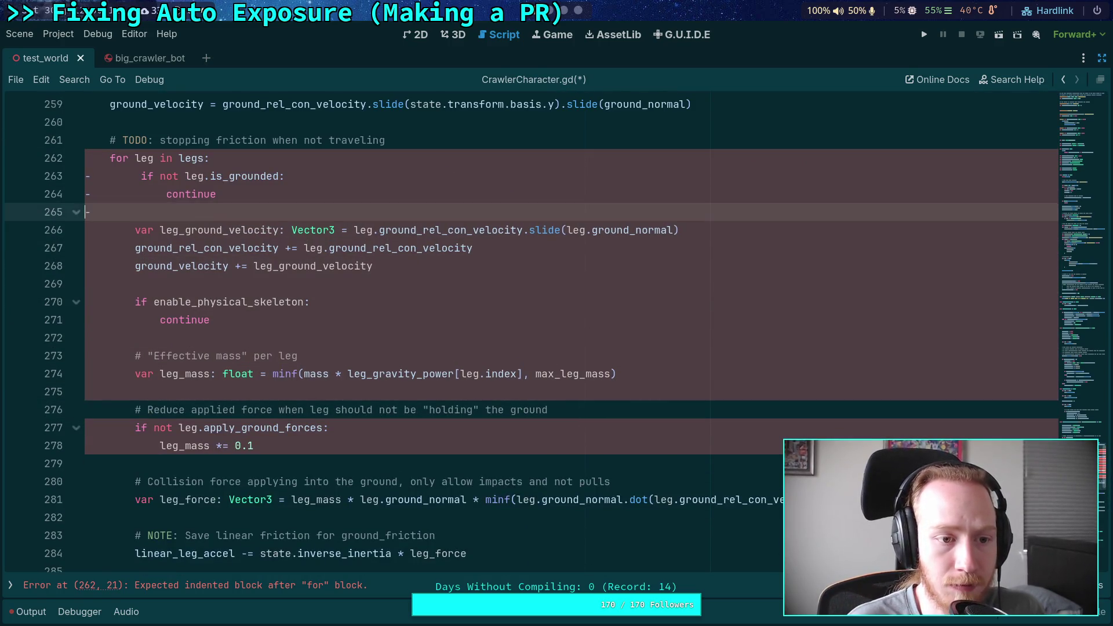
# Delete the enable_physical_skeleton check lines from the pasted loop
pyautogui.click(303, 339)
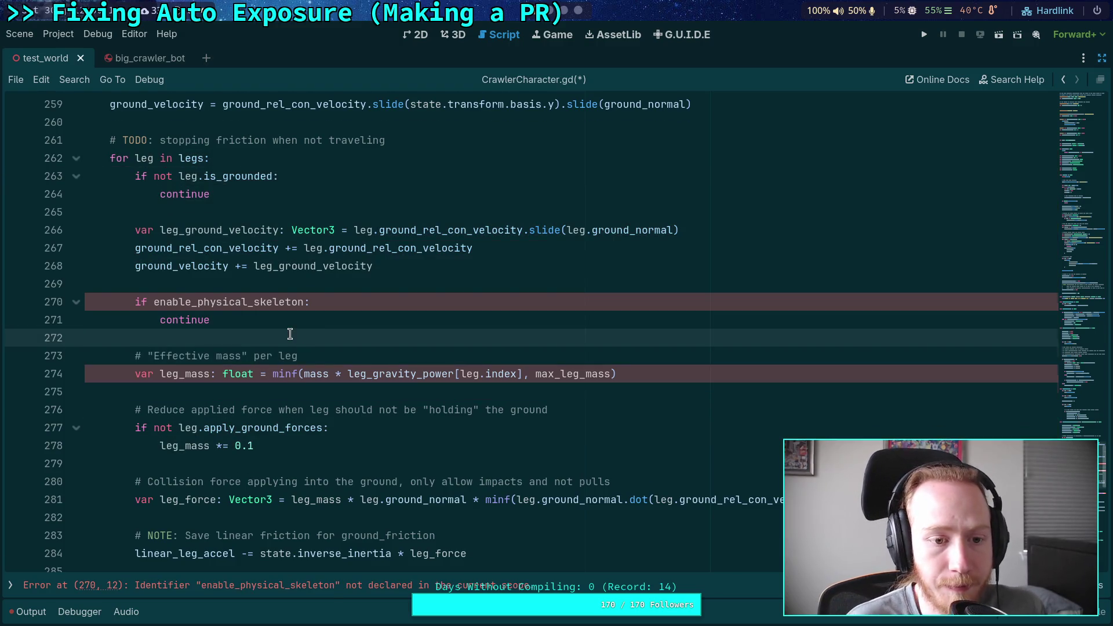
pyautogui.moveTo(239, 320); pyautogui.dragTo(81, 293)
pyautogui.press('BackSpace')
pyautogui.scroll(2, 227, 348)
pyautogui.moveTo(87, 355); pyautogui.dragTo(226, 392)
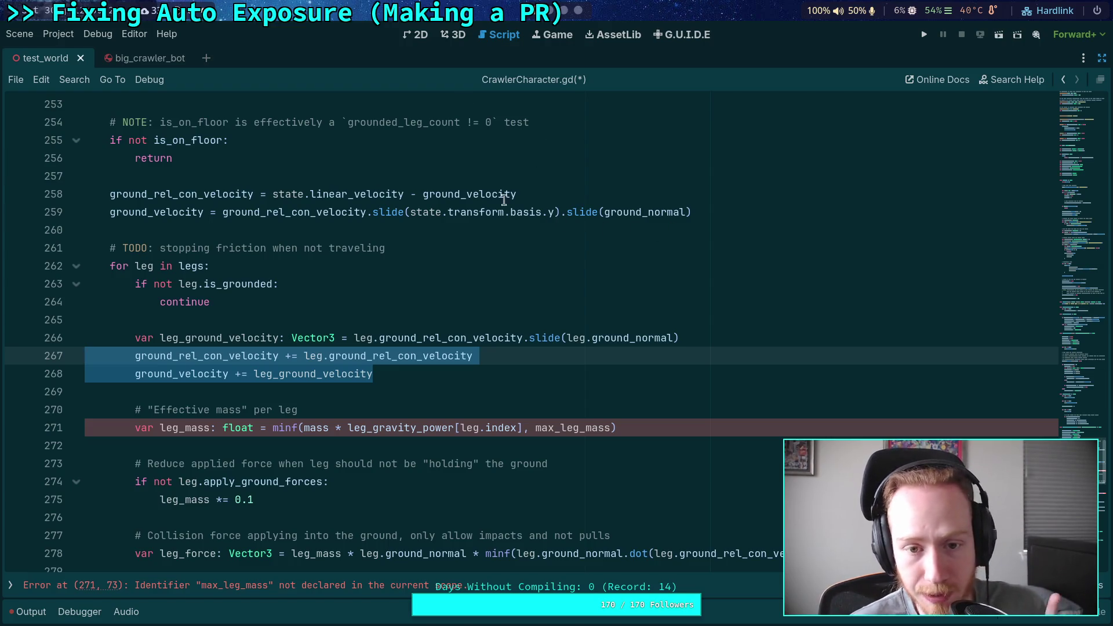
# Remove the two ground_velocity accumulation lines from the restored loop
pyautogui.doubleClick(482, 194)
pyautogui.scroll(7, 428, 281)
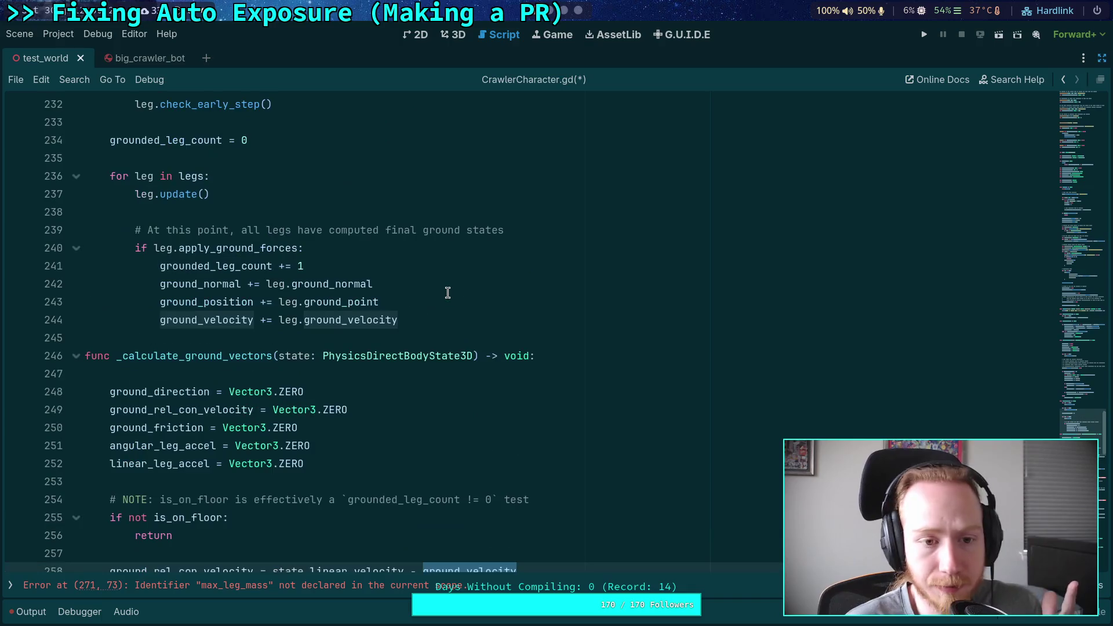
pyautogui.scroll(-2, 427, 281)
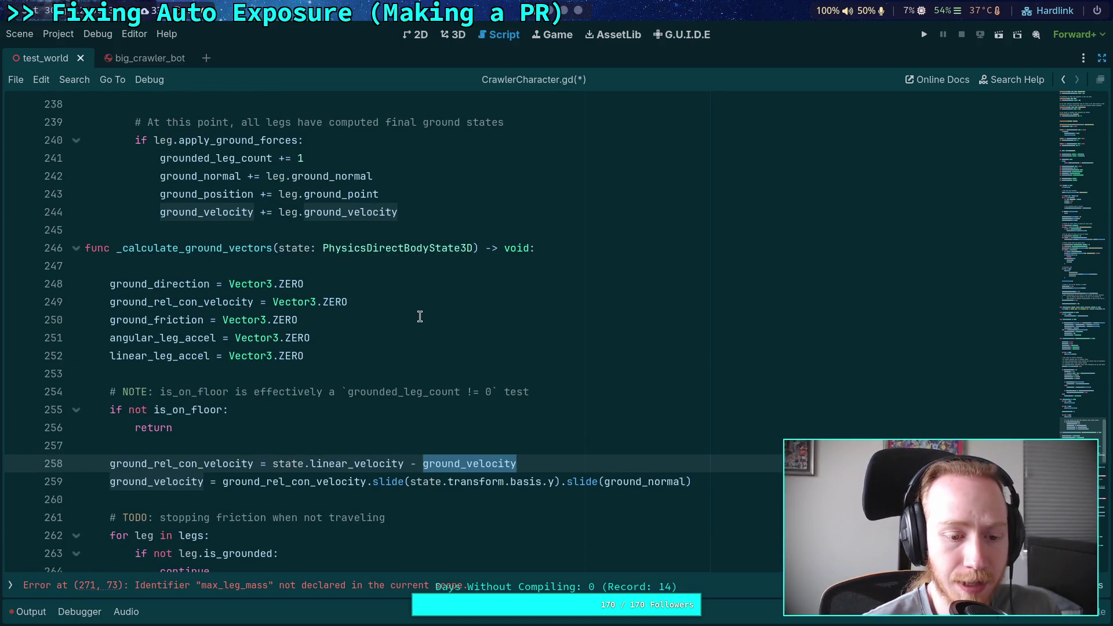
pyautogui.scroll(-1, 355, 400)
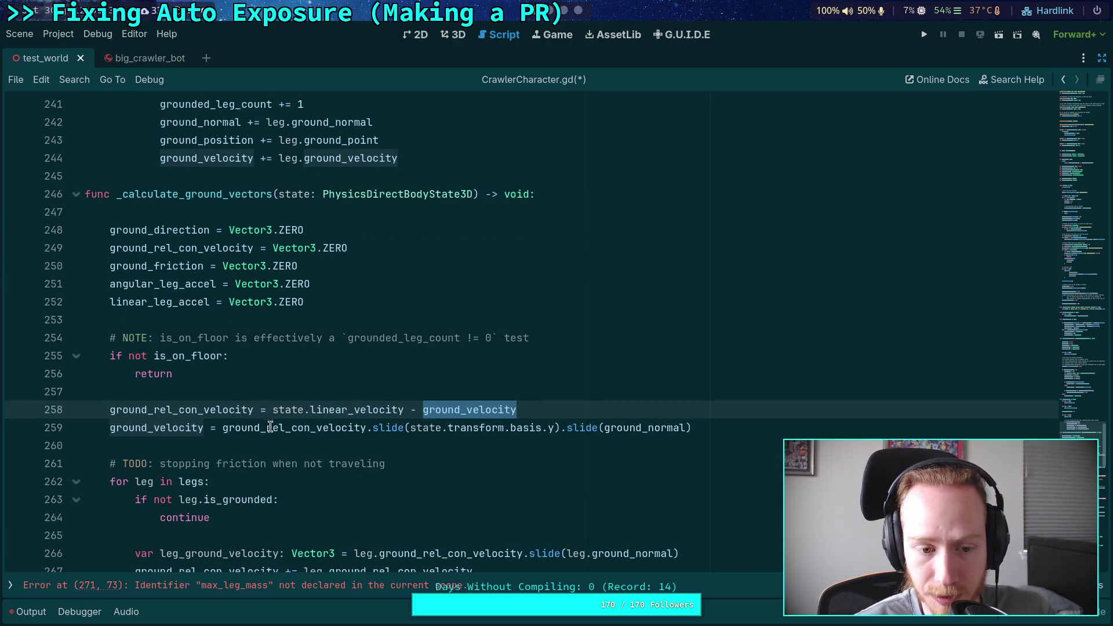
pyautogui.scroll(-2, 270, 424)
pyautogui.scroll(-1, 270, 424)
pyautogui.click(145, 428)
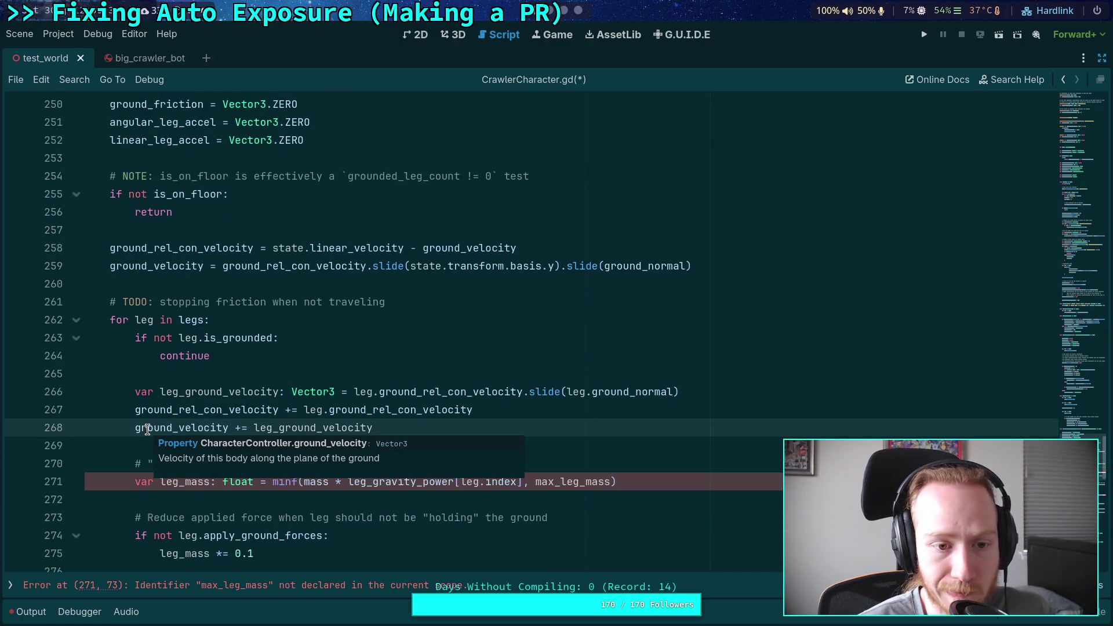
pyautogui.moveTo(472, 428)
pyautogui.mouseDown()
pyautogui.moveTo(35, 389)
pyautogui.moveTo(31, 410)
pyautogui.mouseUp()
pyautogui.press('BackSpace')
pyautogui.press('BackSpace')
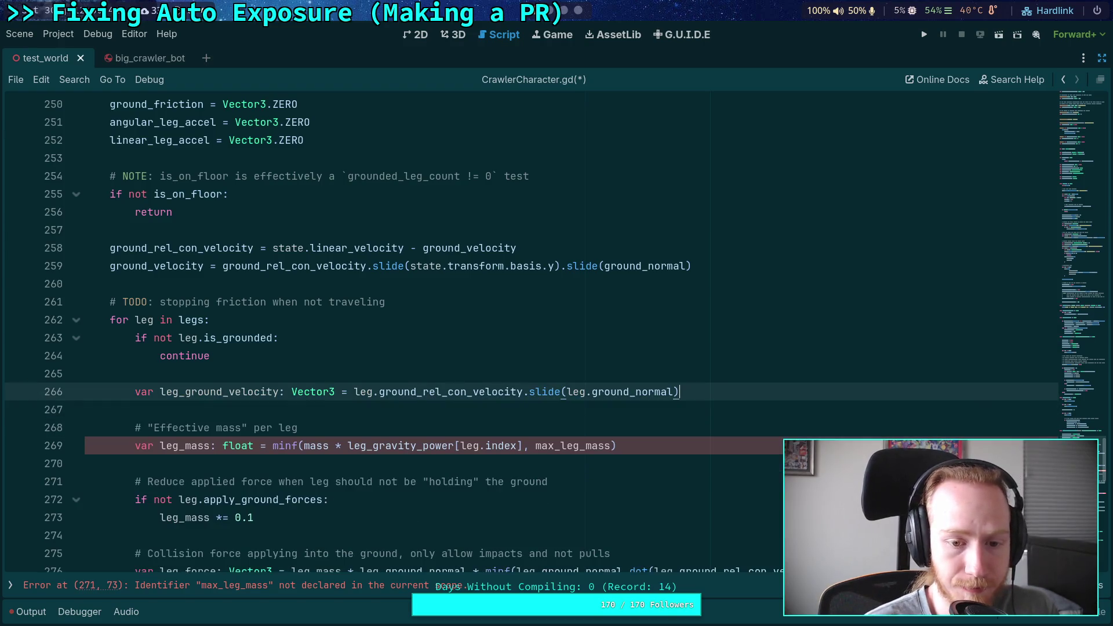
pyautogui.scroll(-4, 380, 316)
pyautogui.scroll(4, 379, 316)
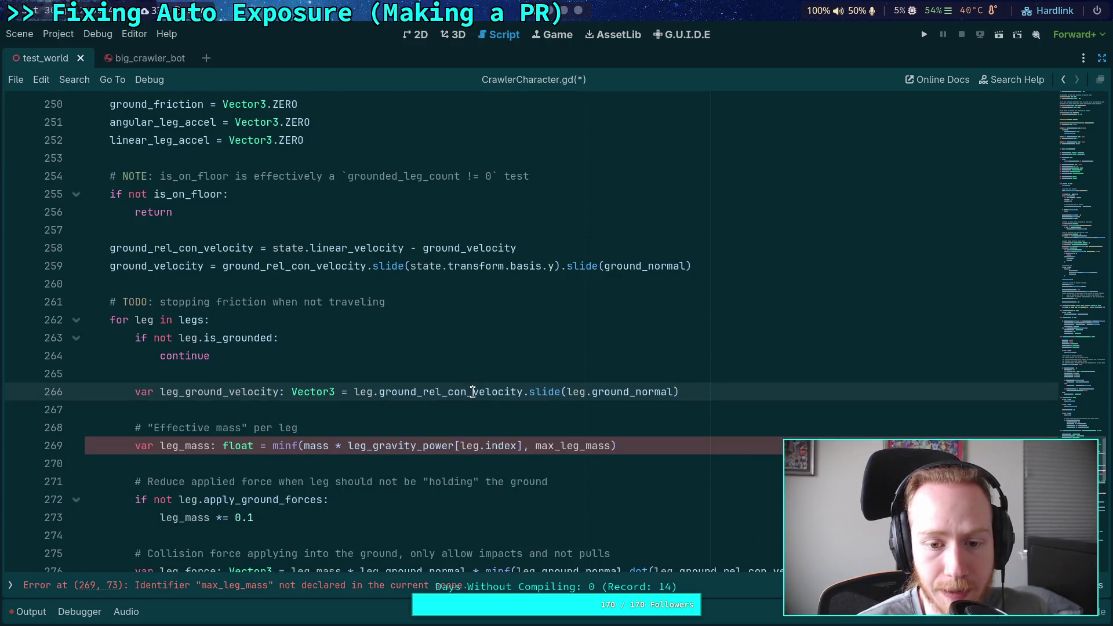
pyautogui.doubleClick(472, 391)
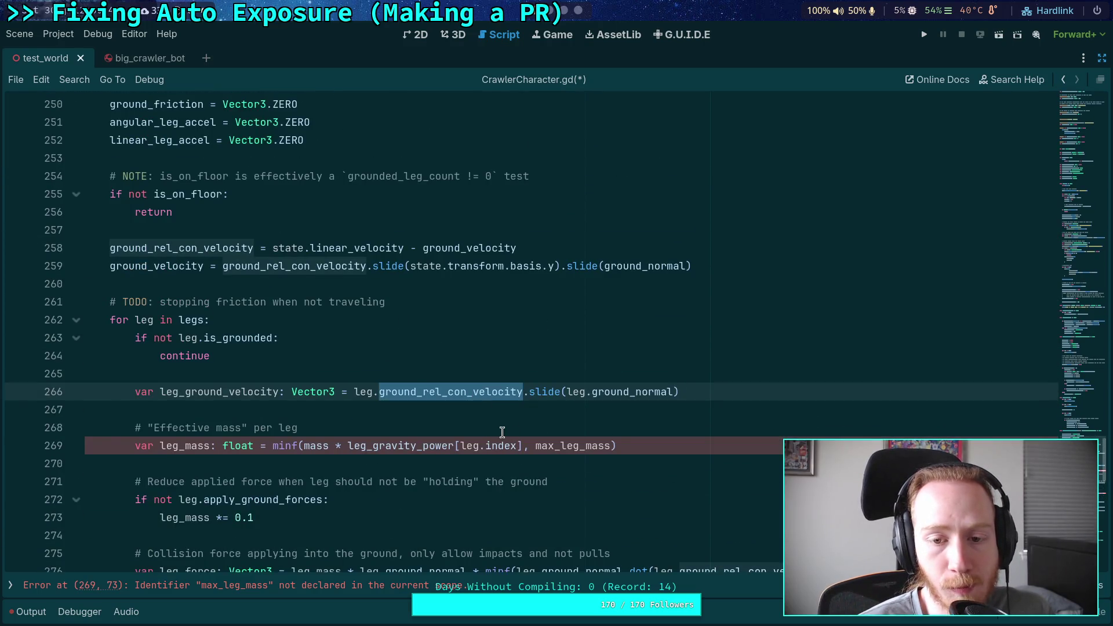
pyautogui.scroll(-3, 498, 432)
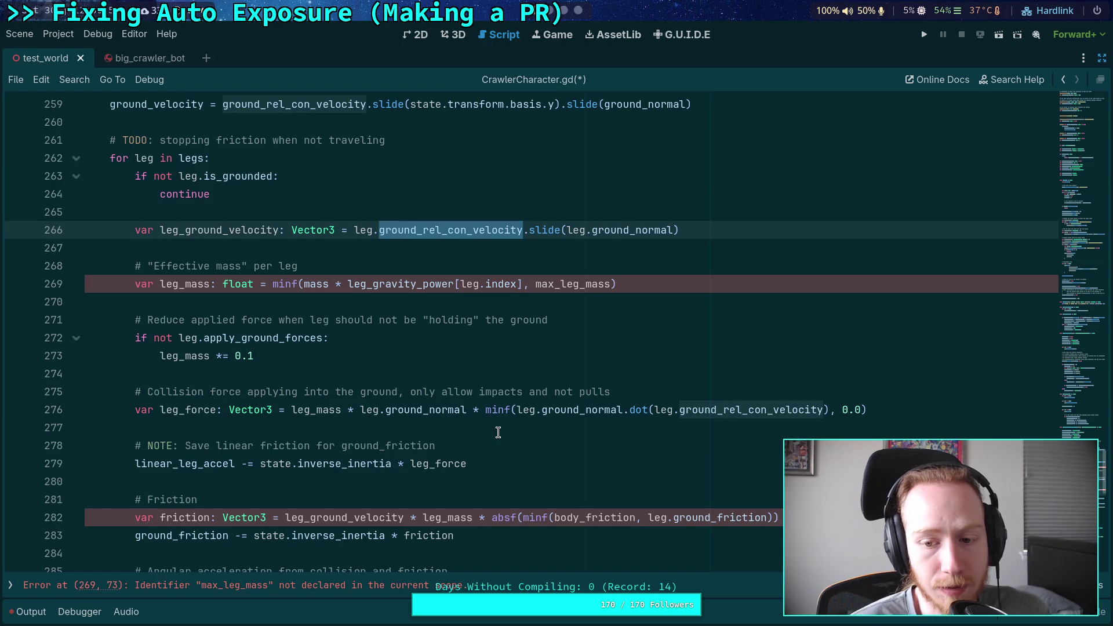
pyautogui.doubleClick(235, 230)
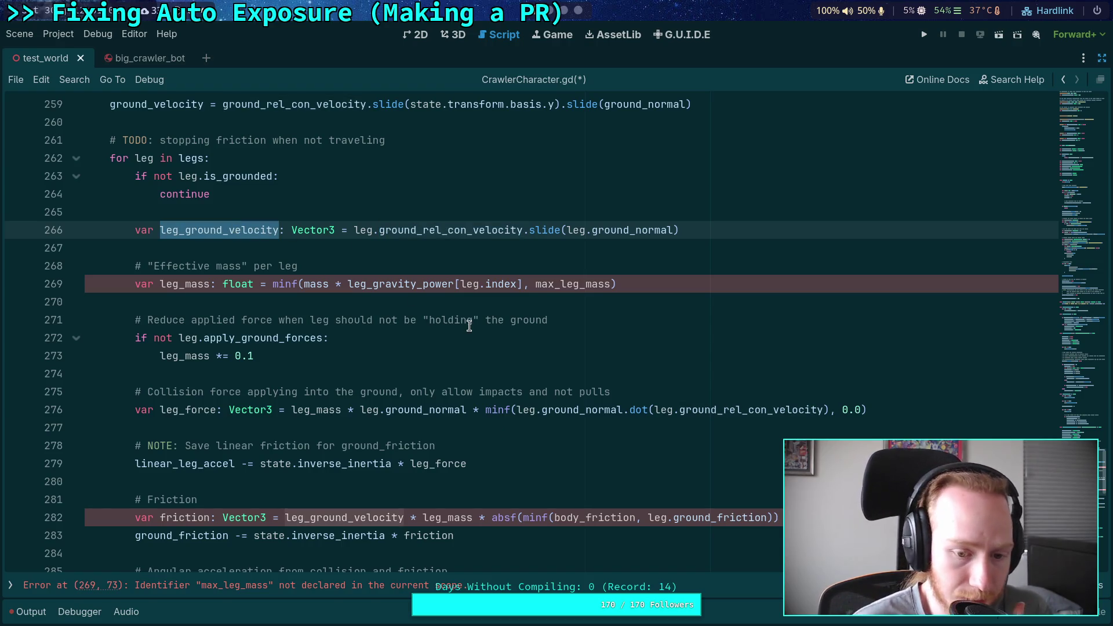
pyautogui.scroll(-2, 520, 370)
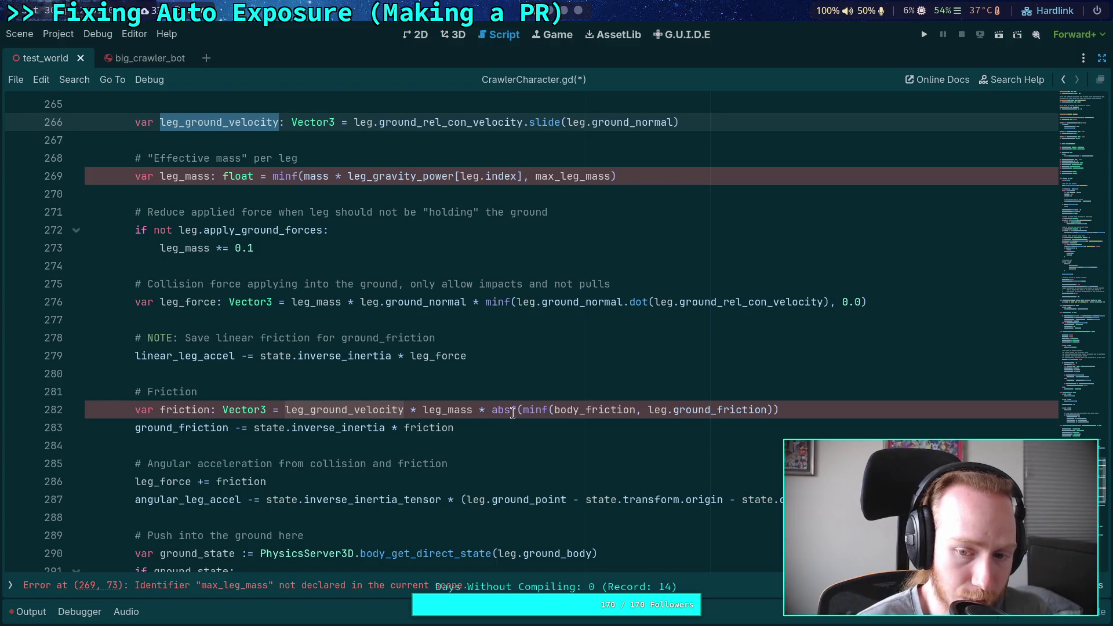
pyautogui.moveTo(513, 413)
pyautogui.scroll(1, 512, 413)
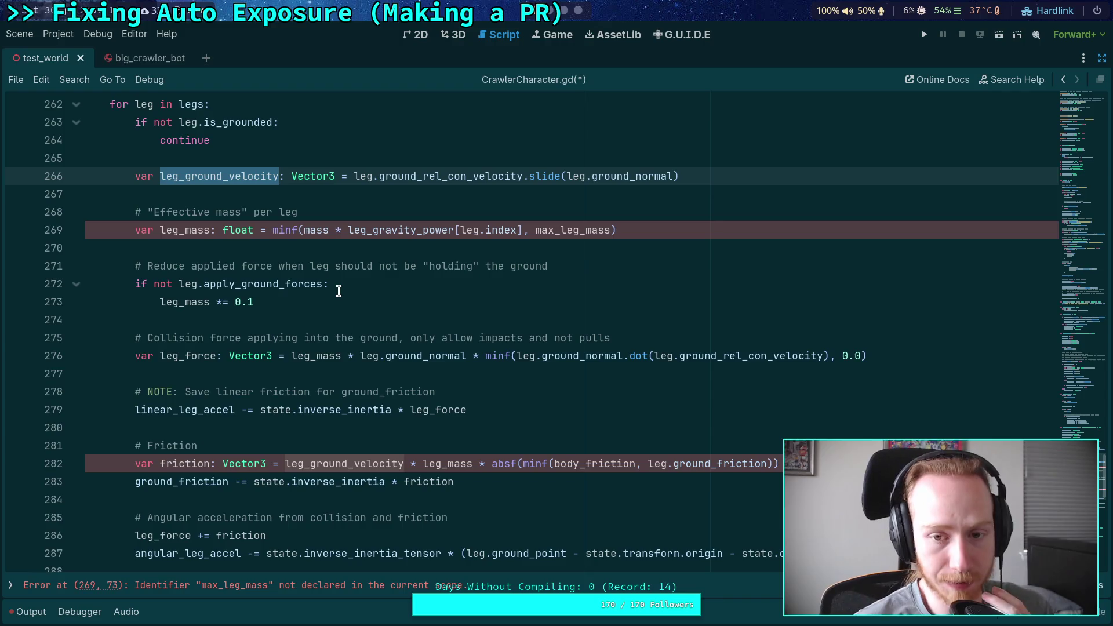
pyautogui.click(357, 198)
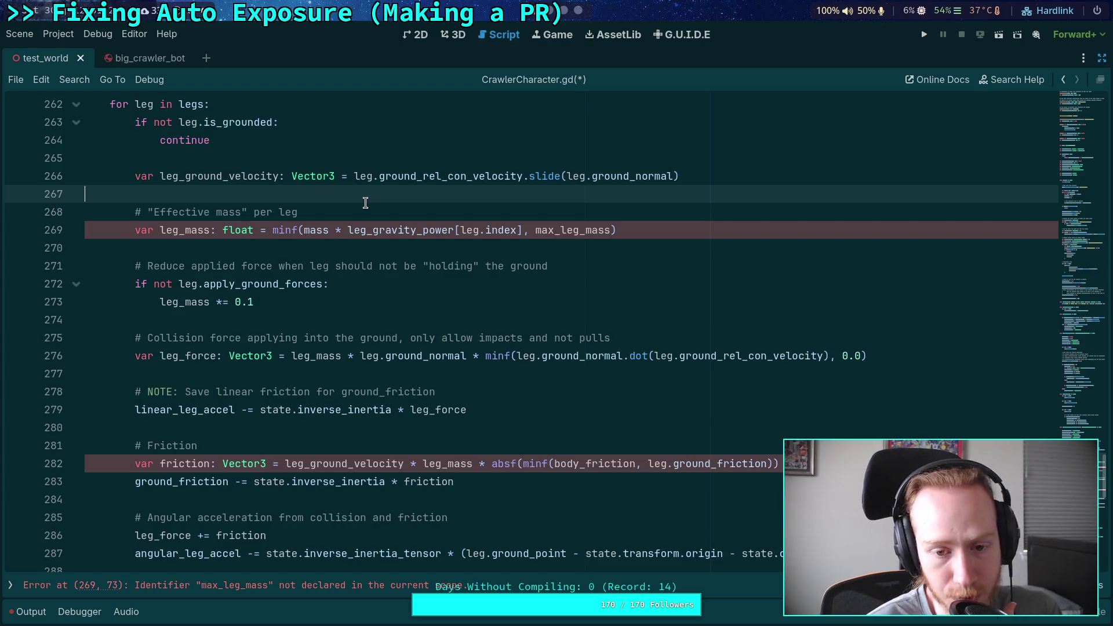
pyautogui.scroll(-3, 365, 203)
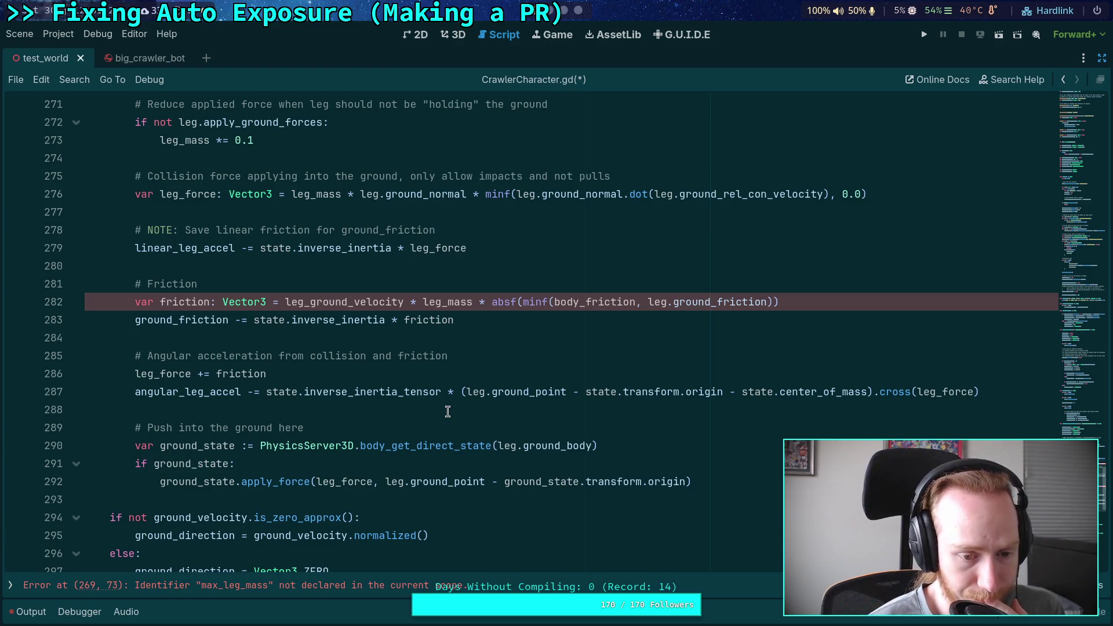
pyautogui.click(371, 410)
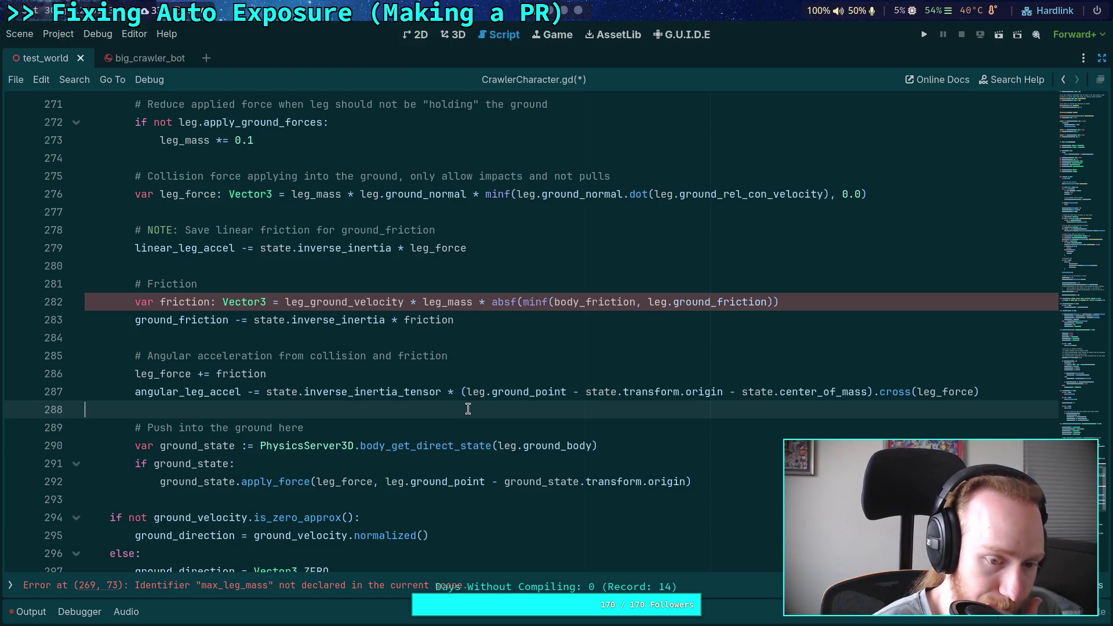
pyautogui.scroll(3, 468, 410)
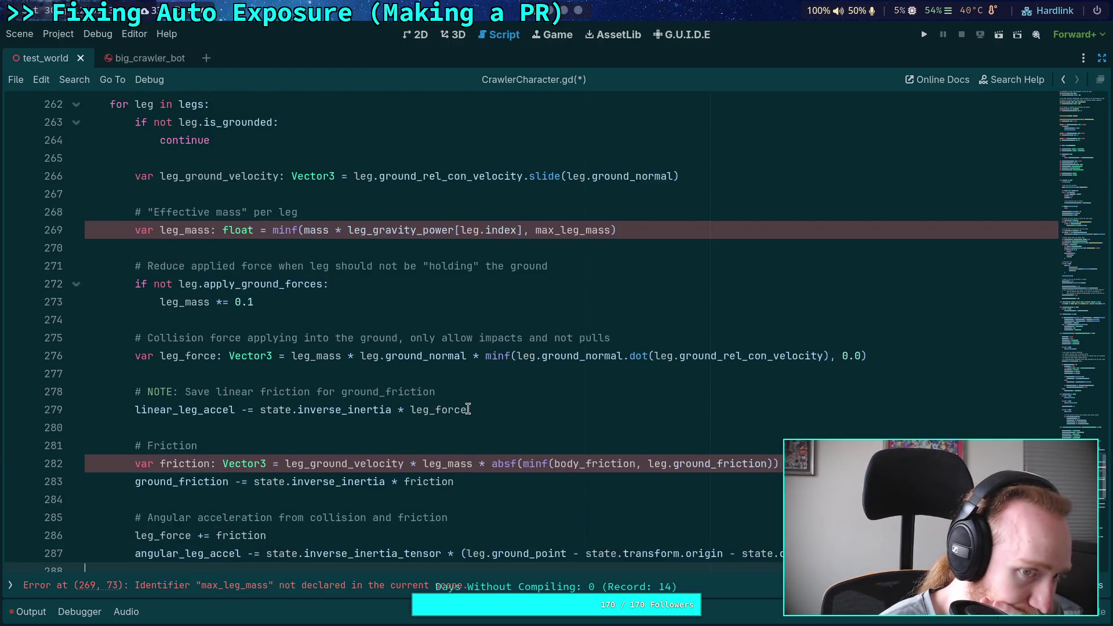
pyautogui.scroll(-2, 468, 410)
# Comment out lines 262–292 of the restored leg loop with Ctrl+K
pyautogui.moveTo(727, 542)
pyautogui.mouseDown()
pyautogui.moveTo(174, 375)
pyautogui.moveTo(136, 342)
pyautogui.moveTo(110, 211)
pyautogui.mouseUp()
pyautogui.scroll(4, 137, 333)
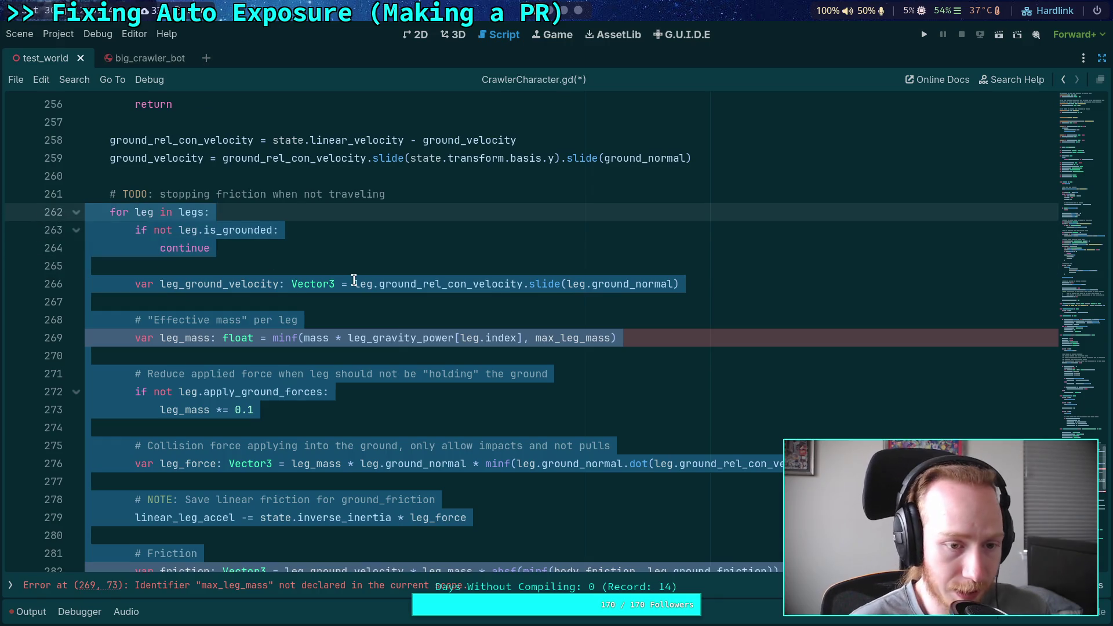
pyautogui.hotkey('ctrl', 'k')
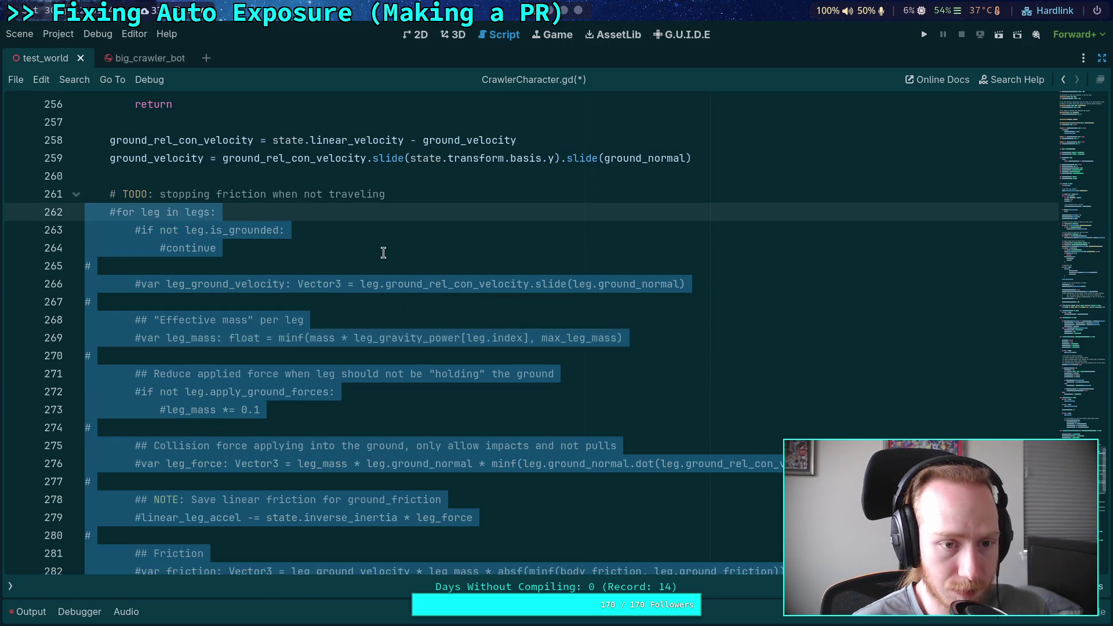
pyautogui.click(384, 253)
# Reposition the TODO comment line just below the ground_velocity lines
pyautogui.click(339, 220)
pyautogui.click(373, 199)
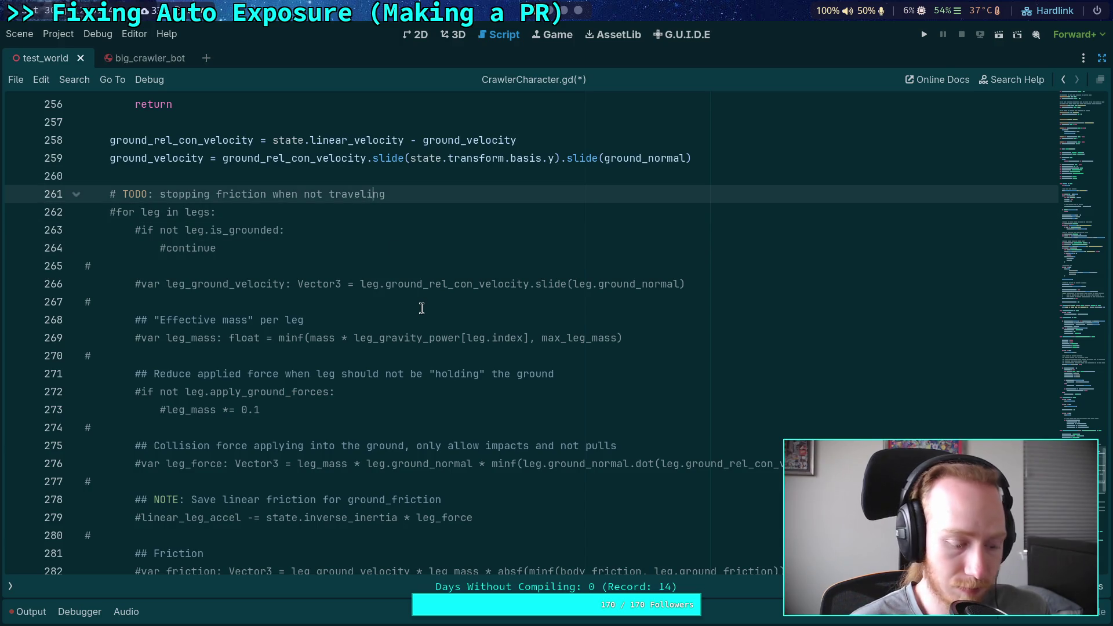
pyautogui.hotkey('alt', 'Up')
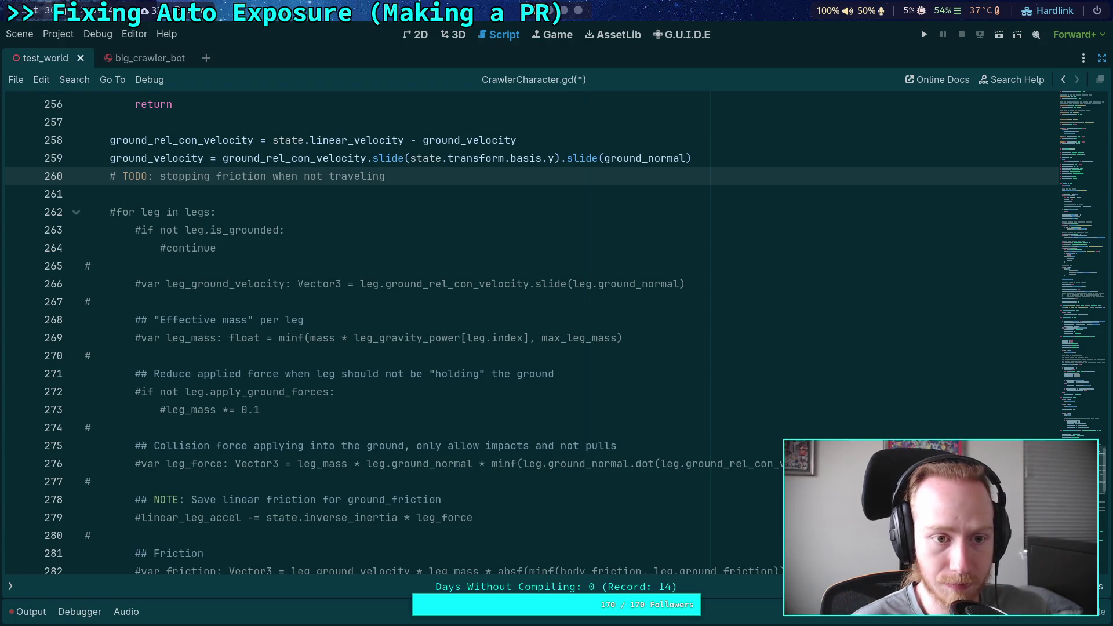
pyautogui.hotkey('alt', 'Up')
pyautogui.hotkey('alt', 'Up')
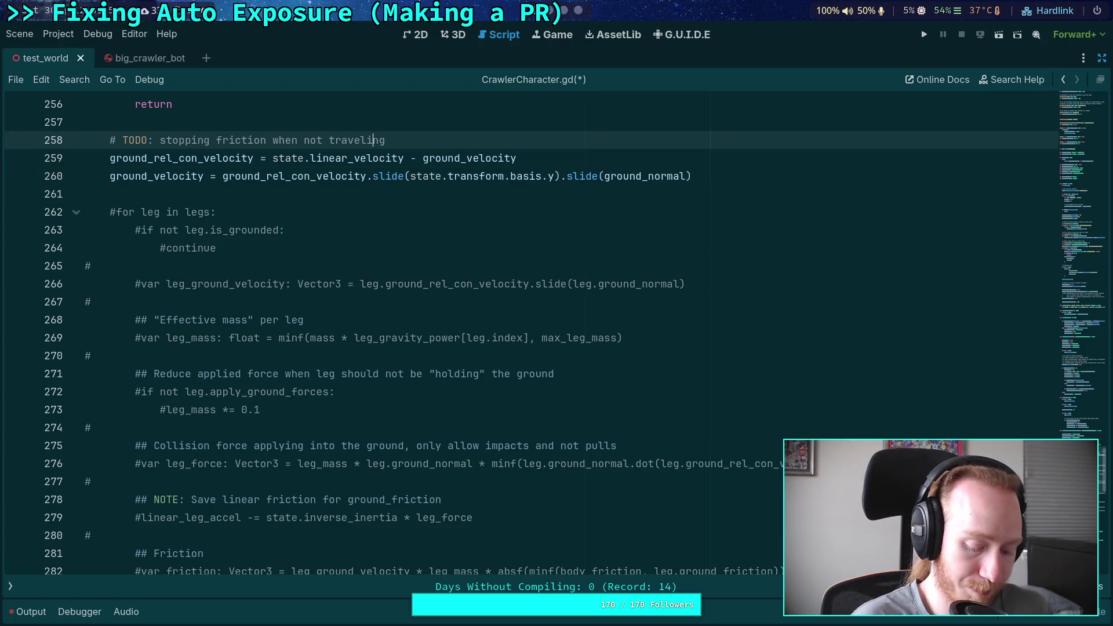
pyautogui.hotkey('alt', 'Down')
pyautogui.hotkey('alt', 'Down')
# Insert a blank line before the TODO comment and save CrawlerCharacter.gd
pyautogui.click(373, 157)
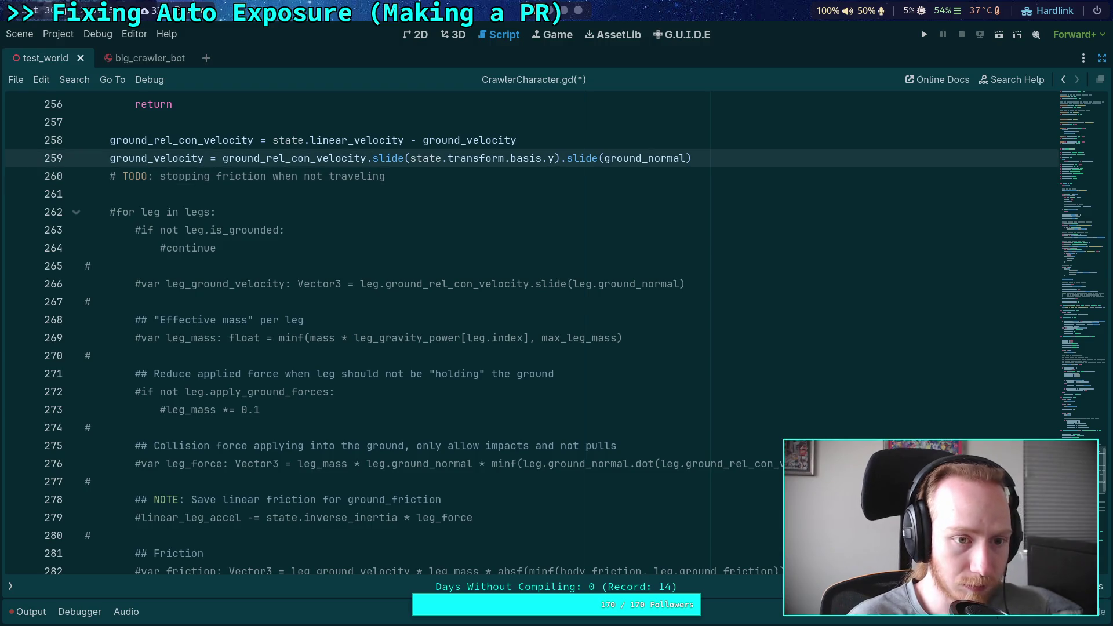
pyautogui.press('End')
pyautogui.press('Return')
pyautogui.hotkey('ctrl', 's')
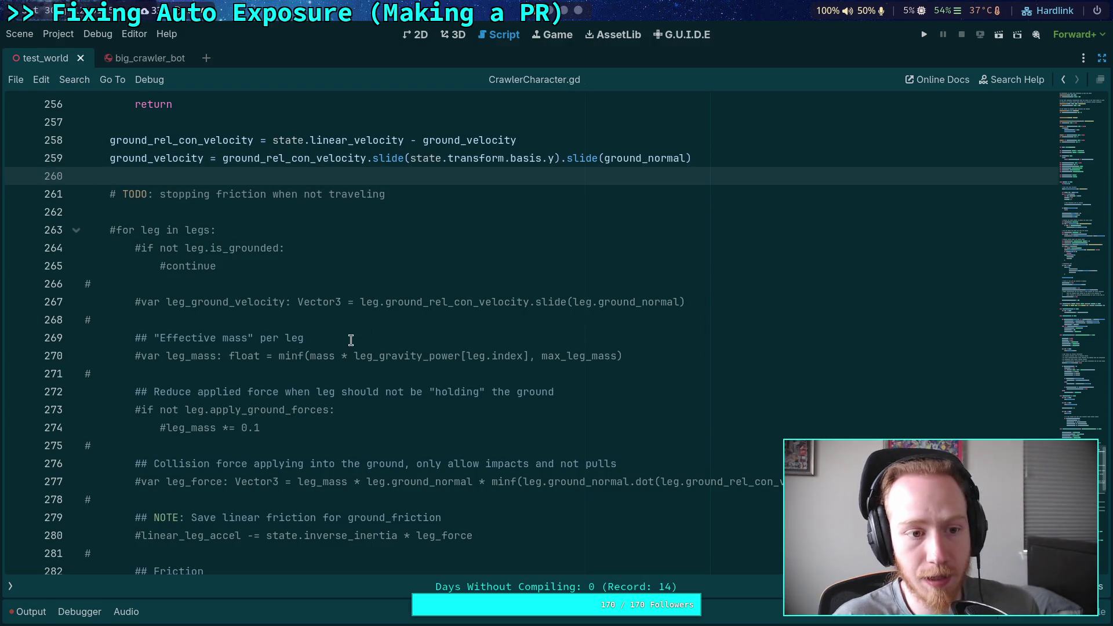
pyautogui.scroll(-1, 351, 340)
pyautogui.click(148, 192)
pyautogui.click(141, 230)
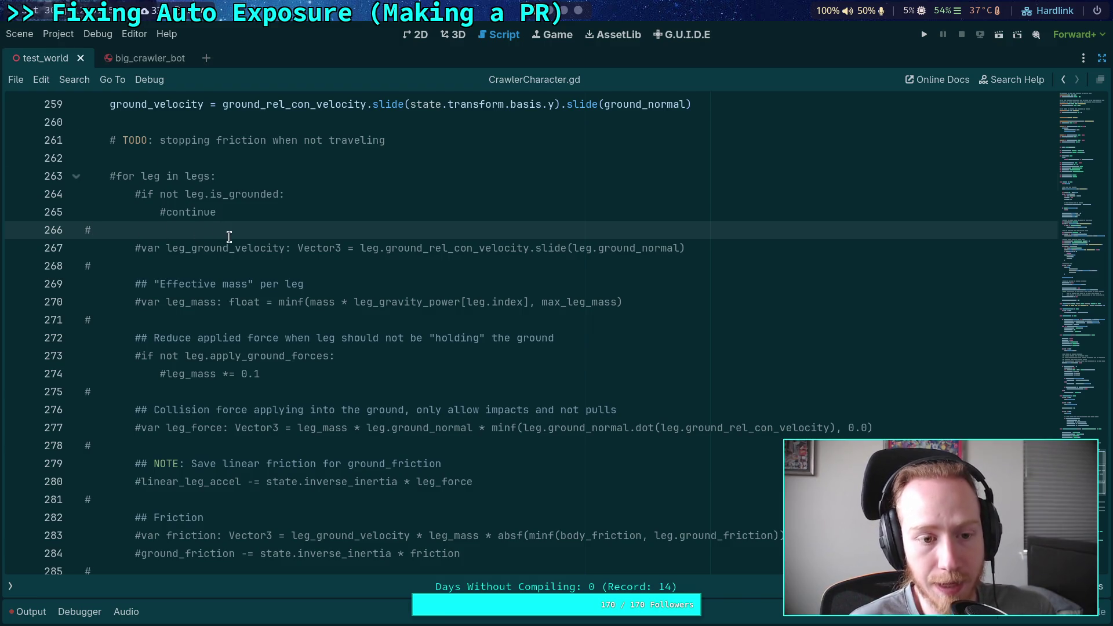
pyautogui.scroll(-6, 229, 236)
# Page the git diff from physical_skeleton.gd to crawler_character.gd's _update_ground hunk
pyautogui.hotkey('alt', 'Tab')
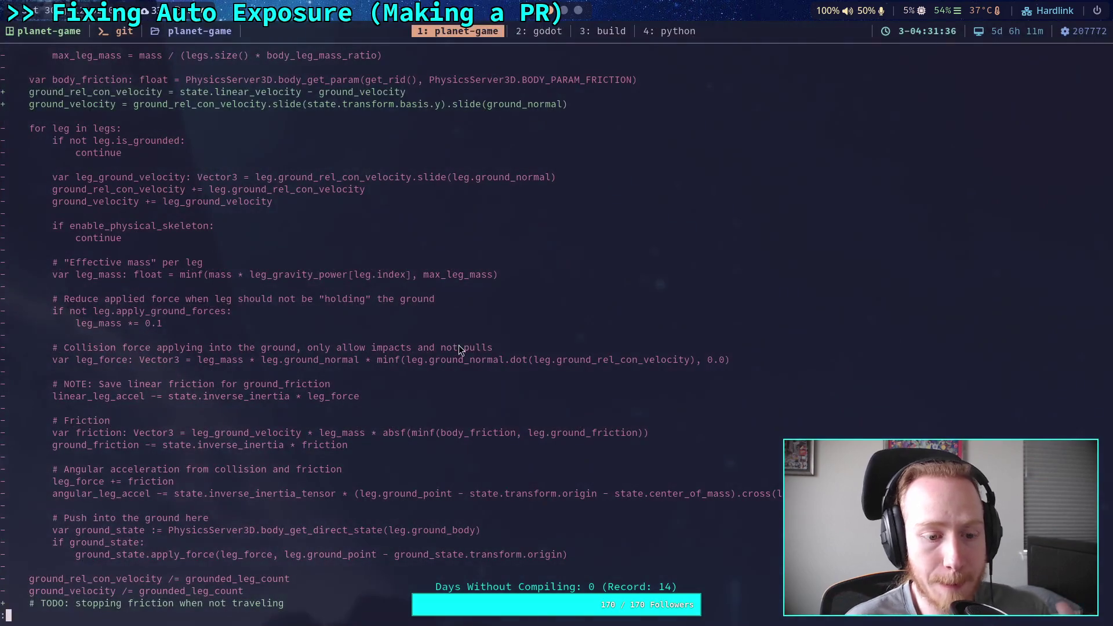
pyautogui.press('q')
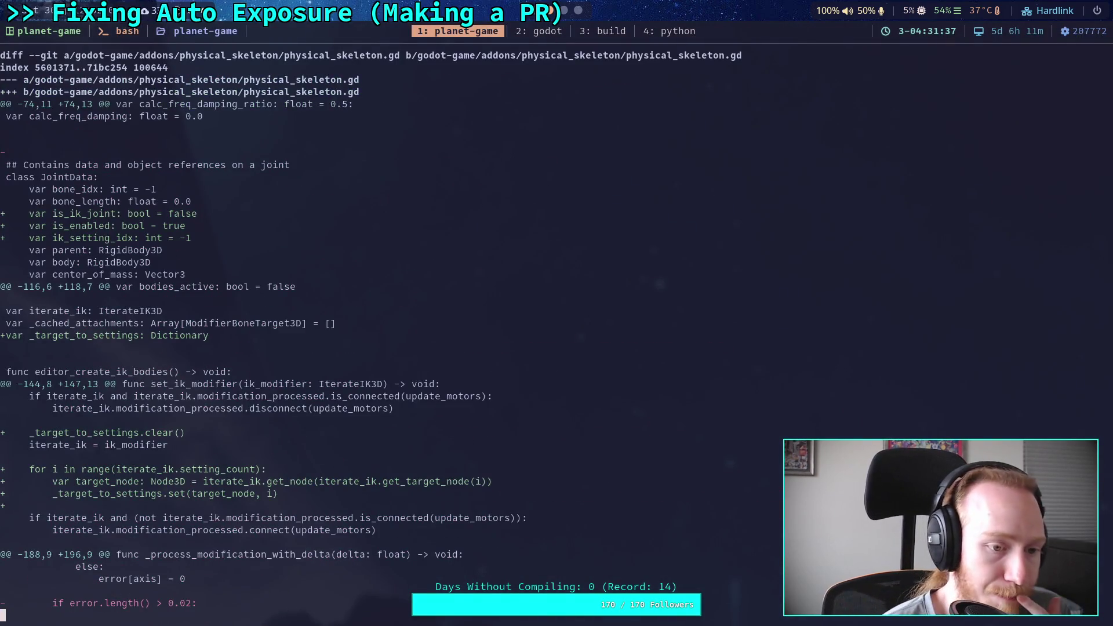
pyautogui.press('space')
pyautogui.press('space')
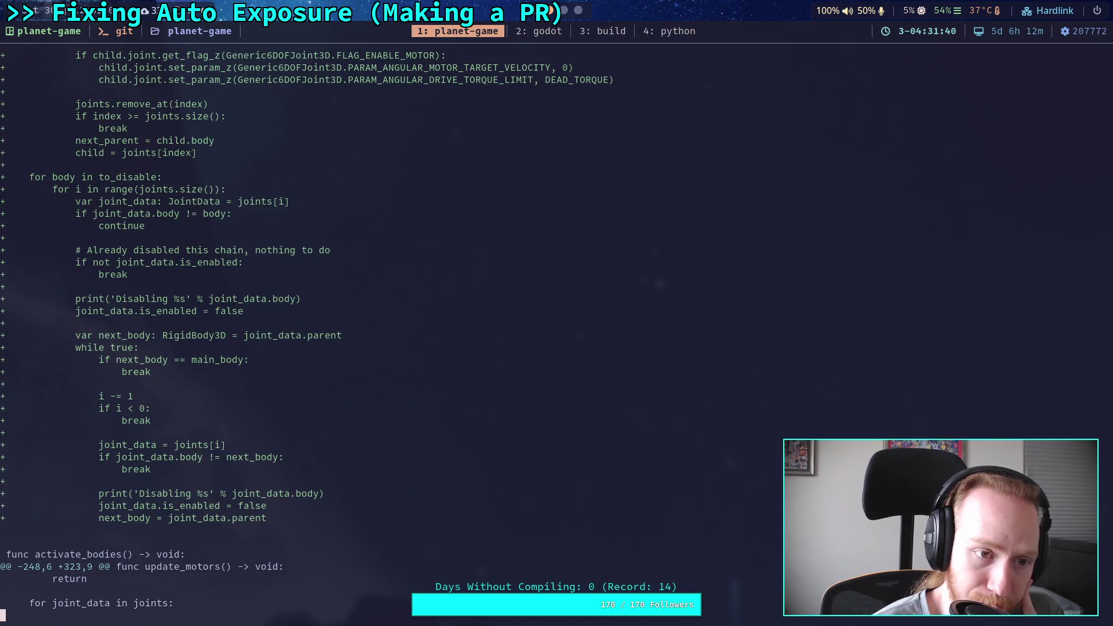
pyautogui.press('space')
pyautogui.press('space')
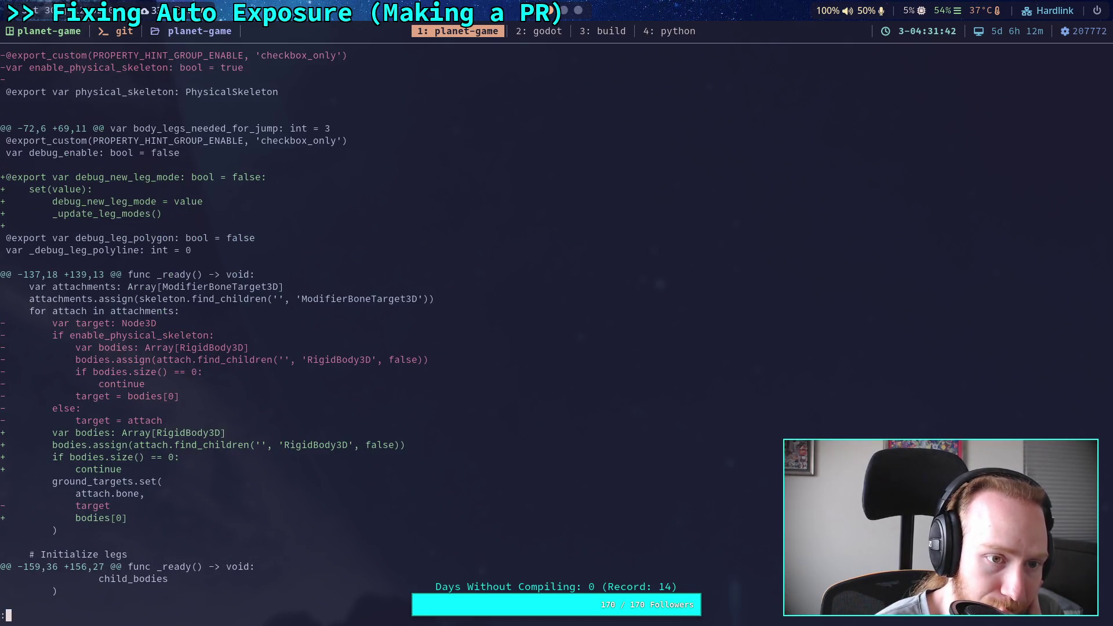
pyautogui.press('space')
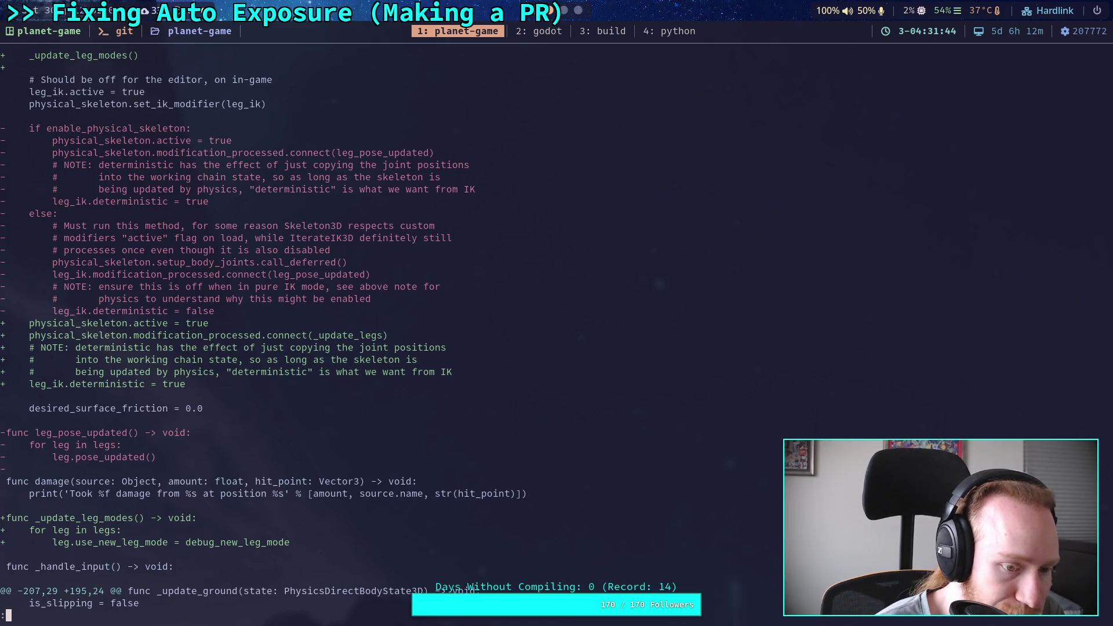
pyautogui.press('space')
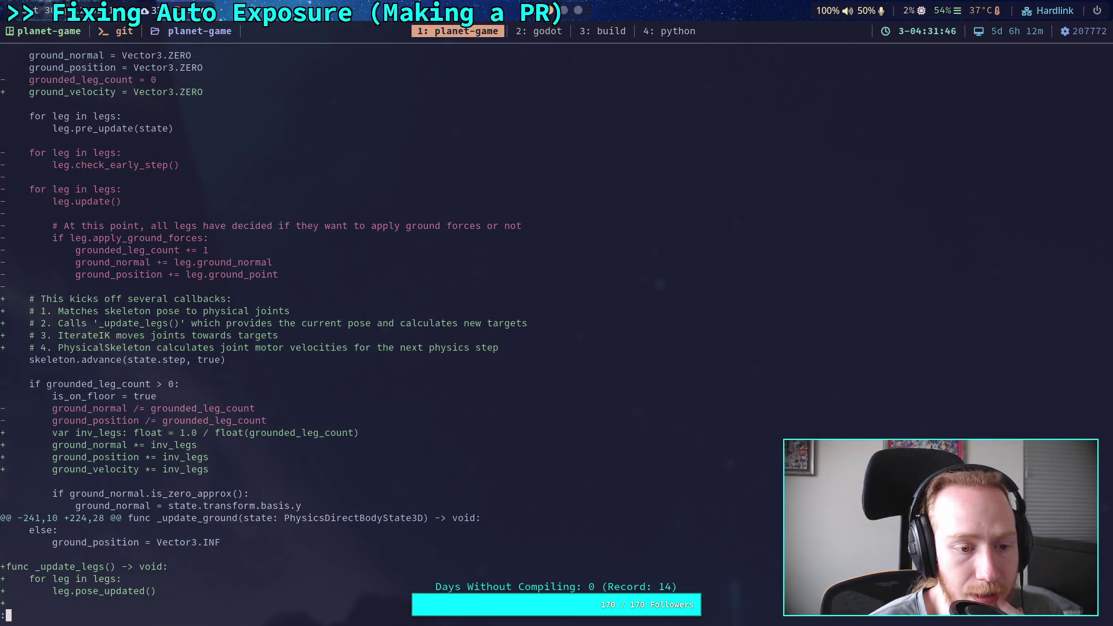
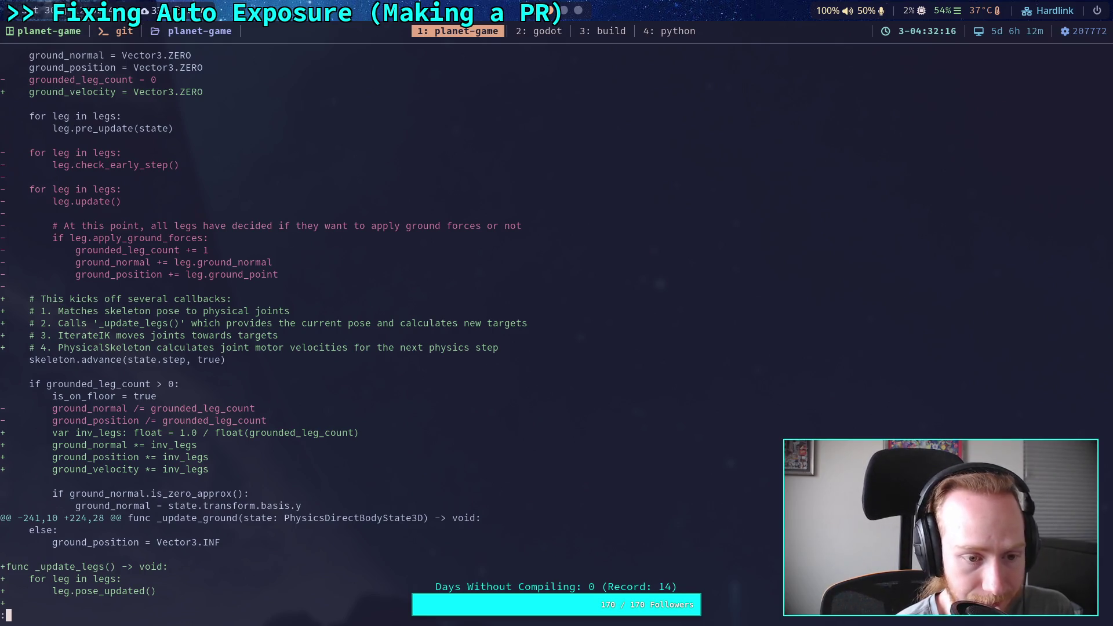
# Read the rest of the _update_legs() diff, then go back to the Godot editor
pyautogui.scroll(-6, 479, 318)
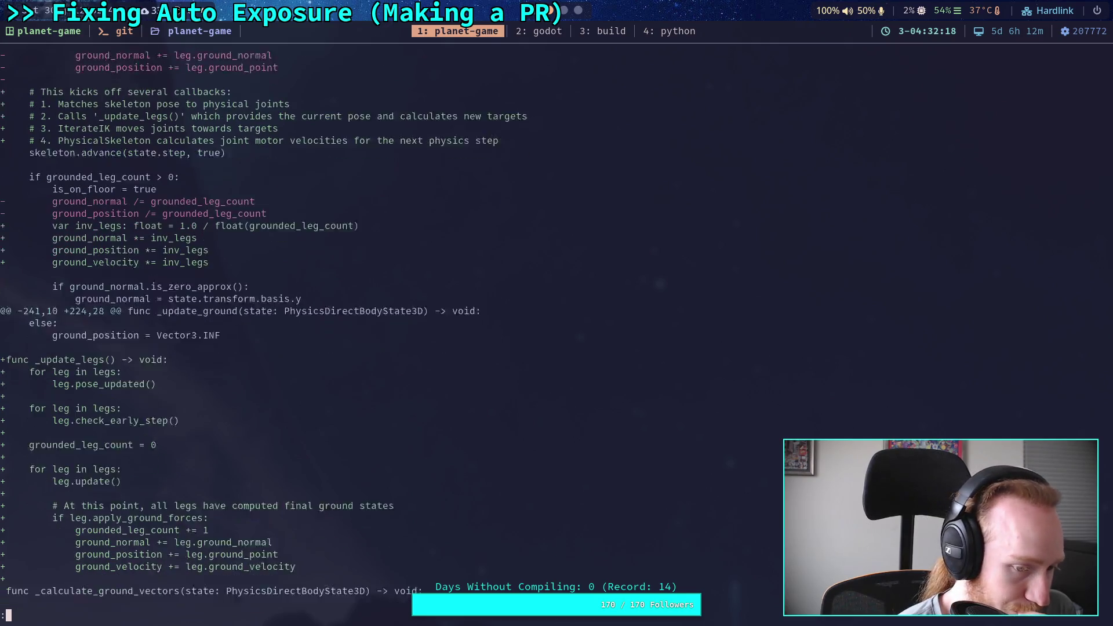
pyautogui.scroll(-2, 478, 318)
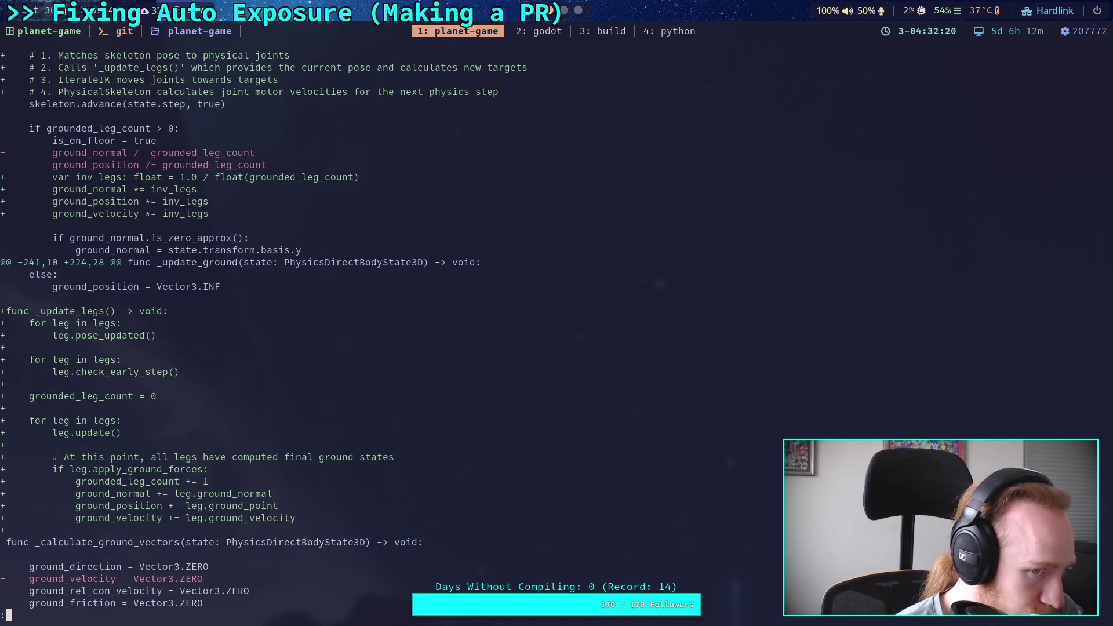
pyautogui.press('super+2')
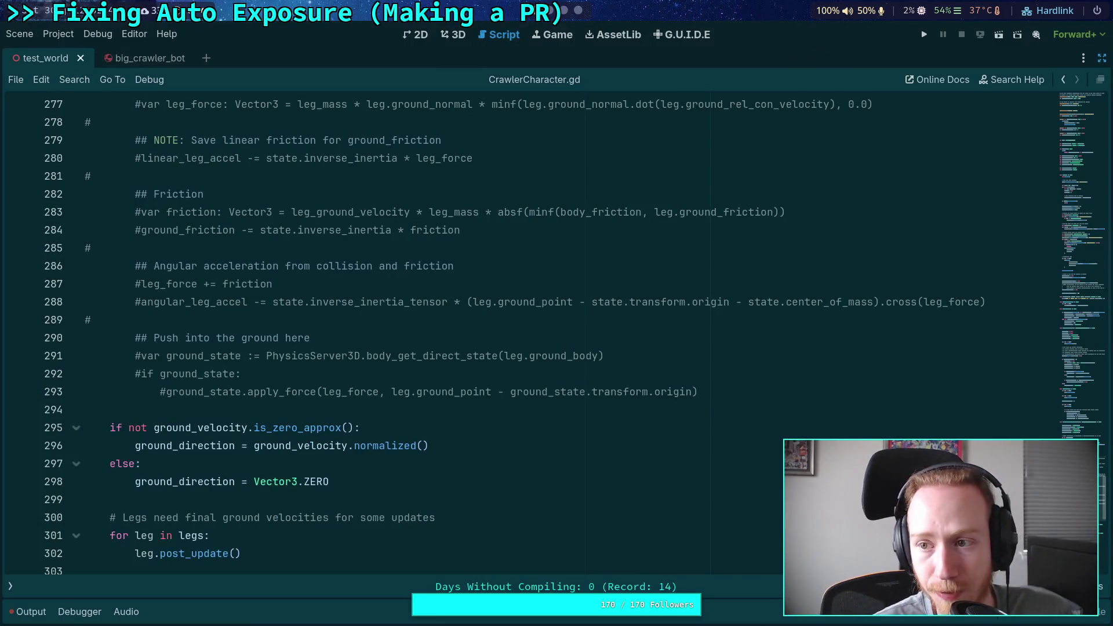
# Restore the side panels and open SpringCast.gd from the FileSystem, hiding the script list
pyautogui.click(1103, 58)
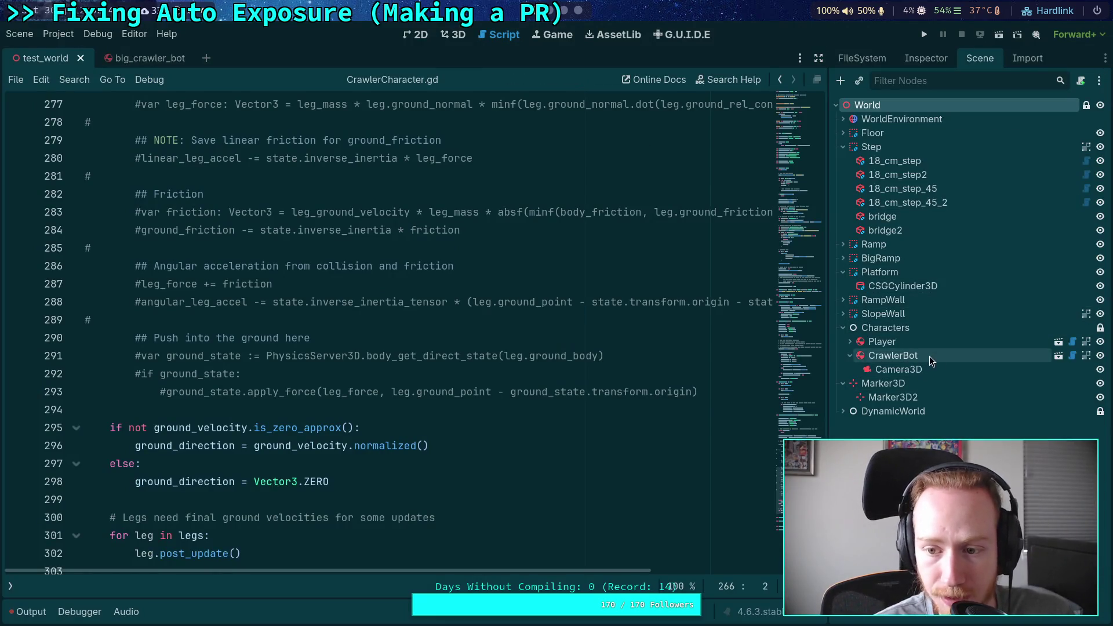
pyautogui.click(882, 58)
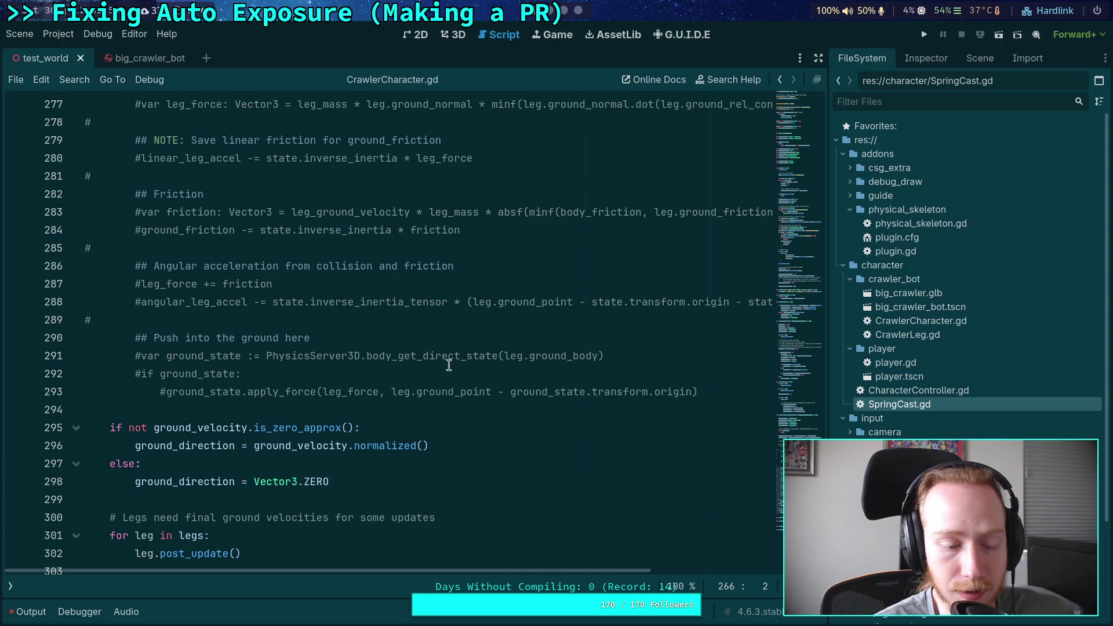
pyautogui.click(11, 586)
pyautogui.click(53, 164)
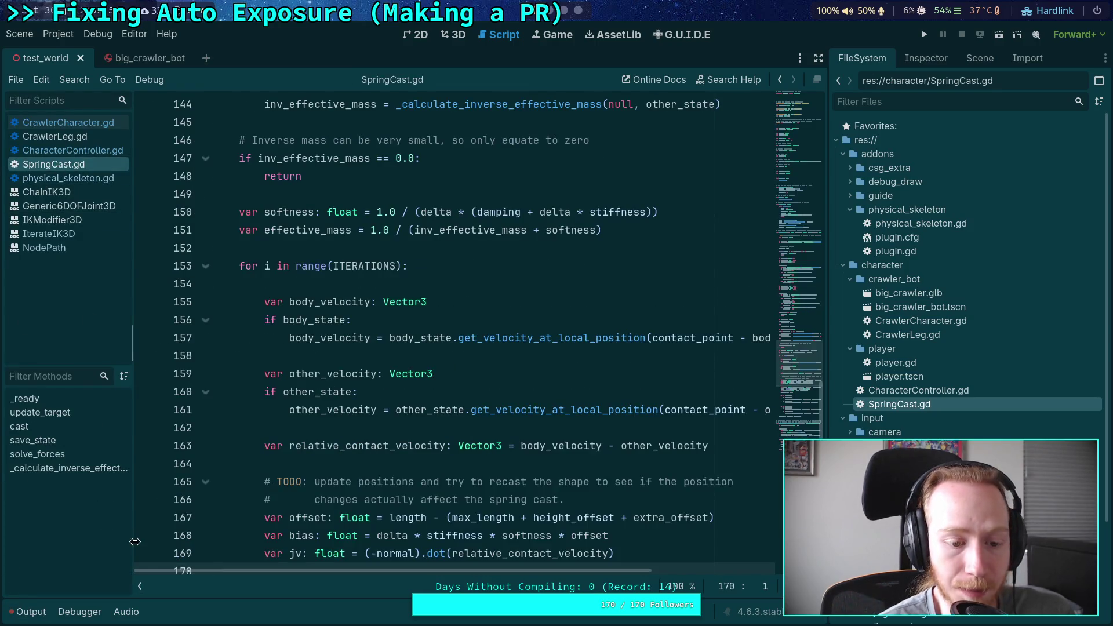
pyautogui.click(140, 586)
# Scroll through solve_forces() and highlight the uses of other_linear and other_state
pyautogui.scroll(-4, 205, 406)
pyautogui.scroll(7, 204, 406)
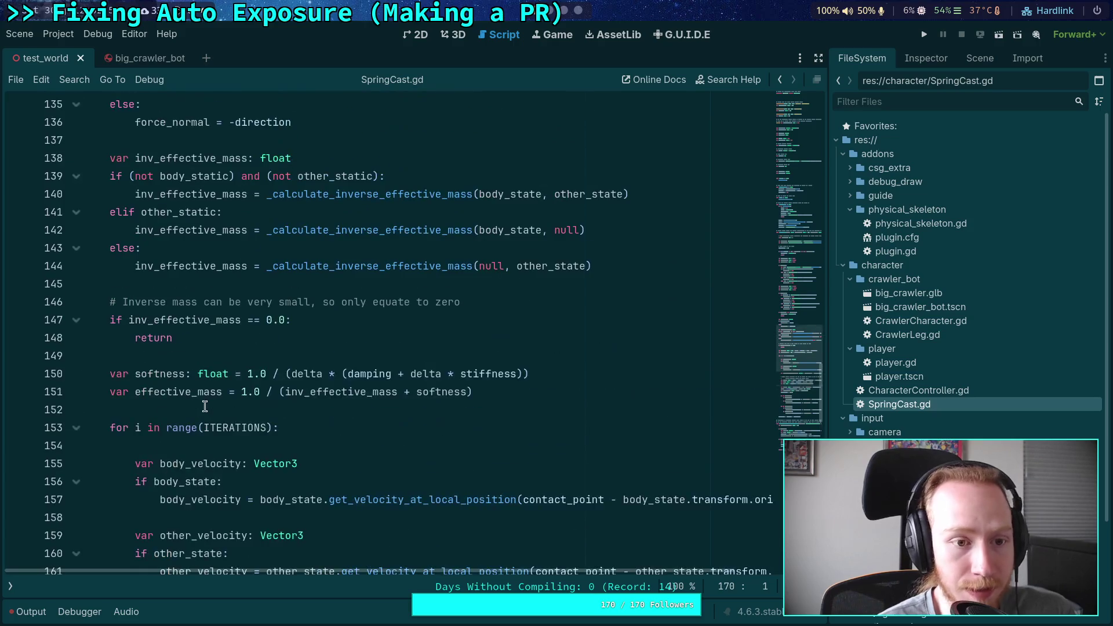
pyautogui.scroll(6, 153, 348)
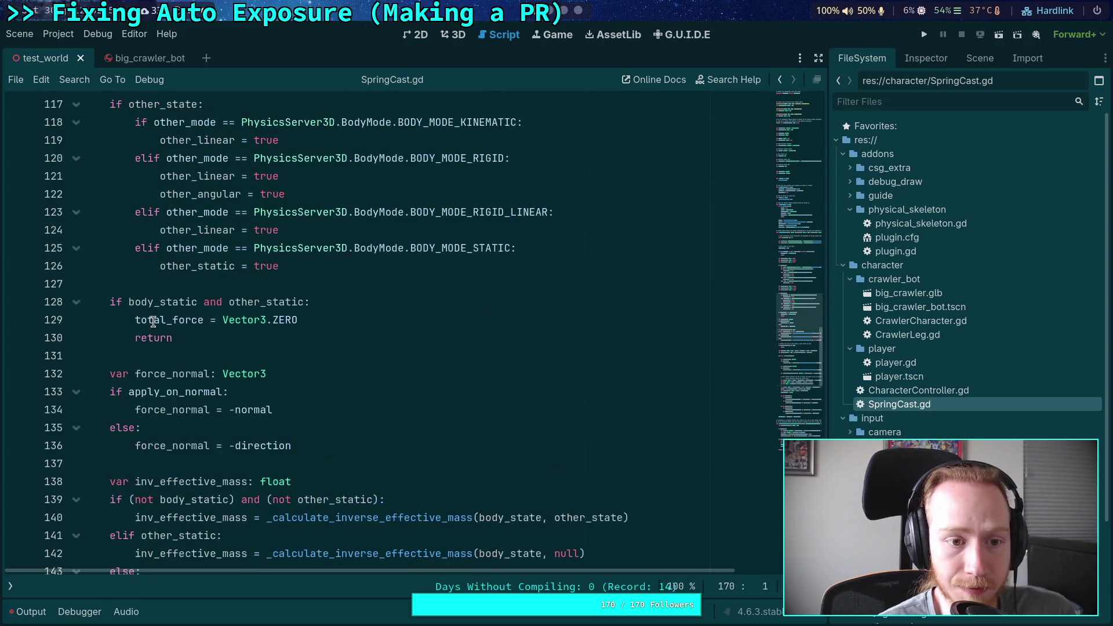
pyautogui.scroll(8, 153, 323)
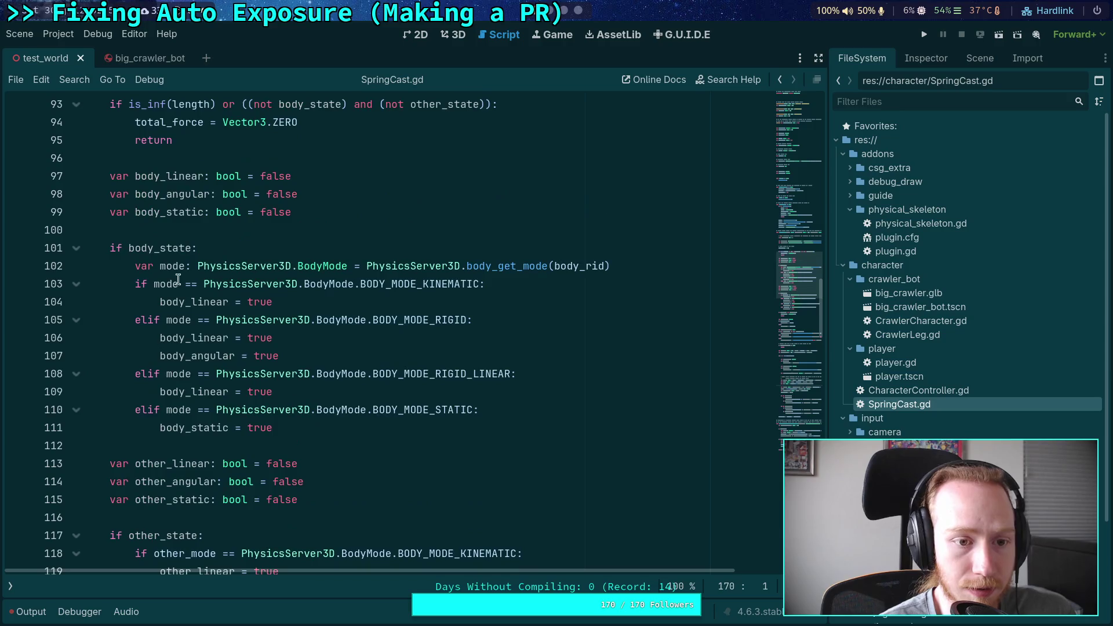
pyautogui.scroll(3, 178, 280)
pyautogui.scroll(-5, 174, 342)
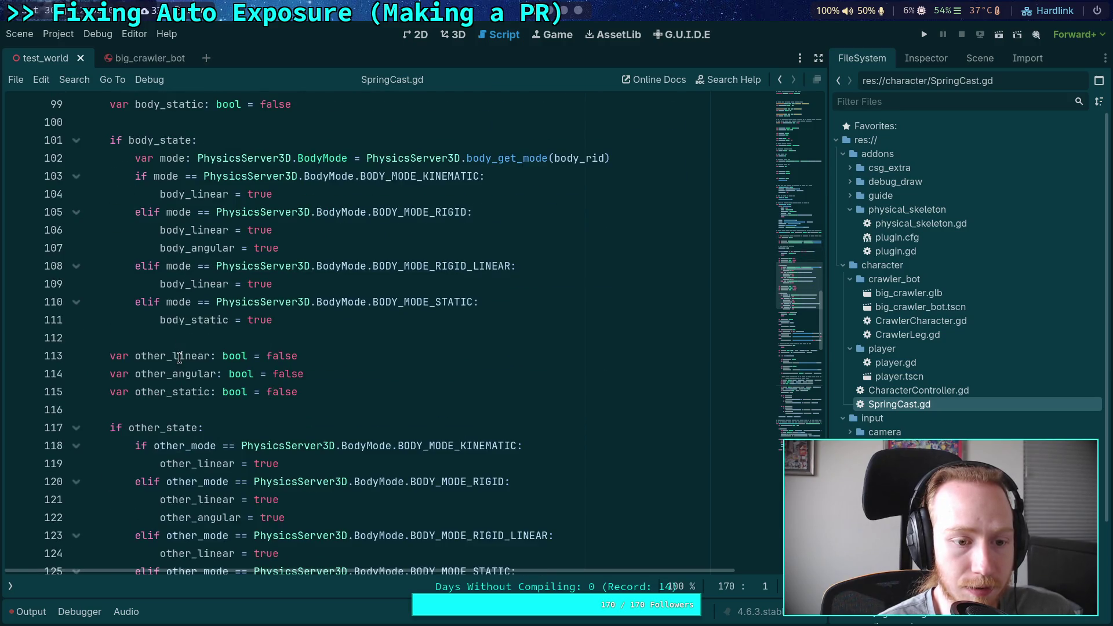
pyautogui.doubleClick(179, 357)
pyautogui.scroll(9, 174, 371)
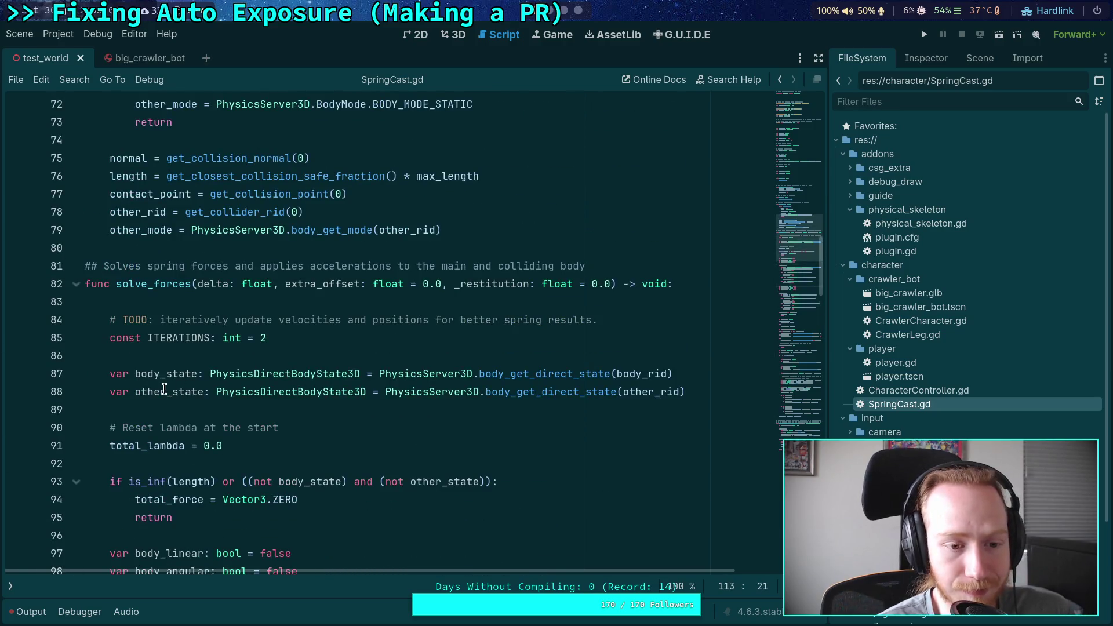
pyautogui.doubleClick(165, 392)
pyautogui.scroll(-20, 220, 400)
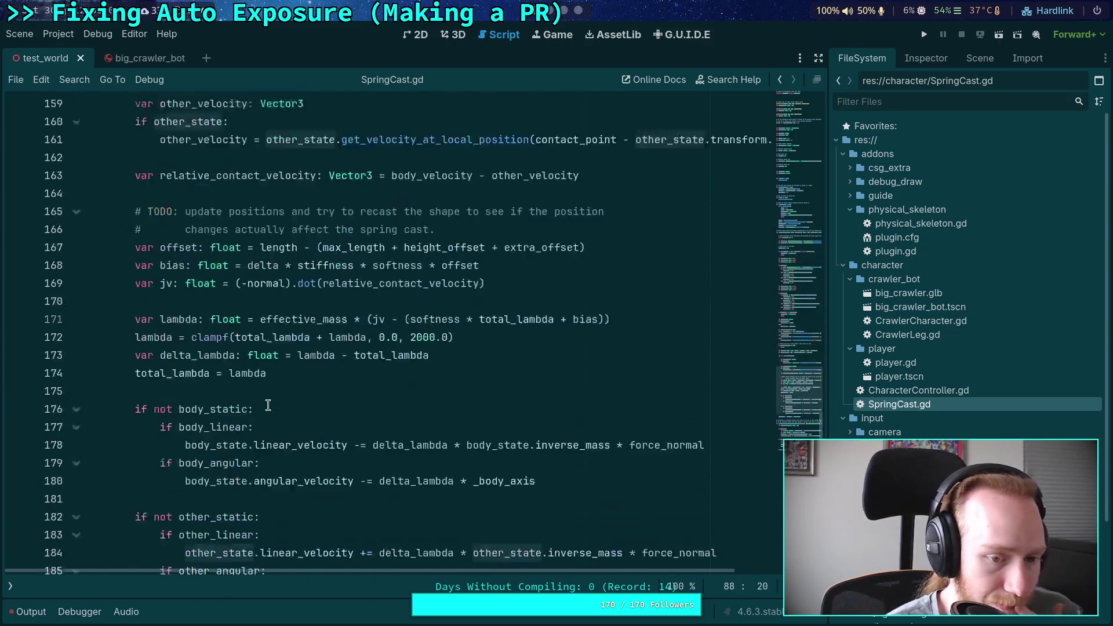
pyautogui.scroll(-9, 268, 404)
pyautogui.scroll(4, 268, 405)
pyautogui.scroll(-3, 268, 405)
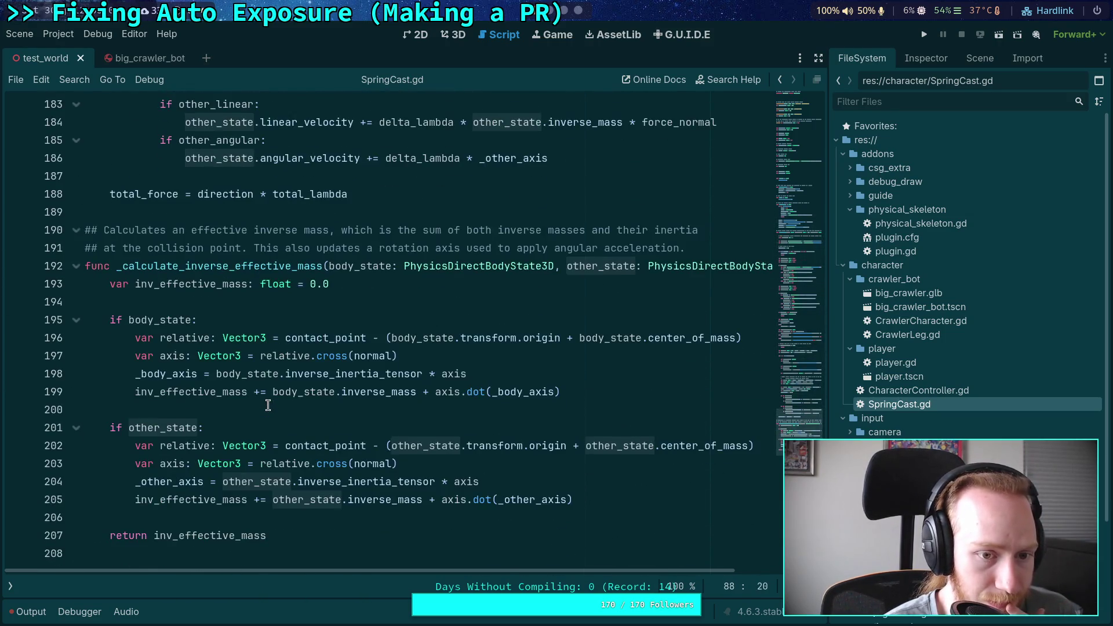
pyautogui.scroll(6, 268, 405)
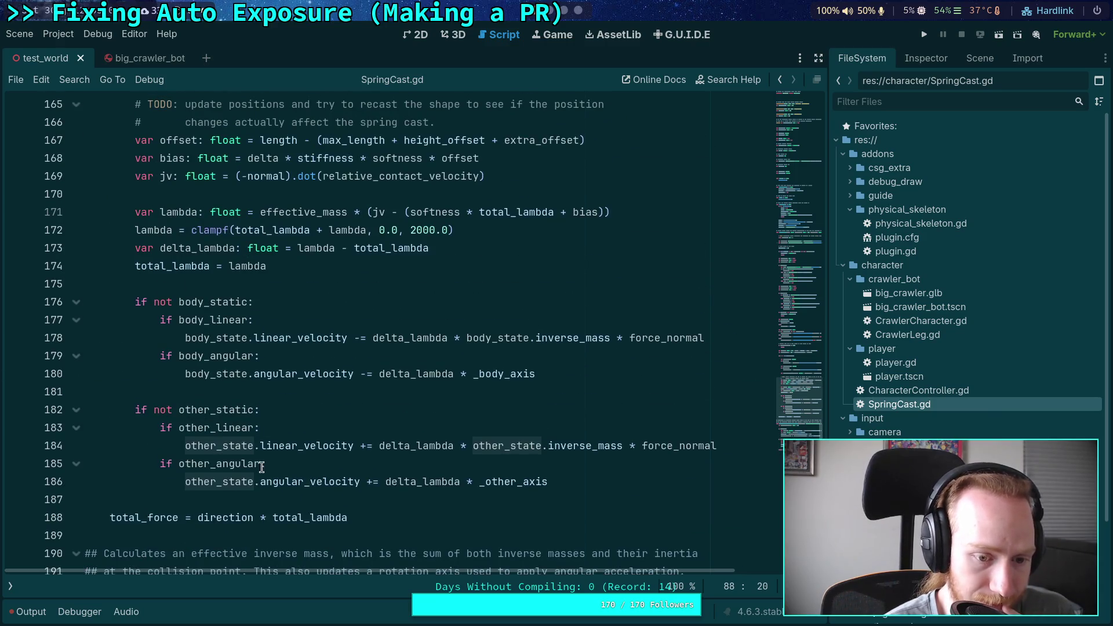
# Place the caret on line 186 and scroll back up through the spring iteration code
pyautogui.click(242, 482)
pyautogui.scroll(3, 275, 449)
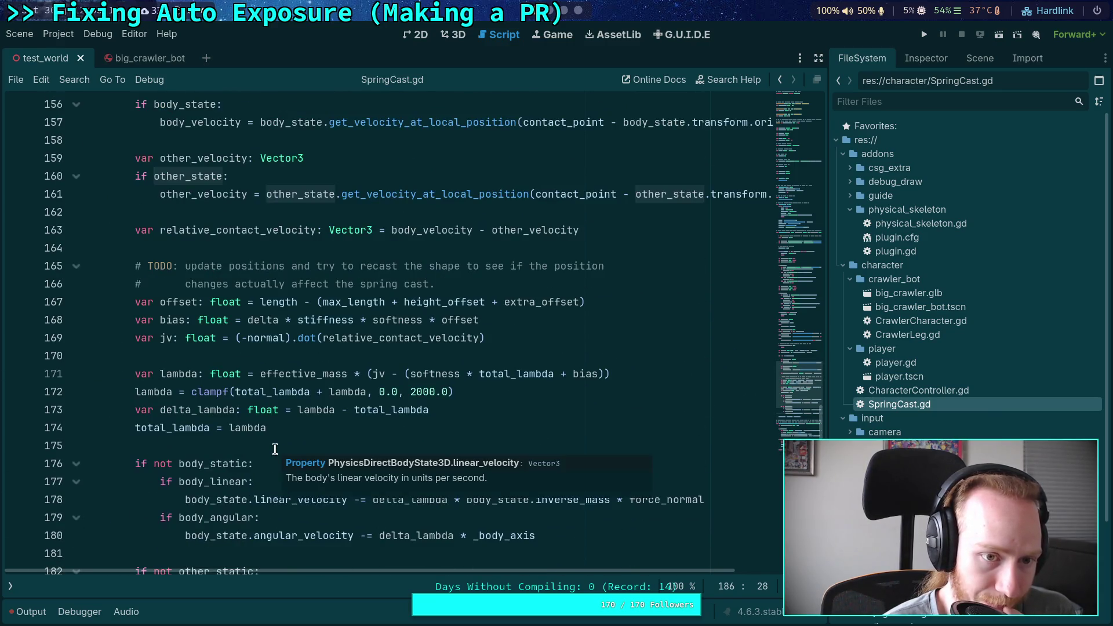
pyautogui.scroll(-5, 255, 435)
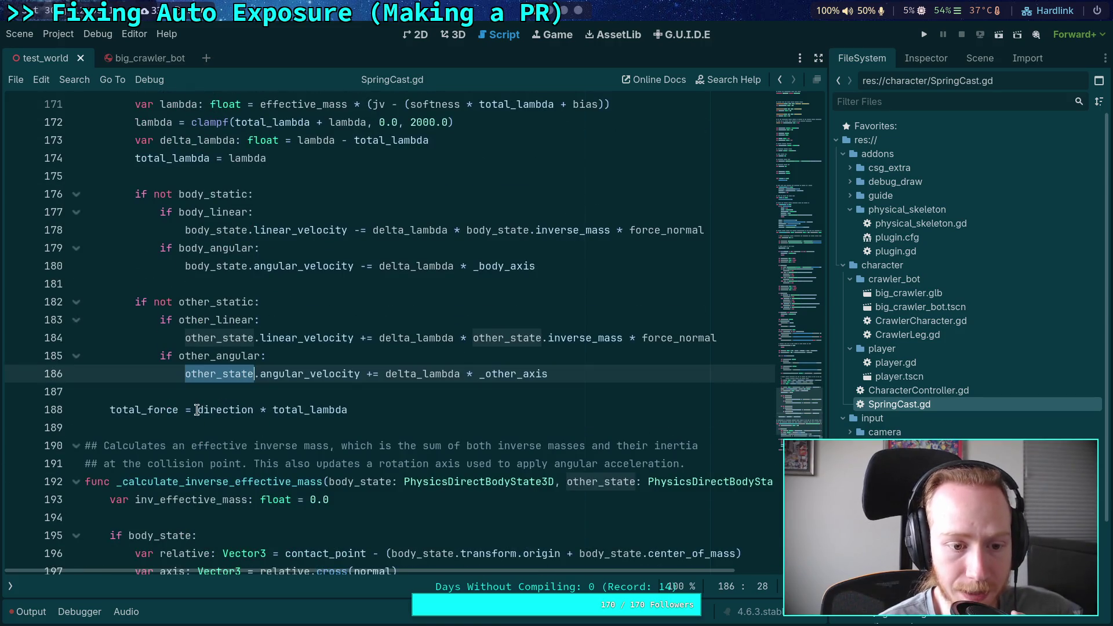
pyautogui.scroll(5, 197, 410)
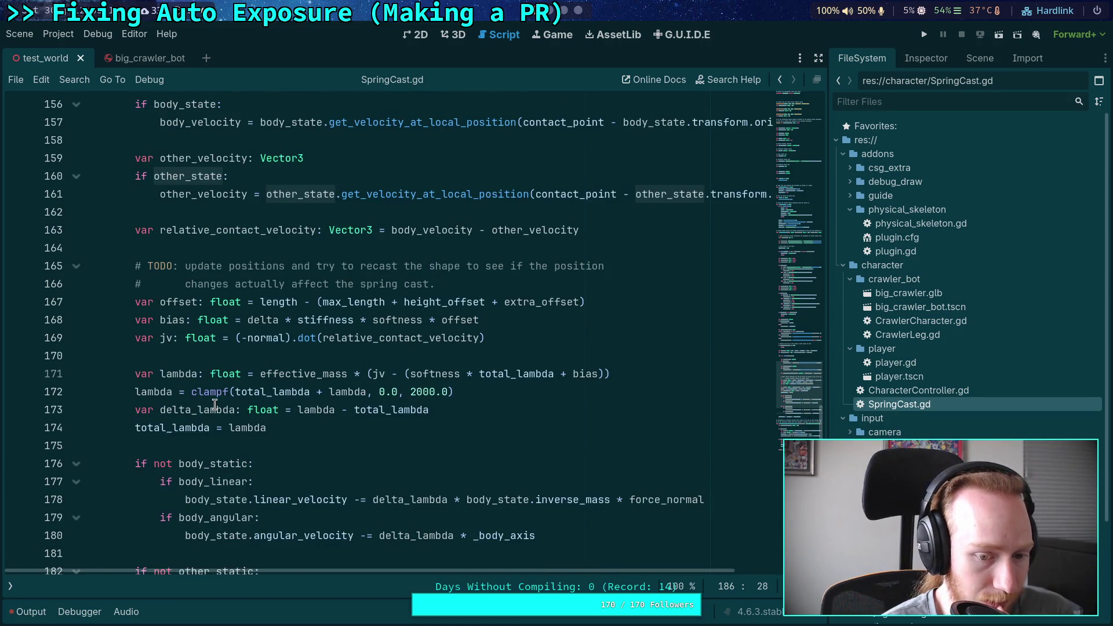
pyautogui.scroll(3, 215, 404)
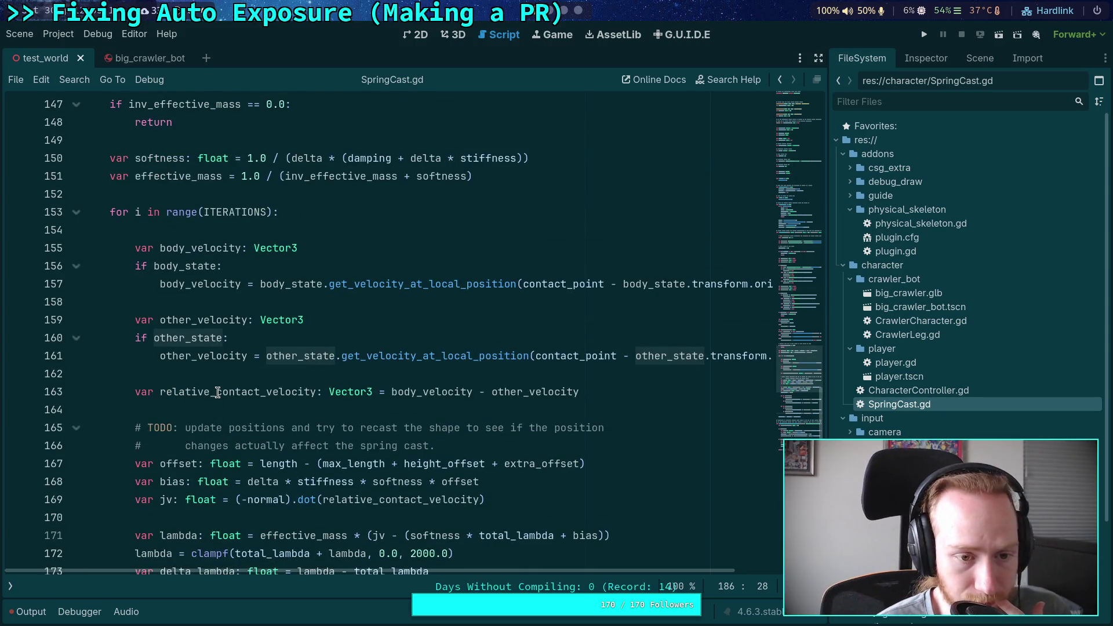
pyautogui.scroll(4, 218, 393)
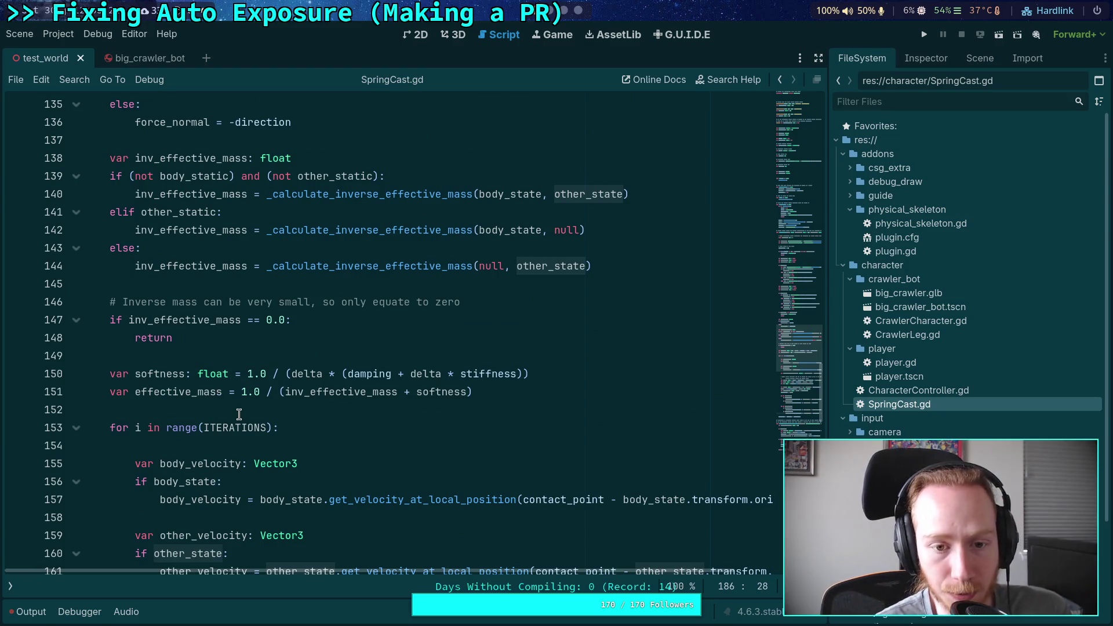
pyautogui.scroll(16, 239, 410)
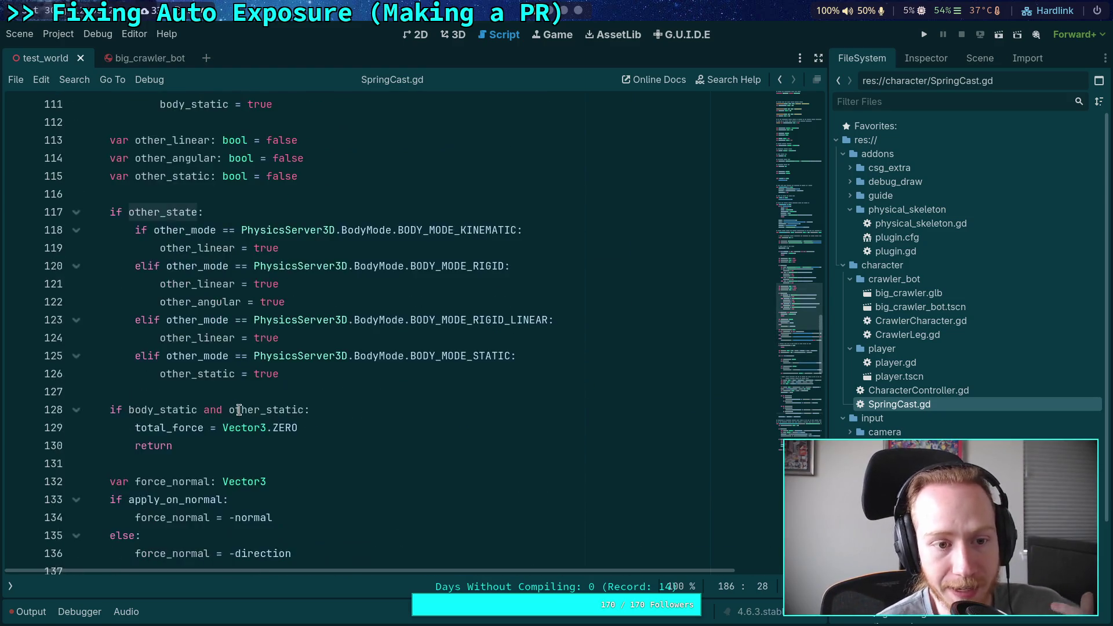
pyautogui.moveTo(218, 388)
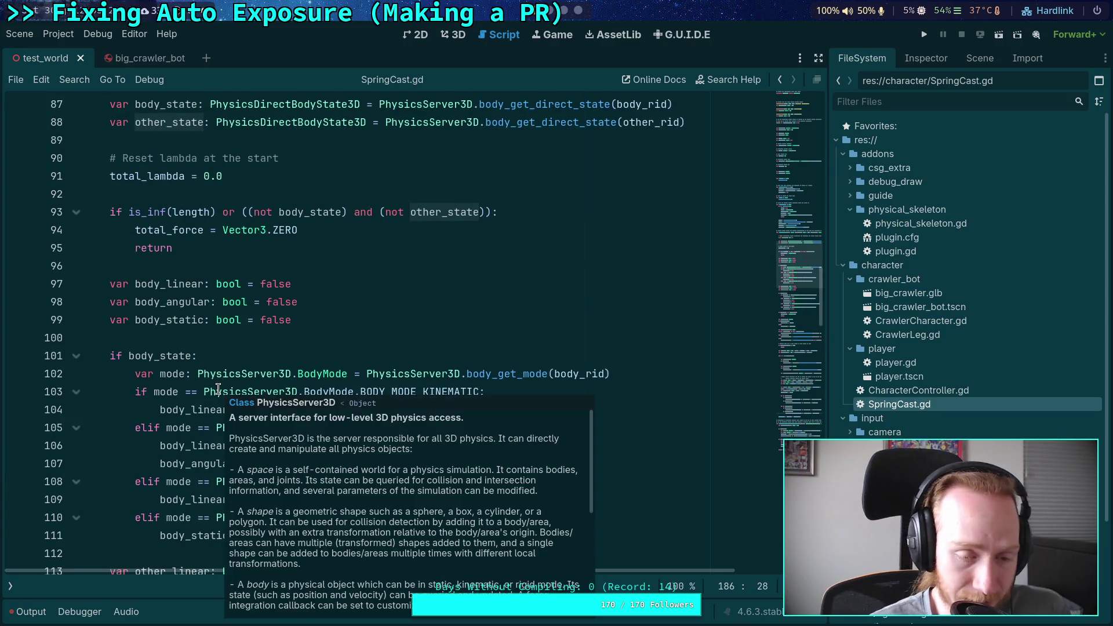
pyautogui.scroll(3, 218, 389)
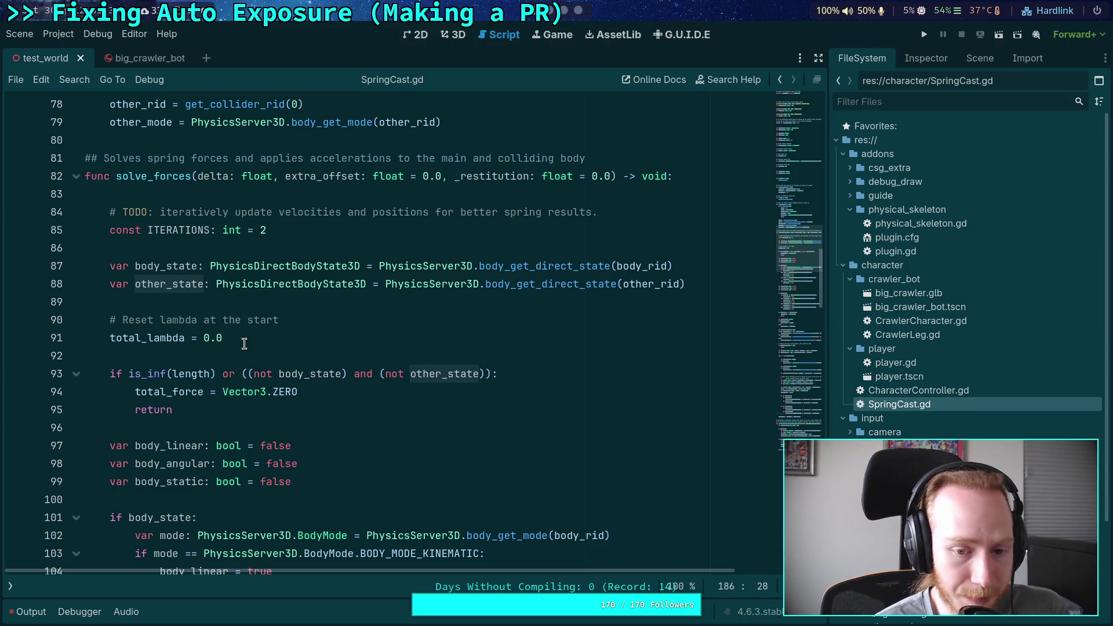
pyautogui.moveTo(138, 284); pyautogui.dragTo(686, 285)
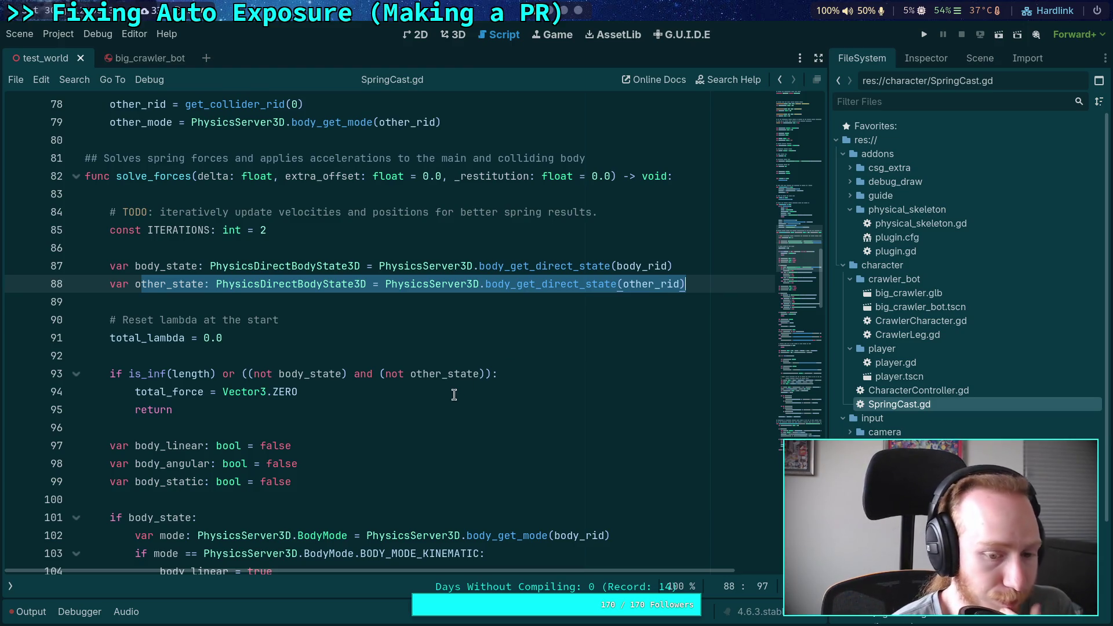
pyautogui.click(300, 497)
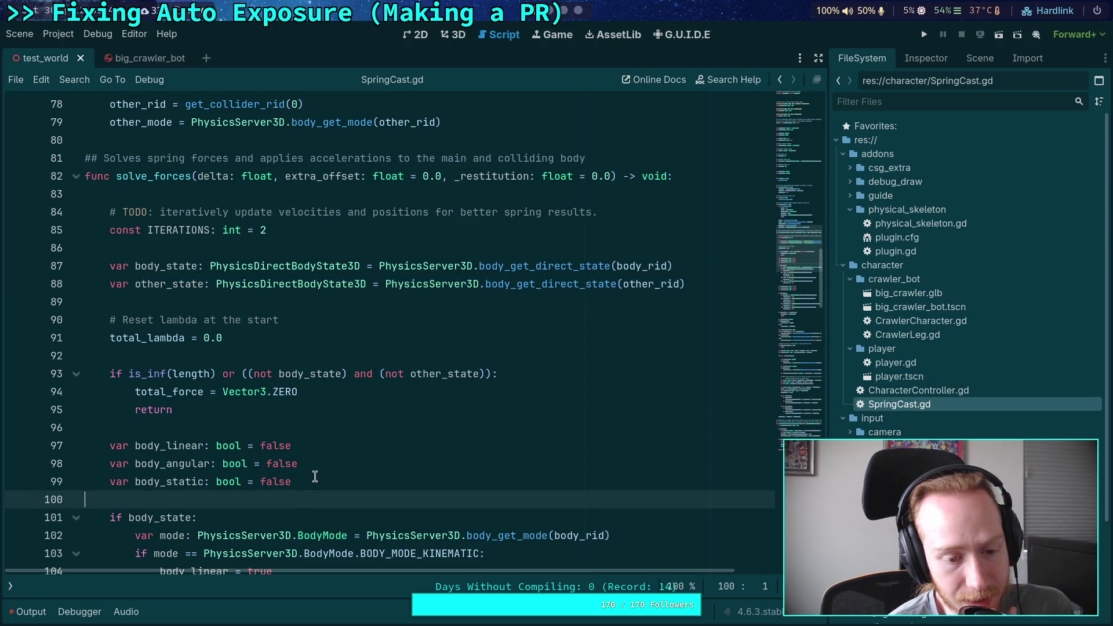
pyautogui.doubleClick(161, 284)
pyautogui.doubleClick(169, 265)
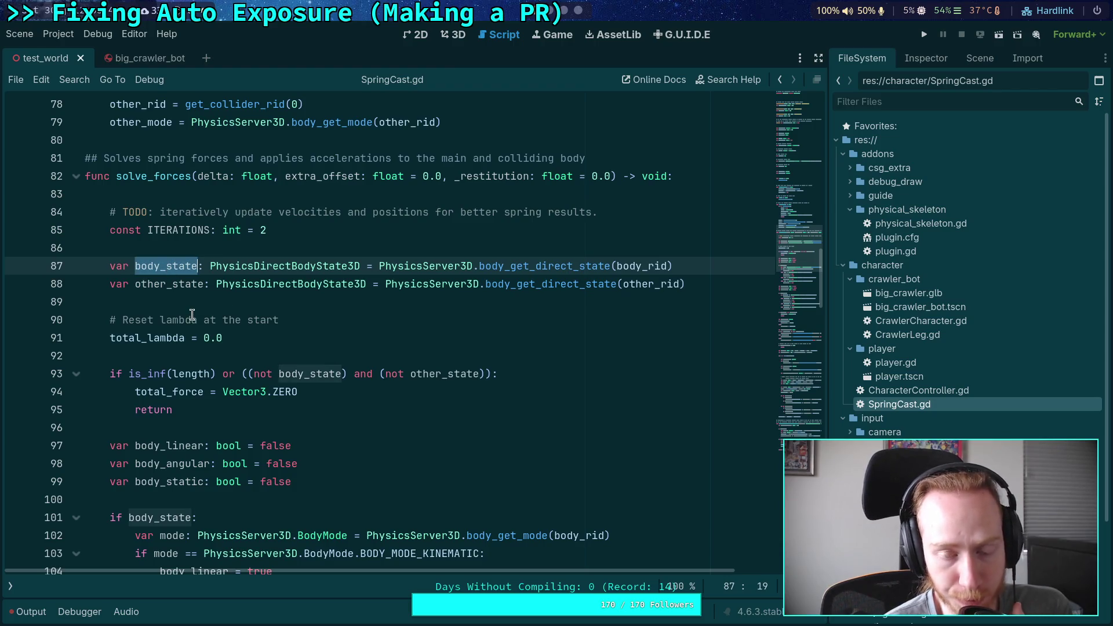
pyautogui.doubleClick(162, 283)
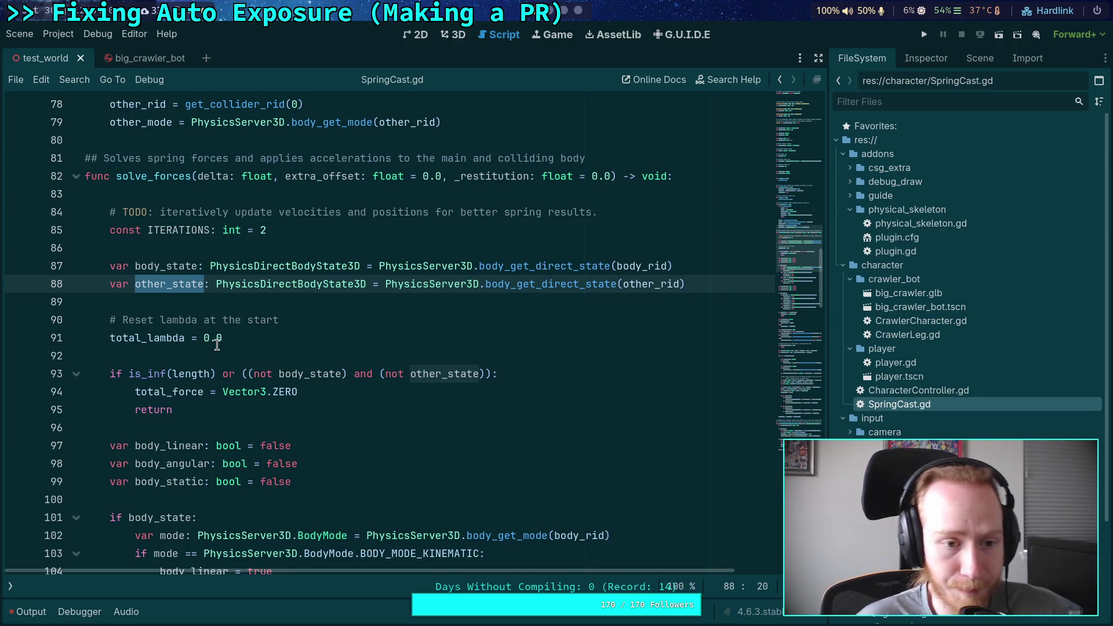
pyautogui.scroll(-10, 217, 345)
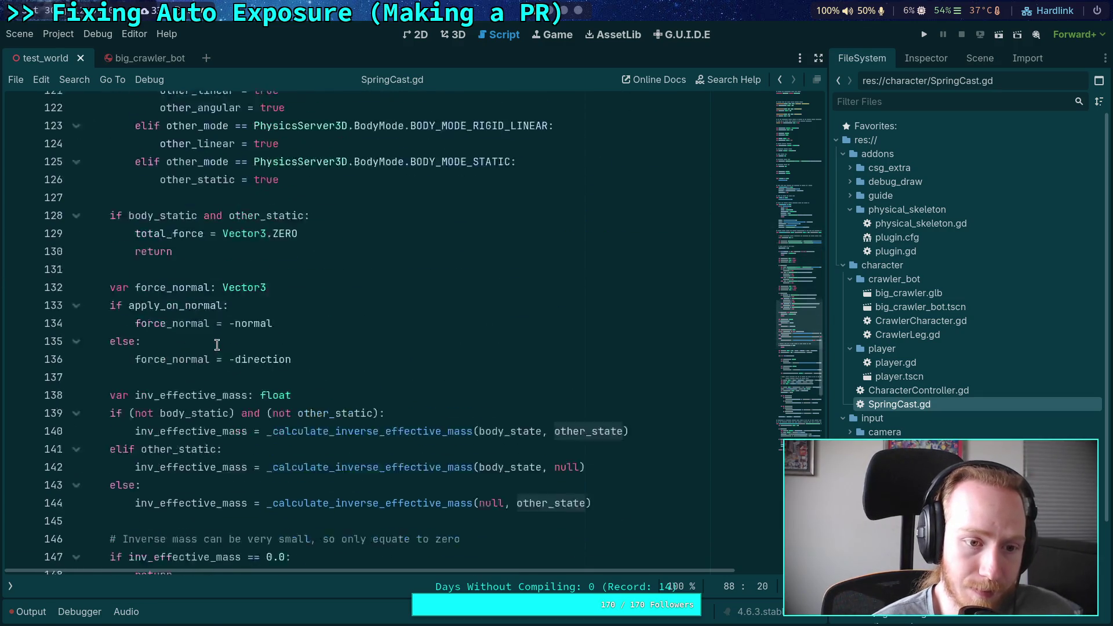
pyautogui.scroll(-8, 217, 344)
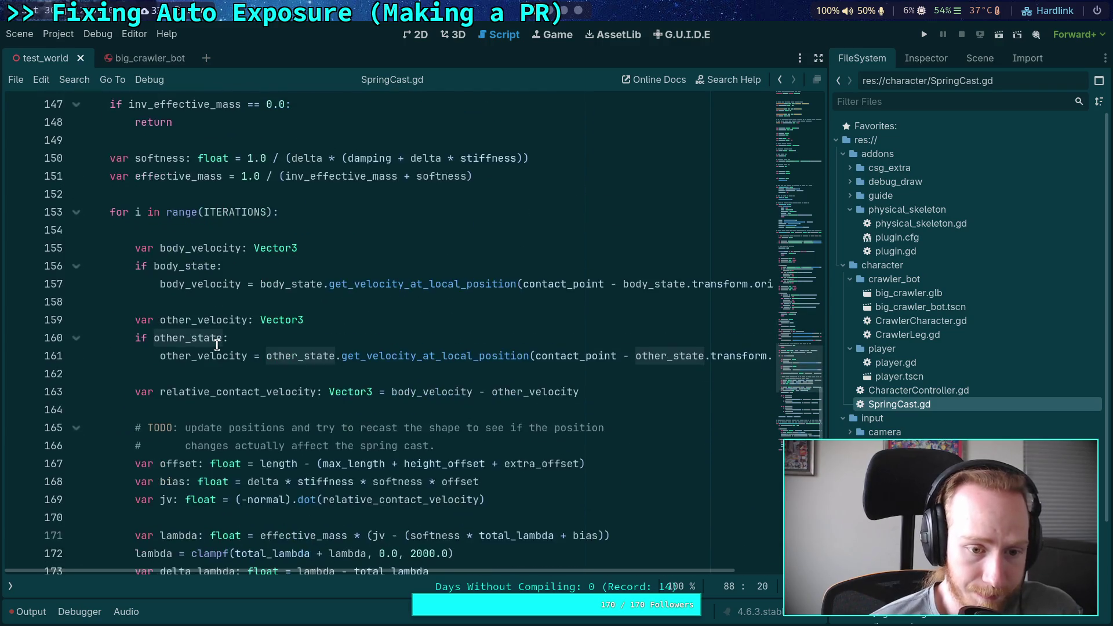
pyautogui.scroll(-2, 217, 345)
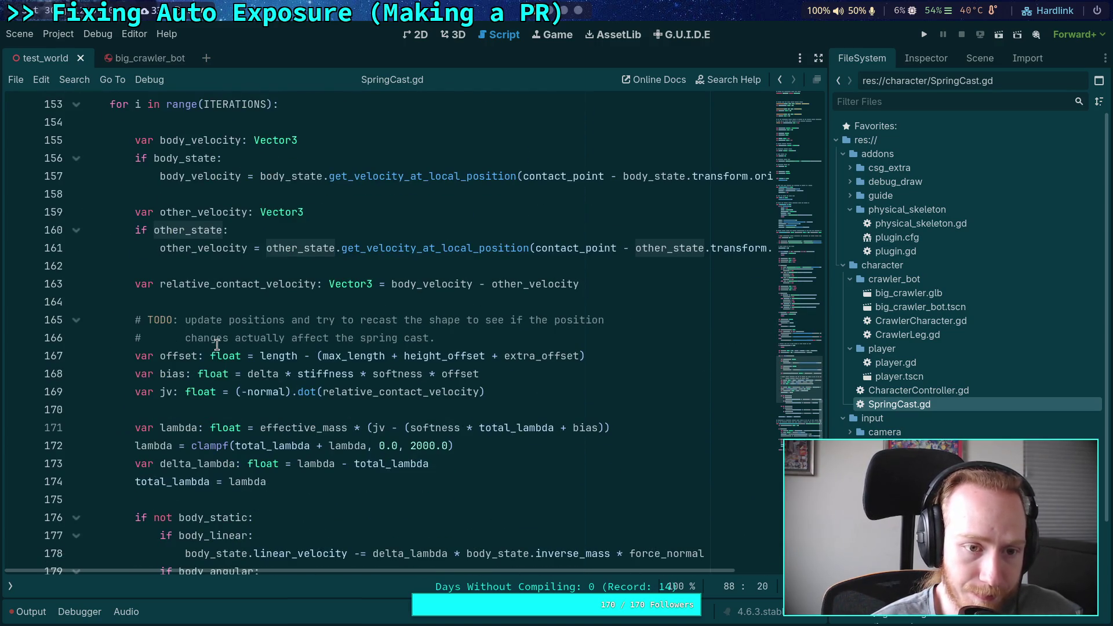
pyautogui.scroll(-4, 217, 344)
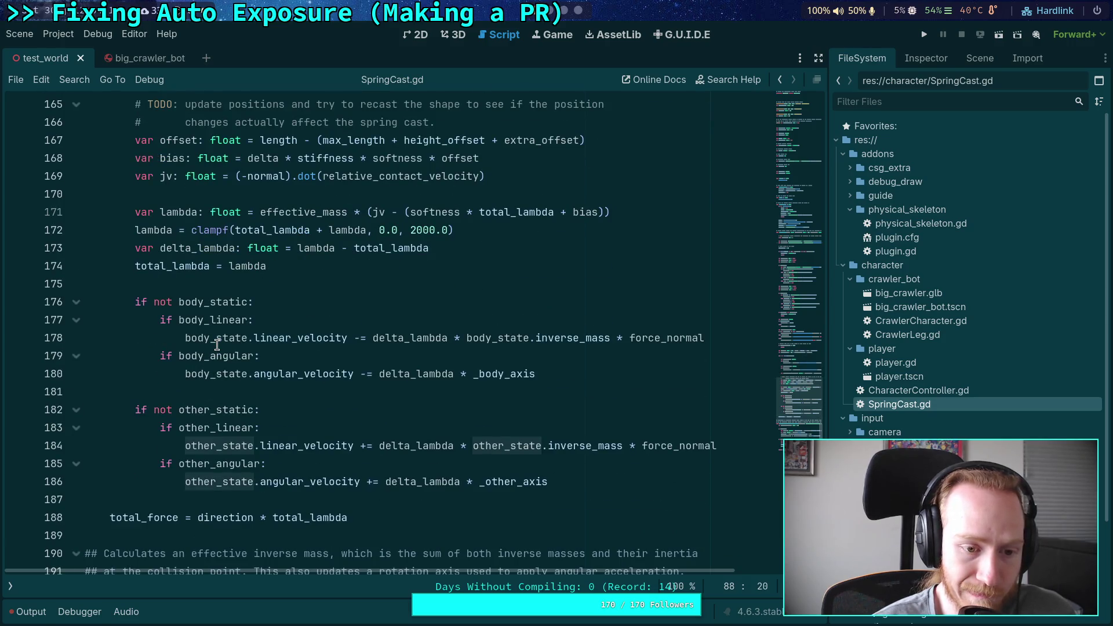
pyautogui.scroll(16, 226, 348)
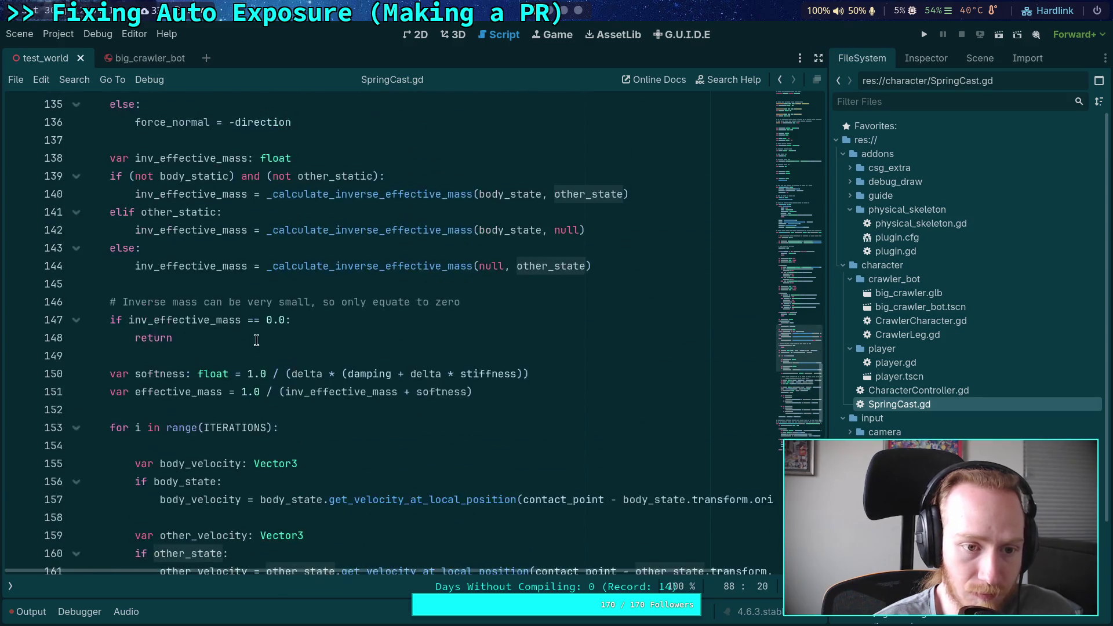
pyautogui.scroll(15, 241, 350)
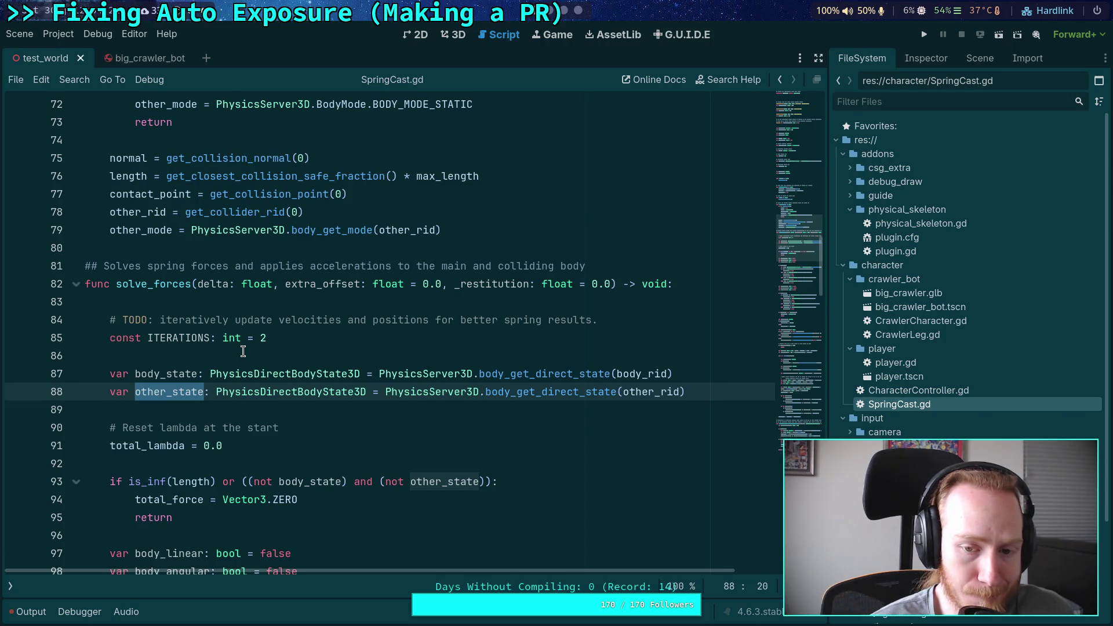
pyautogui.scroll(-1, 243, 351)
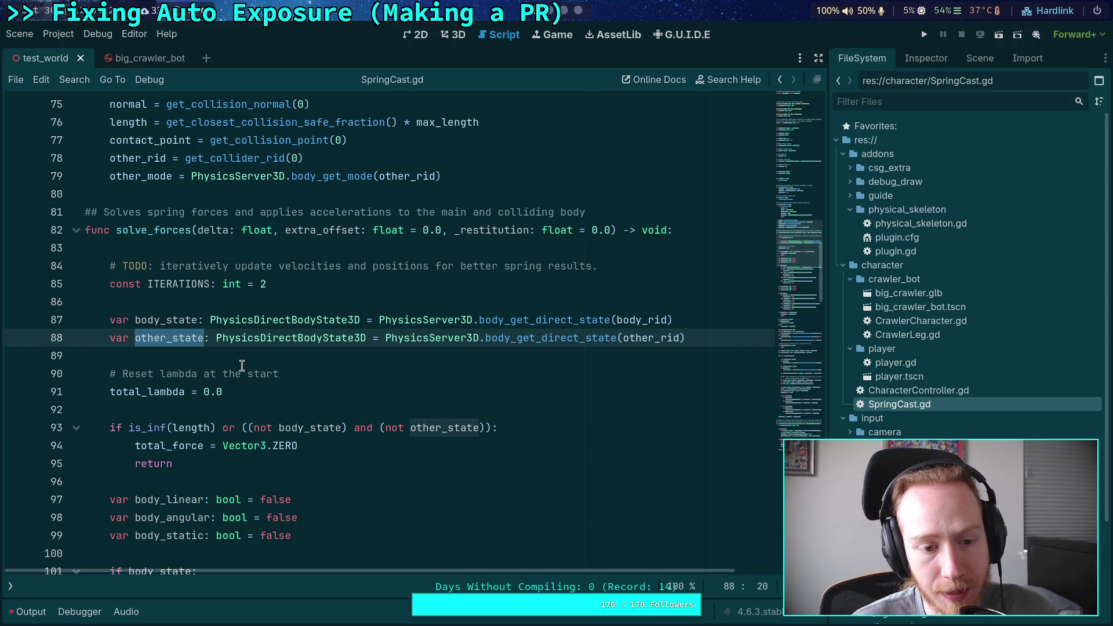
pyautogui.click(252, 361)
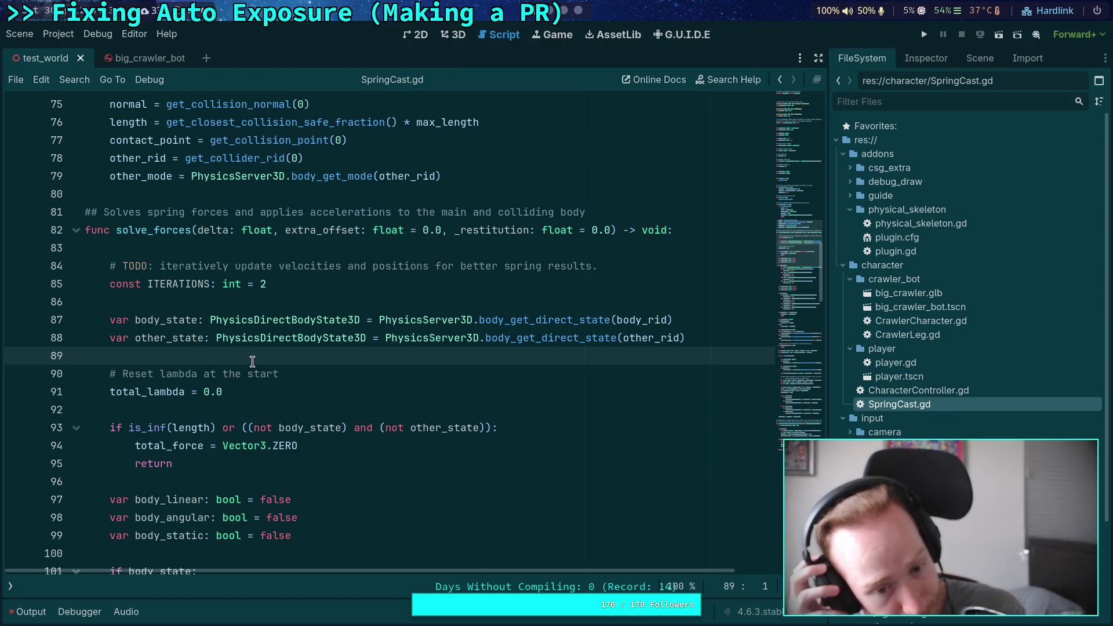
pyautogui.doubleClick(178, 284)
pyautogui.scroll(-12, 335, 336)
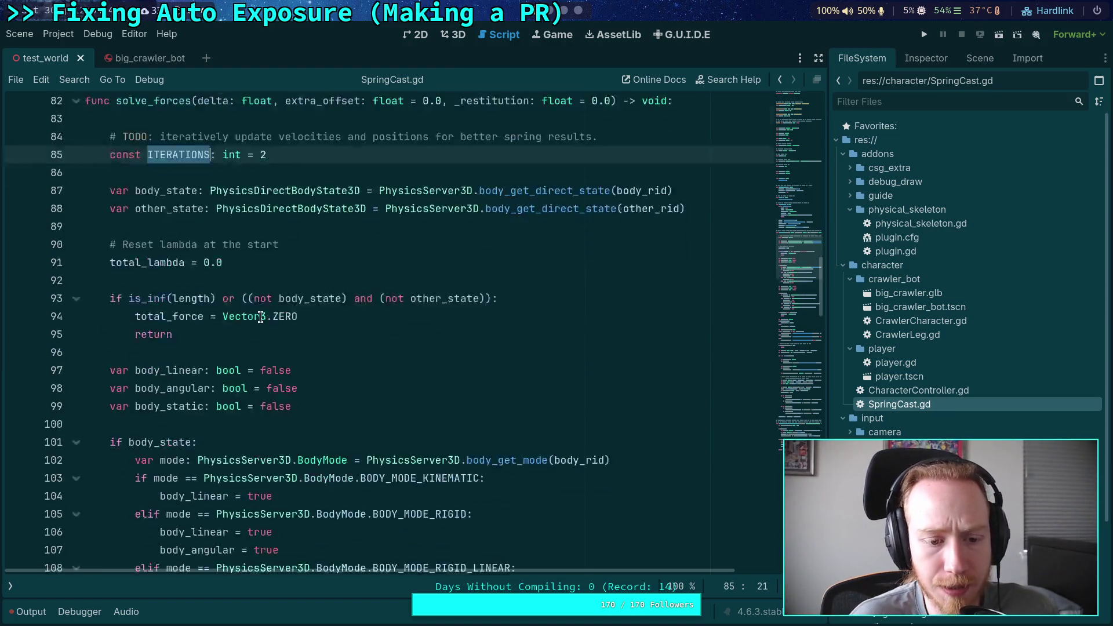
pyautogui.scroll(-12, 335, 336)
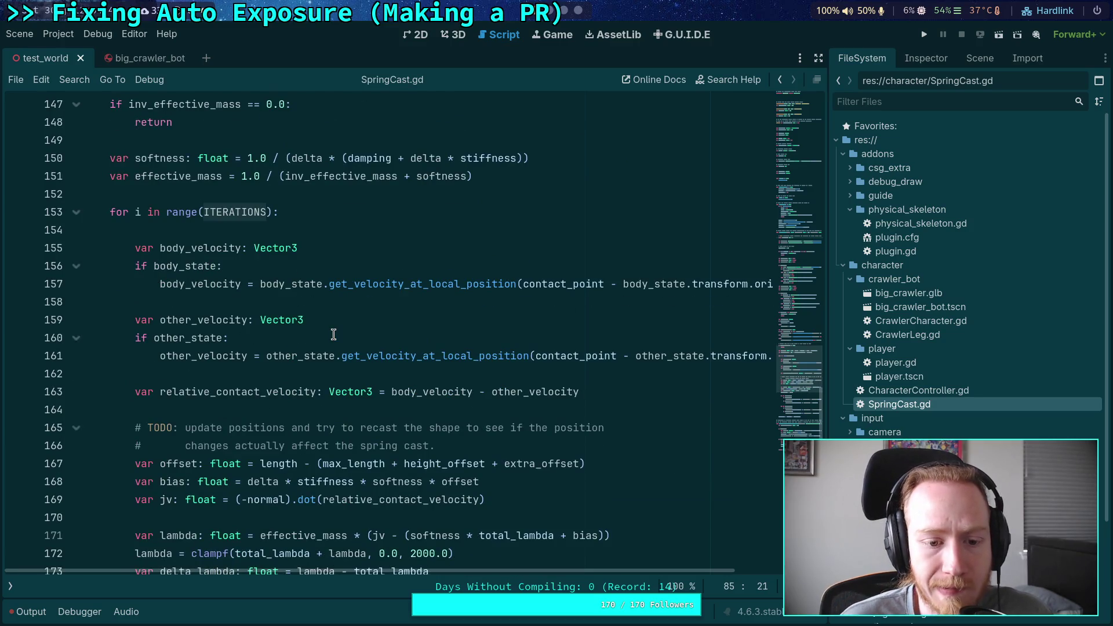
pyautogui.scroll(6, 334, 335)
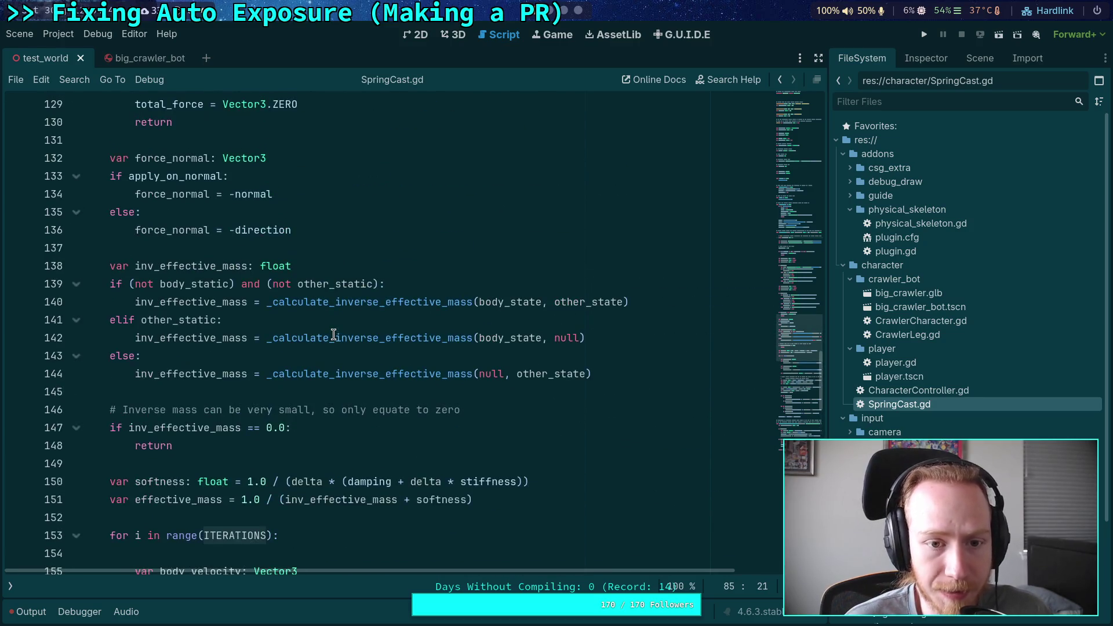
pyautogui.scroll(3, 334, 335)
pyautogui.scroll(-12, 333, 334)
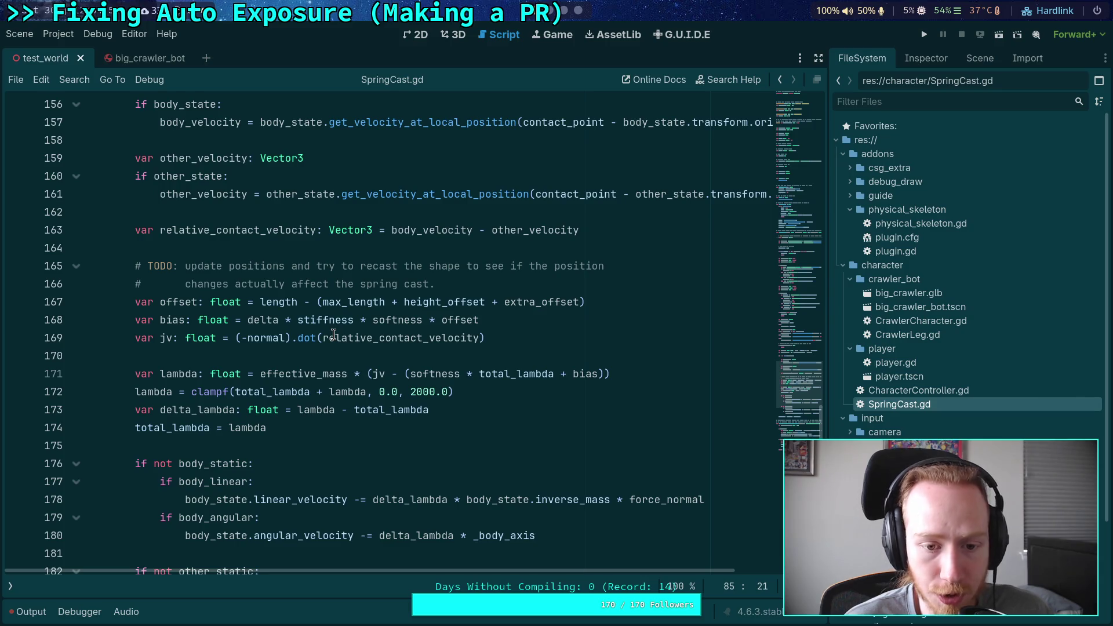
pyautogui.scroll(-3, 334, 335)
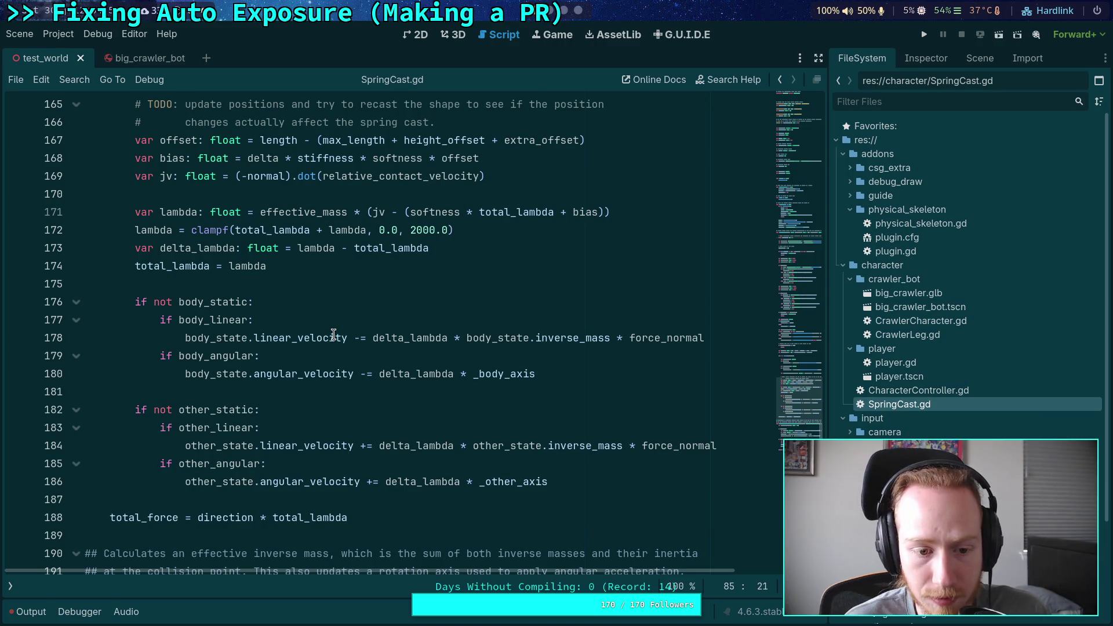
pyautogui.scroll(10, 333, 334)
pyautogui.scroll(-2, 145, 325)
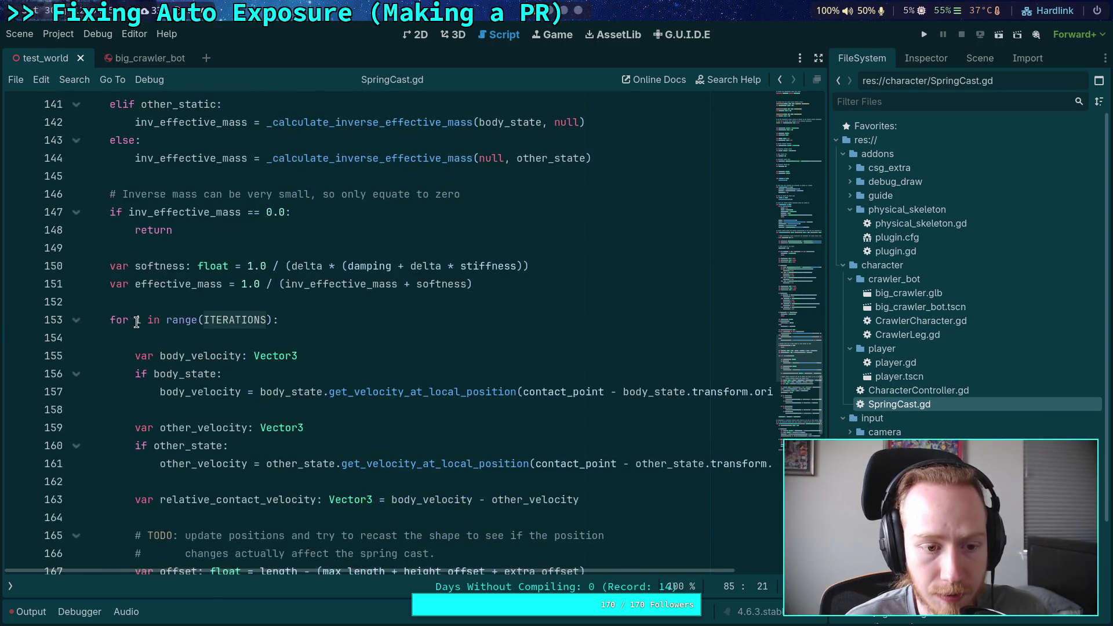
pyautogui.click(139, 321)
pyautogui.scroll(-11, 324, 359)
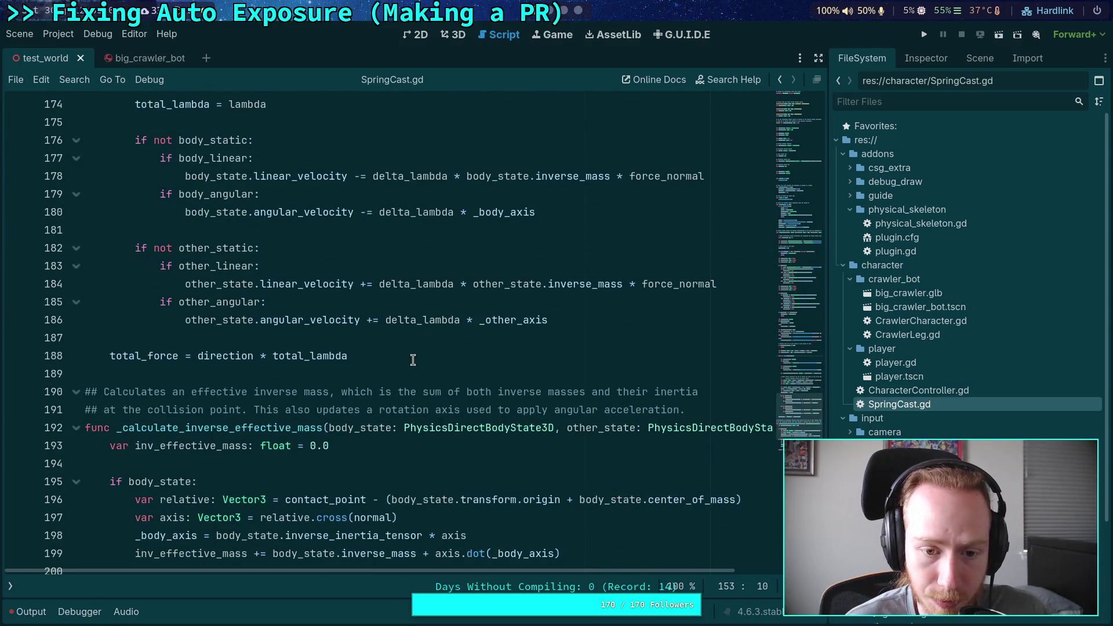
pyautogui.scroll(2, 413, 360)
pyautogui.doubleClick(406, 390)
pyautogui.scroll(2, 319, 356)
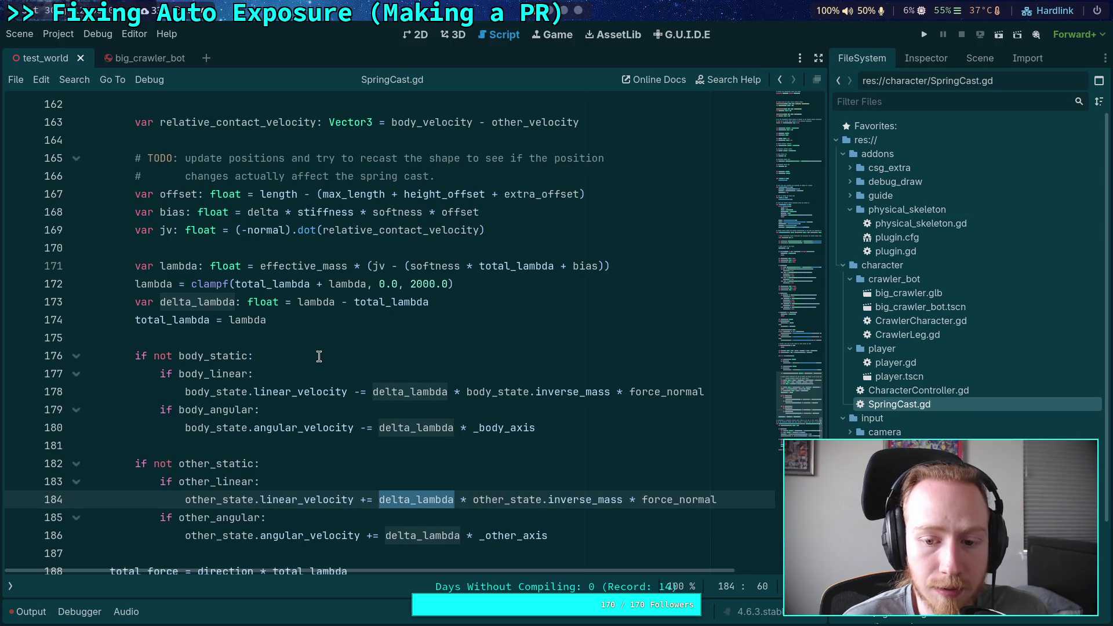
pyautogui.moveTo(451, 302); pyautogui.dragTo(225, 280)
pyautogui.scroll(18, 322, 316)
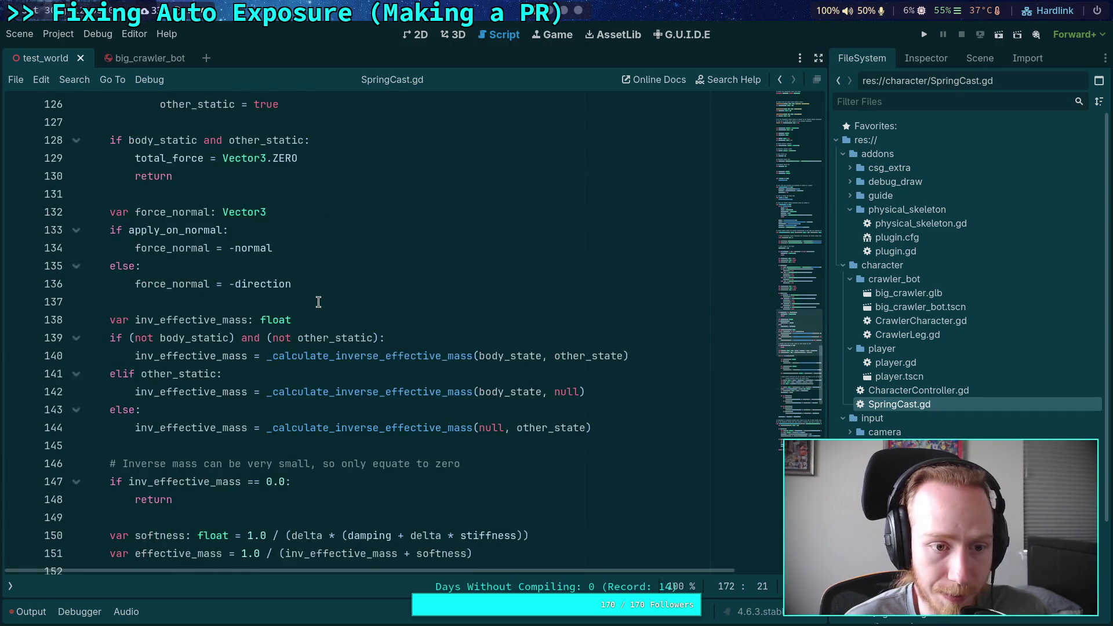
pyautogui.scroll(2, 322, 316)
pyautogui.scroll(-3, 313, 324)
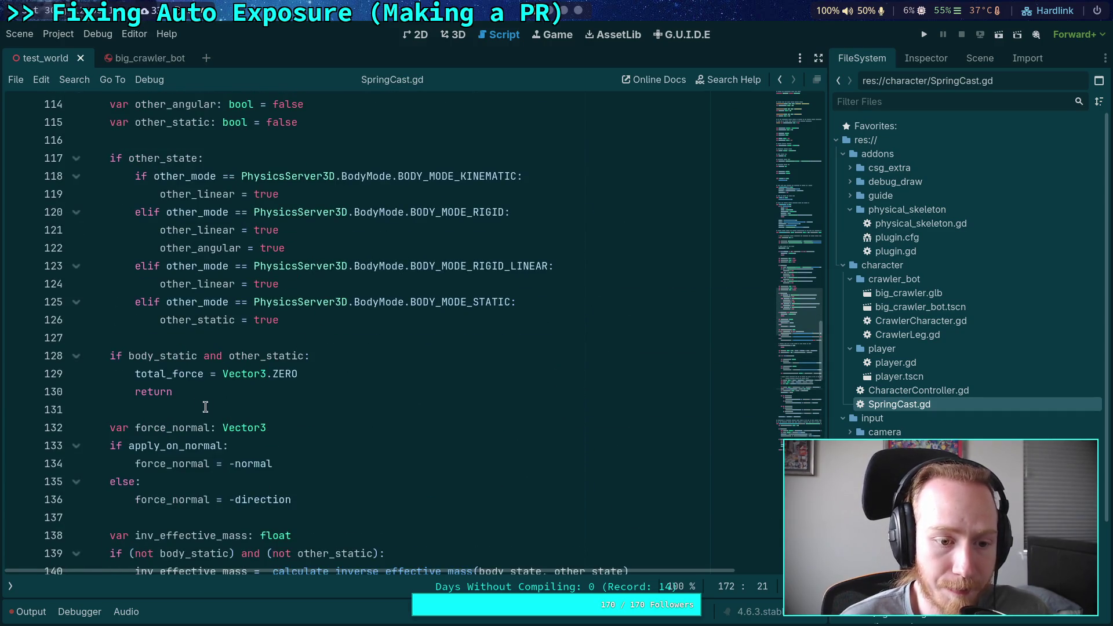
pyautogui.scroll(1, 206, 394)
pyautogui.scroll(10, 208, 381)
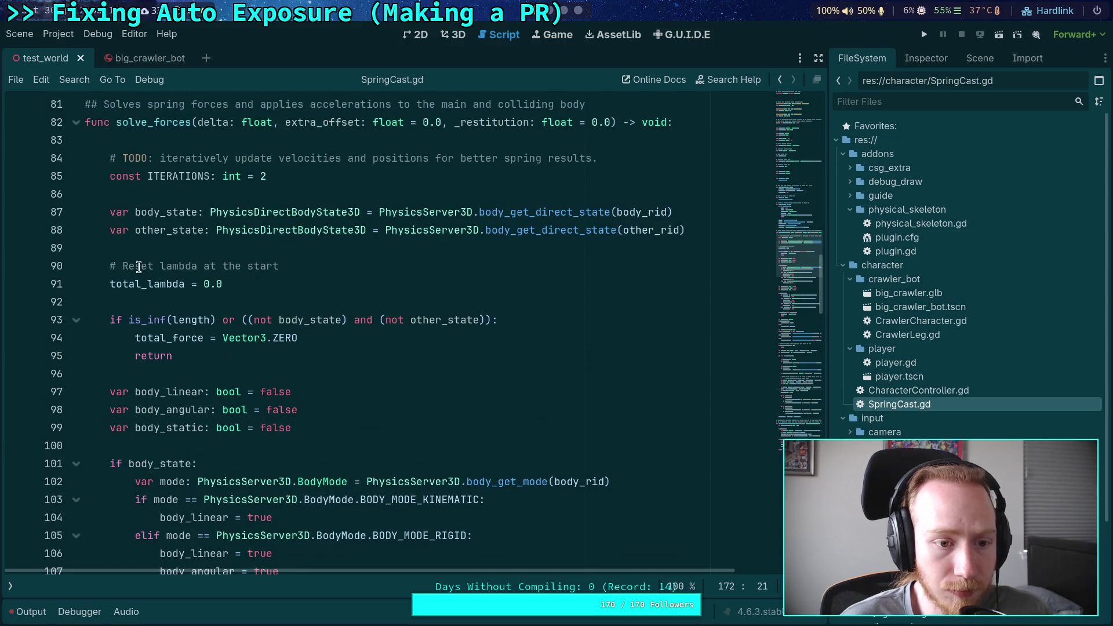
pyautogui.click(148, 285)
pyautogui.doubleClick(149, 284)
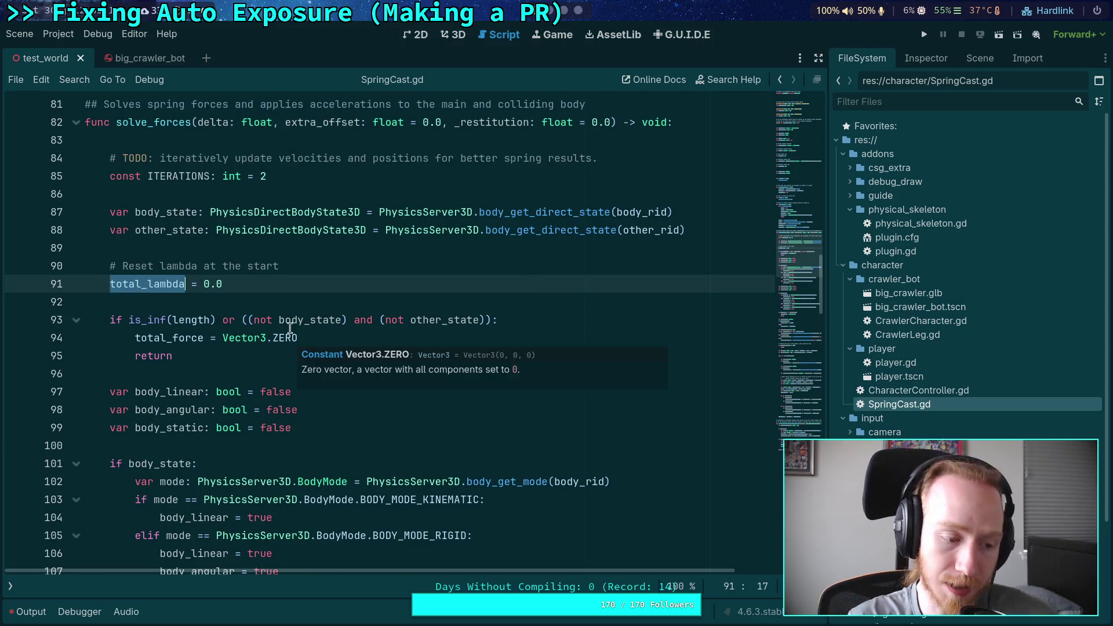
pyautogui.click(251, 287)
pyautogui.hotkey('shift', 'Up')
pyautogui.hotkey('shift', 'Home')
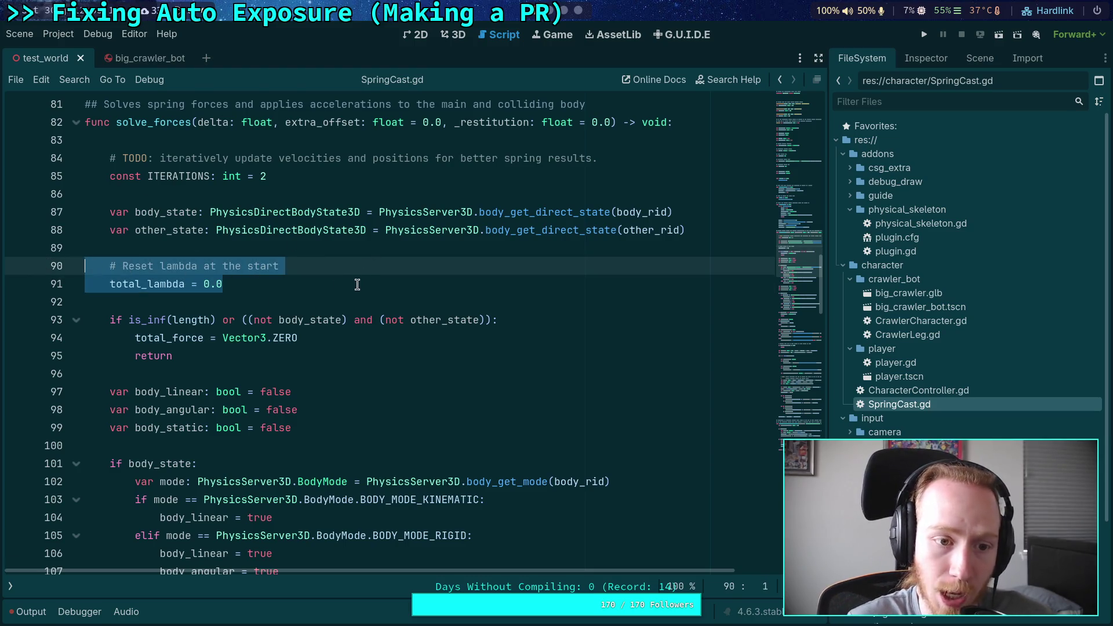
pyautogui.click(374, 320)
pyautogui.click(396, 316)
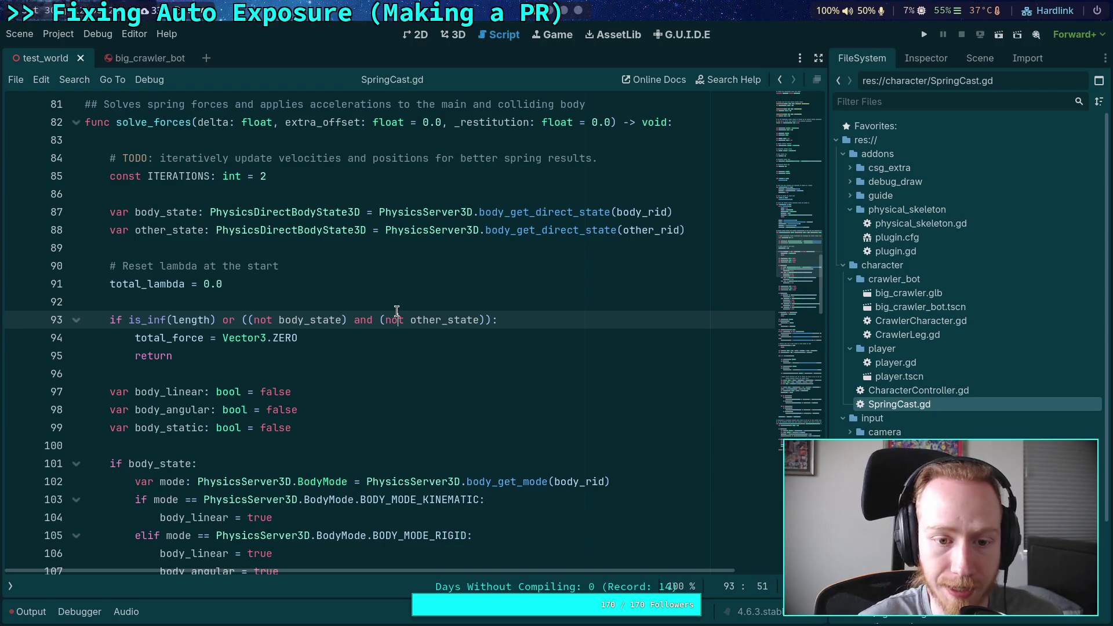
pyautogui.click(411, 290)
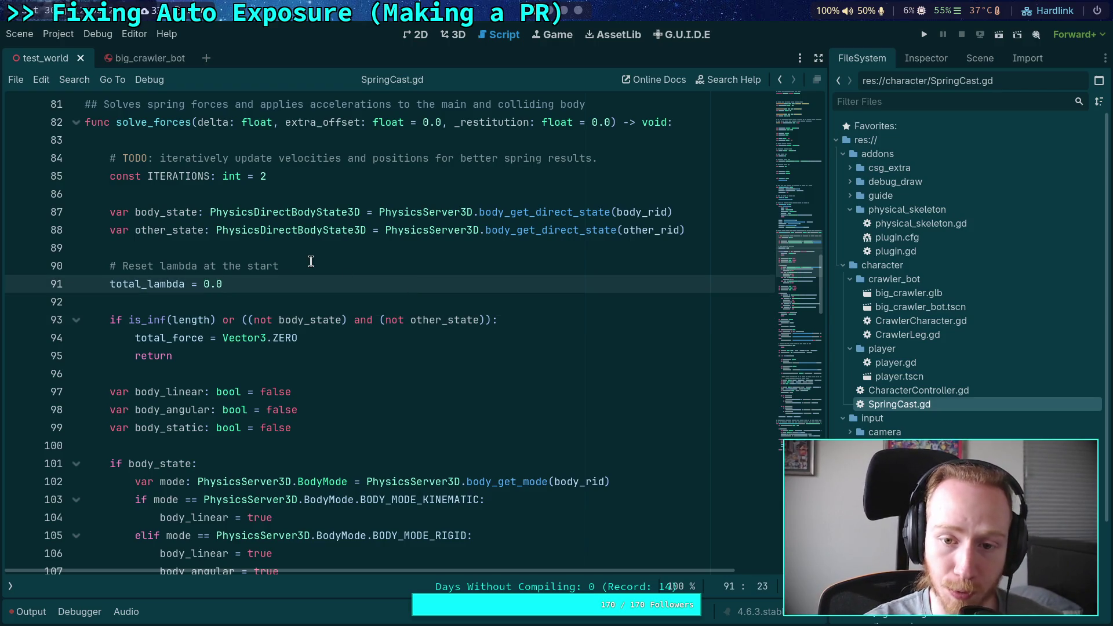
# In the git diff, read through the _update_legs hunk into the removed leg friction code
pyautogui.hotkey('alt', 'Tab')
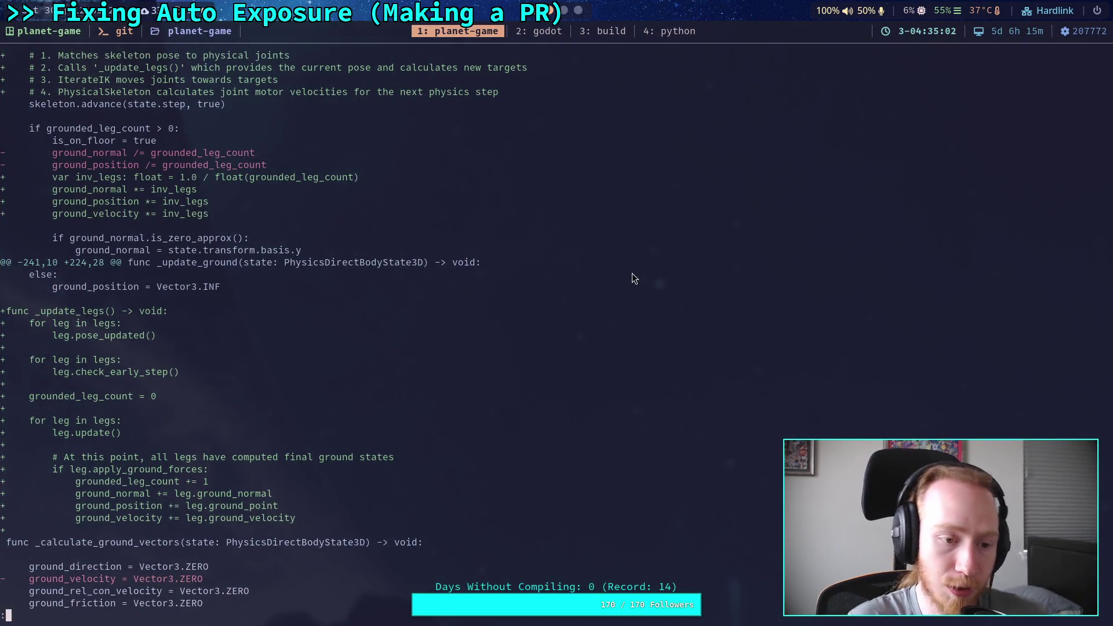
pyautogui.press('j')
pyautogui.press('j')
pyautogui.press('j')
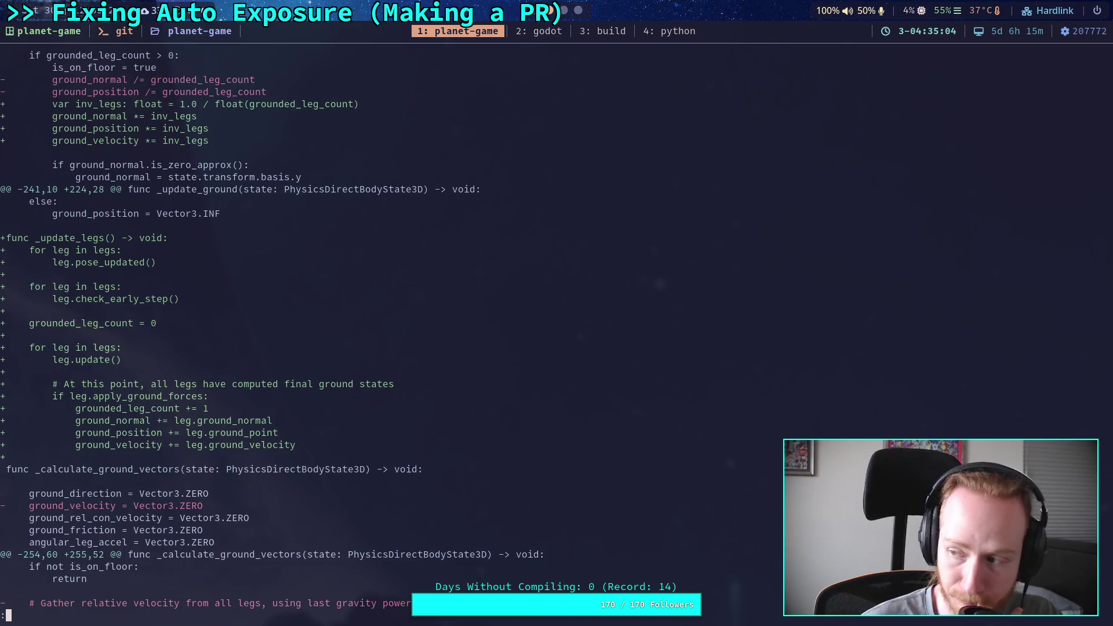
pyautogui.press('j')
pyautogui.press('j')
pyautogui.press('j')
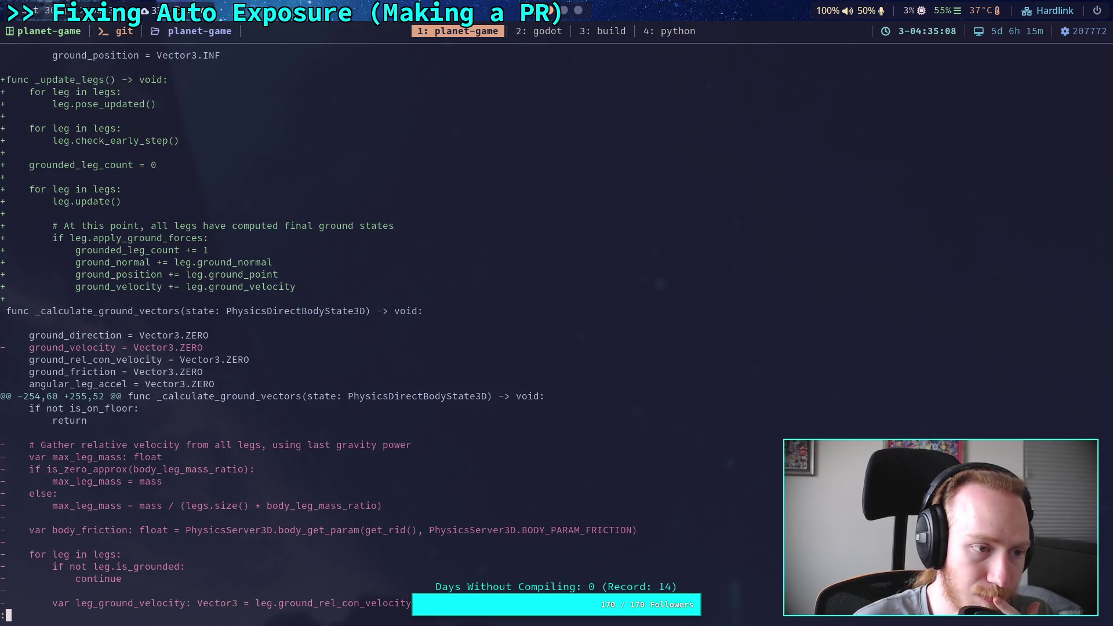
pyautogui.press('j')
pyautogui.press('j')
pyautogui.press('j')
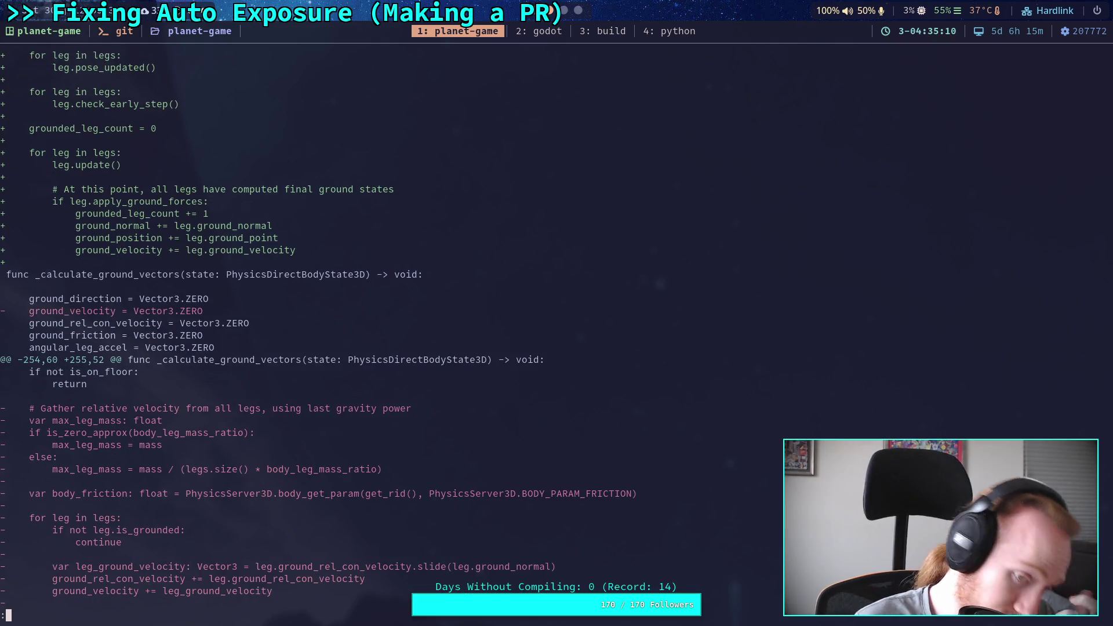
pyautogui.press('k')
pyautogui.press('k')
pyautogui.press('k')
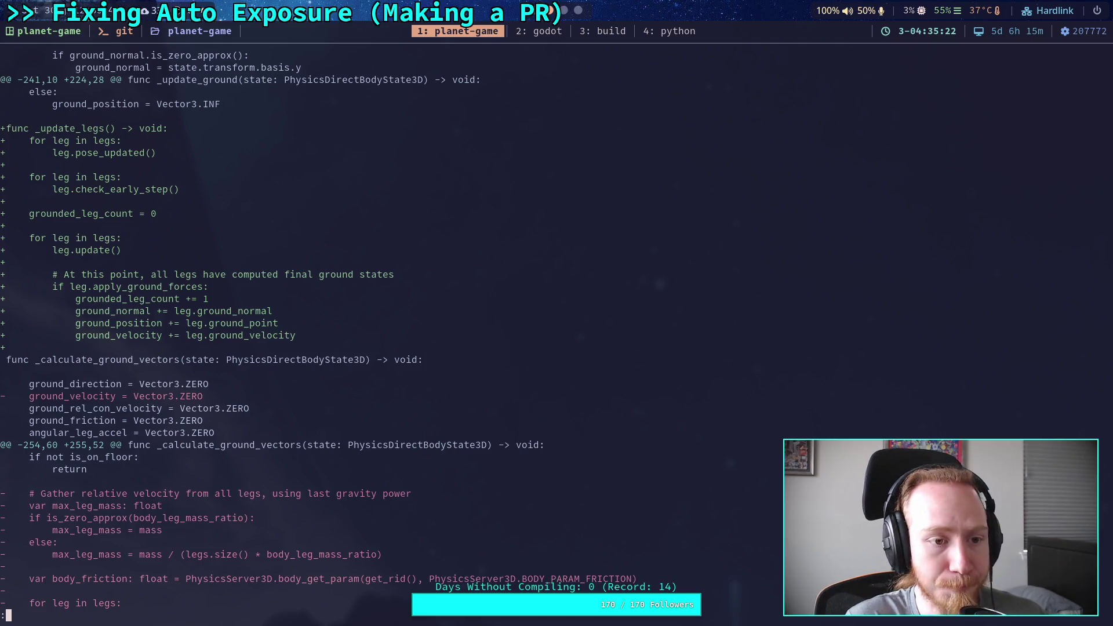
pyautogui.press('j')
pyautogui.press('j')
pyautogui.press('j')
pyautogui.press('j')
pyautogui.press('j')
pyautogui.press('j')
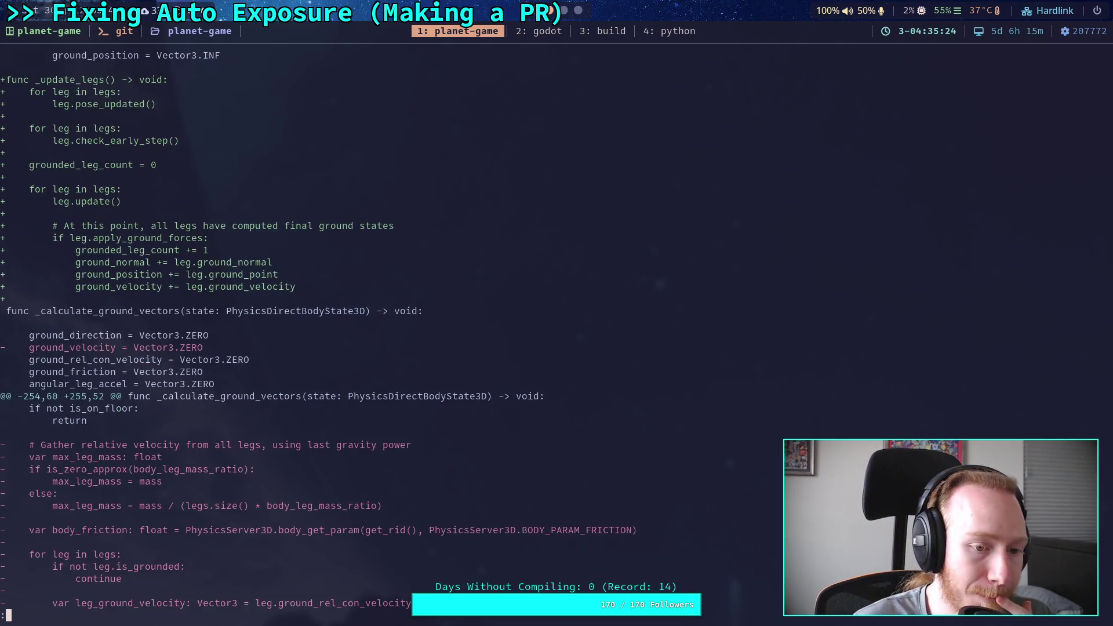
pyautogui.press('j')
pyautogui.press('j')
pyautogui.press('j')
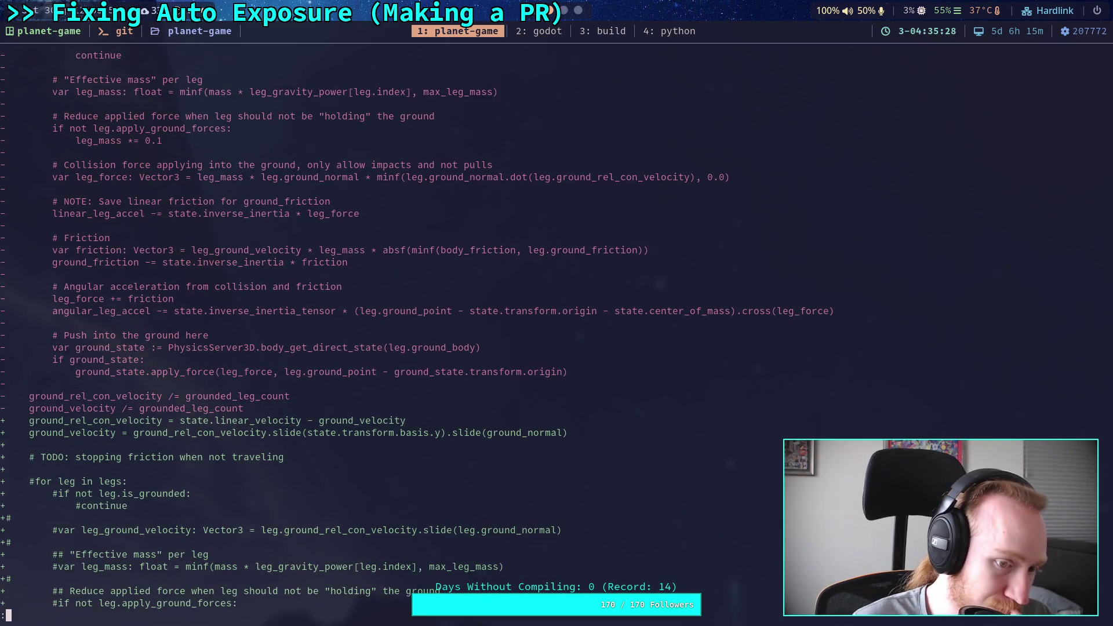
# Check the commented-out leg loop and ground_rel_con_velocity lines, then return to Godot
pyautogui.press('k')
pyautogui.press('k')
pyautogui.press('k')
pyautogui.press('j')
pyautogui.press('j')
pyautogui.press('j')
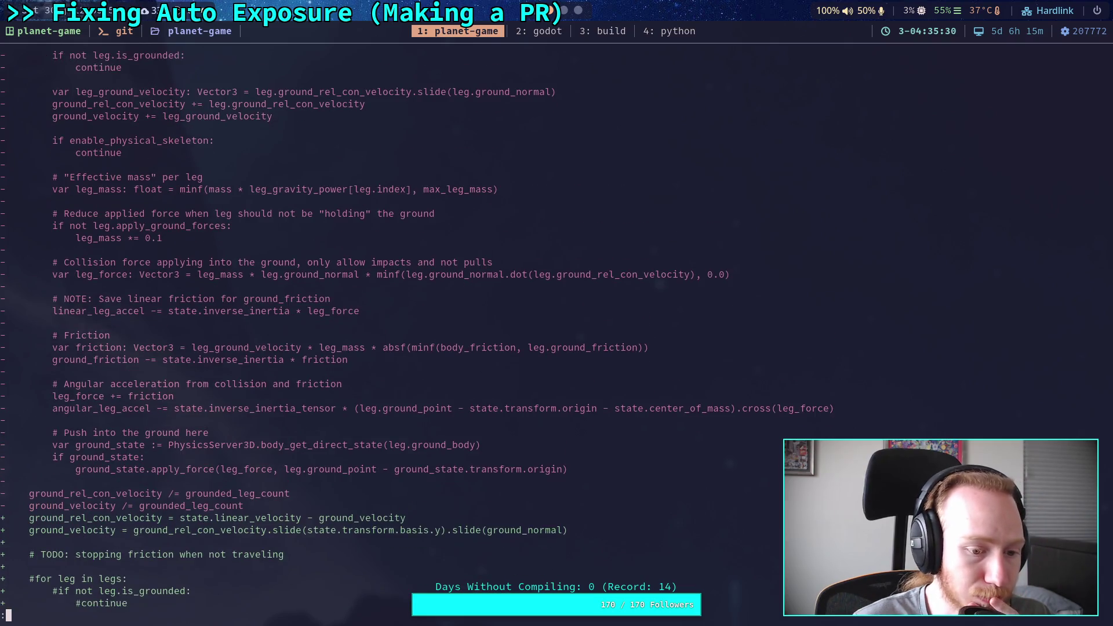
pyautogui.press('j')
pyautogui.press('j')
pyautogui.press('j')
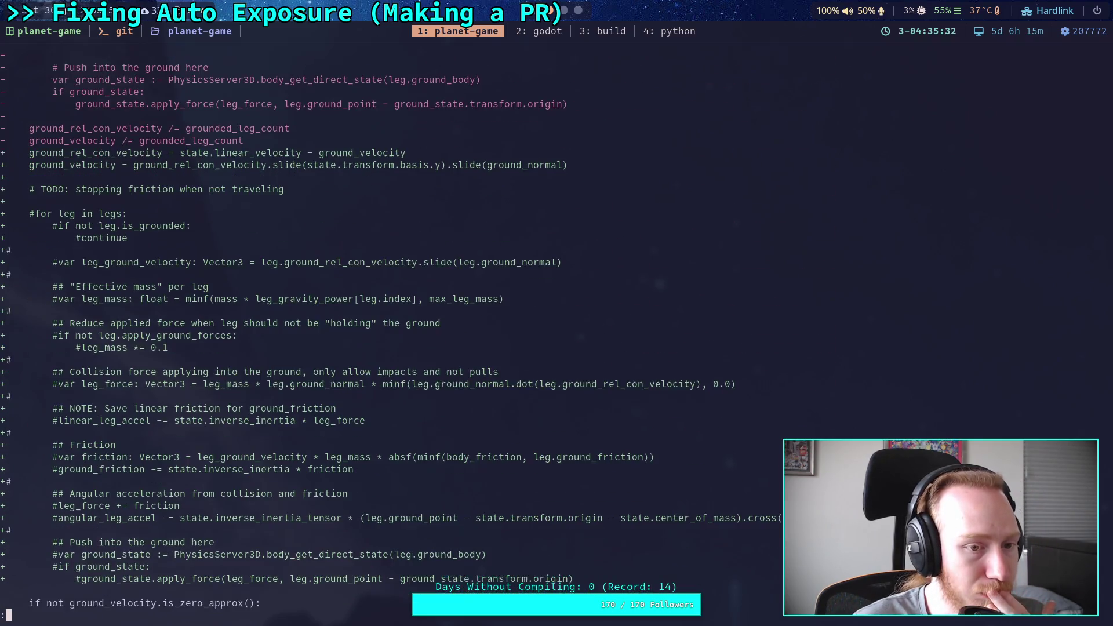
pyautogui.press('k')
pyautogui.press('k')
pyautogui.press('k')
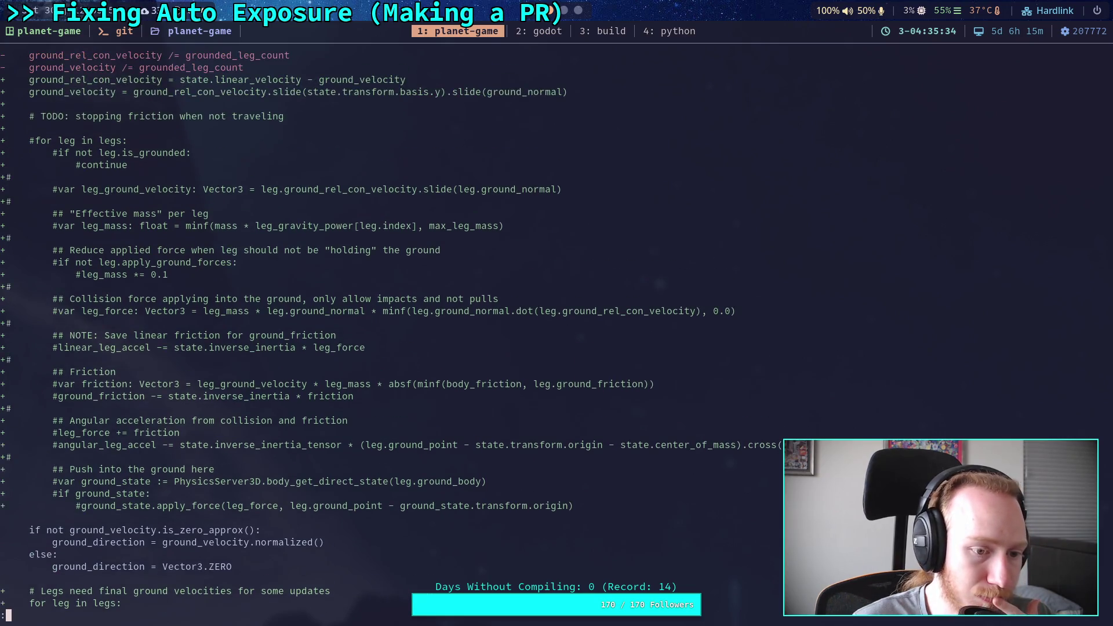
pyautogui.press('j')
pyautogui.press('j')
pyautogui.press('j')
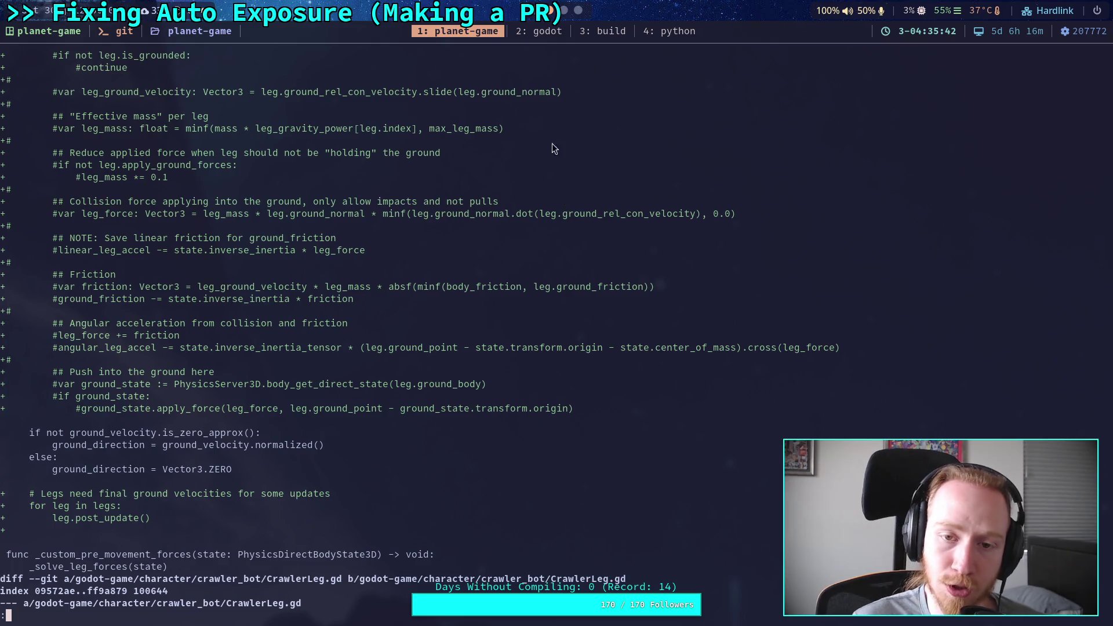
pyautogui.press('super+2')
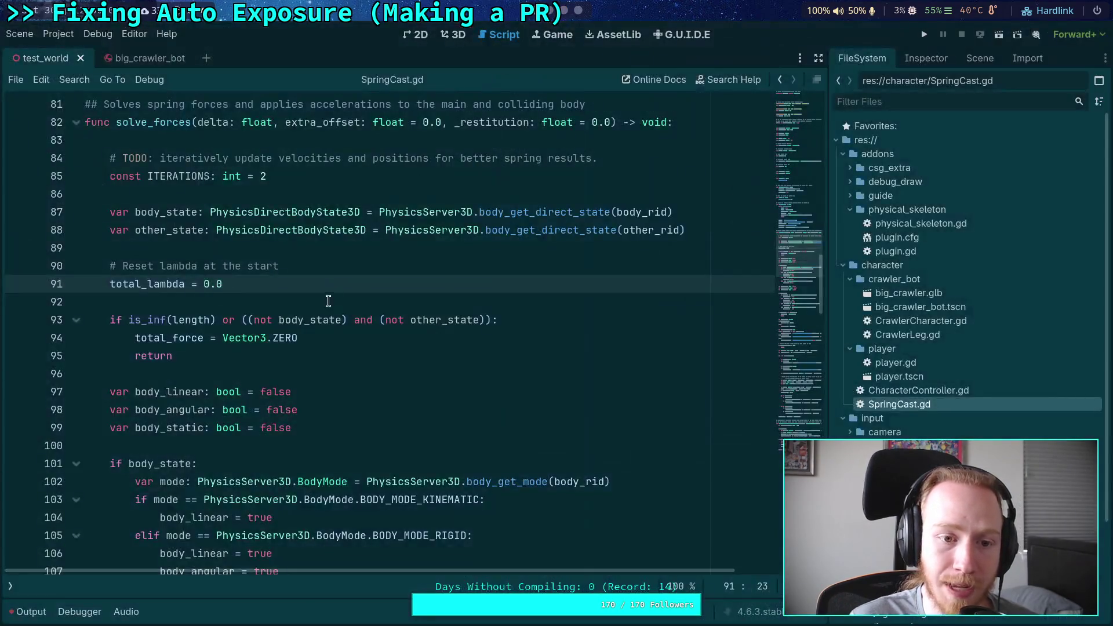
# Switch the script editor to CrawlerCharacter.gd, keeping the script list hidden
pyautogui.scroll(-2, 320, 336)
pyautogui.click(338, 336)
pyautogui.scroll(-5, 338, 336)
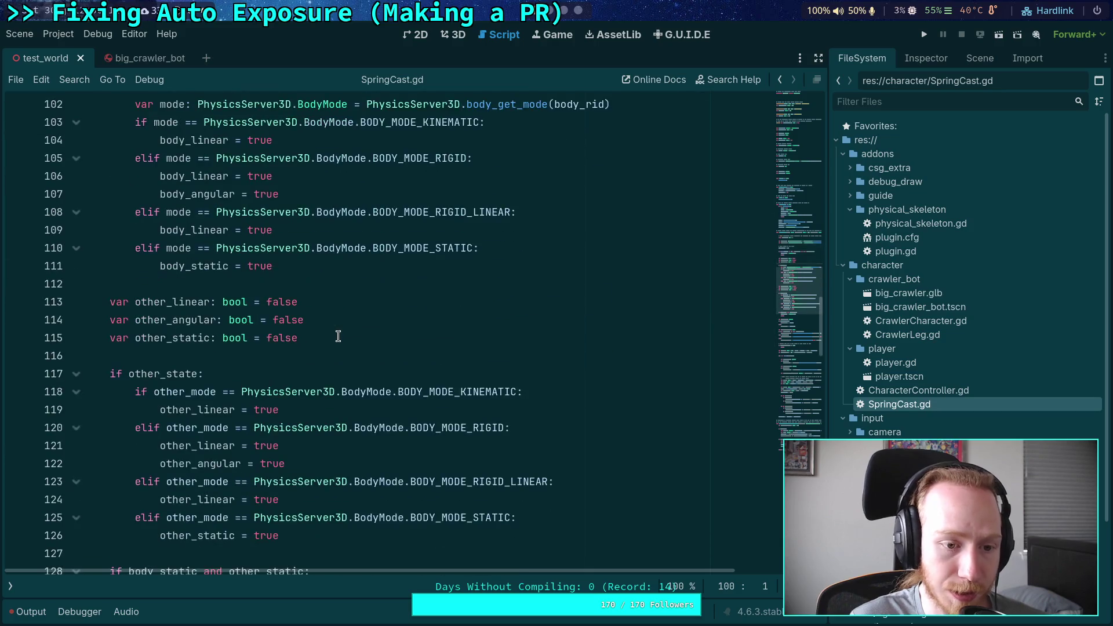
pyautogui.scroll(-4, 338, 336)
pyautogui.click(10, 586)
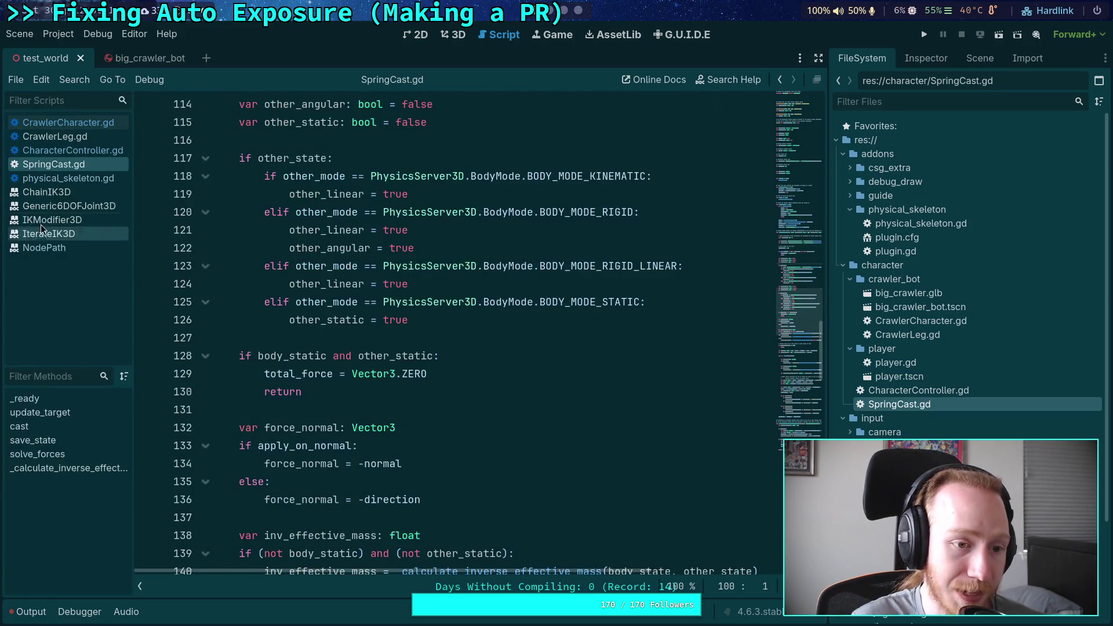
pyautogui.click(104, 124)
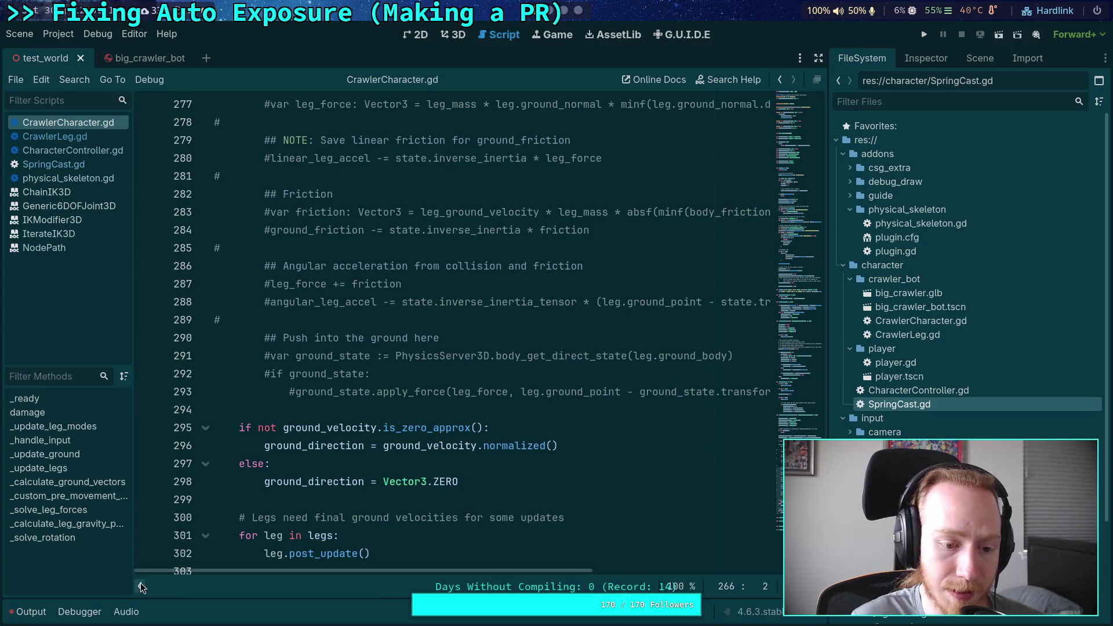
pyautogui.click(141, 586)
# Clear the stray quotes on line 262 and toggle comments on the loop starting at line 263
pyautogui.scroll(7, 226, 216)
pyautogui.click(227, 216)
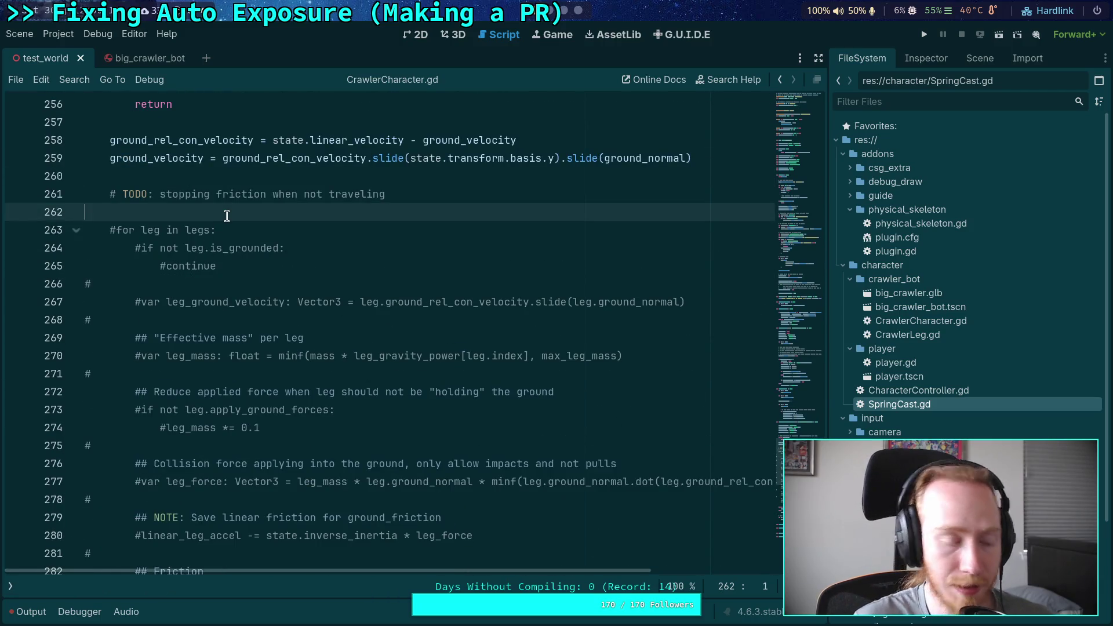
pyautogui.write('"""')
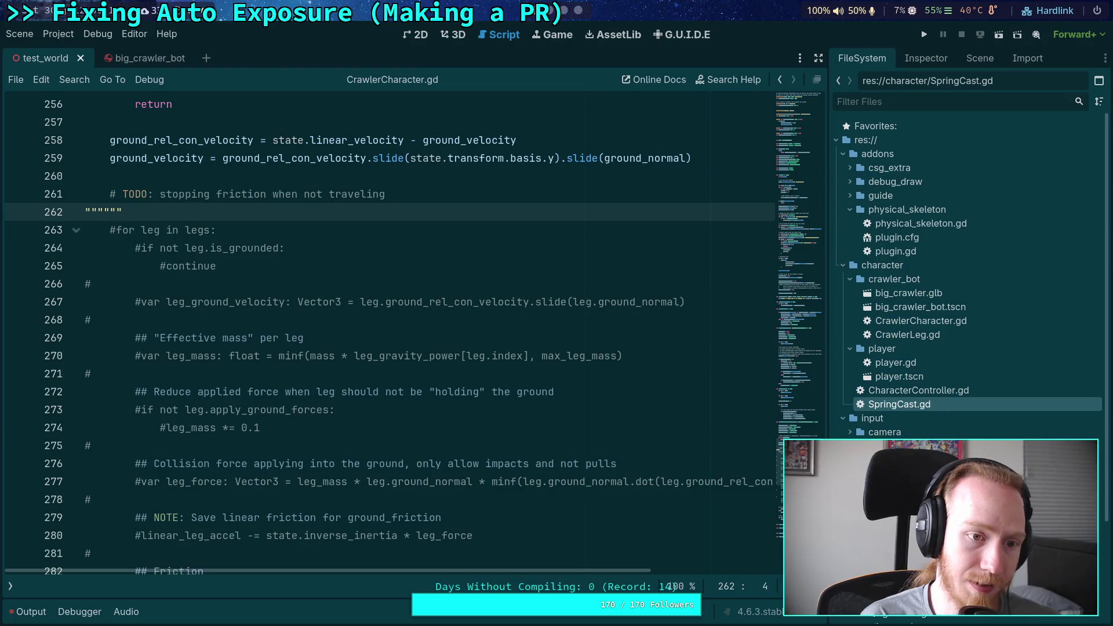
pyautogui.press('Delete')
pyautogui.press('Delete')
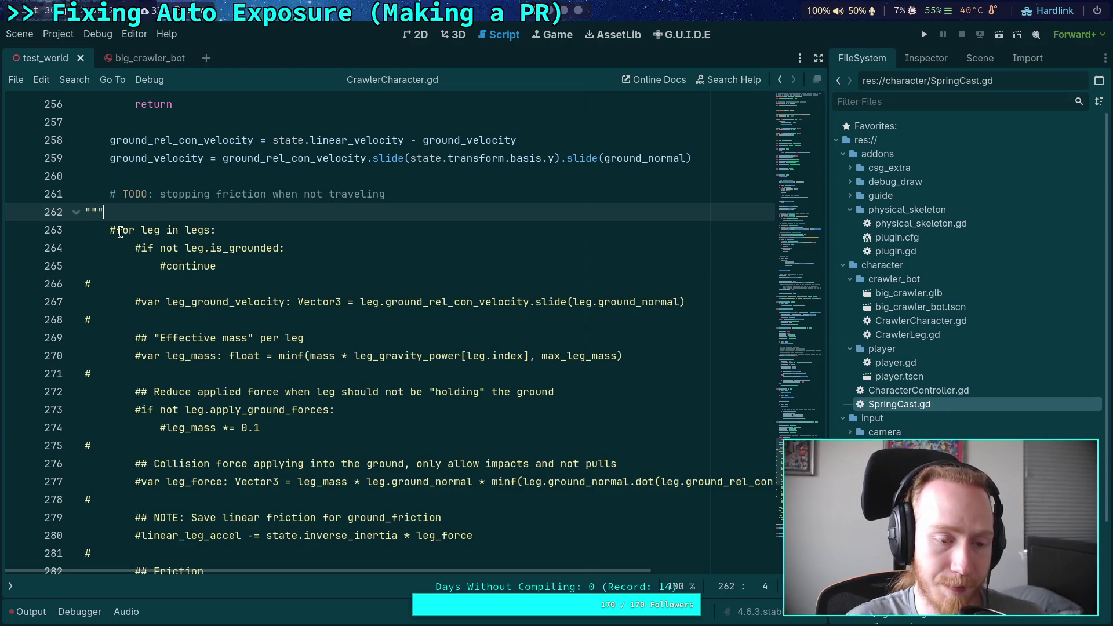
pyautogui.moveTo(117, 231)
pyautogui.mouseDown()
pyautogui.moveTo(179, 332)
pyautogui.moveTo(186, 390)
pyautogui.moveTo(191, 231)
pyautogui.mouseUp()
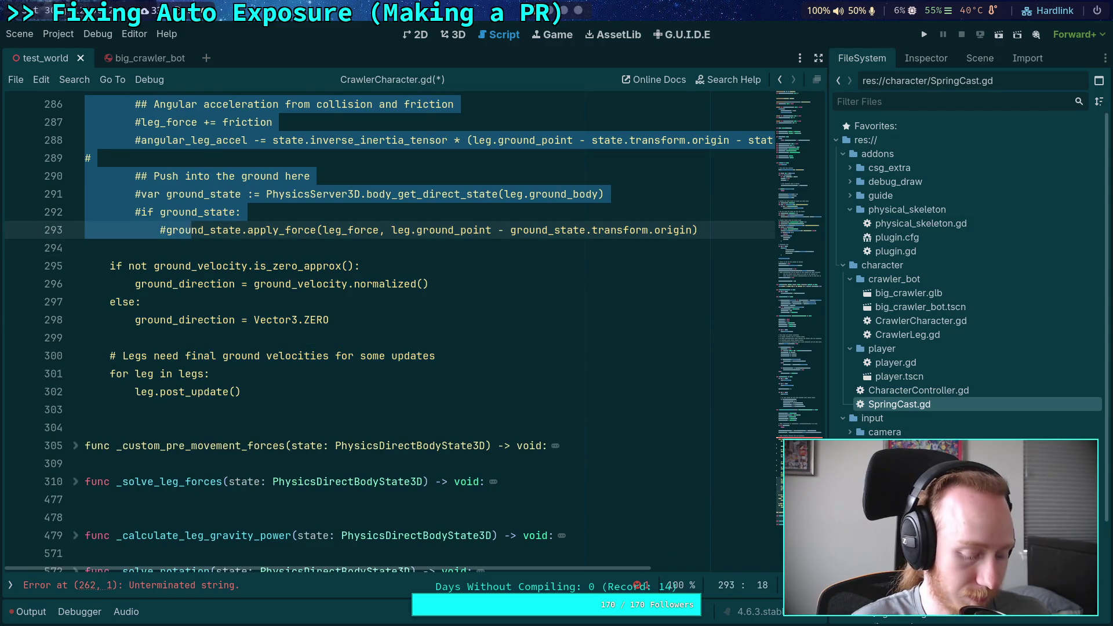
pyautogui.hotkey('ctrl', 'k')
# Delete the triple quotes on line 262 and uncomment lines 262–293 with Ctrl+K
pyautogui.hotkey('ctrl', 'k')
pyautogui.scroll(10, 203, 230)
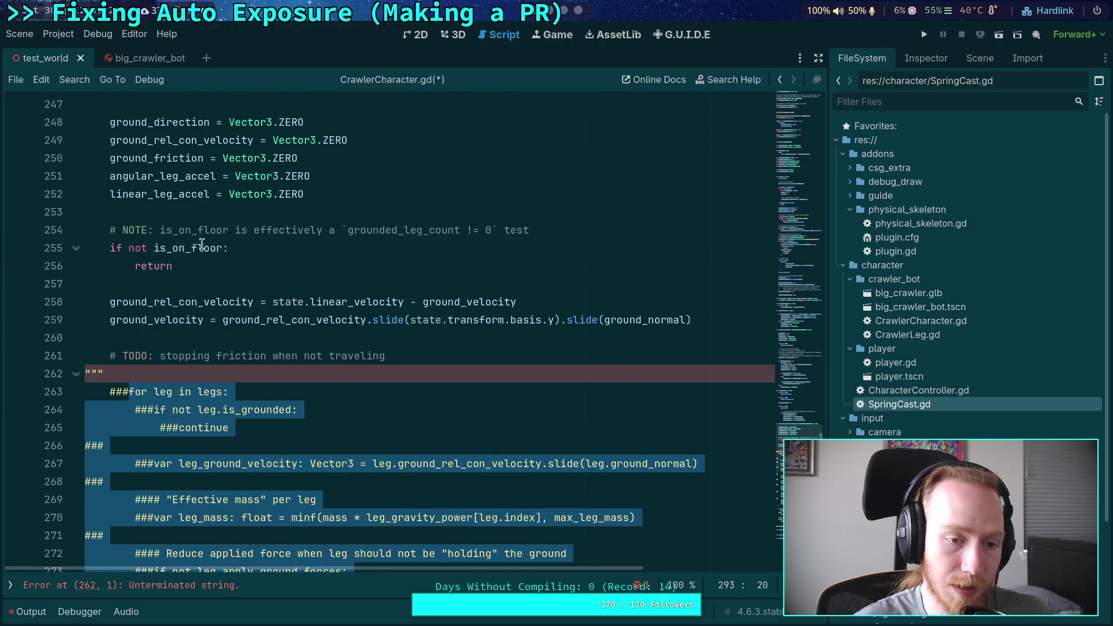
pyautogui.click(63, 374)
pyautogui.press('Delete')
pyautogui.moveTo(86, 377)
pyautogui.mouseDown()
pyautogui.moveTo(197, 313)
pyautogui.moveTo(214, 390)
pyautogui.mouseUp()
pyautogui.hotkey('ctrl', 'k')
pyautogui.hotkey('ctrl', 'k')
pyautogui.hotkey('ctrl', 'k')
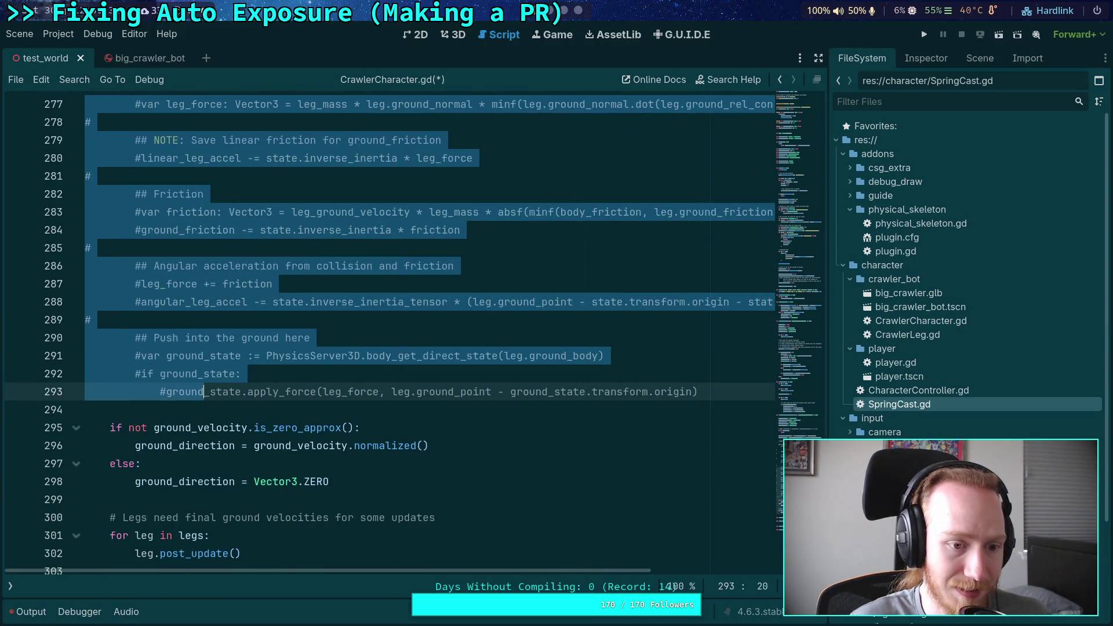
pyautogui.scroll(2, 237, 351)
pyautogui.scroll(7, 237, 351)
# Add """ on line 262 and on a new line after the loop's end at 293
pyautogui.click(174, 431)
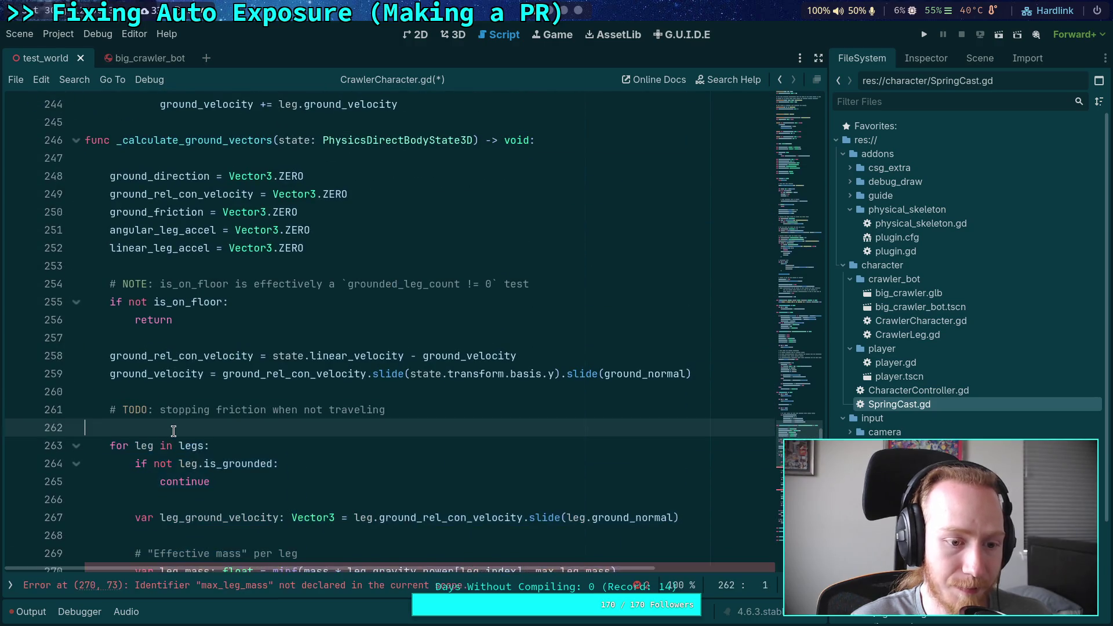
pyautogui.write('"""')
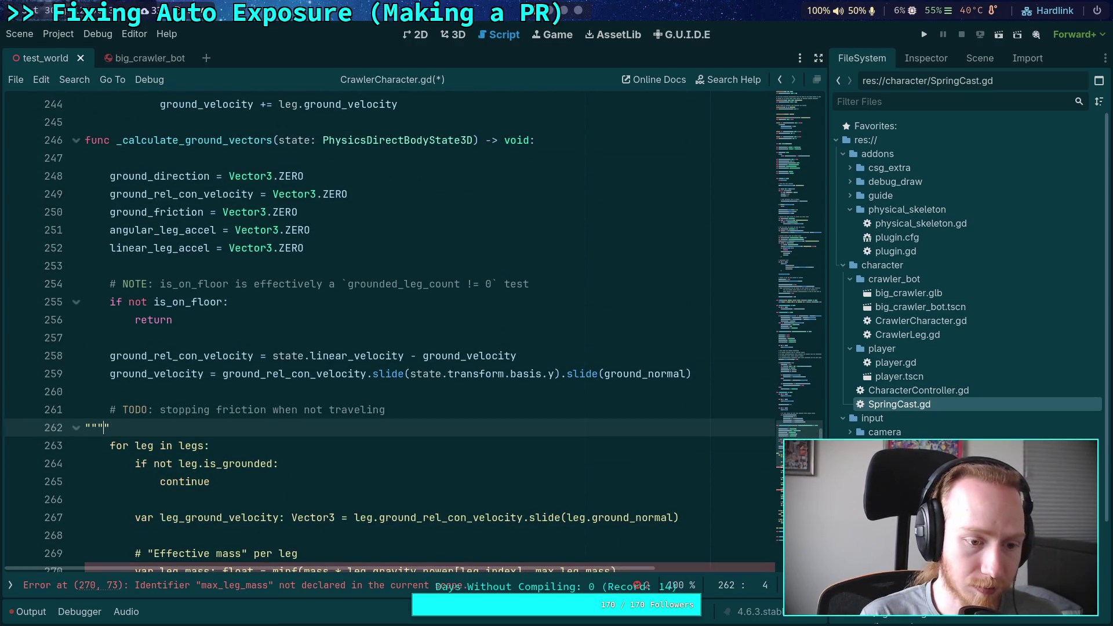
pyautogui.scroll(-12, 177, 397)
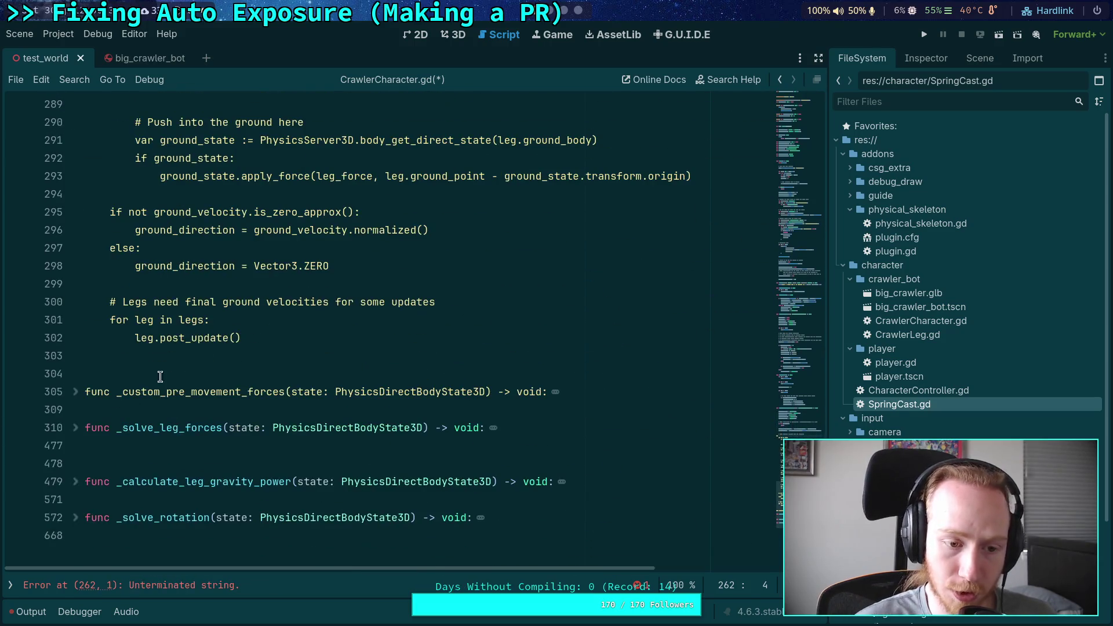
pyautogui.scroll(2, 210, 315)
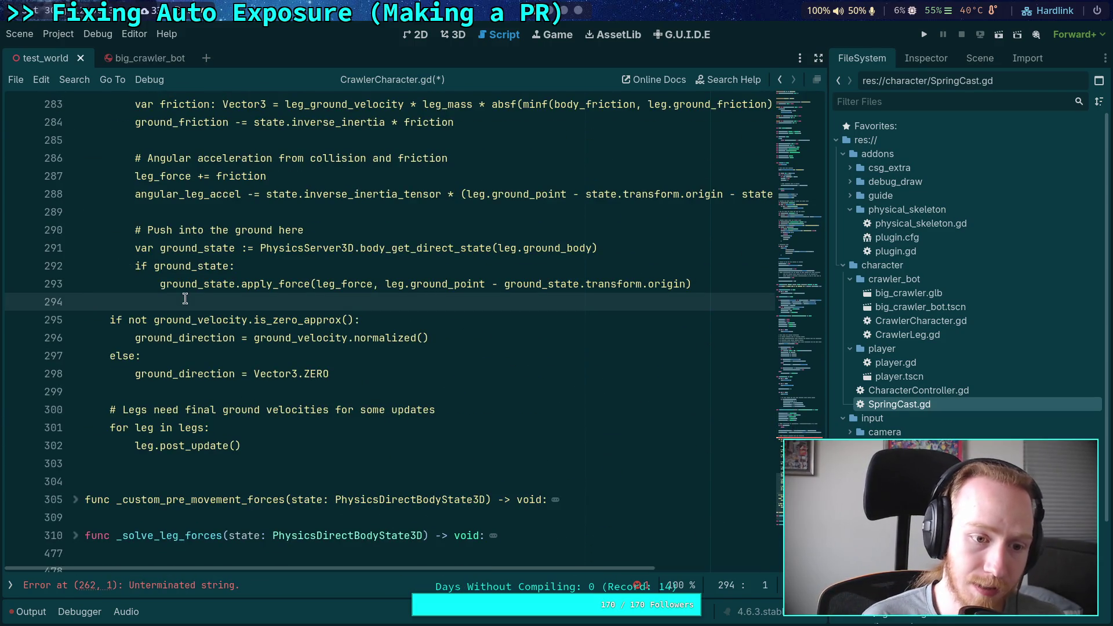
pyautogui.press('Return')
pyautogui.press('Up')
pyautogui.write('"""')
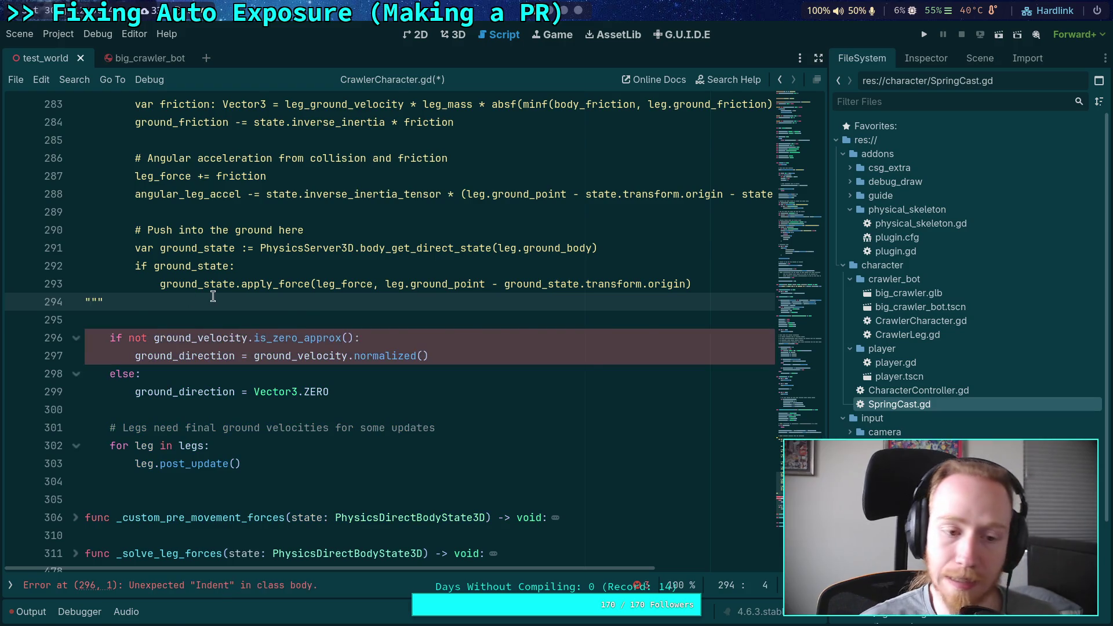
# Verify the opening and closing triple quotes, save CrawlerCharacter.gd, and return to the terminal
pyautogui.scroll(1, 180, 409)
pyautogui.scroll(10, 180, 409)
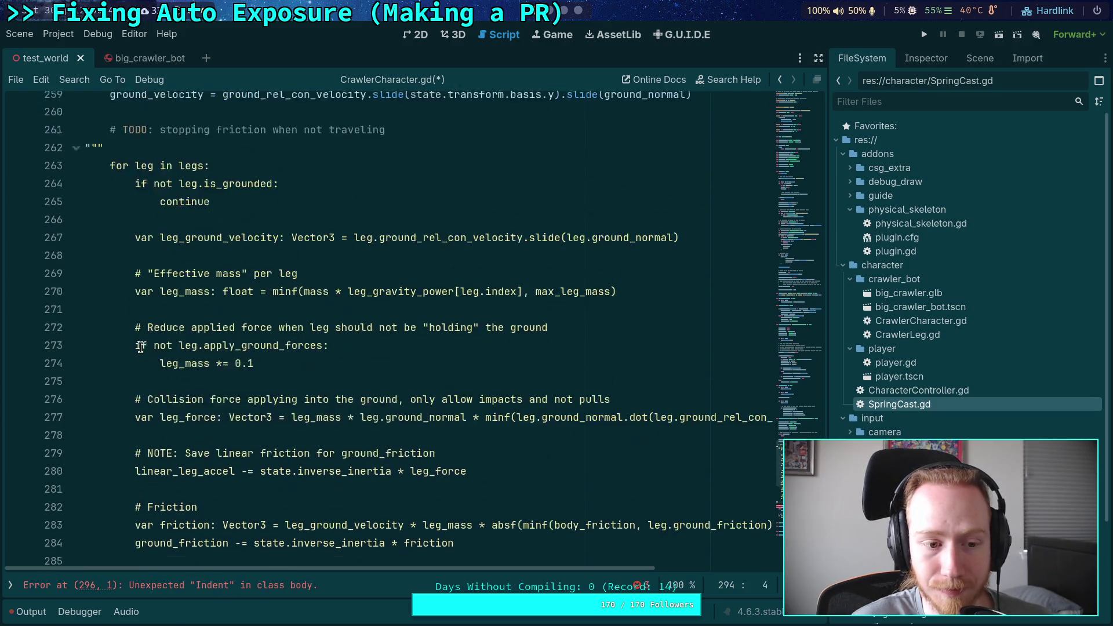
pyautogui.click(129, 319)
pyautogui.scroll(-11, 200, 356)
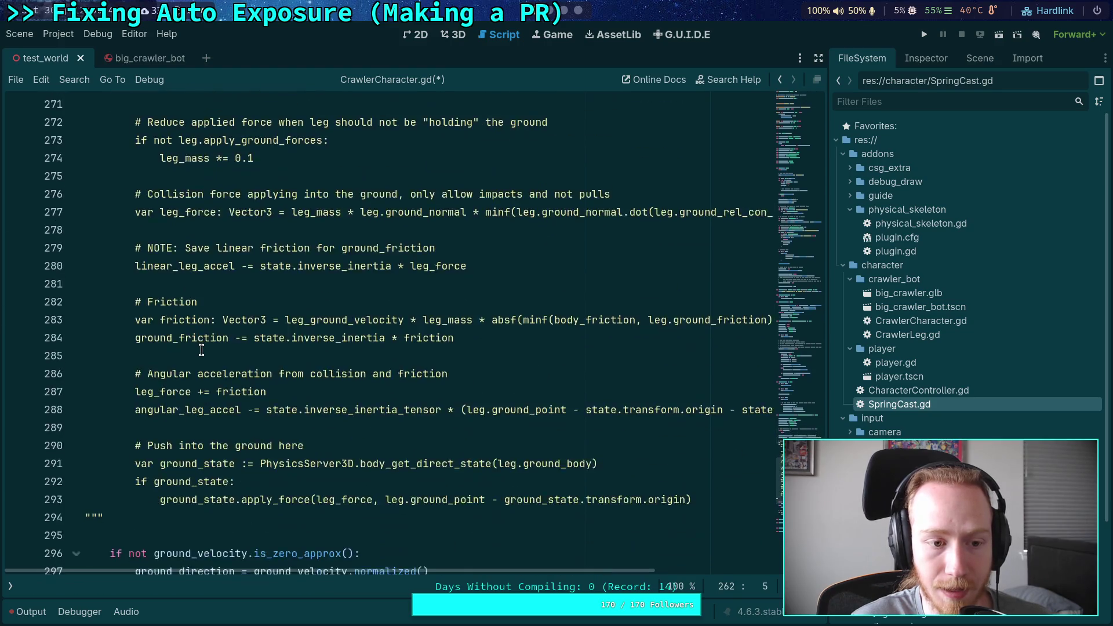
pyautogui.click(114, 306)
pyautogui.click(214, 306)
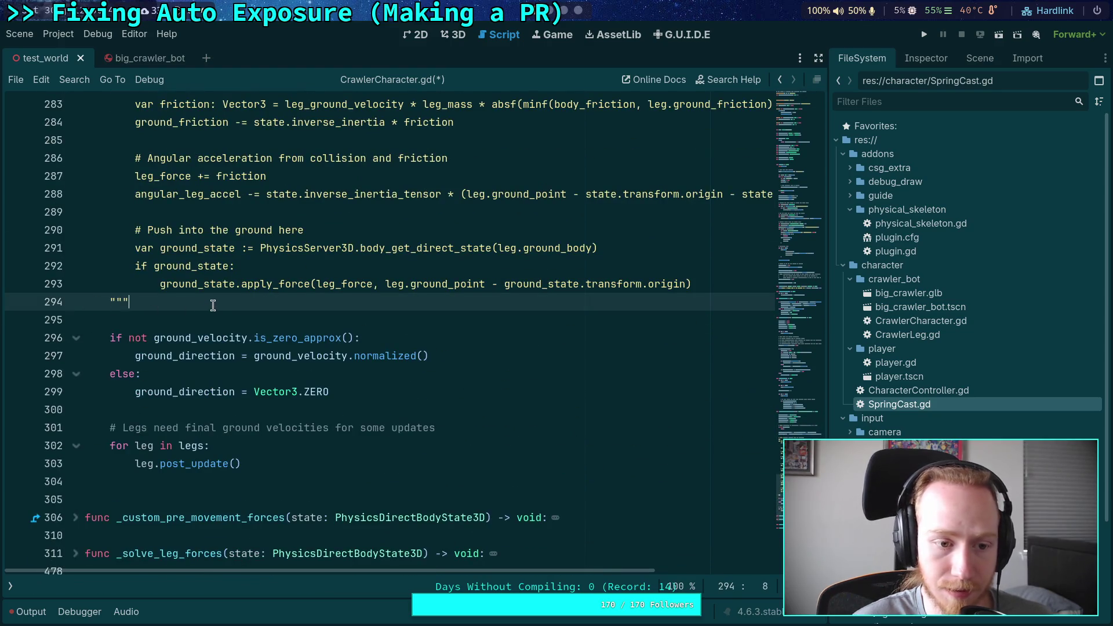
pyautogui.hotkey('ctrl', 's')
pyautogui.scroll(3, 369, 336)
pyautogui.scroll(6, 370, 336)
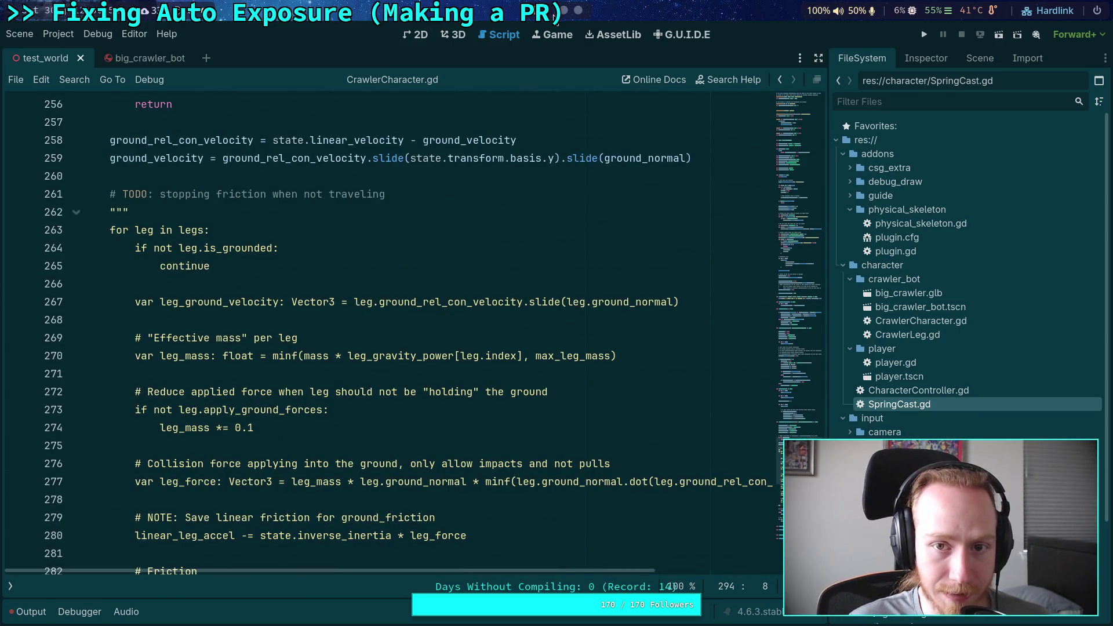
pyautogui.scroll(-7, 409, 277)
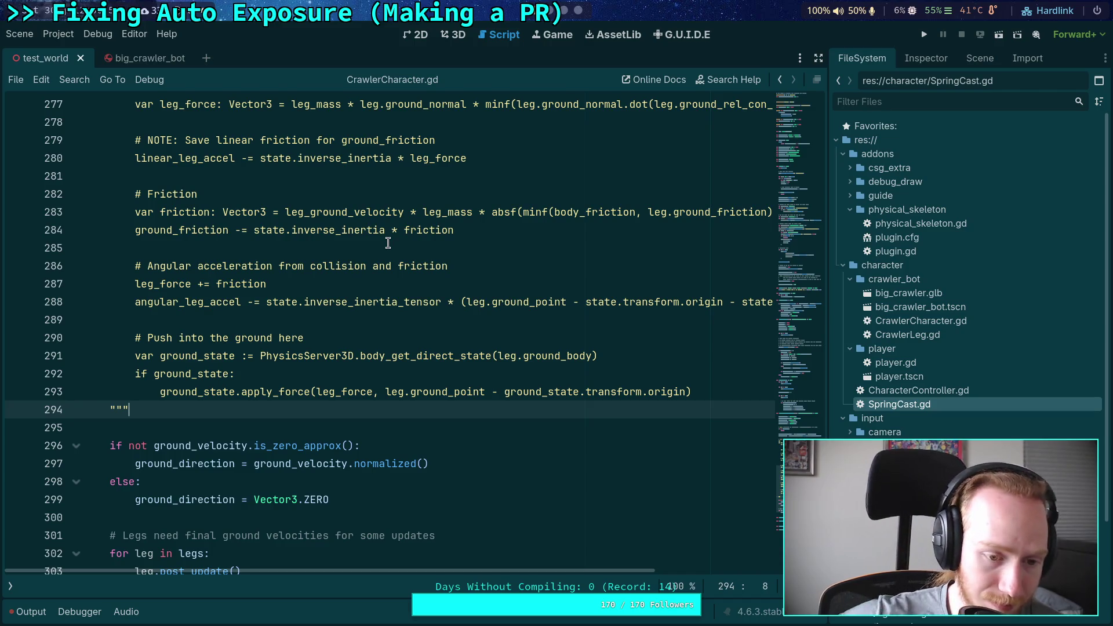
pyautogui.press('super+2')
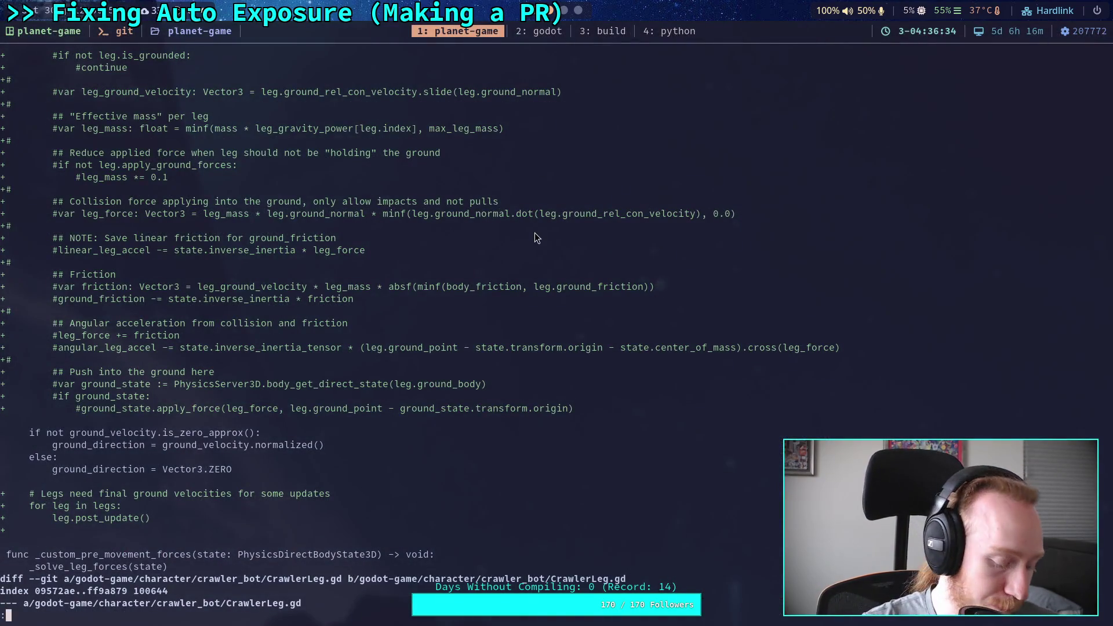
# Page the diff through physical_skeleton.gd to the CrawlerCharacter.gd _calculate_ground_vectors changes
pyautogui.press('Down')
pyautogui.press('Down')
pyautogui.press('Down')
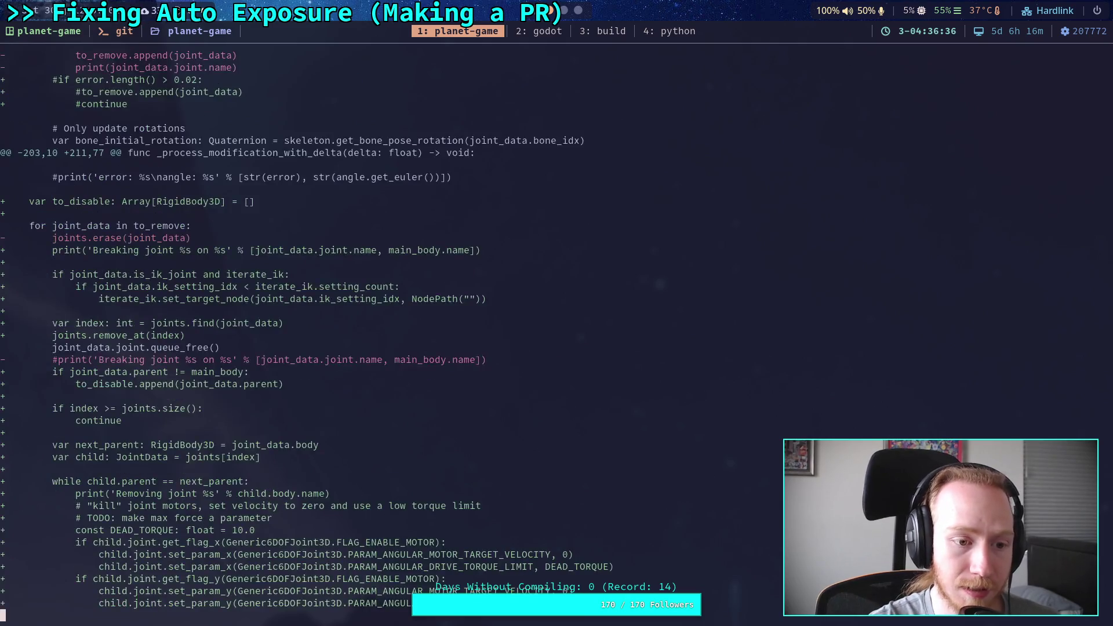
pyautogui.press('space')
pyautogui.press('space')
pyautogui.press('space')
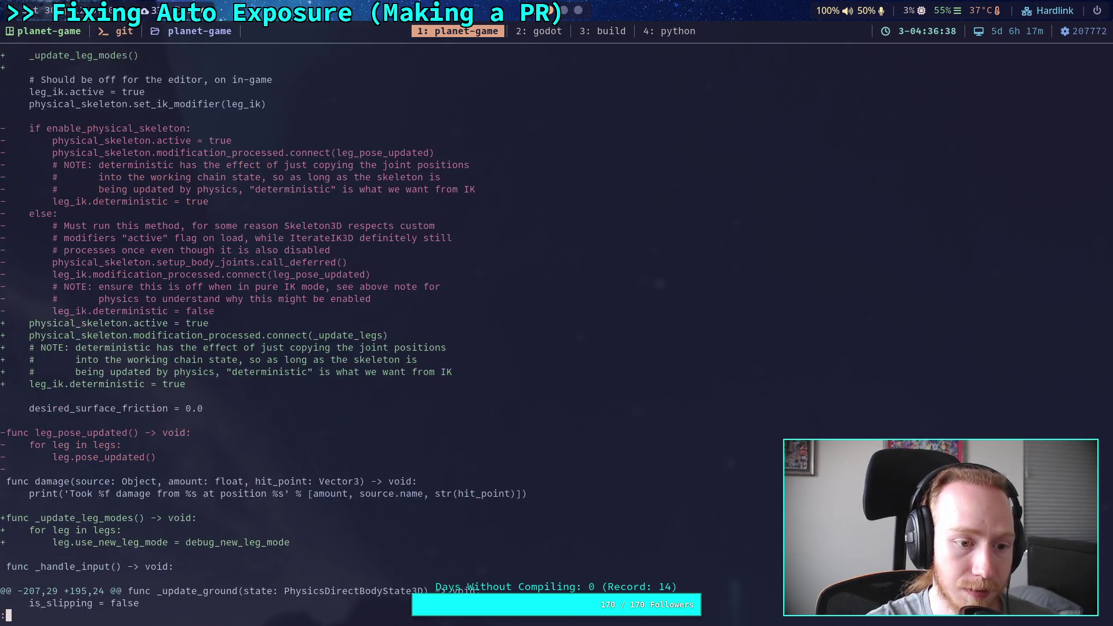
pyautogui.press('space')
pyautogui.scroll(-3, 383, 324)
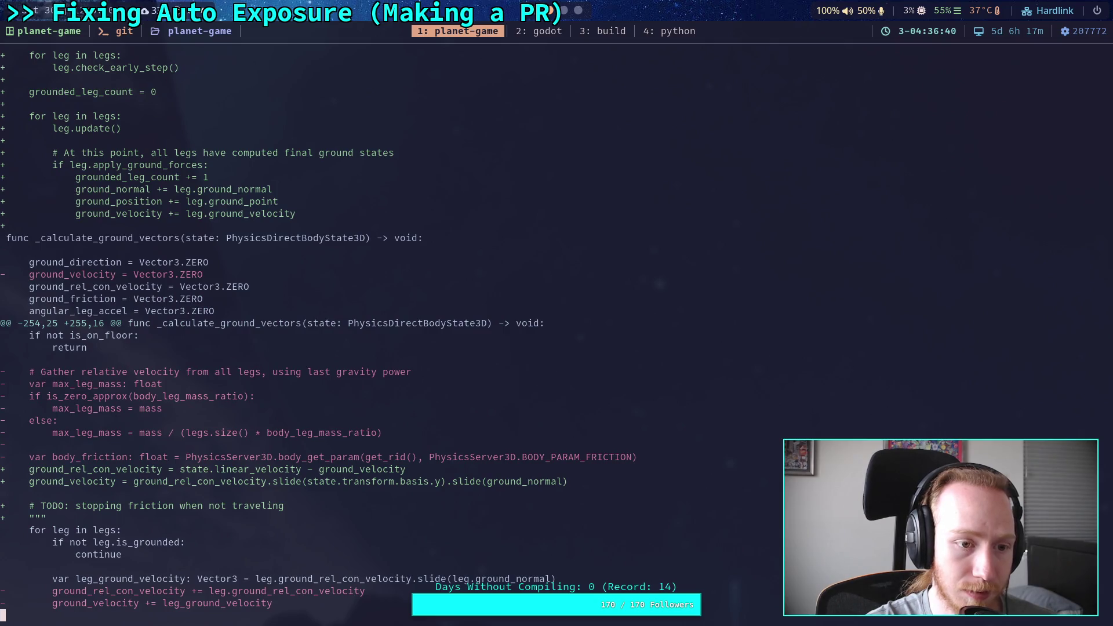
pyautogui.press('space')
pyautogui.scroll(12, 478, 324)
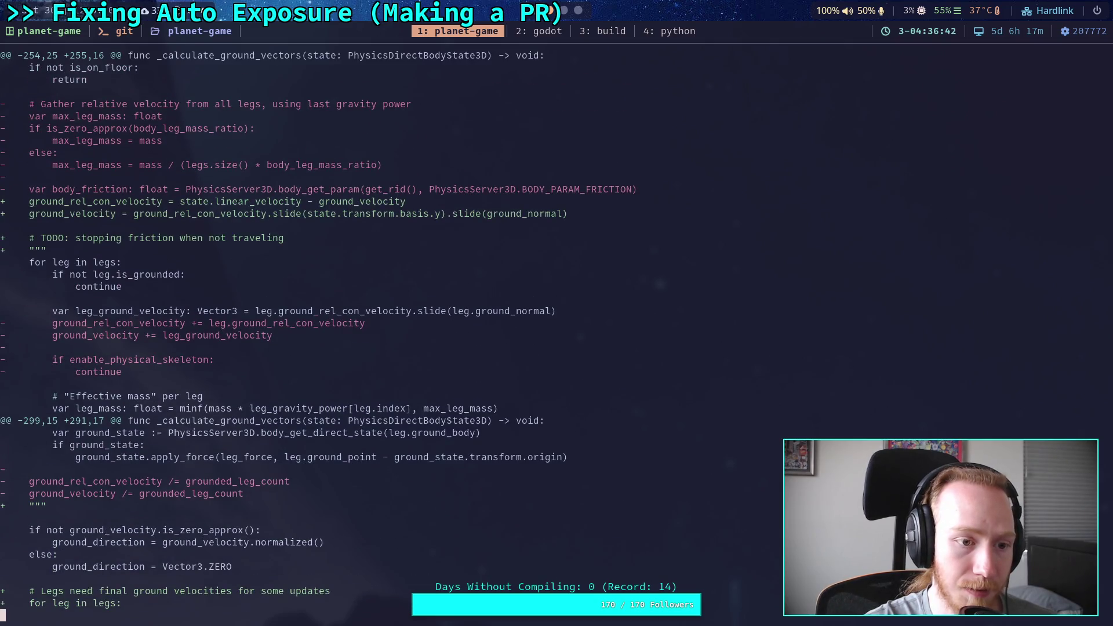
pyautogui.scroll(1, 316, 337)
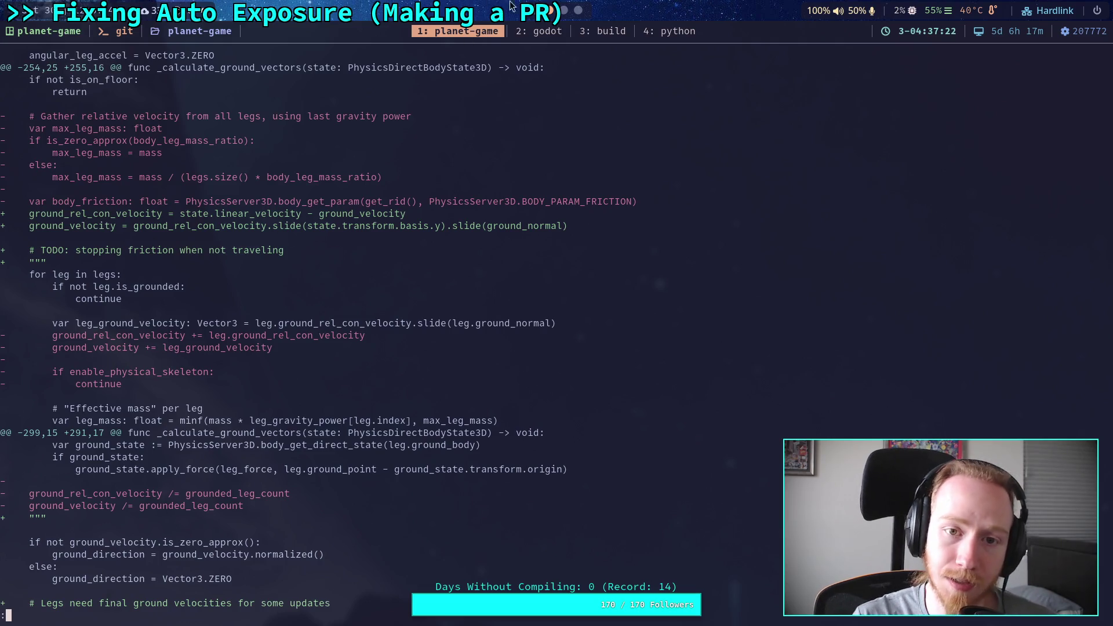
# Compare against the Godot script with its method list shown, then continue down the diff
pyautogui.press('super+2')
pyautogui.scroll(6, 205, 315)
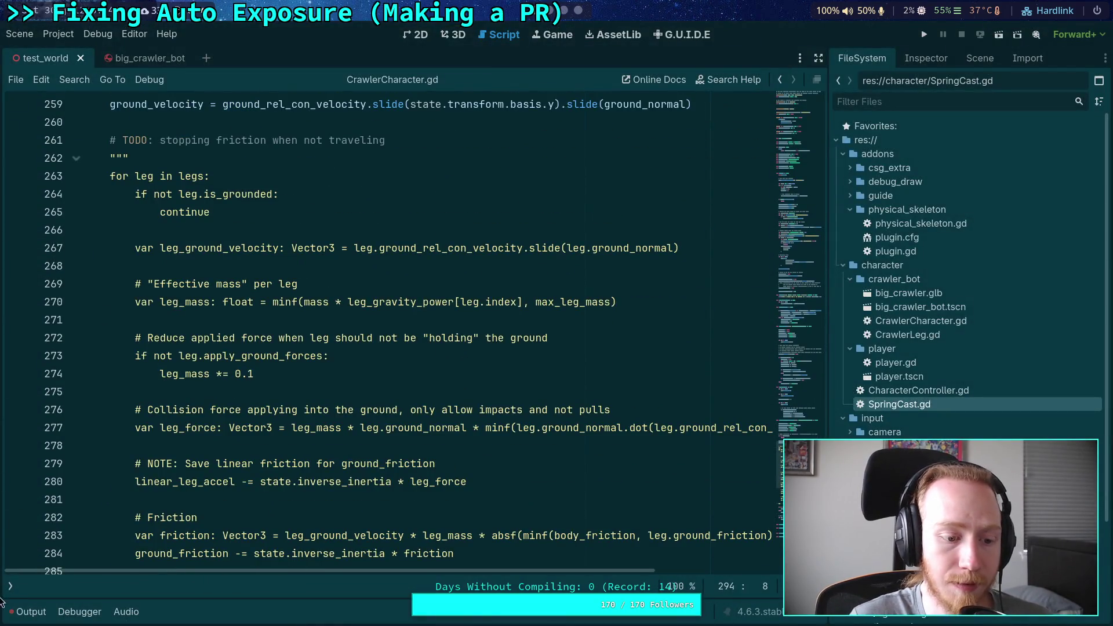
pyautogui.hotkey('ctrl', '\\')
pyautogui.press('super+1')
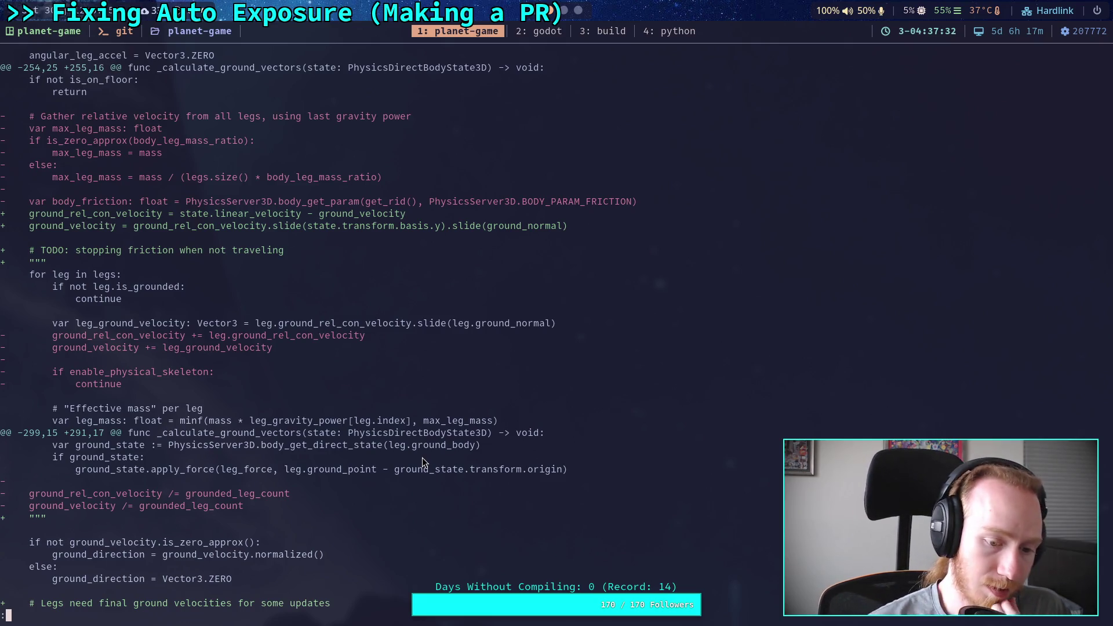
pyautogui.press('Down')
pyautogui.press('Down')
pyautogui.press('Down')
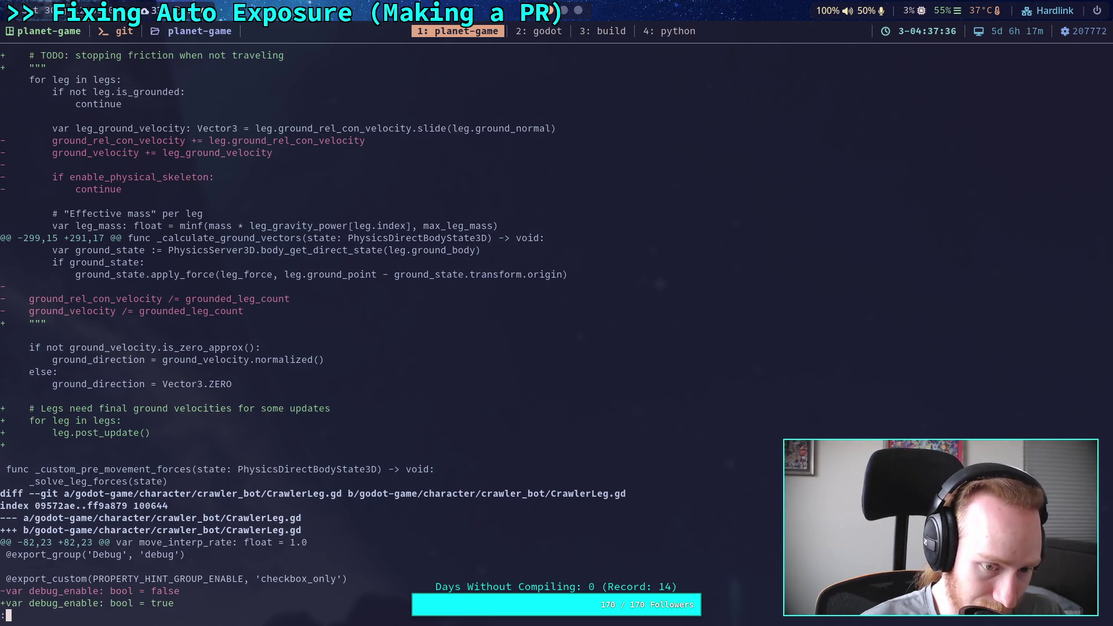
# Page through CrawlerLeg.gd's debug variables, step_height/use_new_leg_mode additions, and pose_updated and pre_update changes
pyautogui.press('Down')
pyautogui.press('Down')
pyautogui.press('Down')
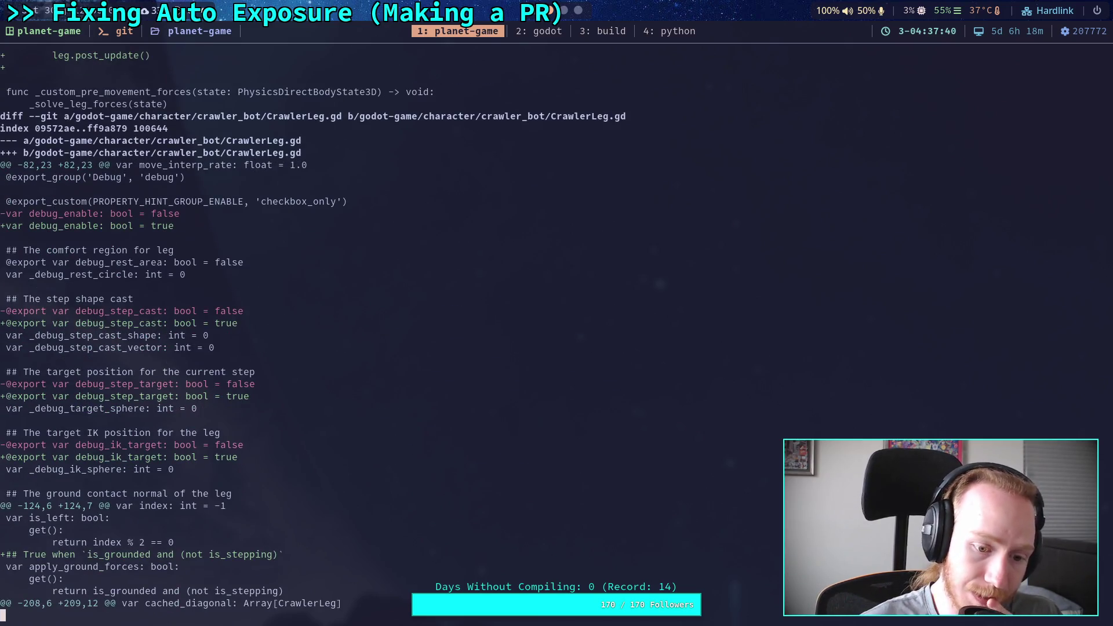
pyautogui.press('Down')
pyautogui.press('Down')
pyautogui.press('Down')
pyautogui.press('Down')
pyautogui.press('Down')
pyautogui.press('Down')
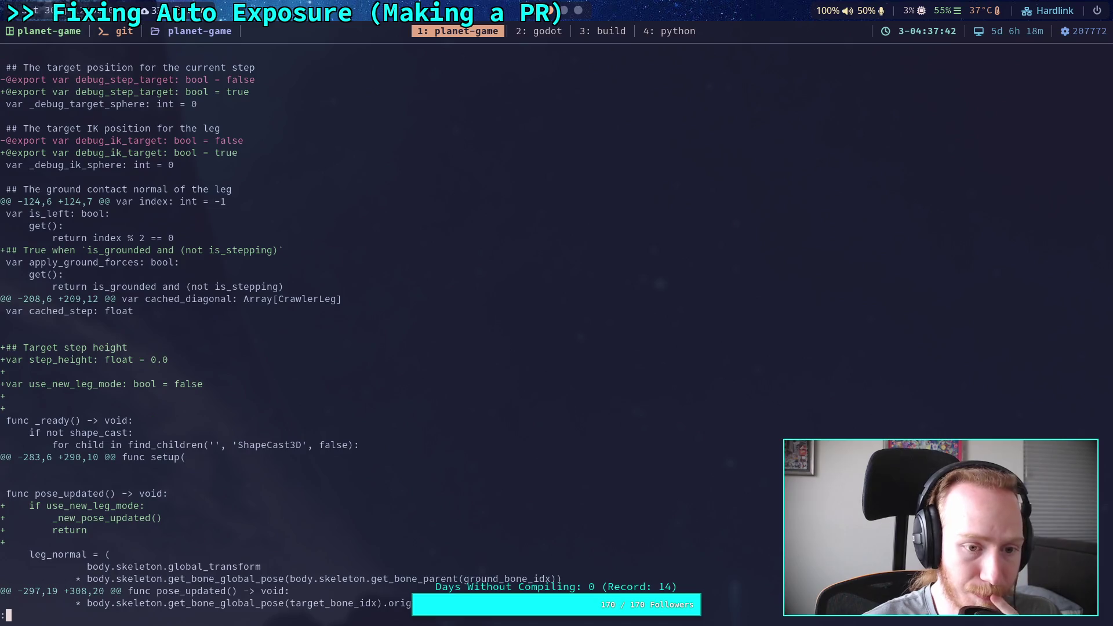
pyautogui.press('Down')
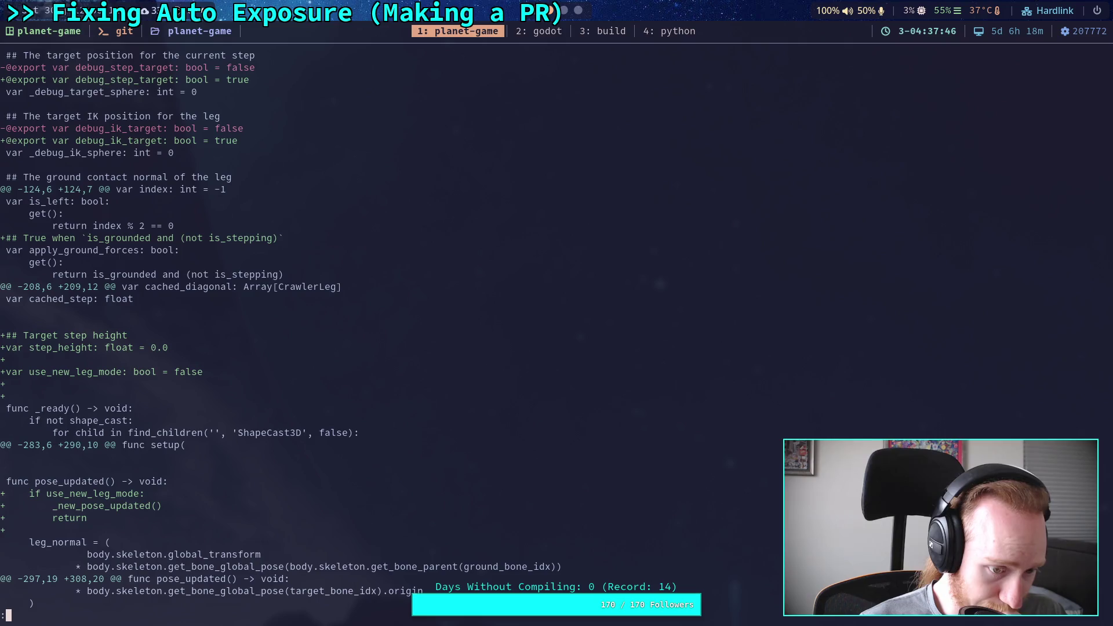
pyautogui.press('Down')
pyautogui.press('Down')
pyautogui.press('Down')
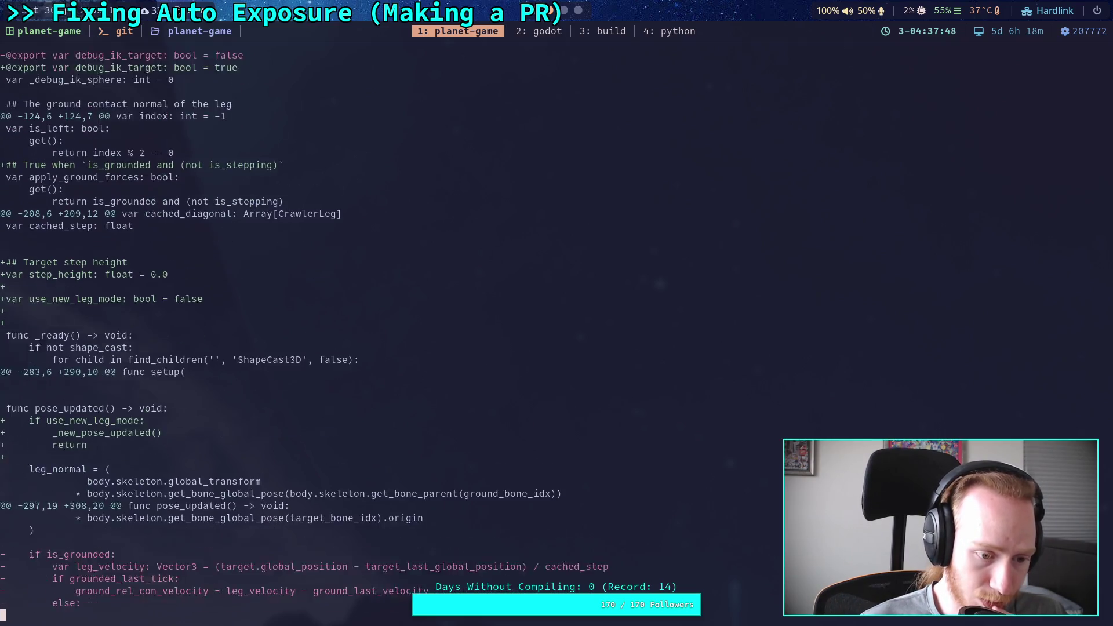
pyautogui.press('Down')
pyautogui.press('Down')
pyautogui.press('Down')
pyautogui.press('Down')
pyautogui.press('Down')
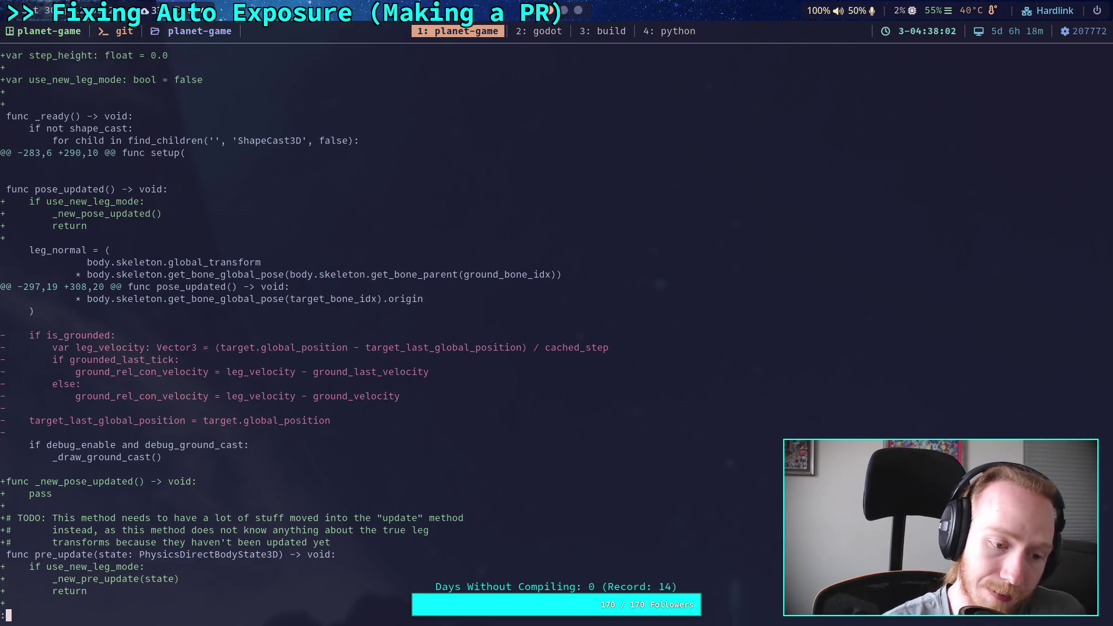
pyautogui.scroll(3, 499, 325)
pyautogui.scroll(-13, 498, 325)
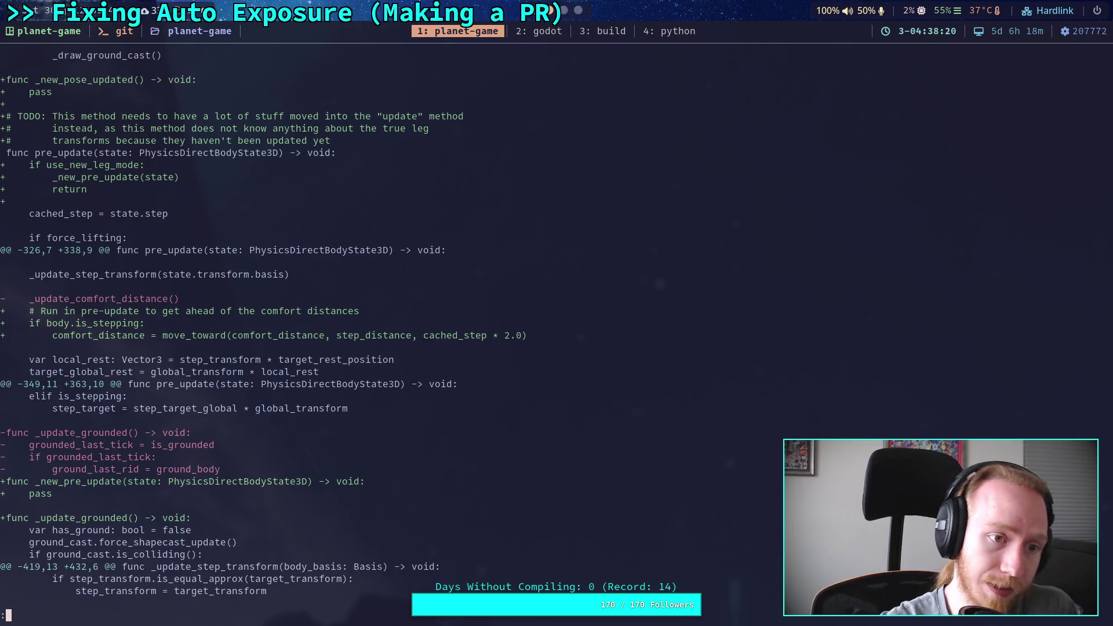
# Continue past the removed _update_comfort_distance and check_early_step toward the update() changes
pyautogui.press('j')
pyautogui.press('j')
pyautogui.press('j')
pyautogui.press('j')
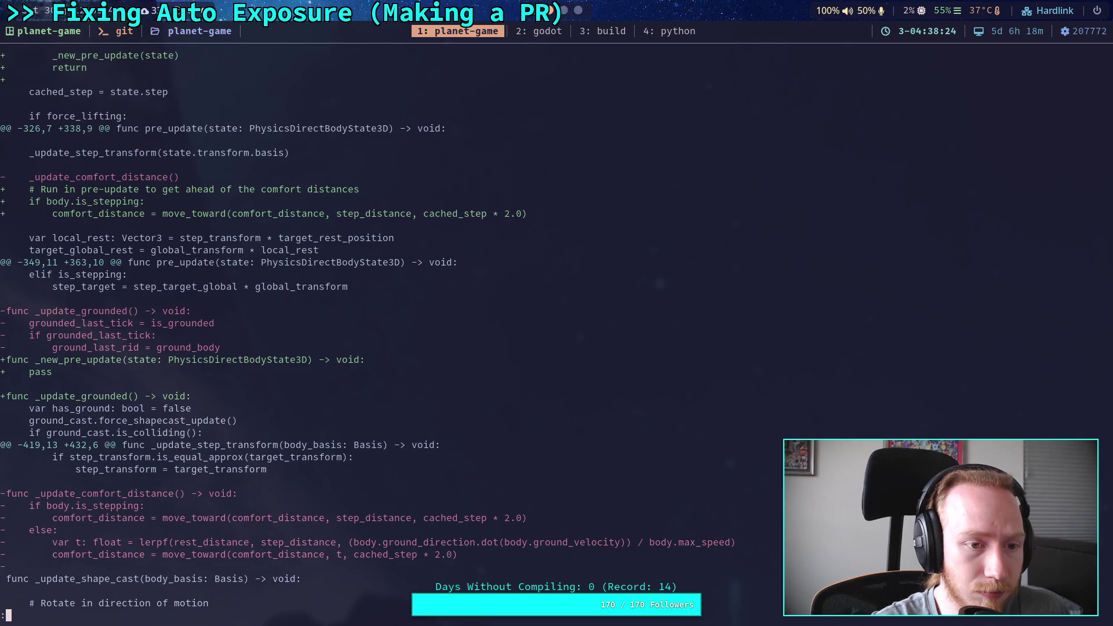
pyautogui.press('j')
pyautogui.press('j')
pyautogui.press('j')
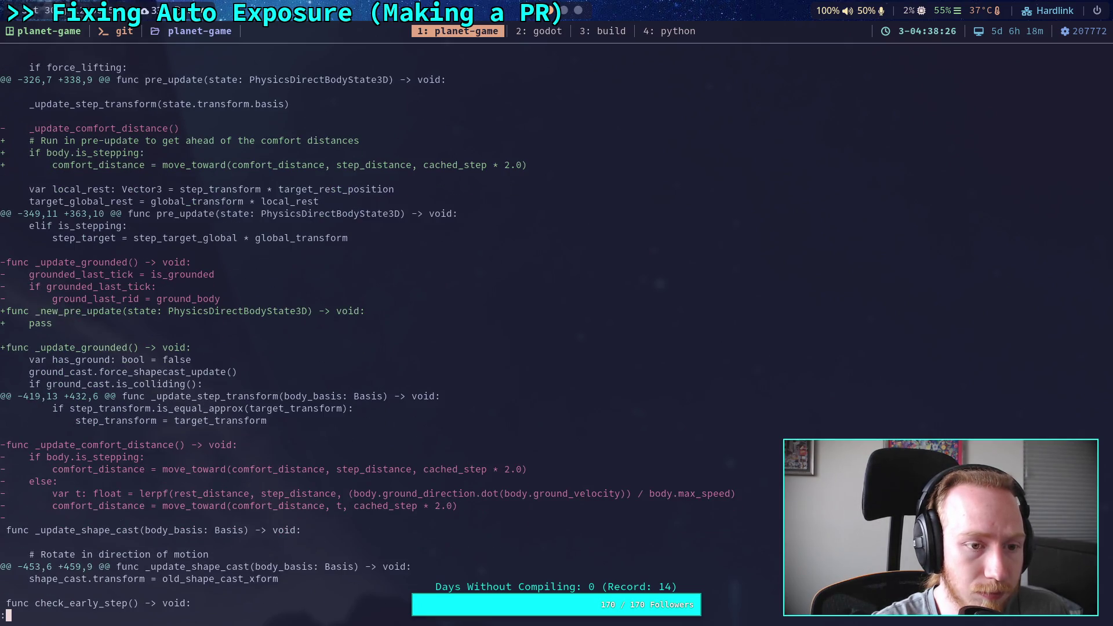
pyautogui.press('j')
pyautogui.press('j')
pyautogui.press('j')
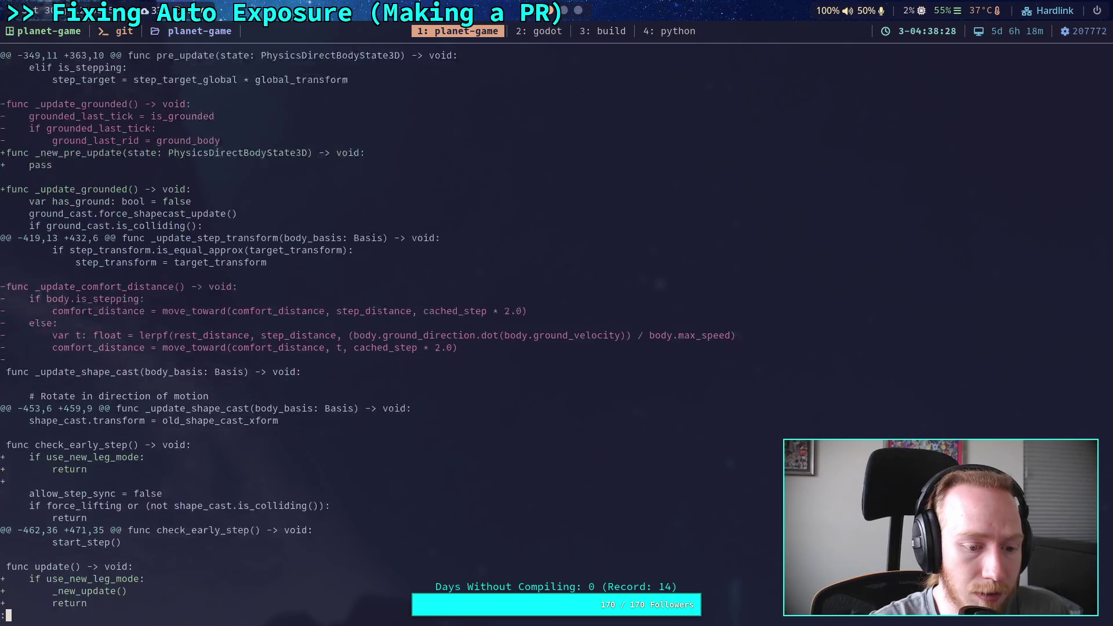
pyautogui.press('j')
pyautogui.press('j')
pyautogui.press('j')
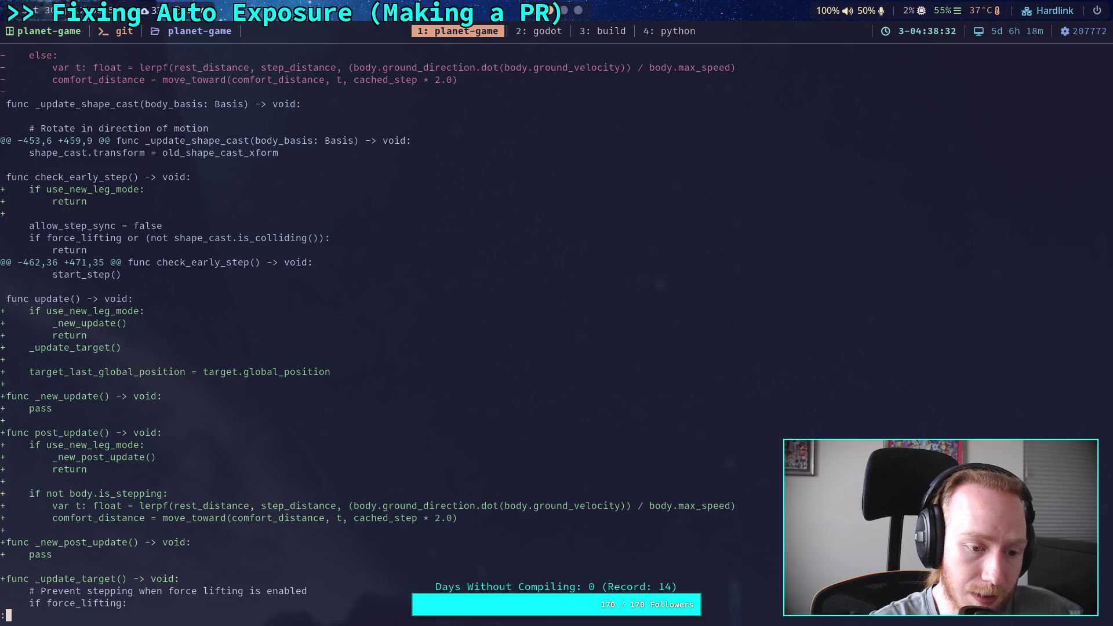
# Page through post_update, the removed ground-lifting code, and the new step_height lift logic
pyautogui.press('k')
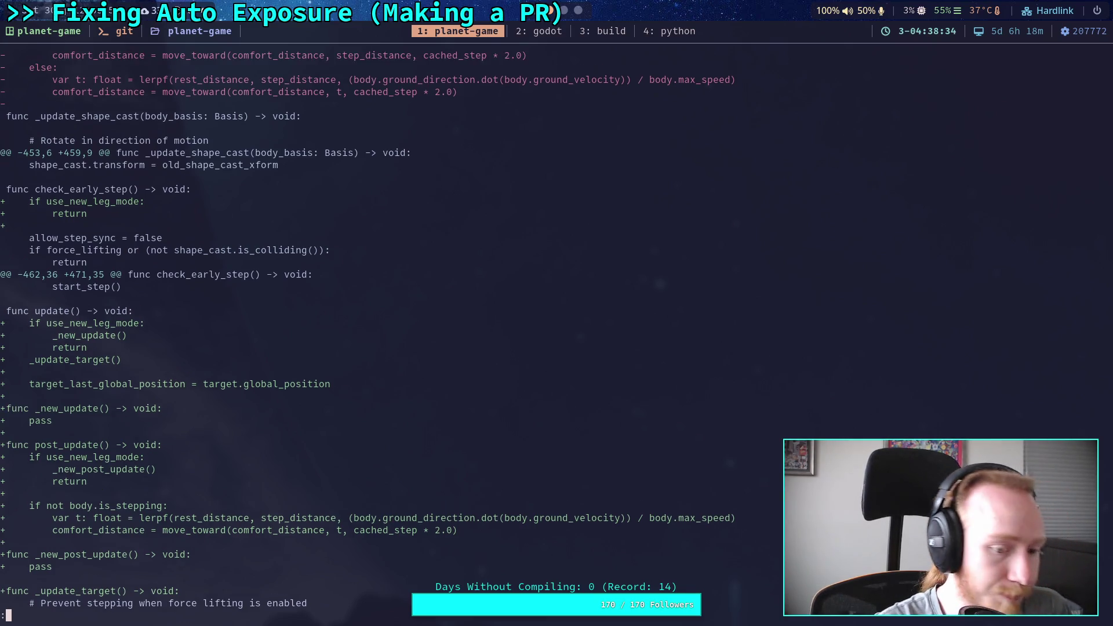
pyautogui.press('j')
pyautogui.press('j')
pyautogui.press('j')
pyautogui.press('j')
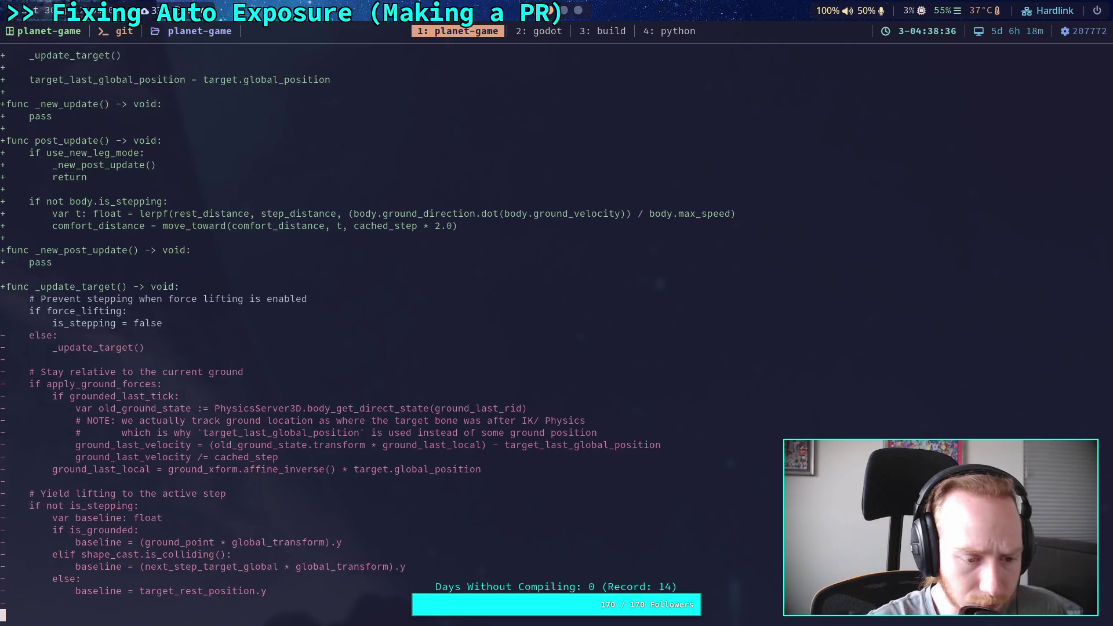
pyautogui.press('j')
pyautogui.press('j')
pyautogui.press('j')
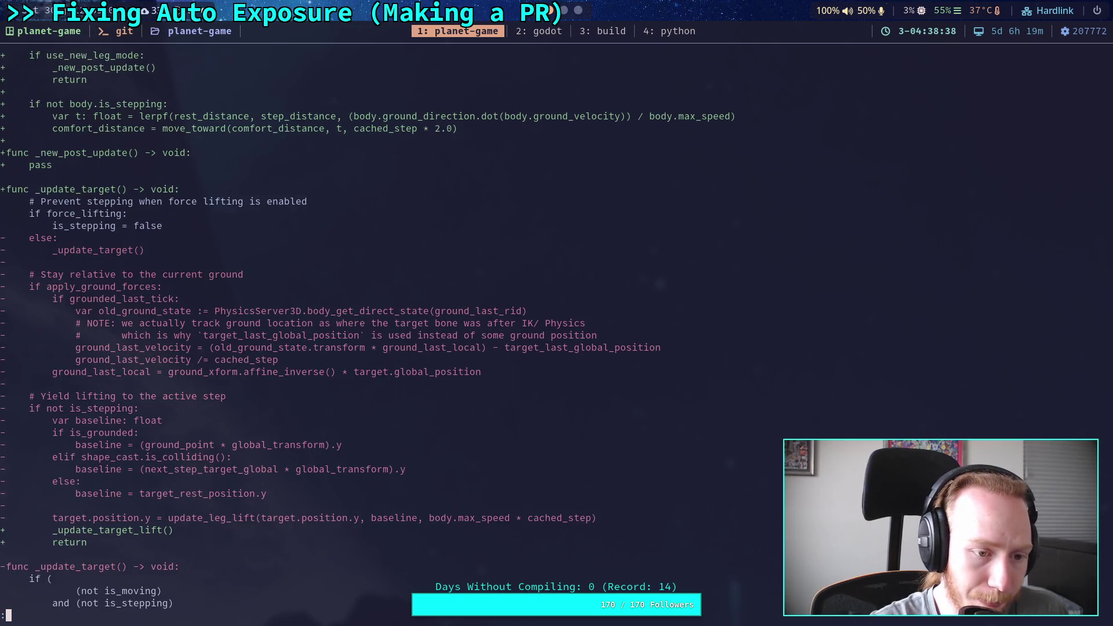
pyautogui.press('j')
pyautogui.press('j')
pyautogui.press('j')
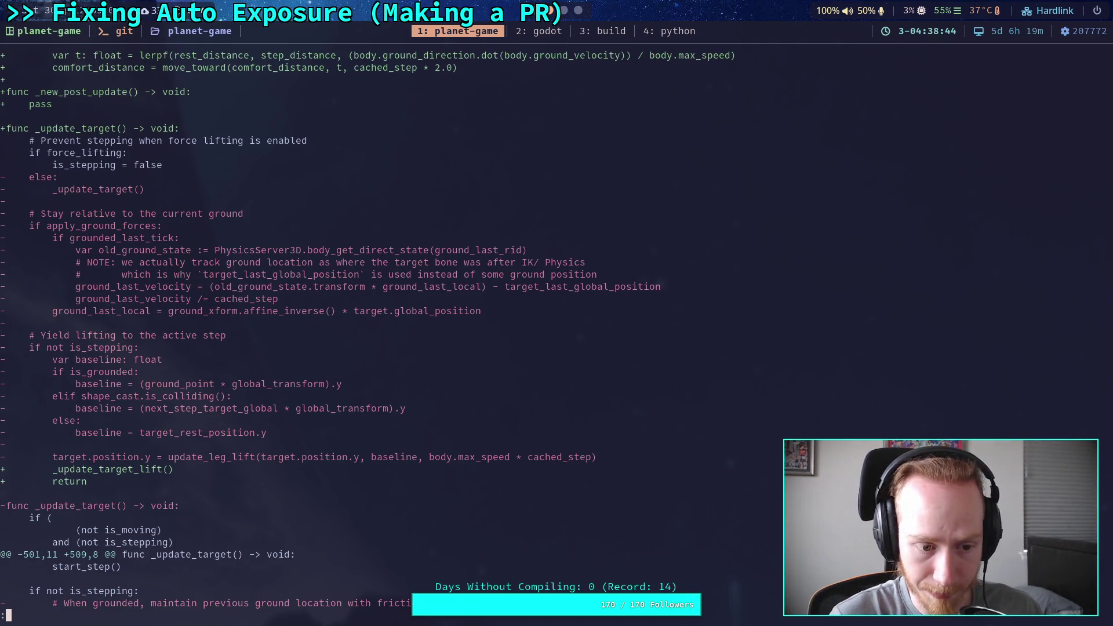
pyautogui.press('j')
pyautogui.press('j')
pyautogui.press('j')
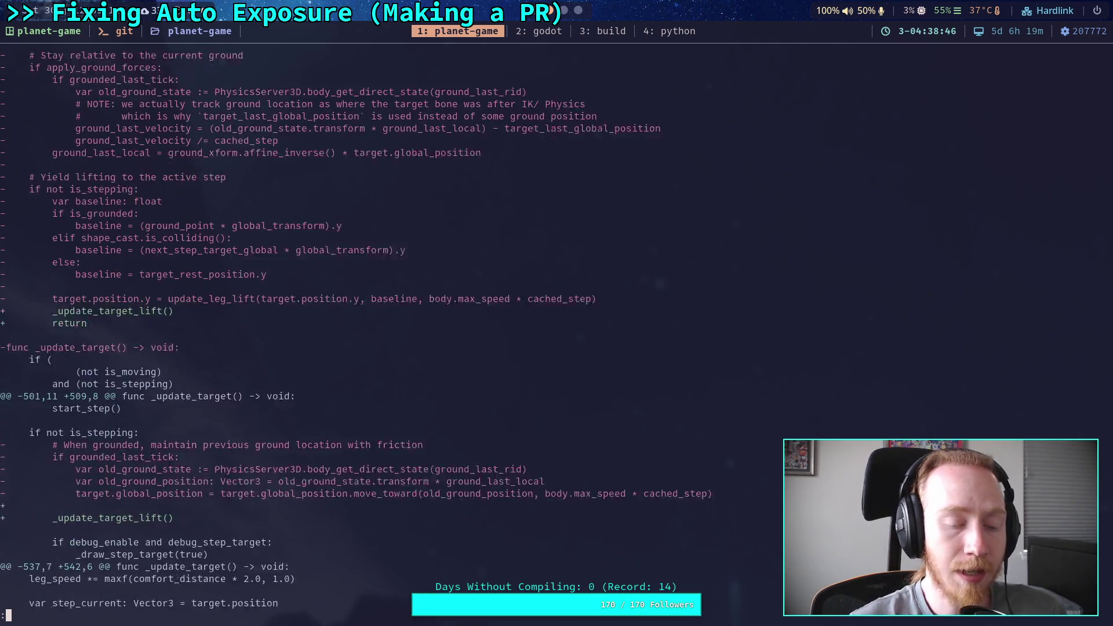
pyautogui.press('j')
pyautogui.press('j')
pyautogui.press('j')
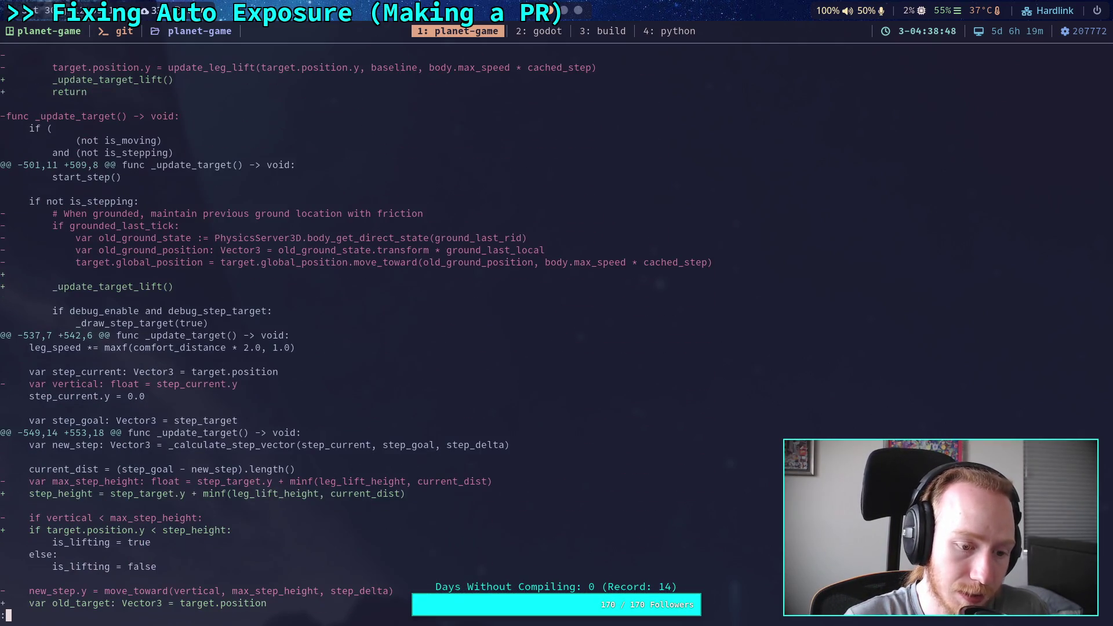
pyautogui.press('j')
pyautogui.press('j')
pyautogui.press('j')
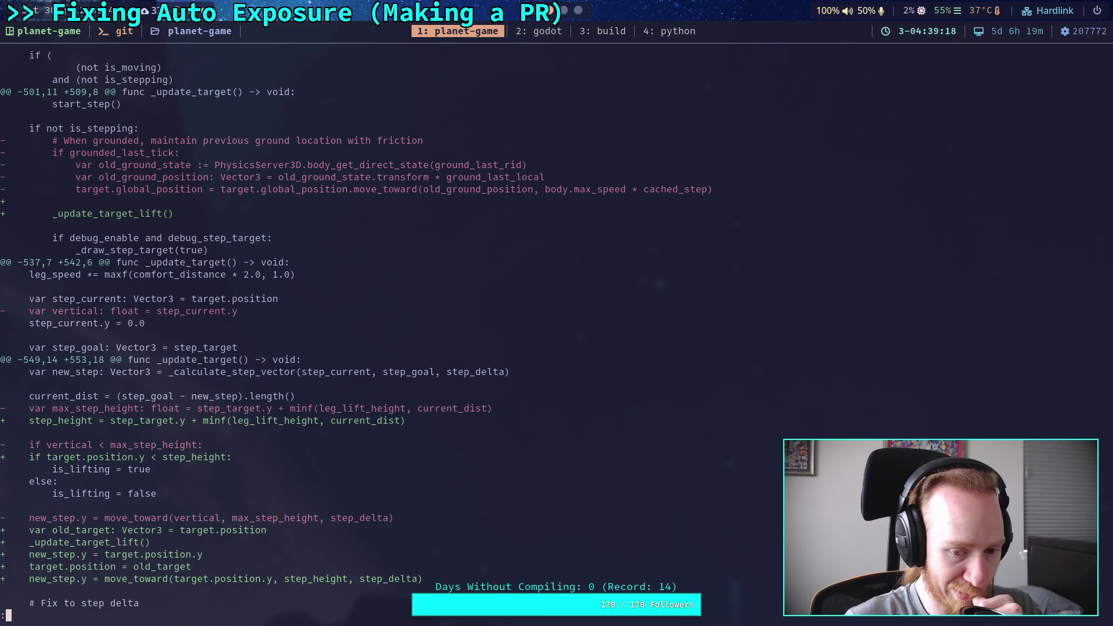
pyautogui.press('j')
pyautogui.press('j')
pyautogui.press('j')
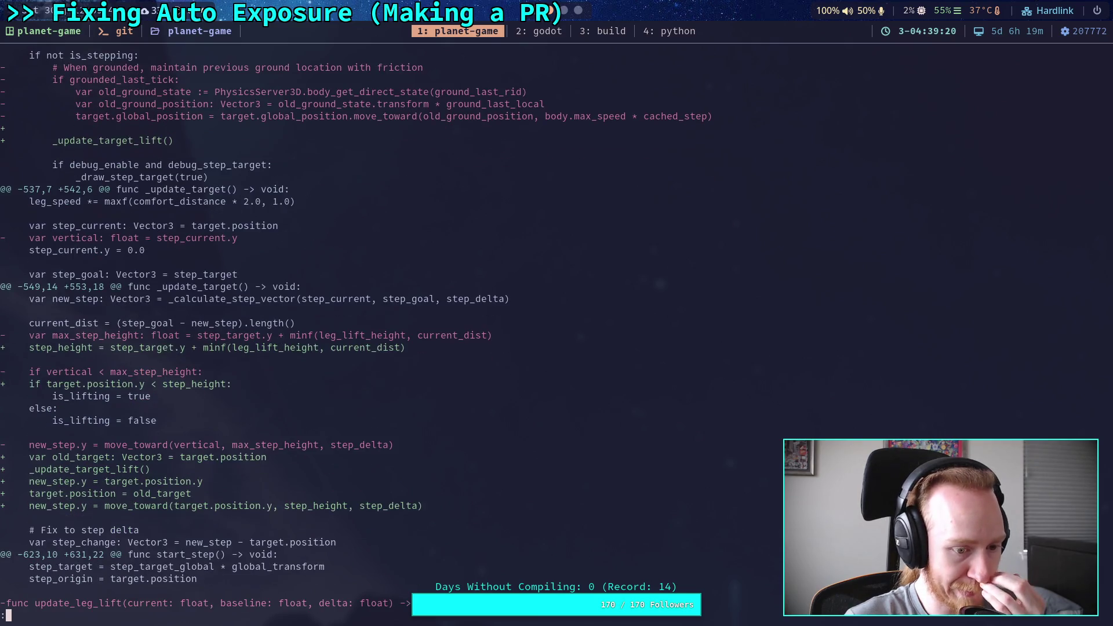
# Open CrawlerLeg.gd in Godot and fold the check_early_step function
pyautogui.click(542, 19)
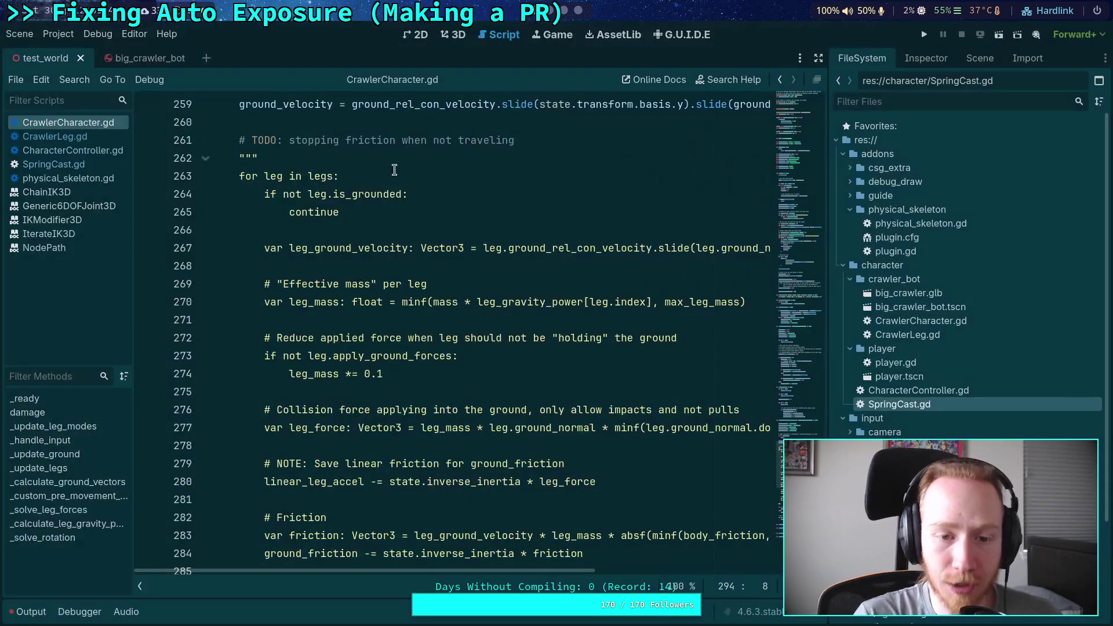
pyautogui.click(55, 137)
pyautogui.scroll(-3, 359, 360)
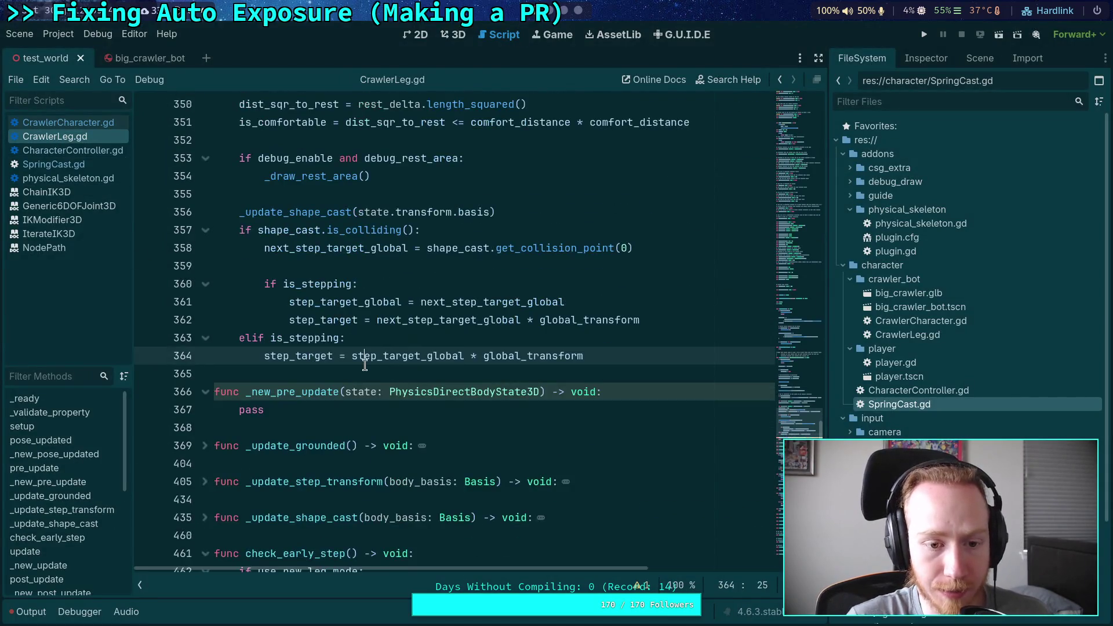
pyautogui.scroll(-5, 359, 374)
pyautogui.scroll(-15, 336, 347)
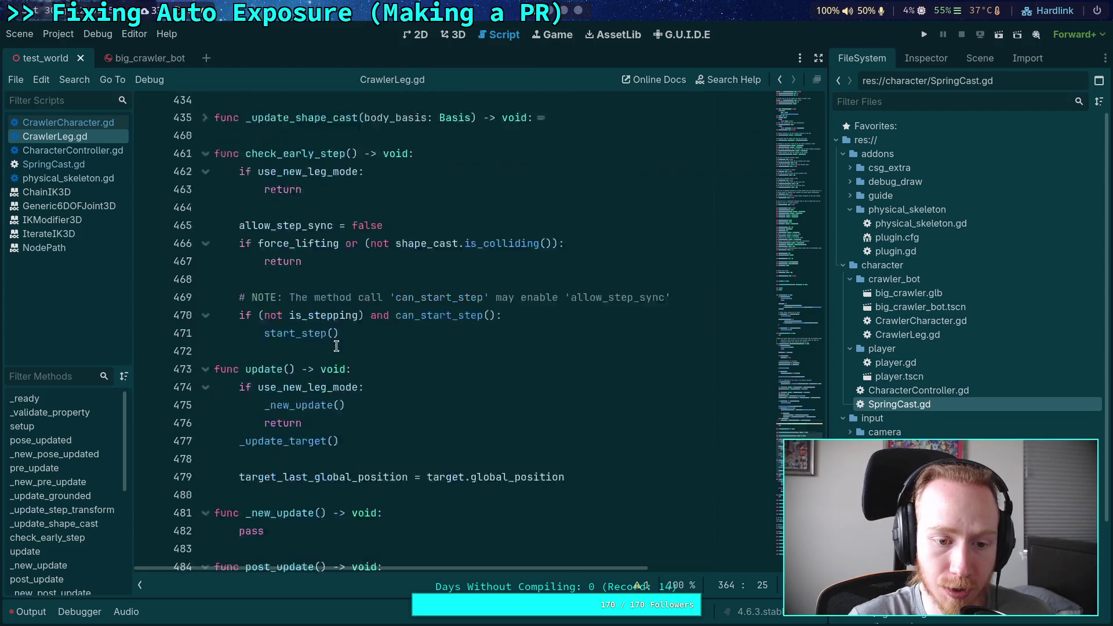
pyautogui.scroll(3, 340, 331)
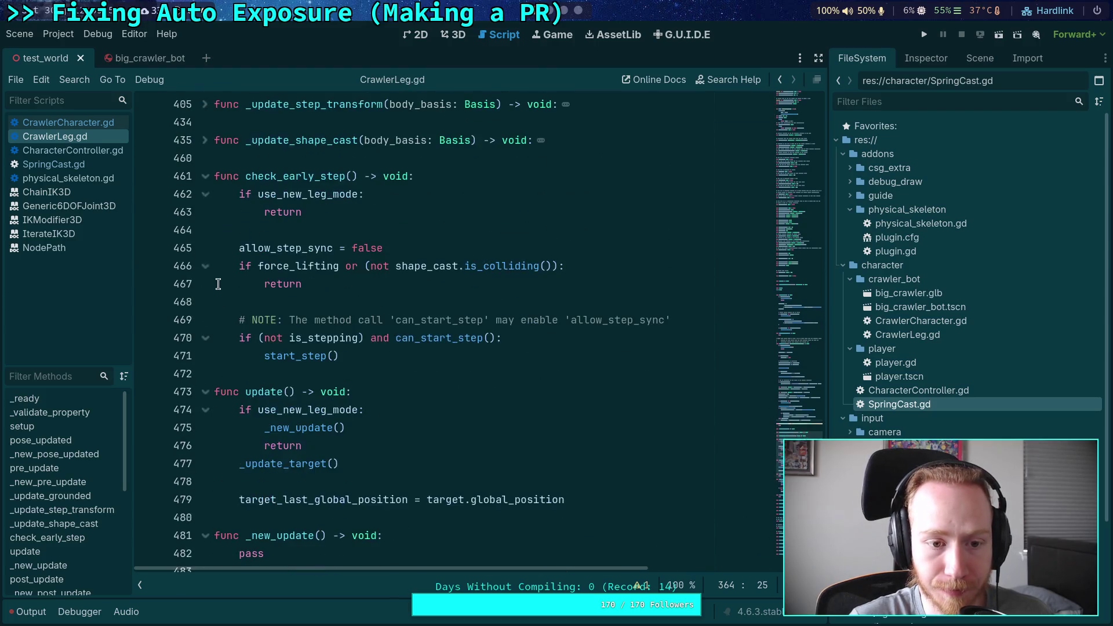
pyautogui.click(206, 176)
# Unfold _update_target and widen the code area by toggling distraction-free mode
pyautogui.scroll(-5, 321, 323)
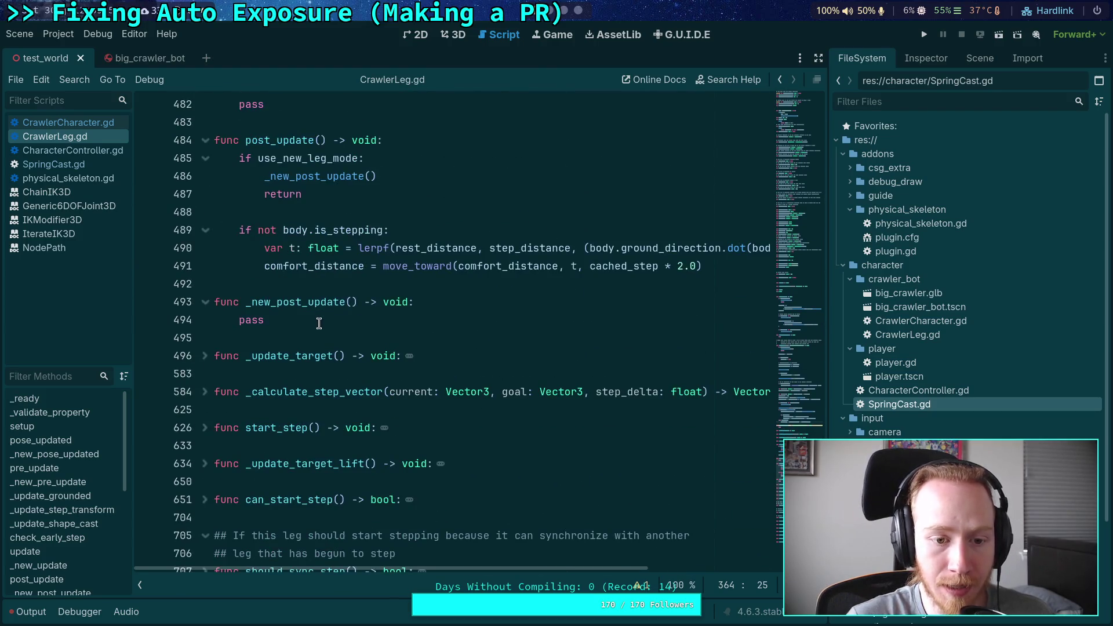
pyautogui.scroll(-1, 262, 333)
pyautogui.scroll(-2, 262, 333)
pyautogui.scroll(2, 259, 366)
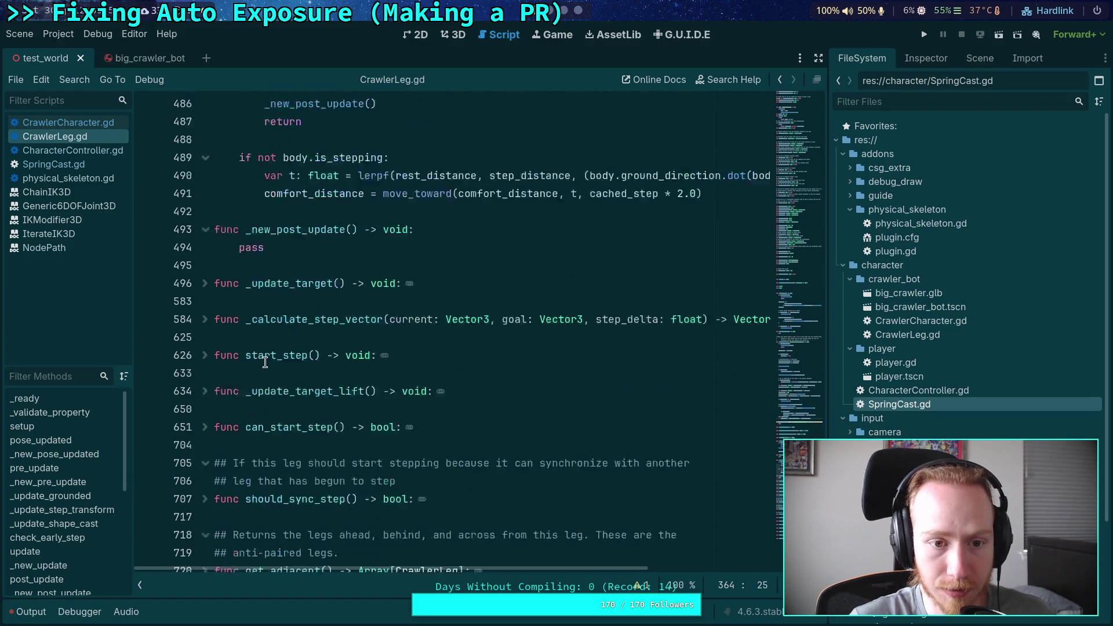
pyautogui.click(206, 303)
pyautogui.click(818, 58)
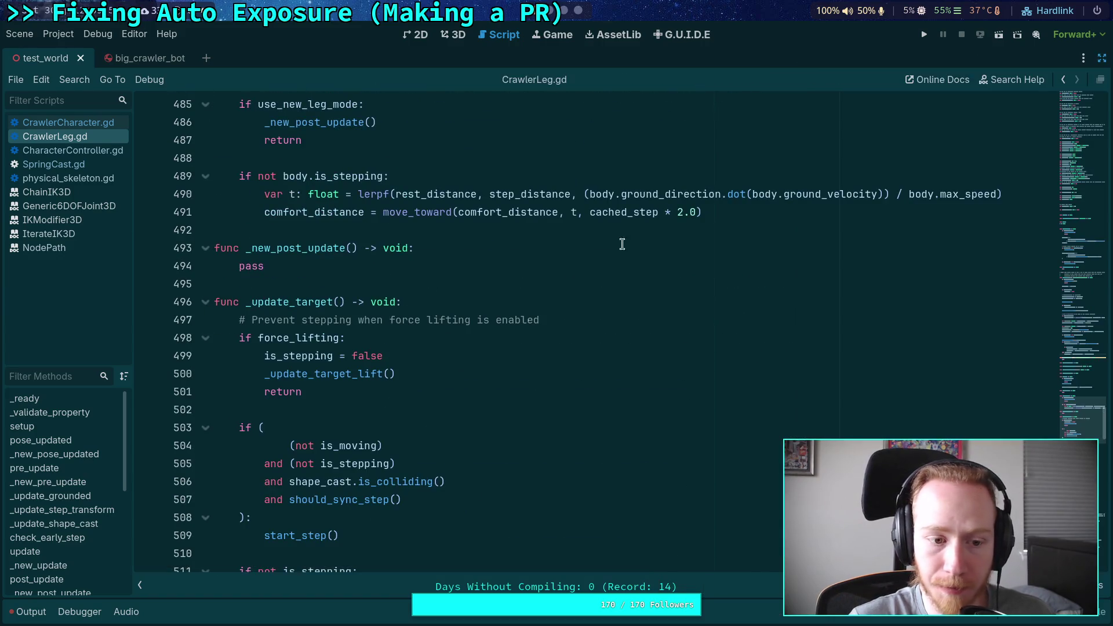
pyautogui.moveTo(133, 558); pyautogui.dragTo(129, 557)
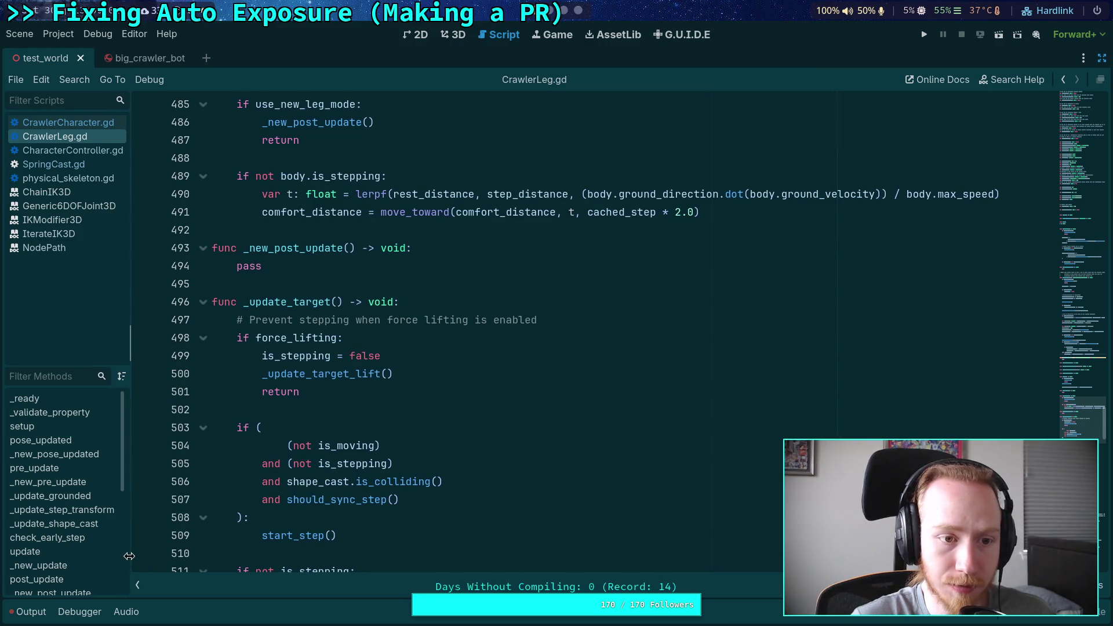
# Scroll to line 563, highlight old_target, and select the _update_target_lift() call on line 564
pyautogui.scroll(-6, 312, 414)
pyautogui.scroll(-12, 311, 414)
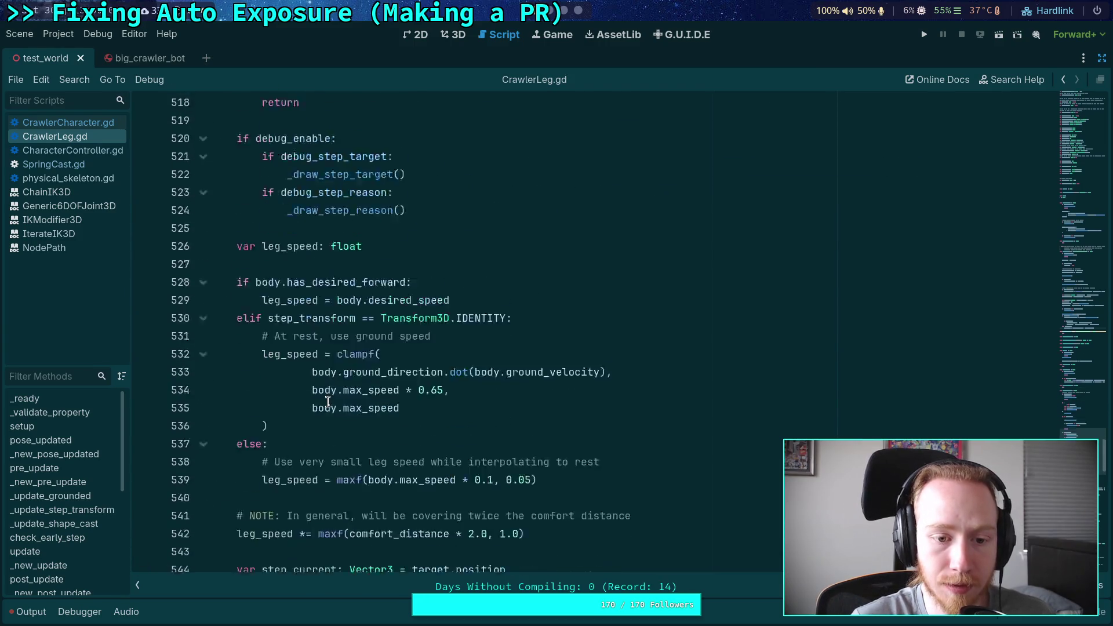
pyautogui.scroll(-4, 328, 401)
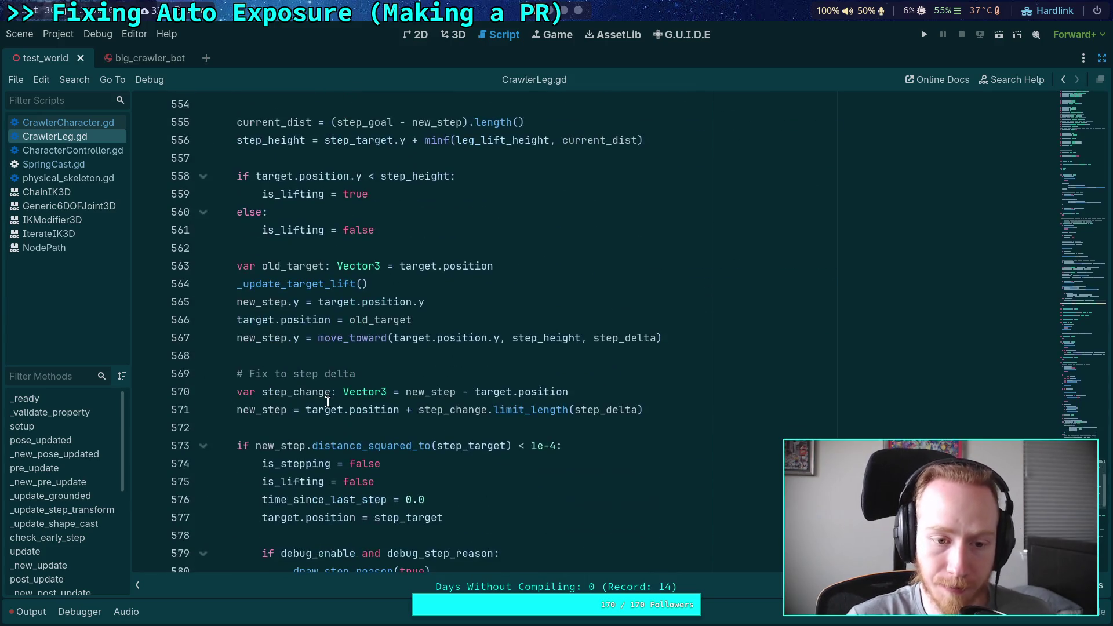
pyautogui.doubleClick(278, 266)
pyautogui.moveTo(242, 284); pyautogui.dragTo(421, 281)
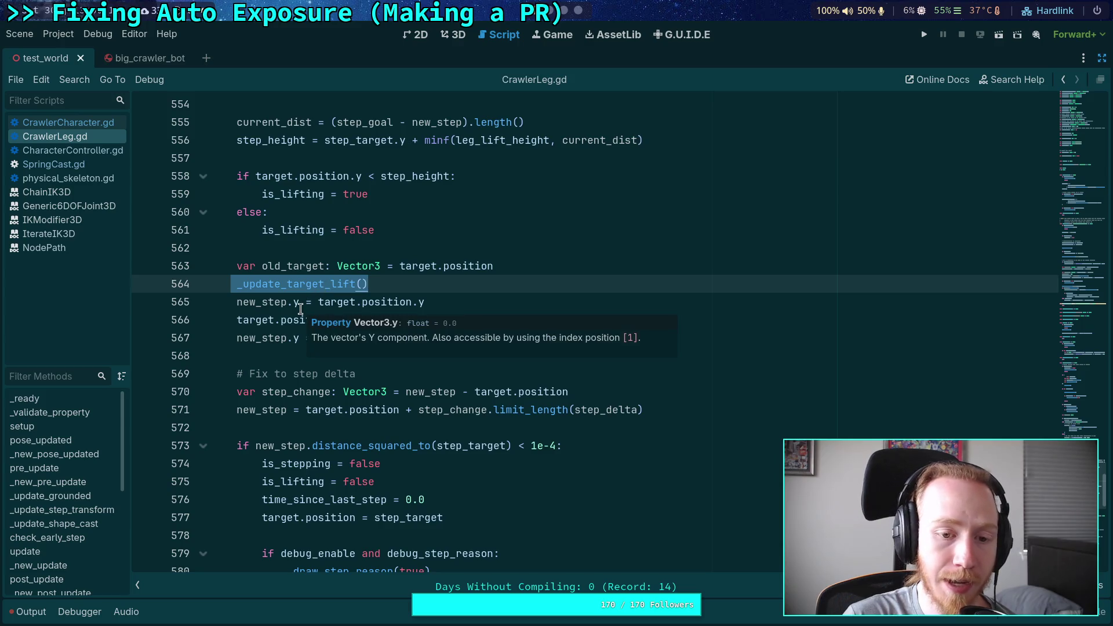
# Move the move_toward line up so it sits right after the _update_target_lift() call
pyautogui.click(330, 301)
pyautogui.moveTo(317, 338); pyautogui.dragTo(690, 341)
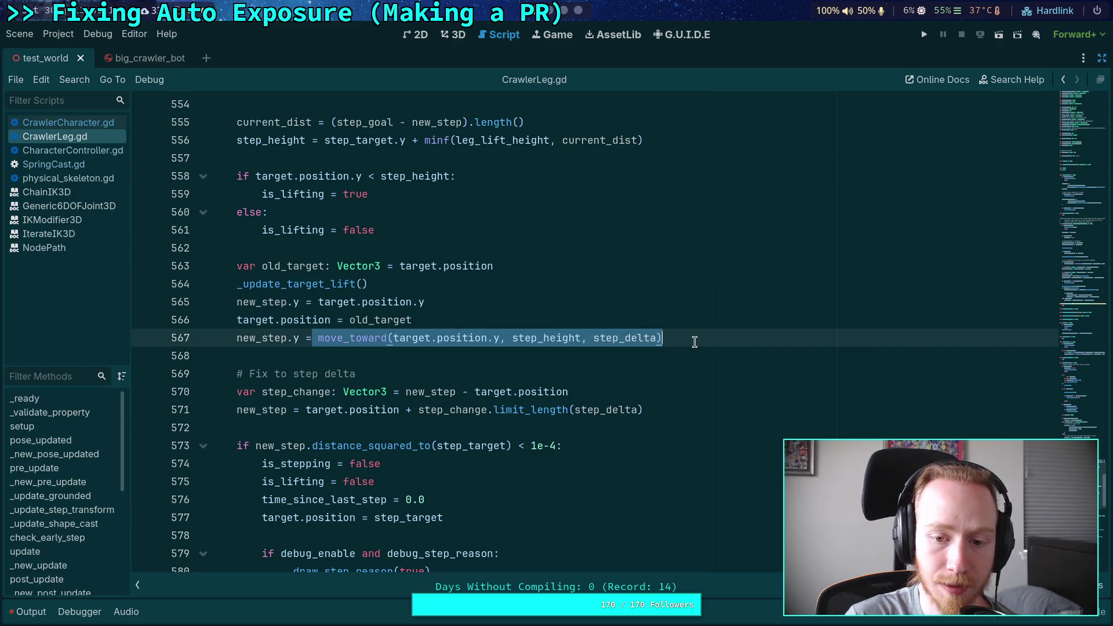
pyautogui.click(418, 338)
pyautogui.hotkey('alt', 'Up')
pyautogui.hotkey('alt', 'Up')
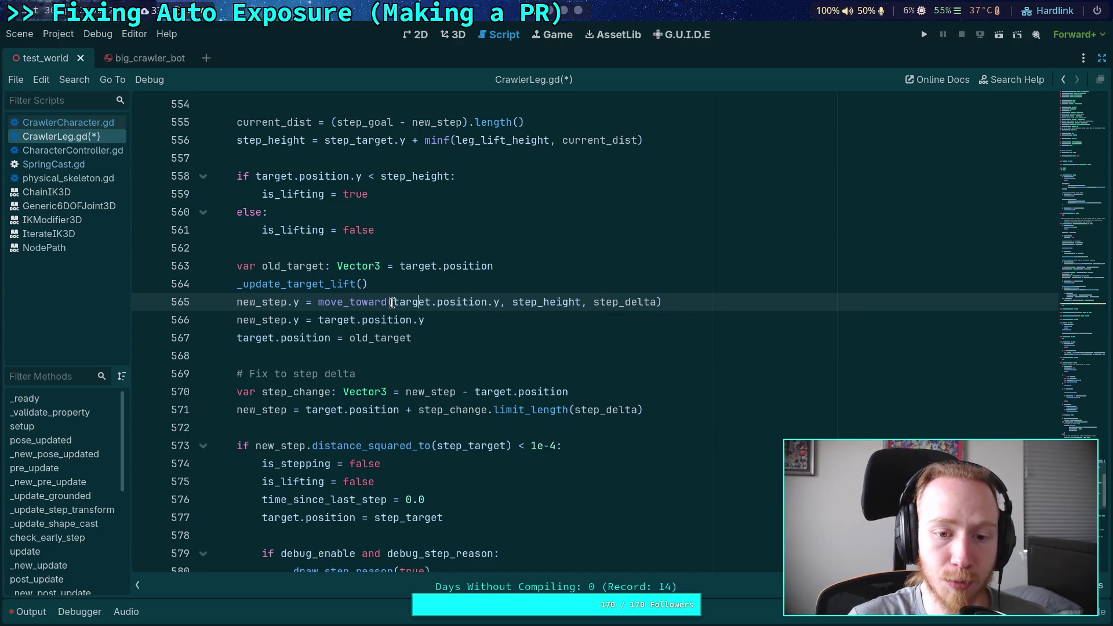
# Rewrite line 565 as move_toward(new_step.y, target.position.y, step_delta)
pyautogui.moveTo(393, 302); pyautogui.dragTo(499, 304)
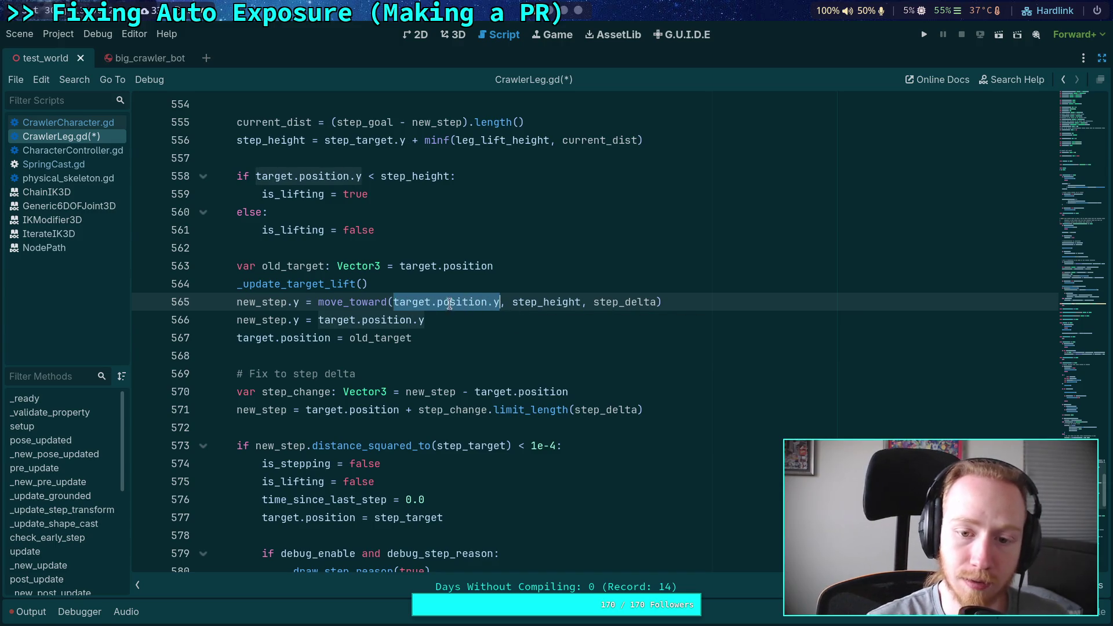
pyautogui.hotkey('ctrl', 'x')
pyautogui.doubleClick(472, 301)
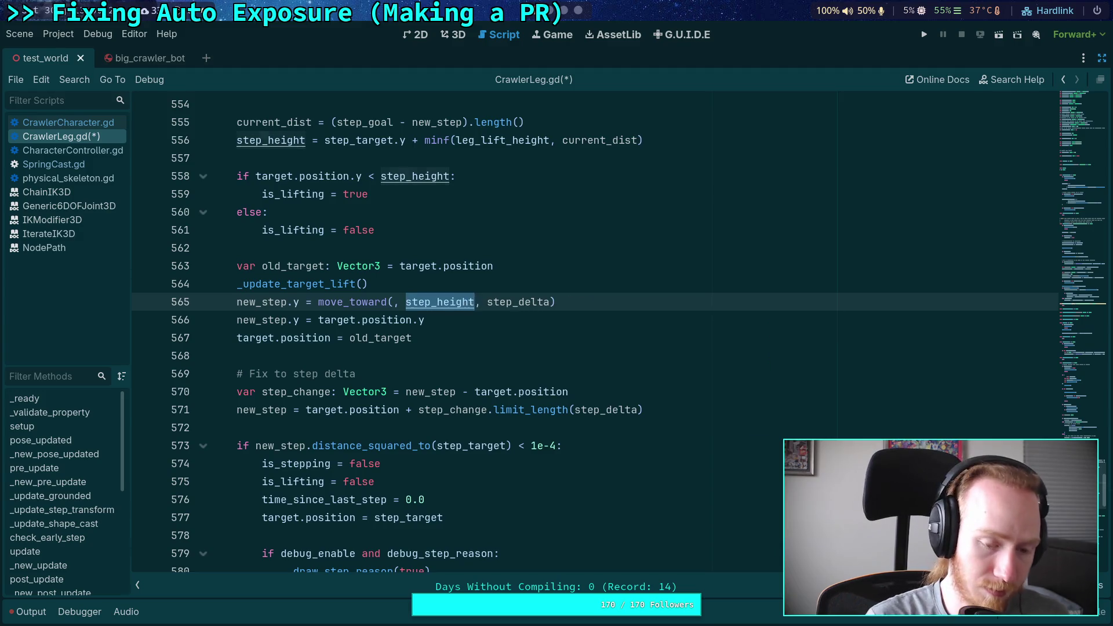
pyautogui.hotkey('ctrl', 'v')
pyautogui.write('new_step.y')
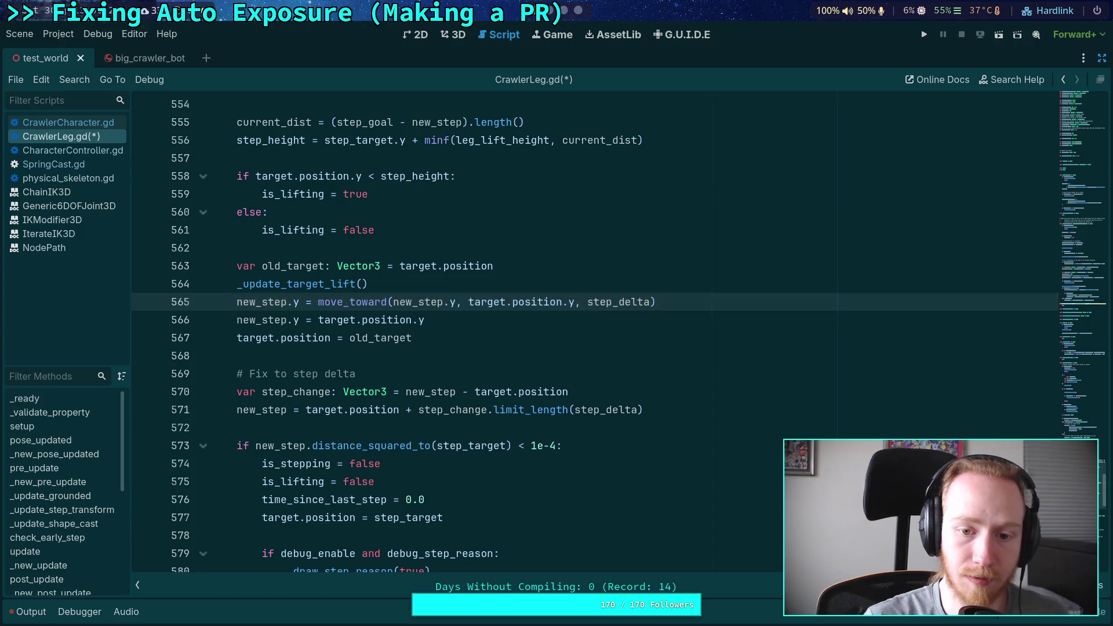
pyautogui.press('Right')
pyautogui.press('Right')
pyautogui.press('Right')
pyautogui.hotkey('ctrl', 'shift', 'Right')
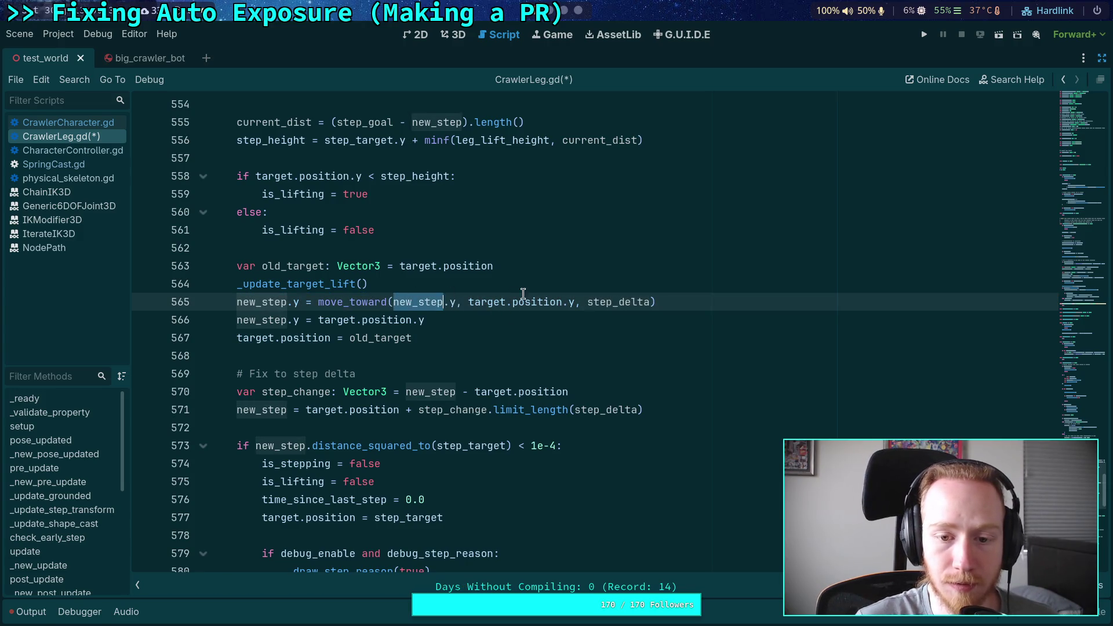
pyautogui.hotkey('ctrl', 'Right')
pyautogui.hotkey('ctrl', 'Right')
pyautogui.hotkey('ctrl', 'shift', 'Right')
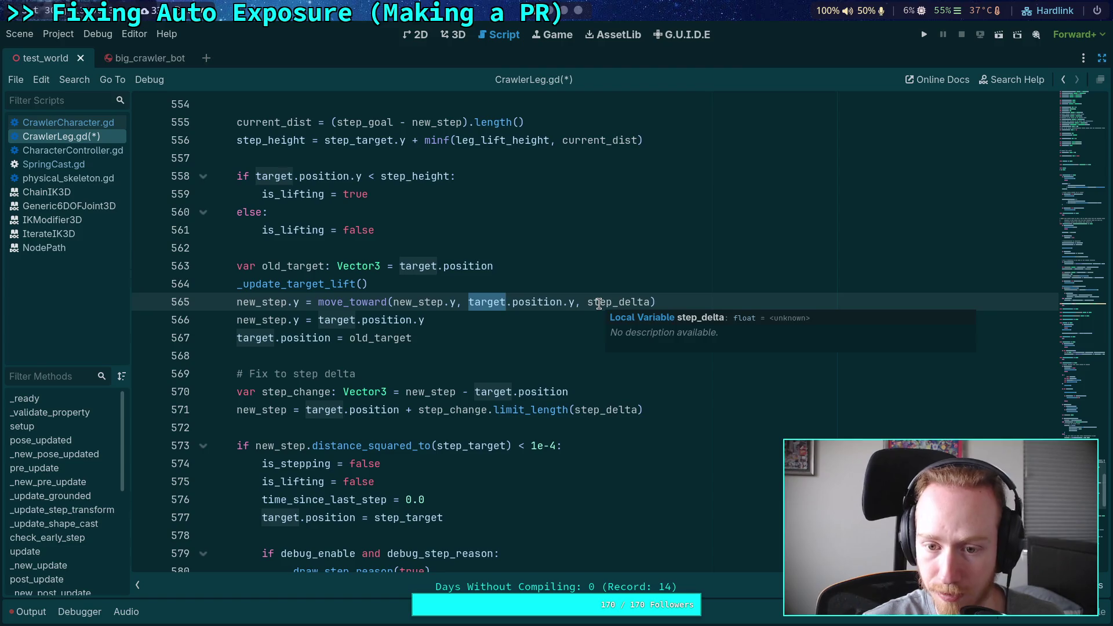
pyautogui.doubleClick(599, 303)
pyautogui.scroll(3, 551, 302)
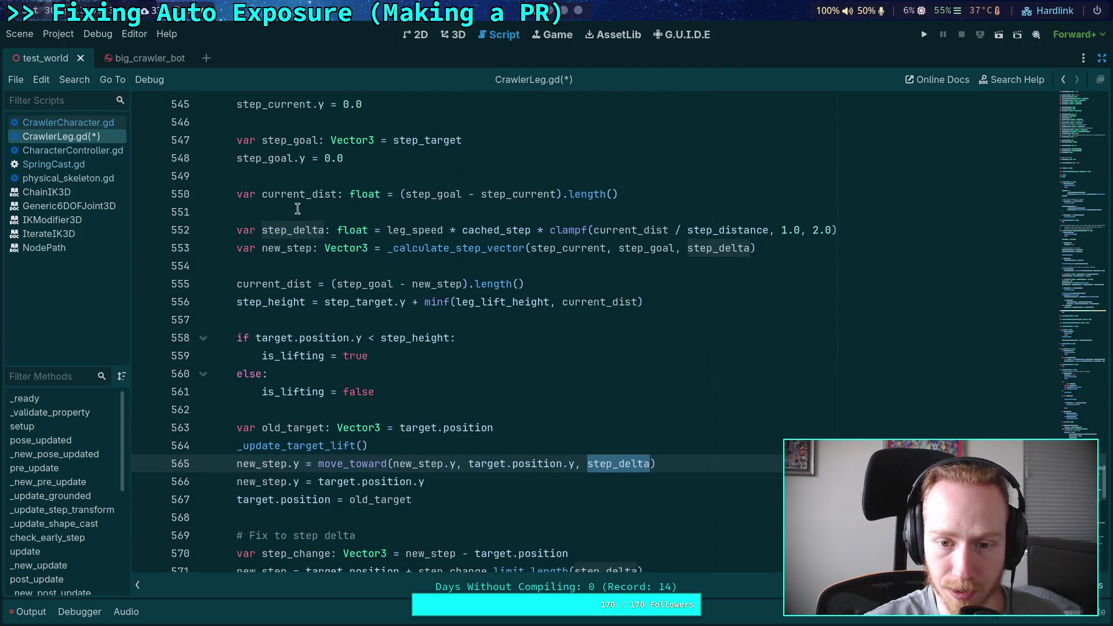
pyautogui.scroll(-2, 509, 257)
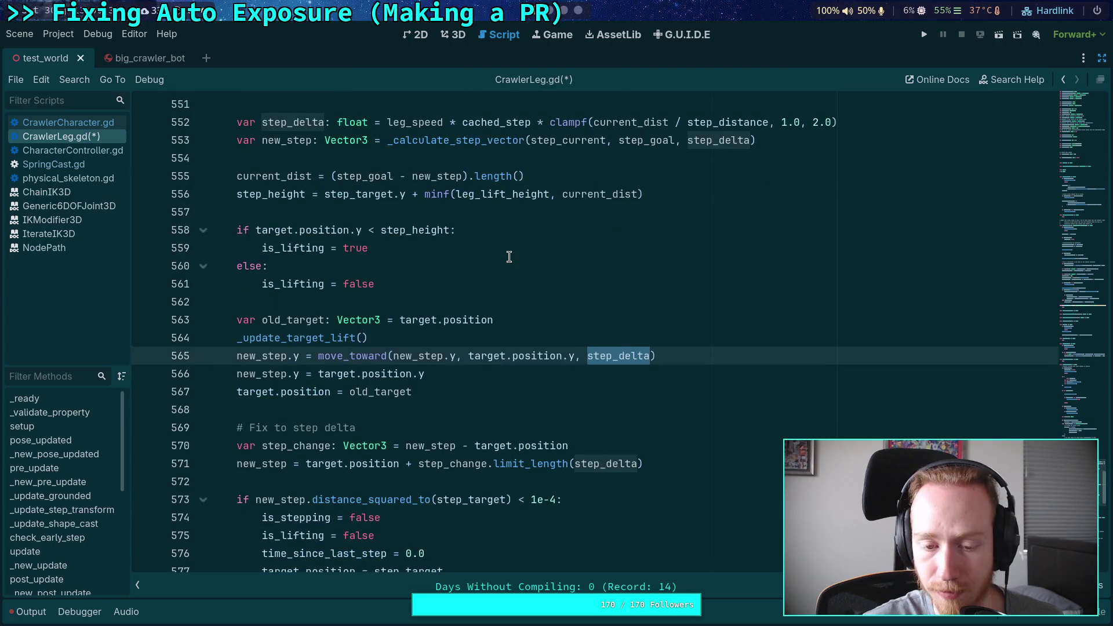
# Delete the redundant new_step.y = target.position.y line and save CrawlerLeg.gd
pyautogui.click(498, 376)
pyautogui.hotkey('shift', 'Up')
pyautogui.press('BackSpace')
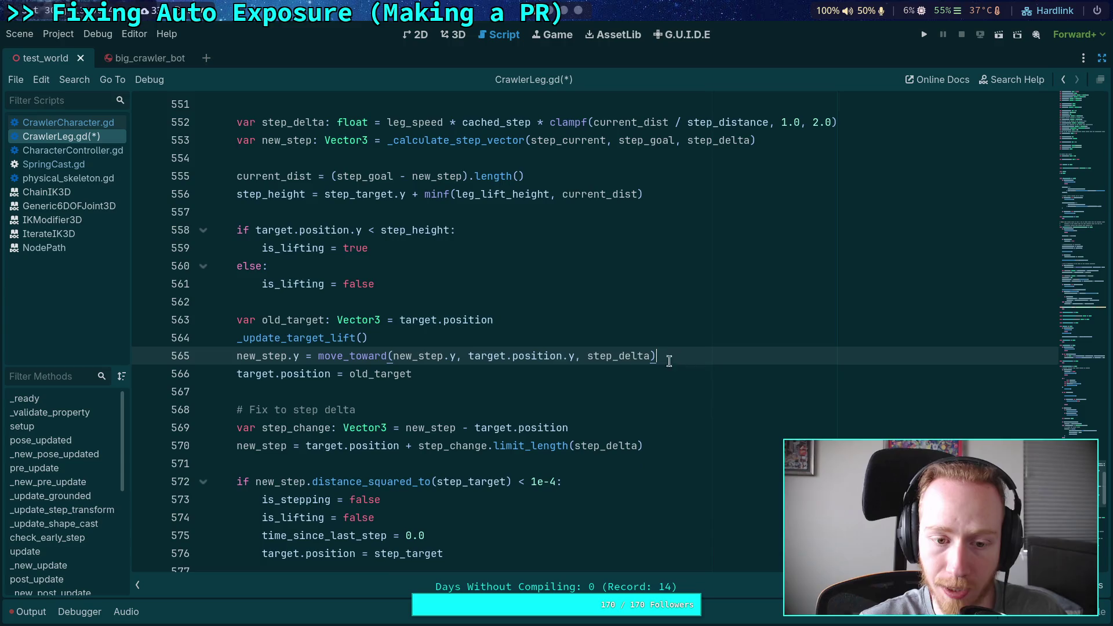
pyautogui.click(568, 374)
pyautogui.hotkey('ctrl', 's')
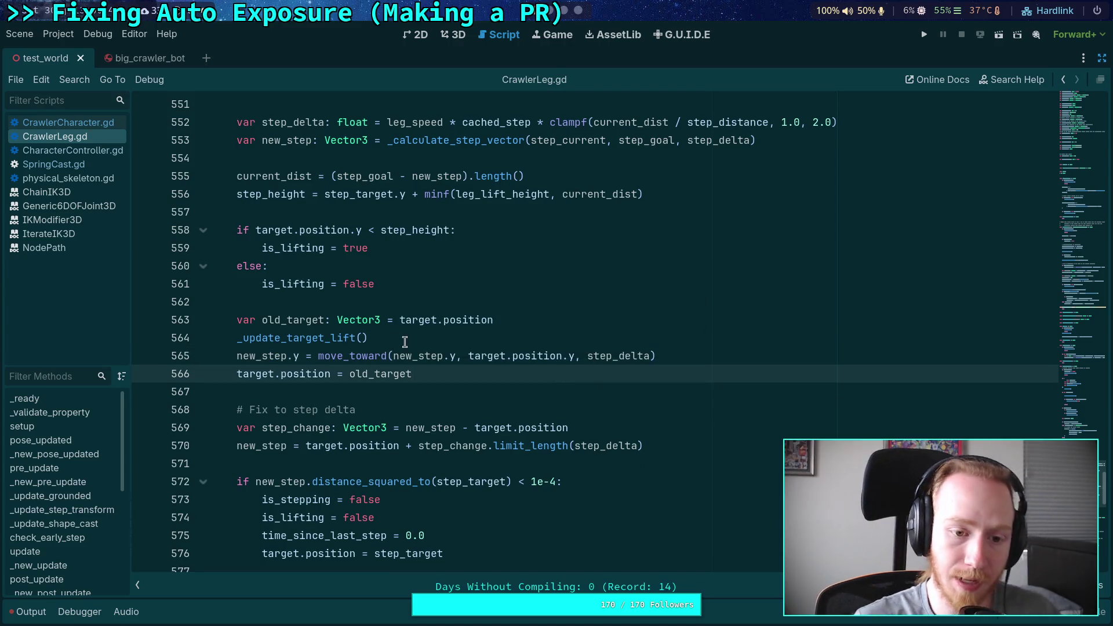
pyautogui.keyDown('ctrl'); pyautogui.click(328, 338); pyautogui.keyUp('ctrl')
pyautogui.scroll(-5, 435, 344)
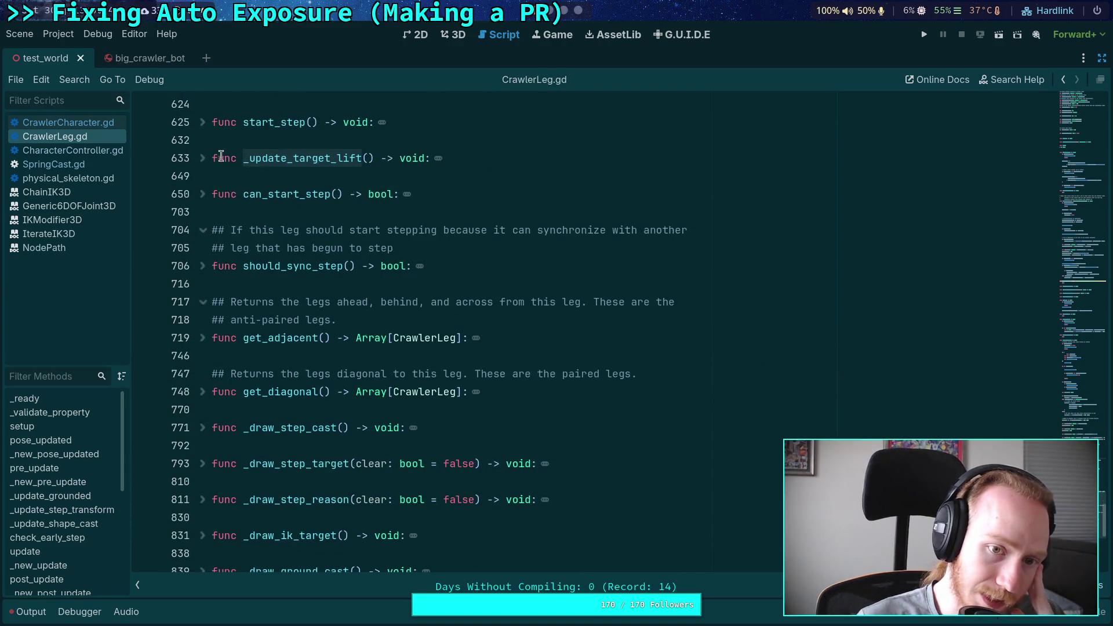
# Unfold _update_target_lift and give it a delta: float parameter
pyautogui.click(196, 162)
pyautogui.click(210, 162)
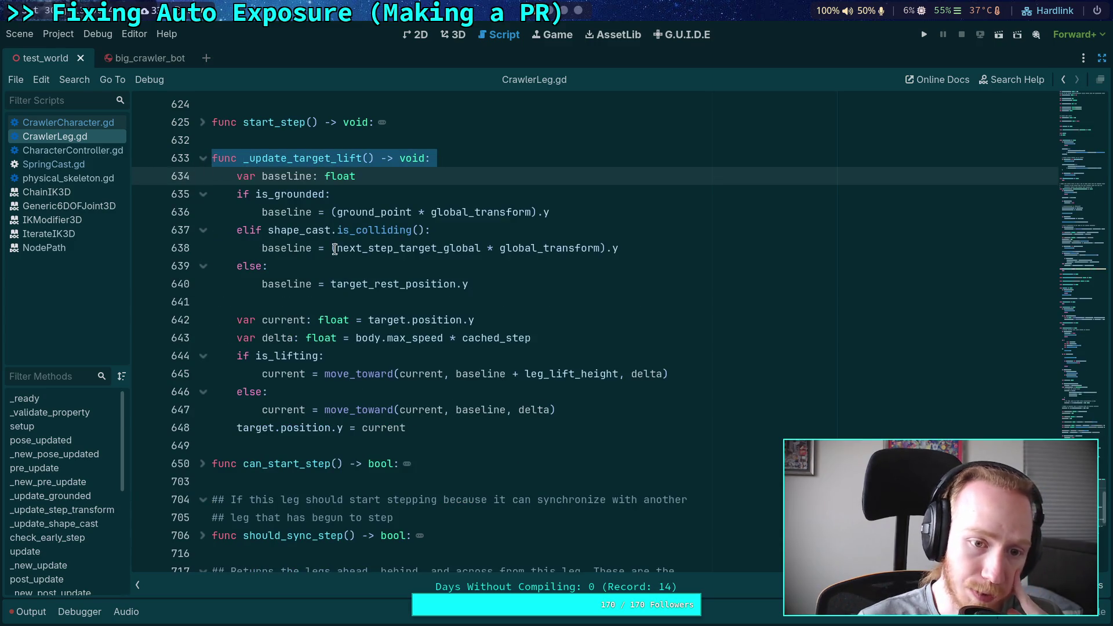
pyautogui.doubleClick(288, 339)
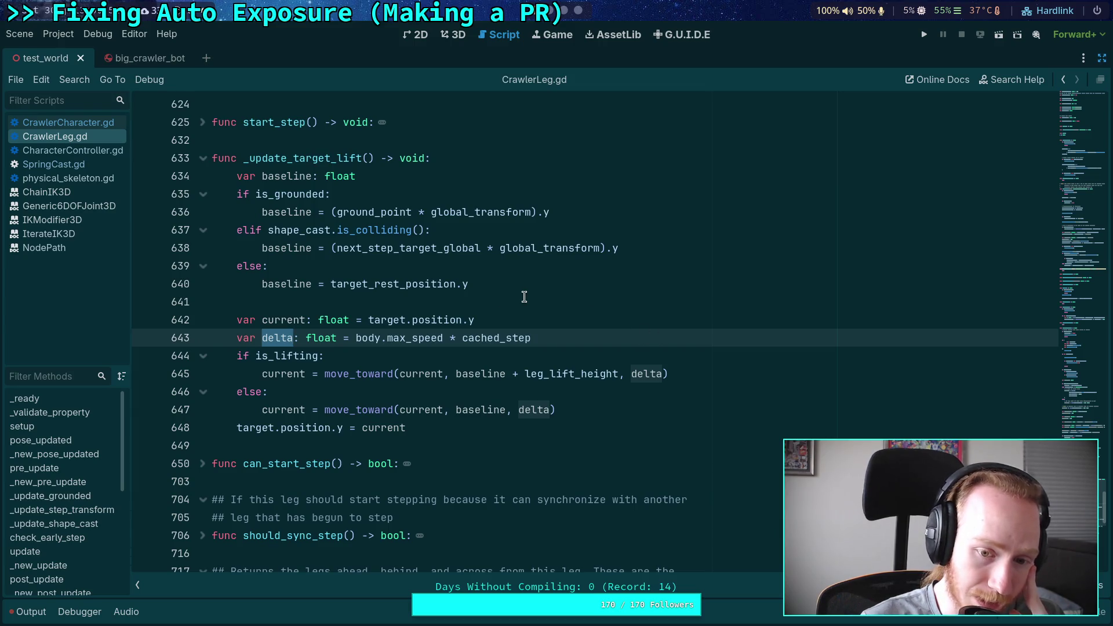
pyautogui.scroll(1, 529, 292)
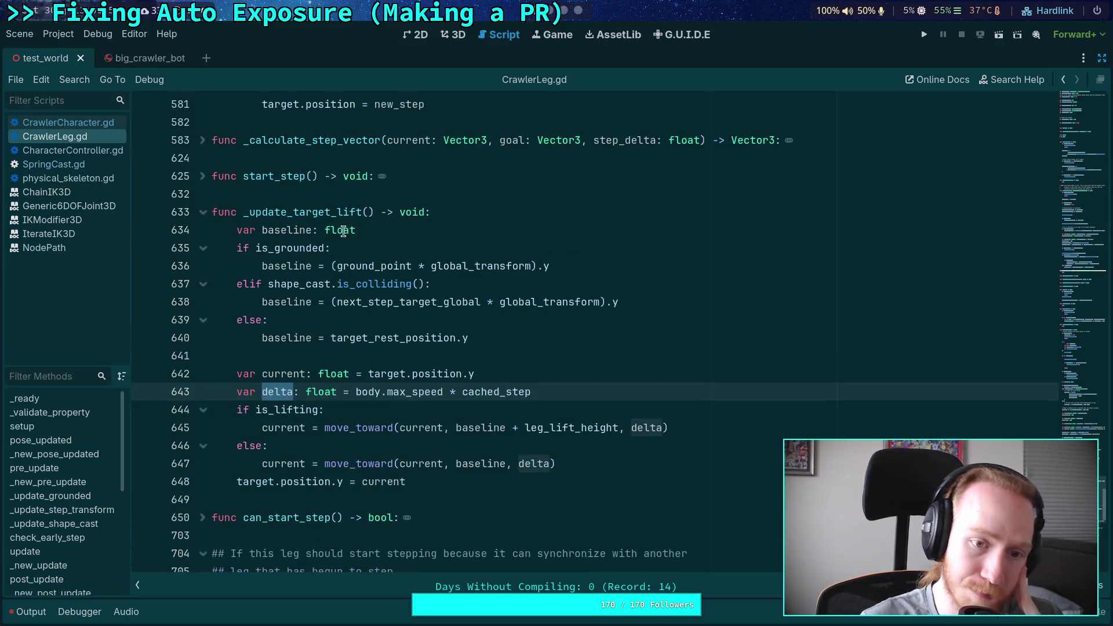
pyautogui.click(365, 212)
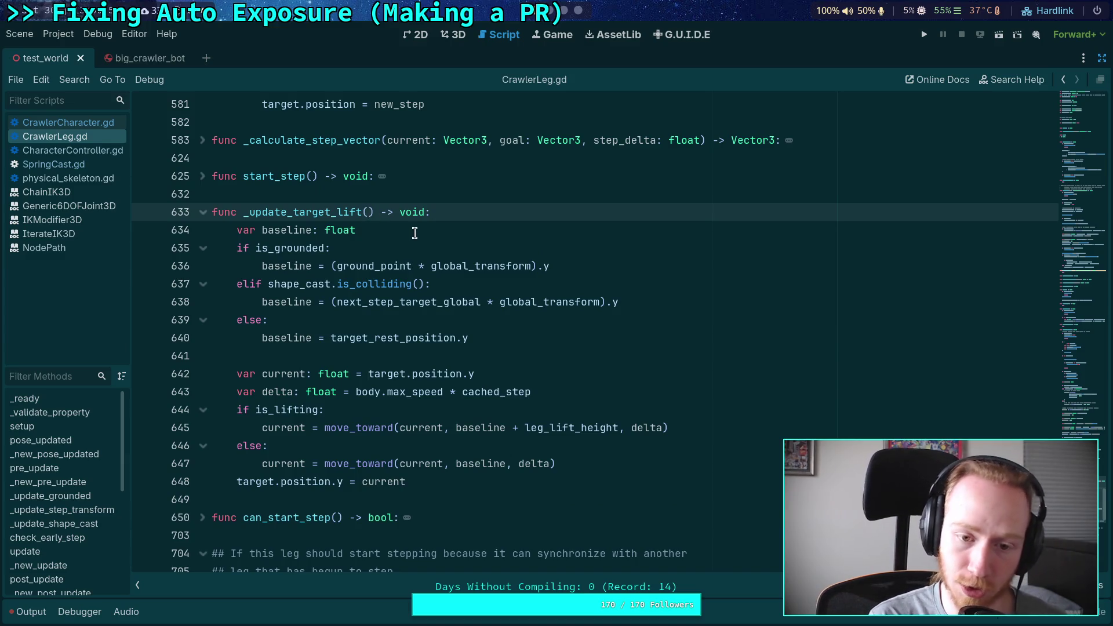
pyautogui.write('delta: float')
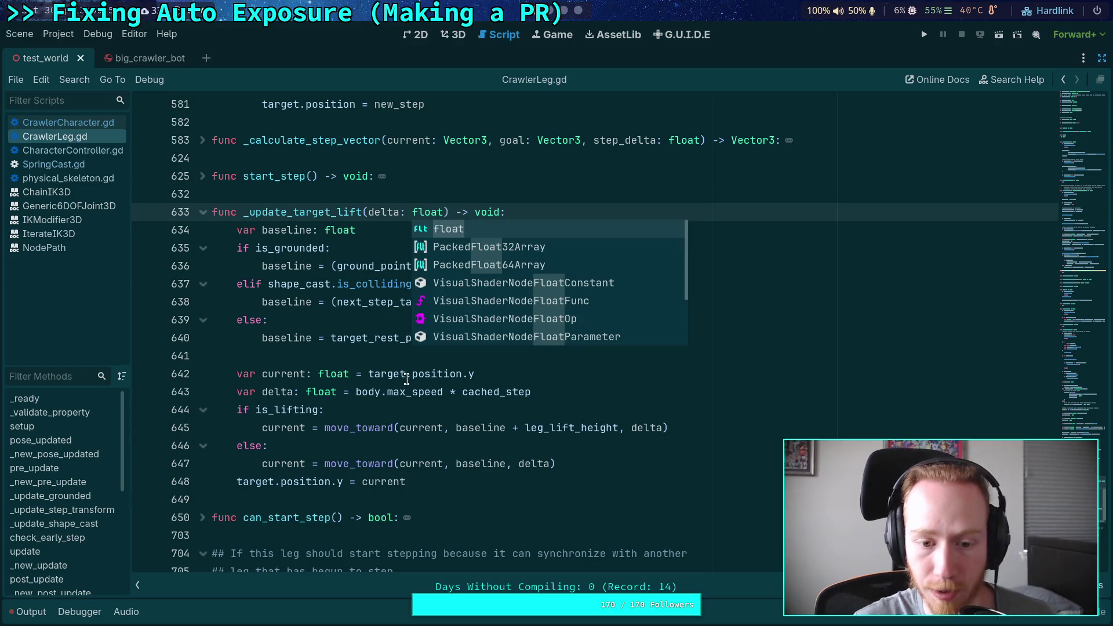
# Cut the body.max_speed * cached_step expression from the local delta variable
pyautogui.moveTo(356, 391); pyautogui.dragTo(532, 391)
pyautogui.hotkey('ctrl', 'x')
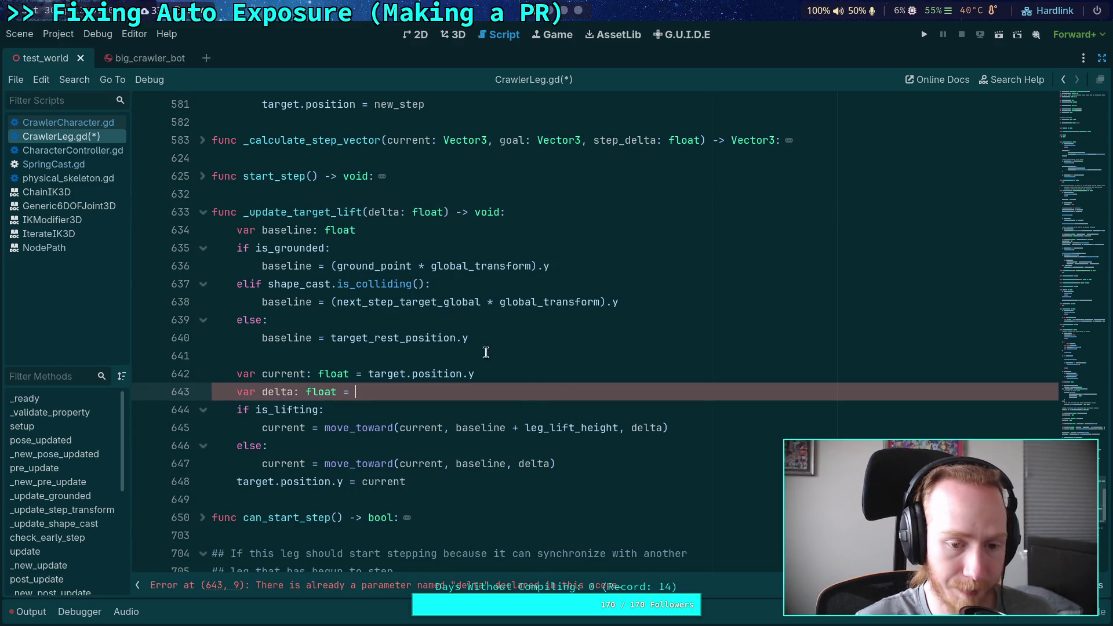
pyautogui.doubleClick(327, 212)
pyautogui.hotkey('ctrl', 'f')
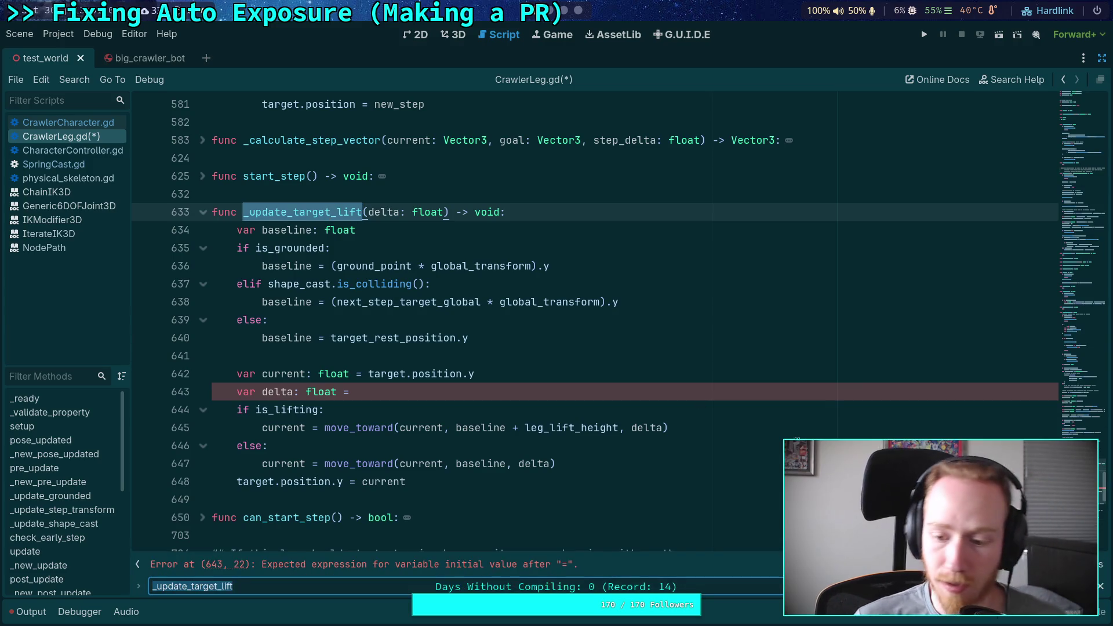
# Pass body.max_speed * cached_step to both _update_target_lift calls, including line 500
pyautogui.press('Return')
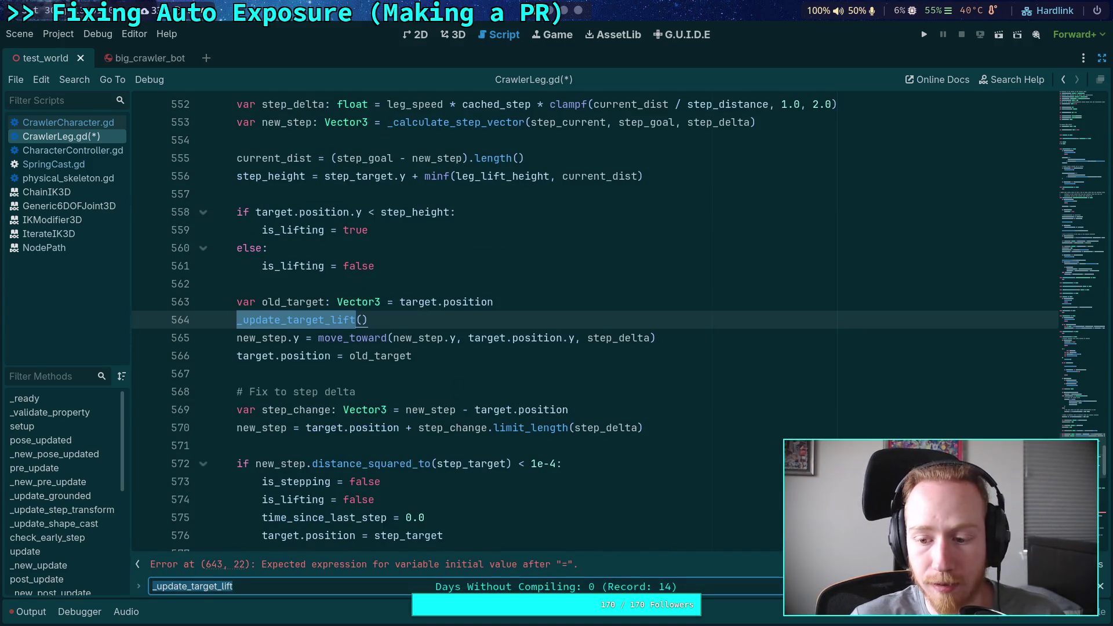
pyautogui.press('Return')
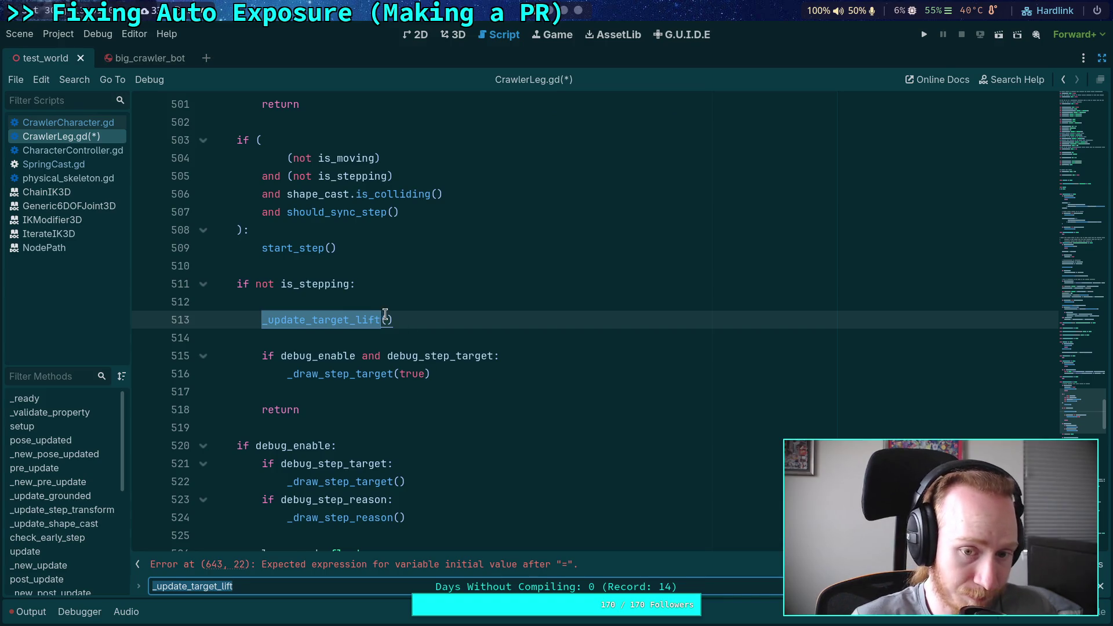
pyautogui.click(387, 320)
pyautogui.write('body.max_speed * cached_step')
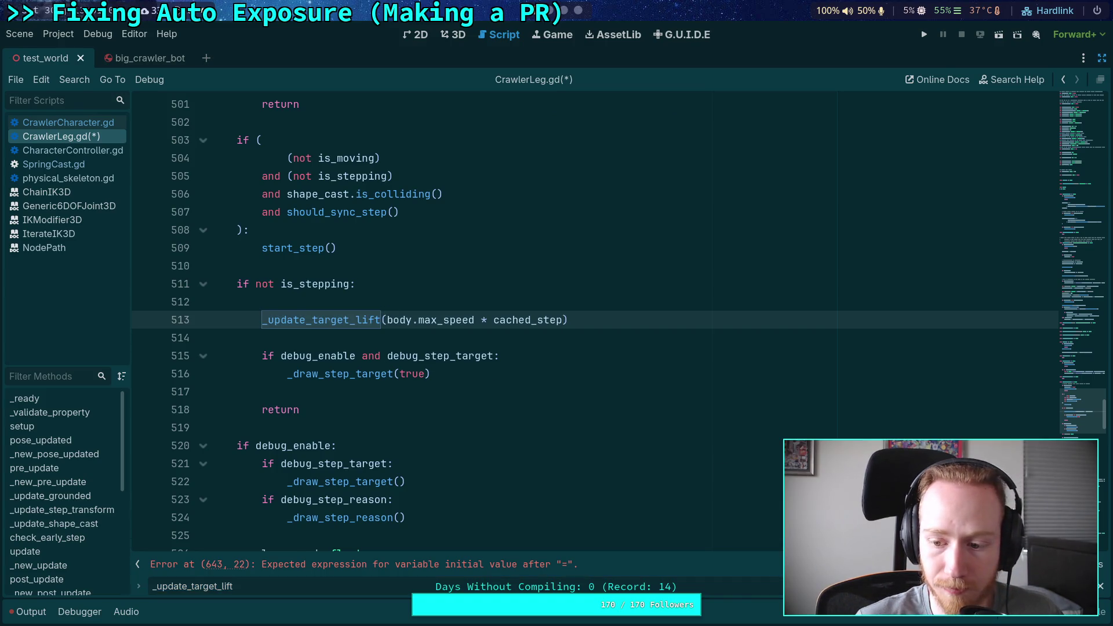
pyautogui.hotkey('shift', 'F3')
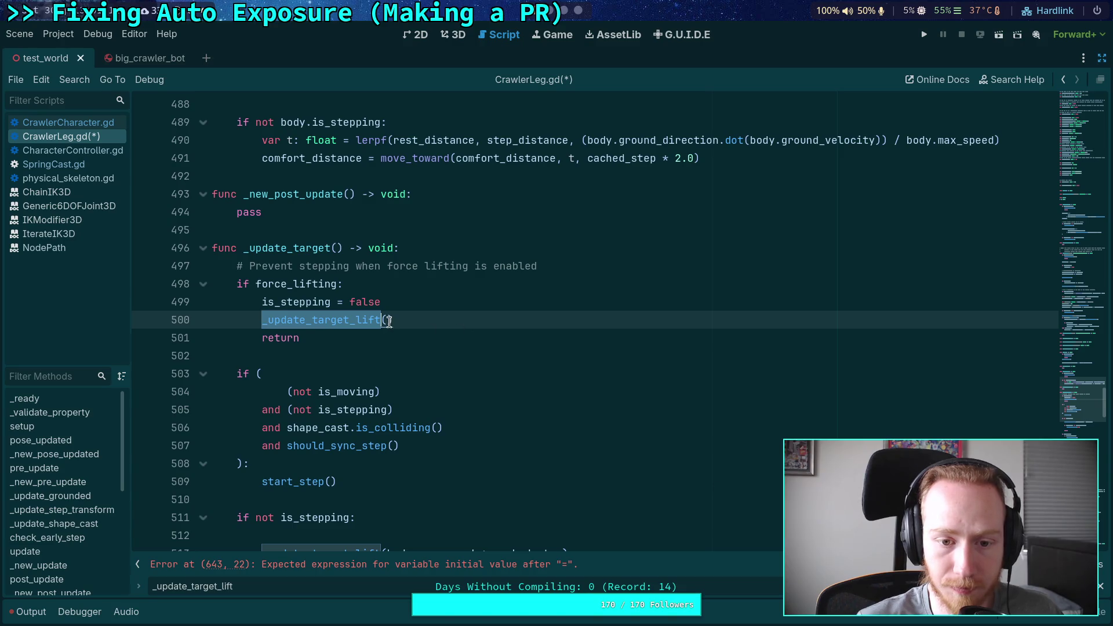
pyautogui.click(388, 321)
pyautogui.hotkey('ctrl', 'v')
# Pass step_delta to the line 564 call, trim line 565 to target.position.y, and save
pyautogui.scroll(-4, 545, 355)
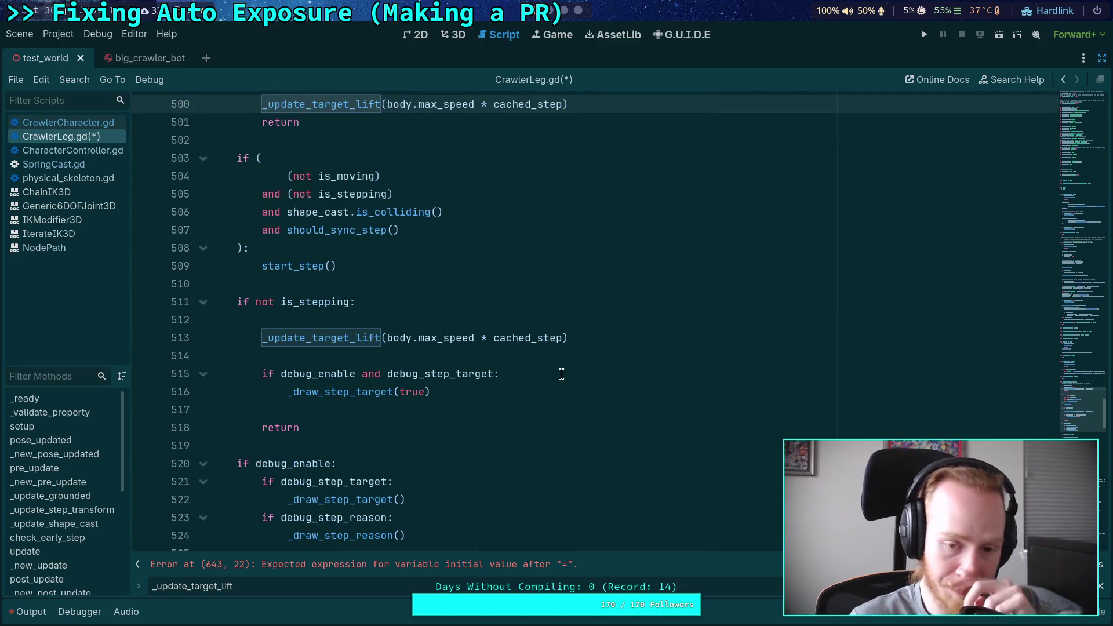
pyautogui.press('F3')
pyautogui.press('F3')
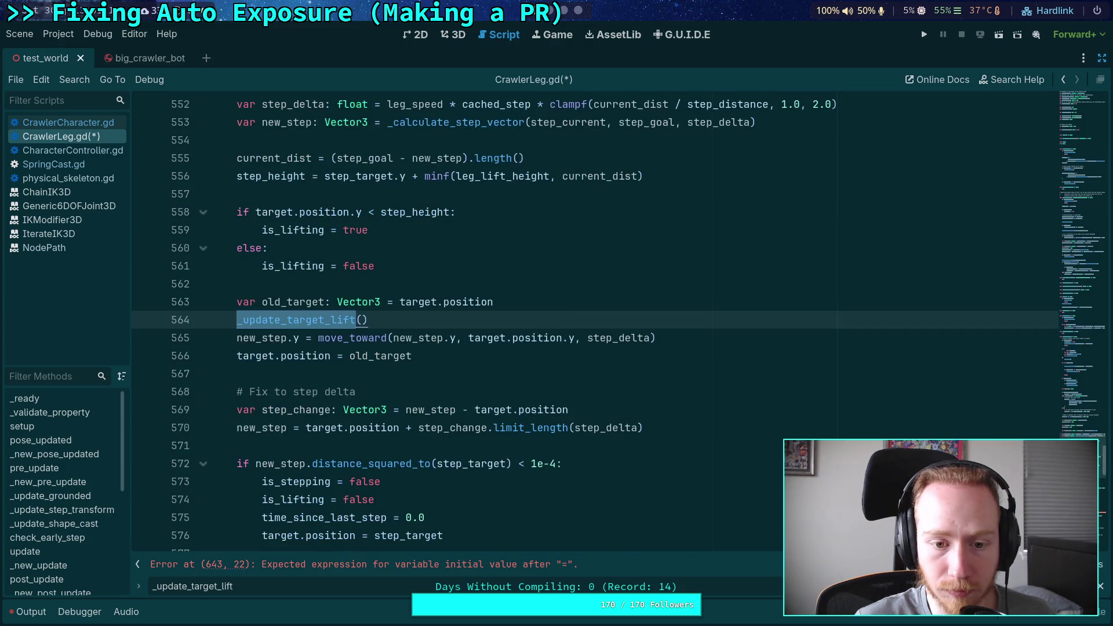
pyautogui.click(362, 319)
pyautogui.write('step_delta')
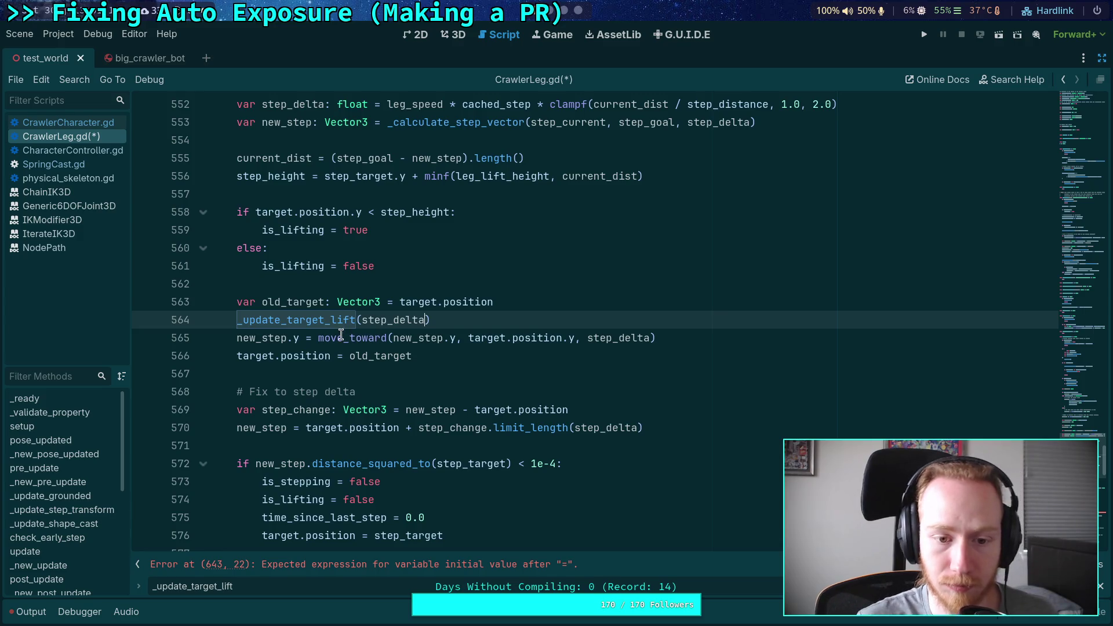
pyautogui.moveTo(318, 337); pyautogui.dragTo(506, 337)
pyautogui.press('BackSpace')
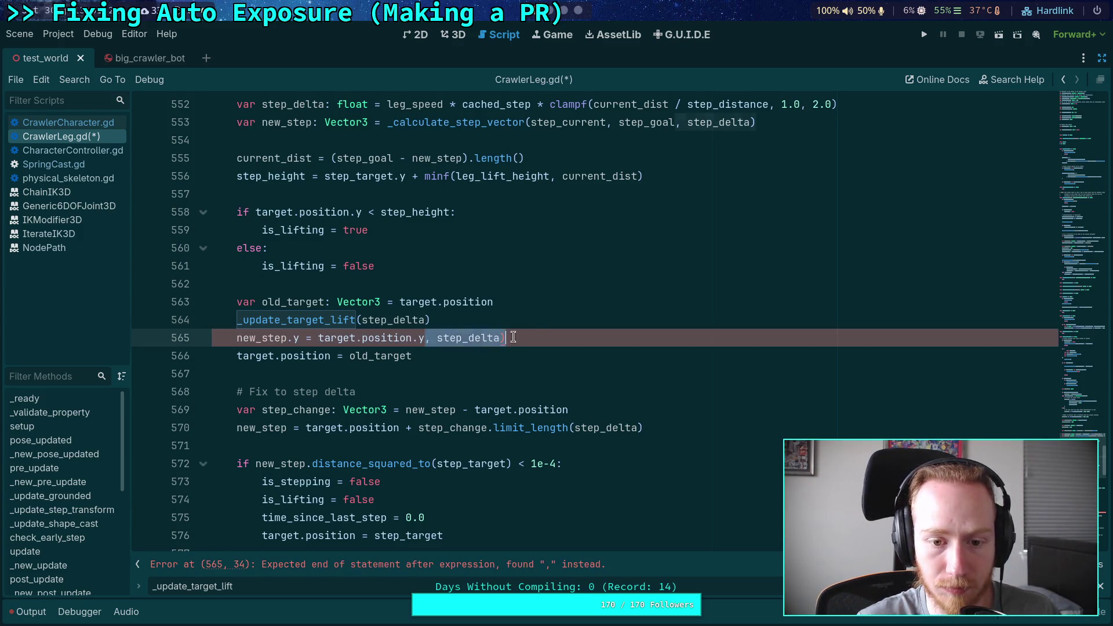
pyautogui.press('BackSpace')
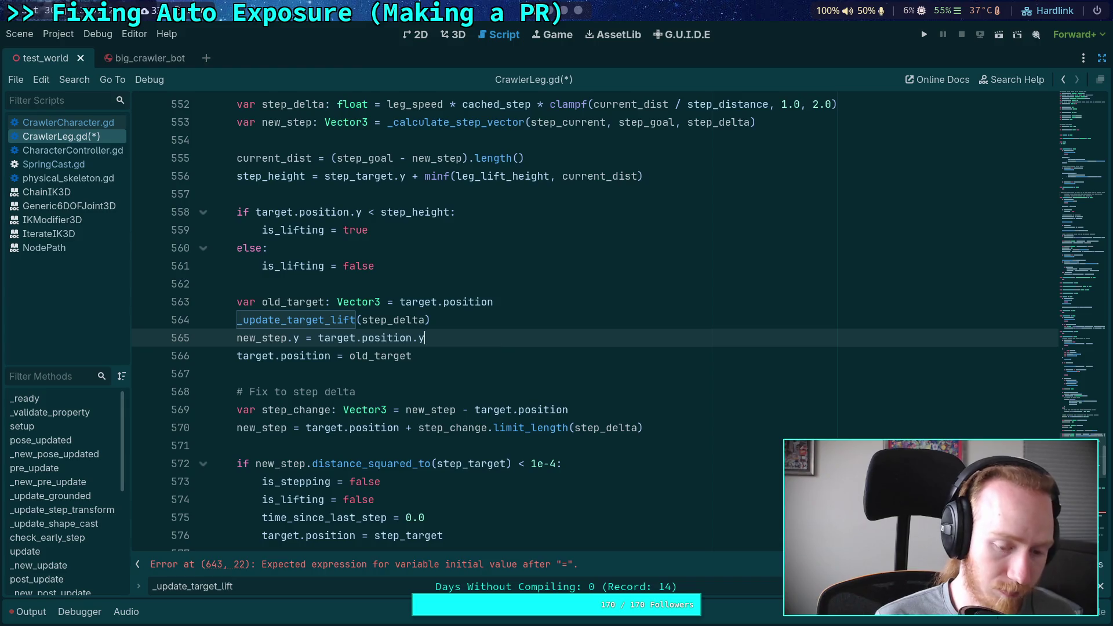
pyautogui.hotkey('ctrl', 's')
# Delete the leftover local delta line in _update_target_lift and save
pyautogui.keyDown('ctrl'); pyautogui.click(296, 320); pyautogui.keyUp('ctrl')
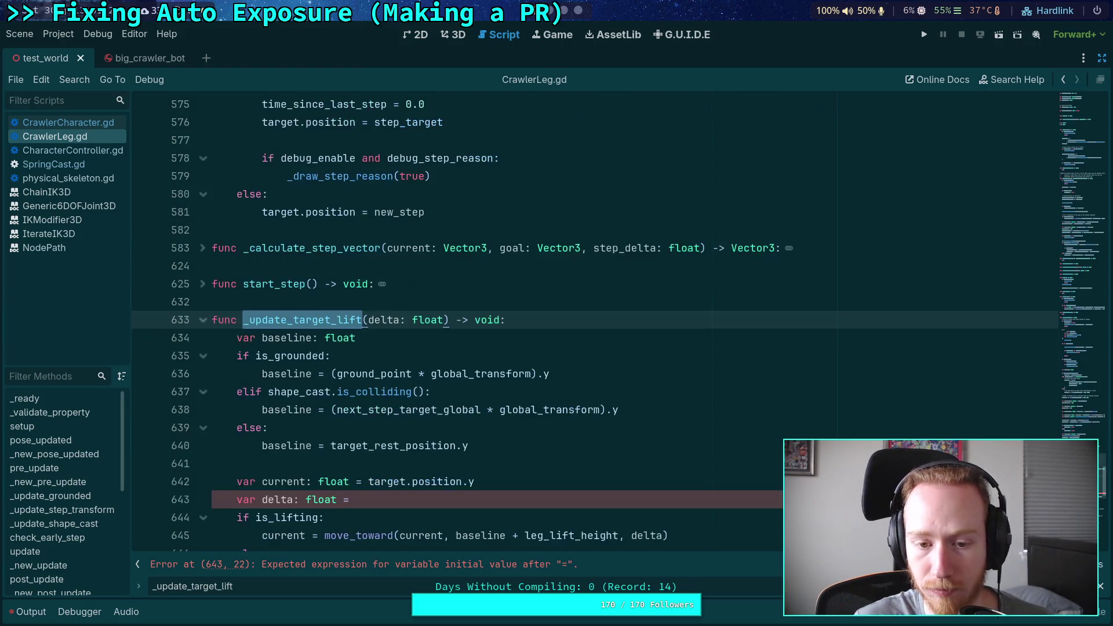
pyautogui.scroll(-3, 442, 353)
pyautogui.click(527, 333)
pyautogui.hotkey('ctrl', 'shift', 'k')
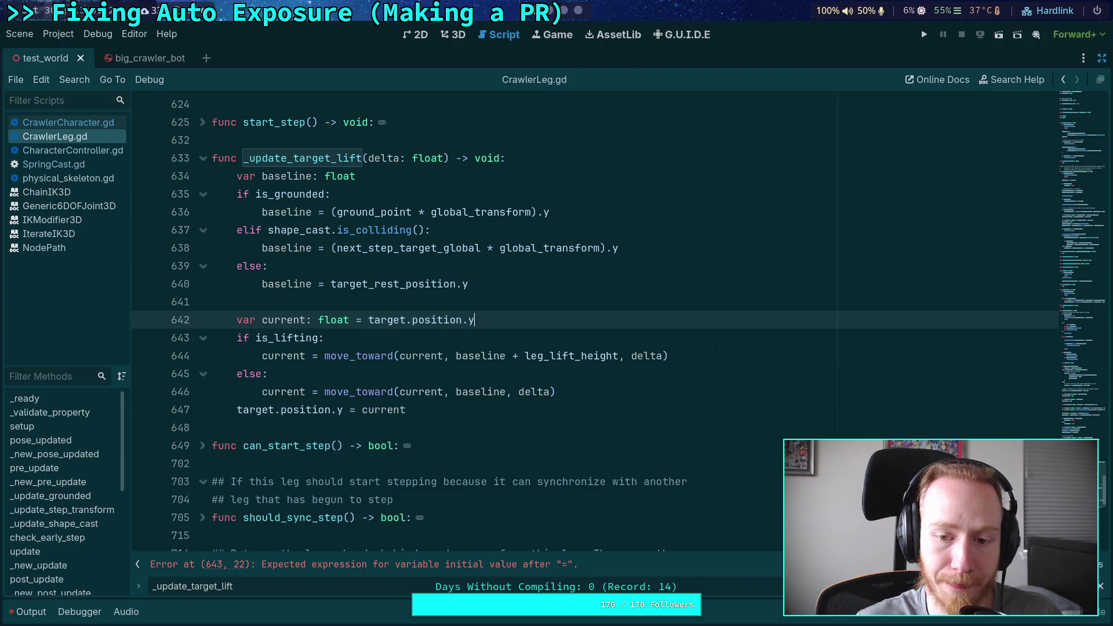
pyautogui.hotkey('ctrl', 's')
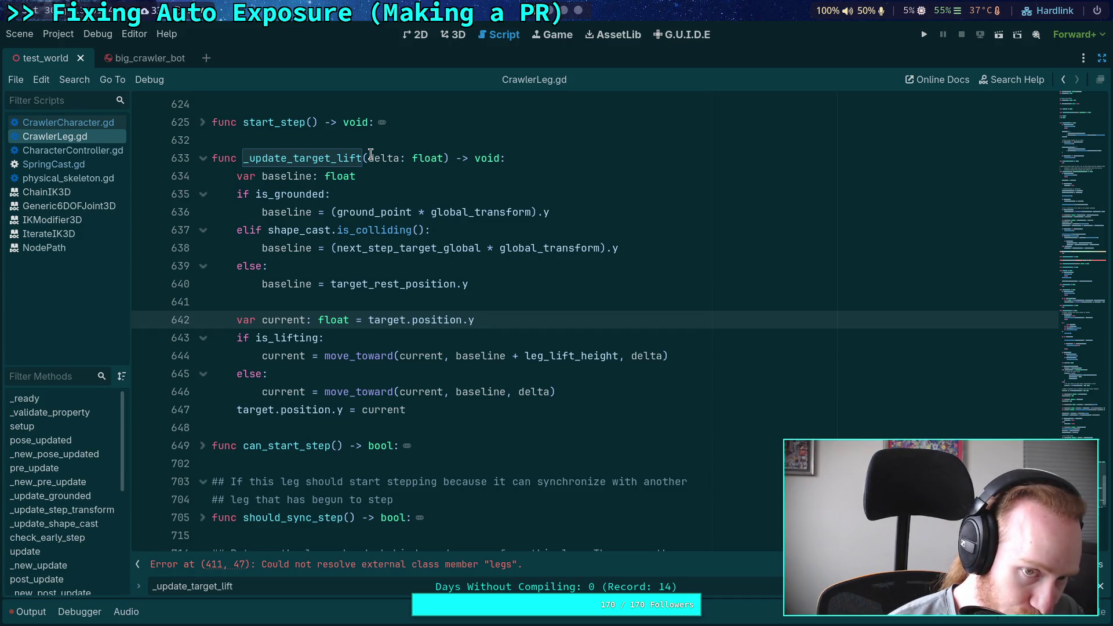
pyautogui.click(360, 302)
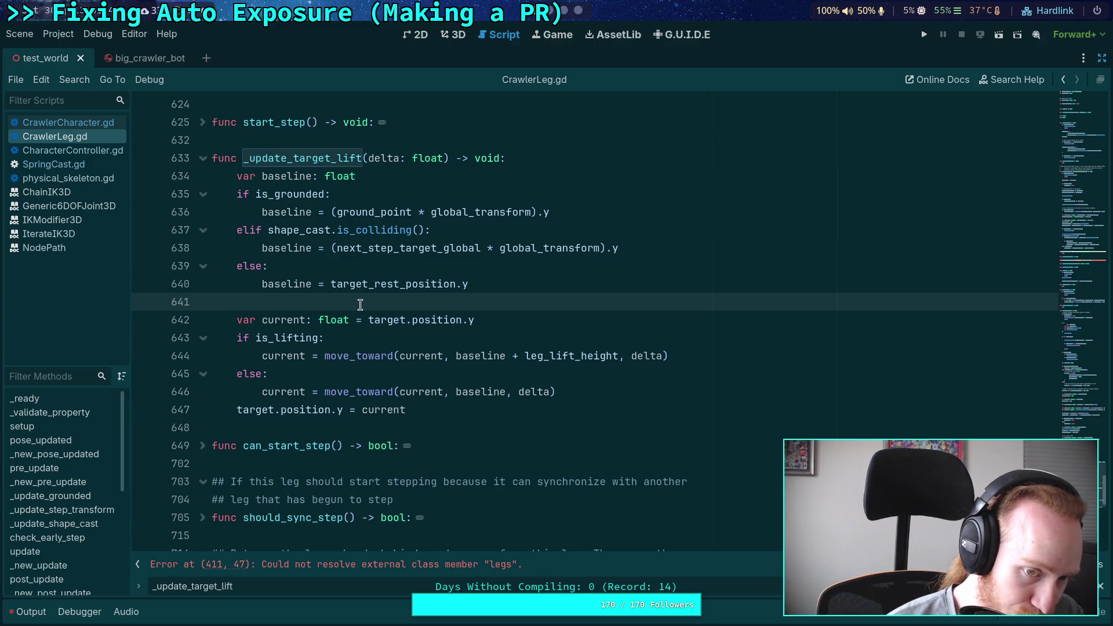
pyautogui.click(362, 159)
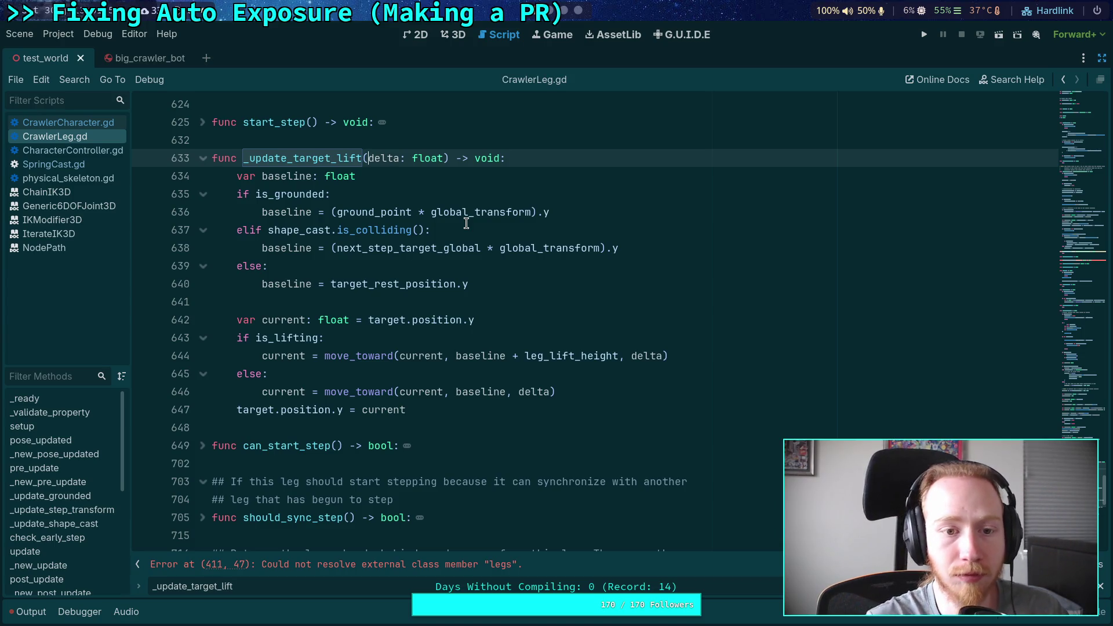
pyautogui.scroll(20, 467, 223)
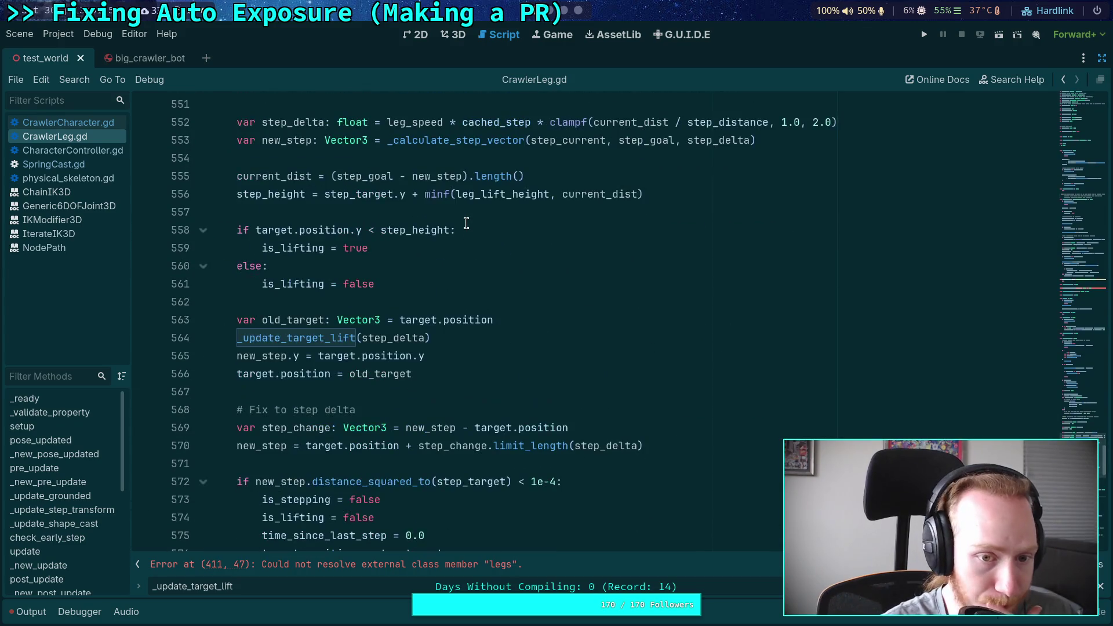
pyautogui.doubleClick(257, 193)
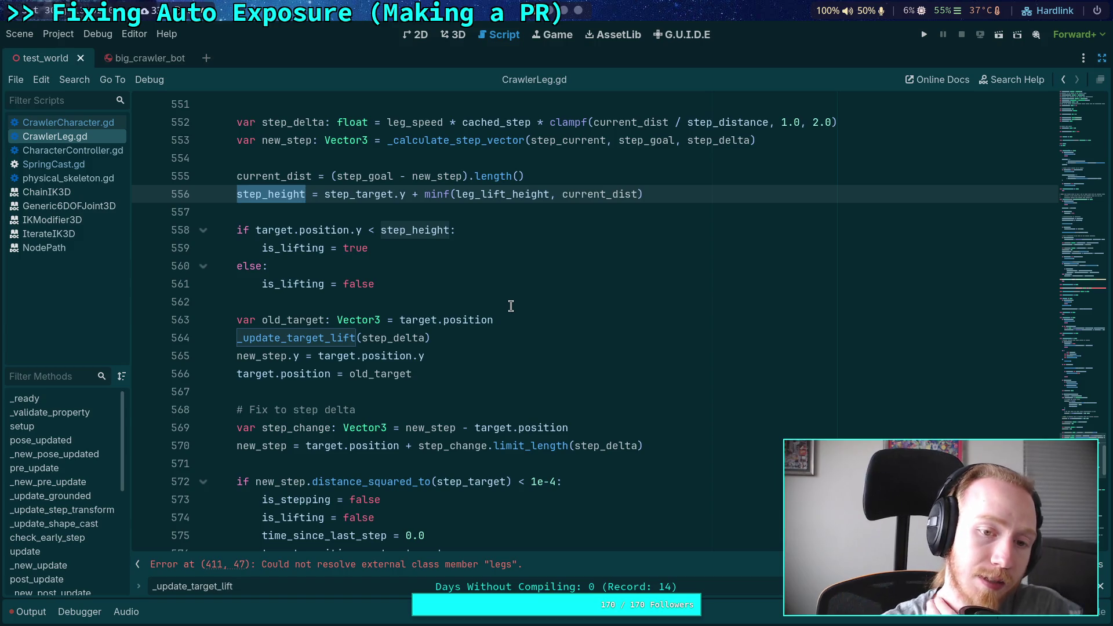
pyautogui.scroll(-10, 511, 306)
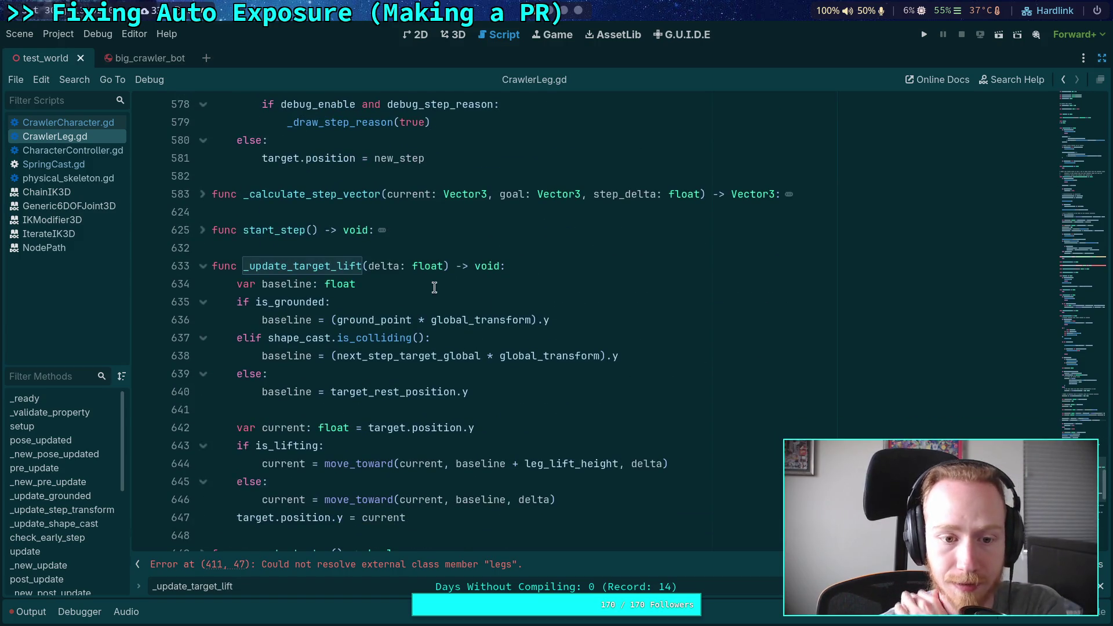
# Add 'if is_stepping: baseline = step_height' below the baseline declaration
pyautogui.click(449, 279)
pyautogui.press('Return')
pyautogui.write('if is')
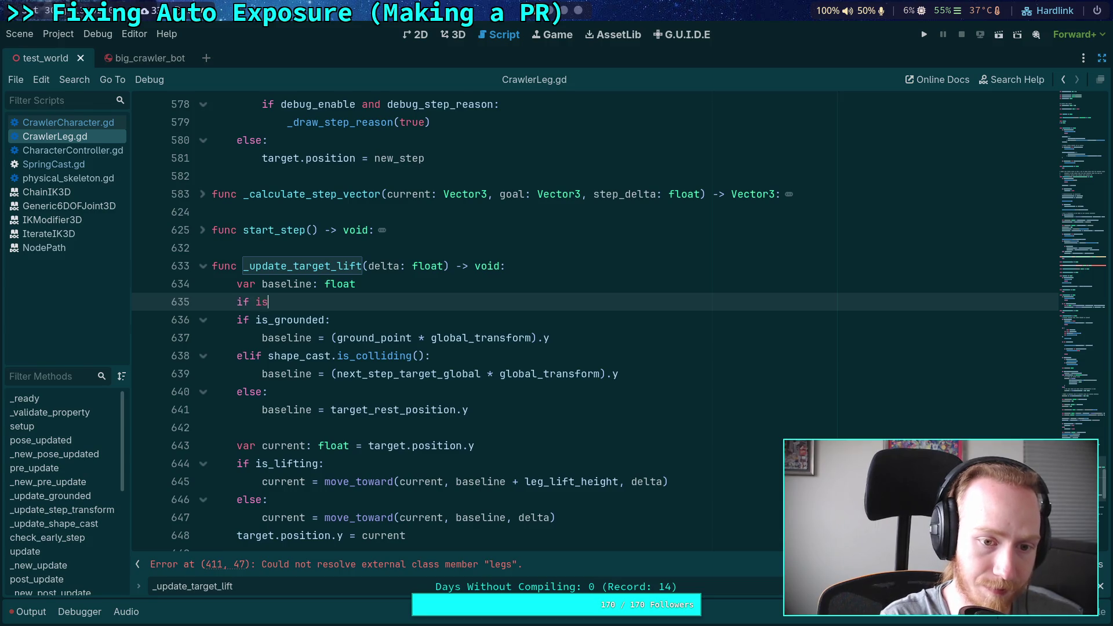
pyautogui.write('_stepping:')
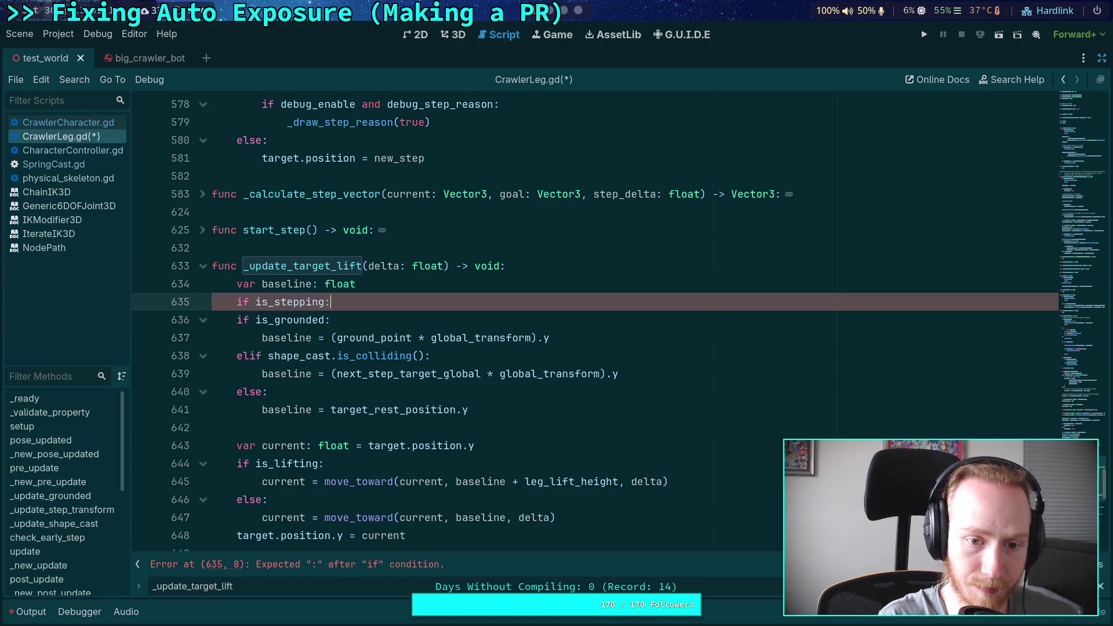
pyautogui.press('Return')
pyautogui.write('baseline = ')
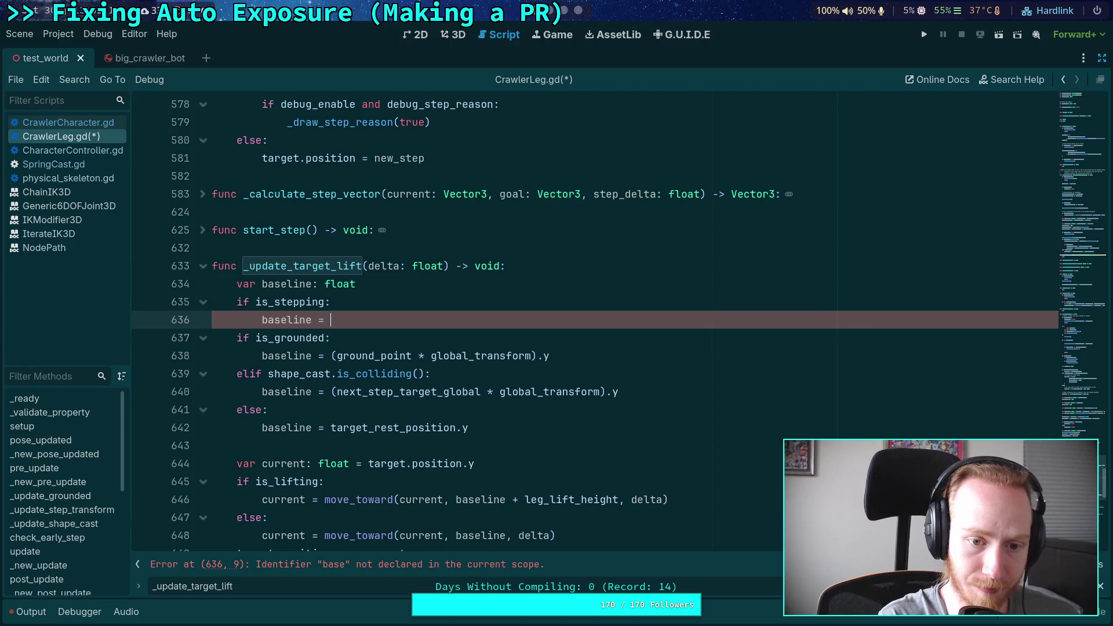
pyautogui.write('body.max_speed * cached_step')
pyautogui.moveTo(331, 320); pyautogui.dragTo(575, 322)
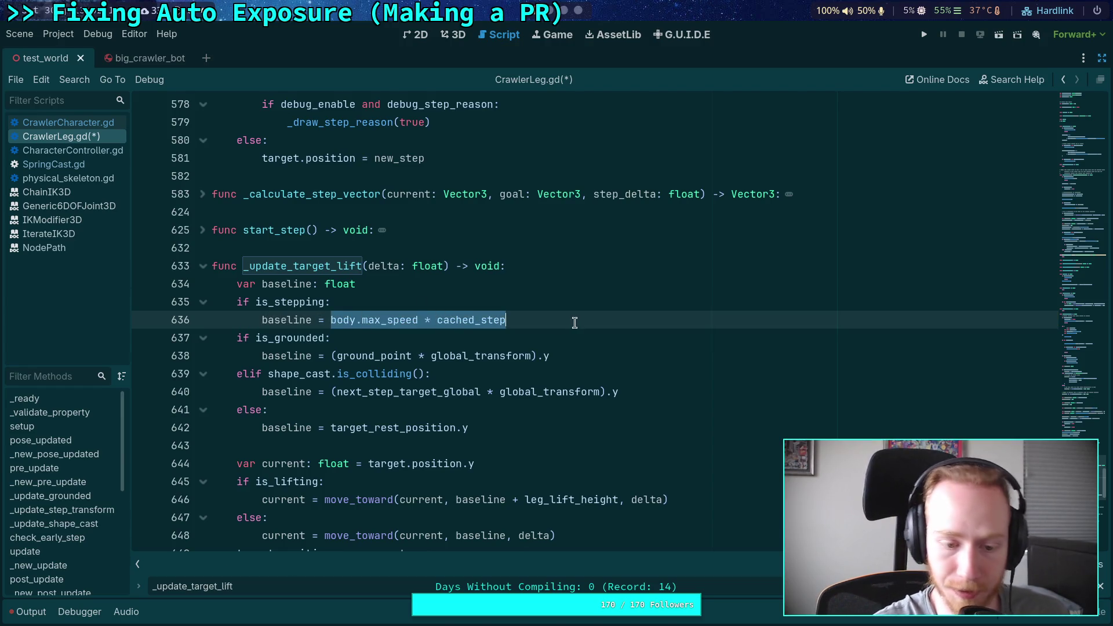
pyautogui.write('step_h')
pyautogui.press('Return')
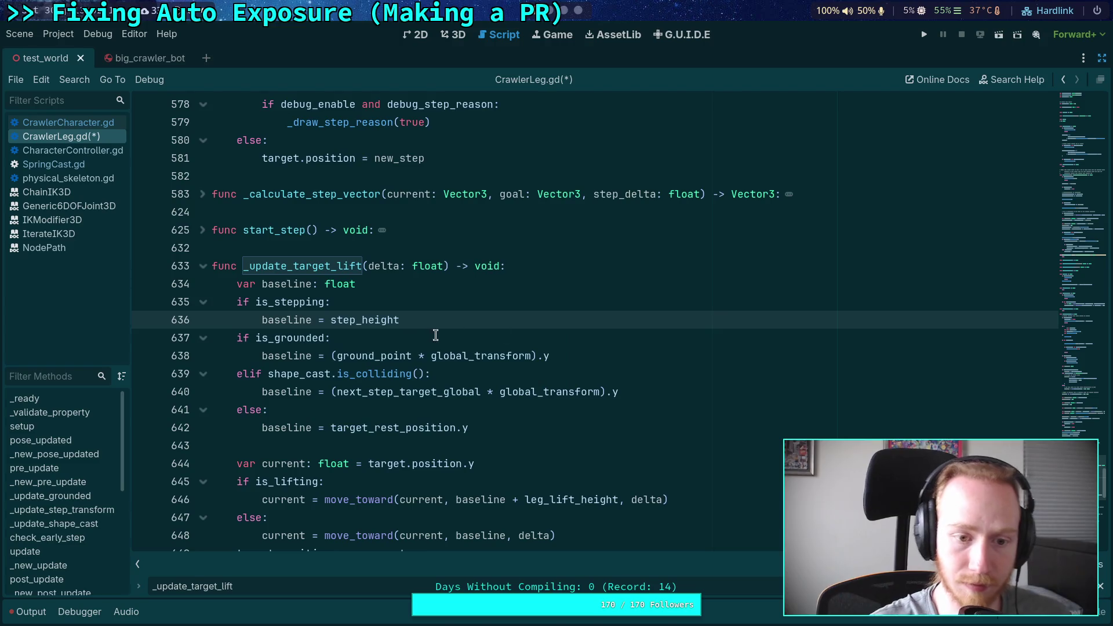
# Change the grounded check to 'elif is_grounded' and save CrawlerLeg.gd
pyautogui.click(239, 338)
pyautogui.write('el')
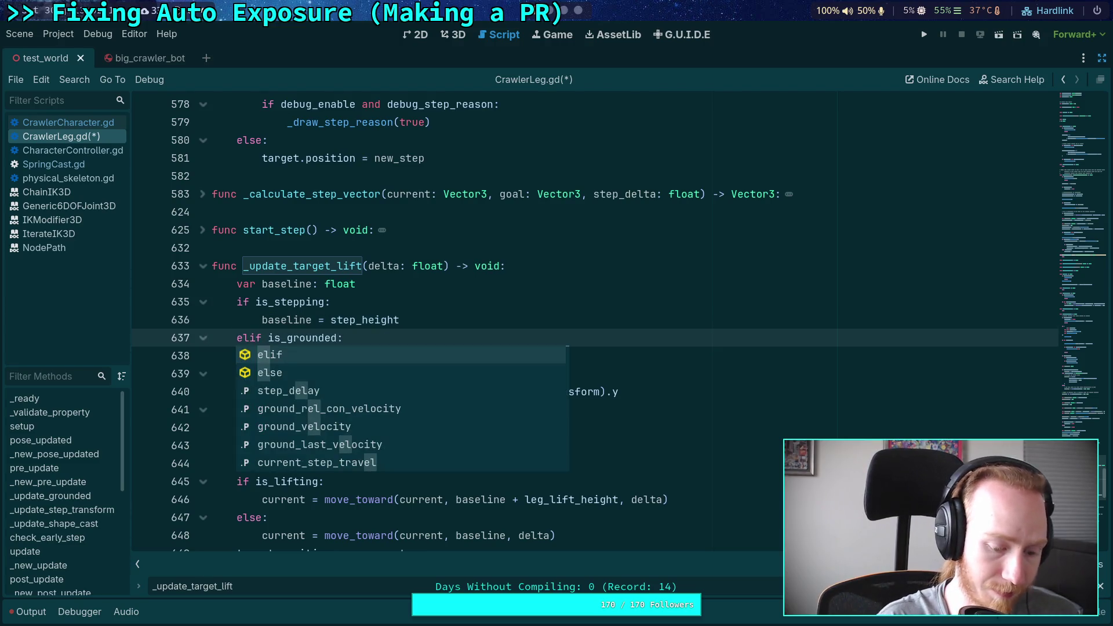
pyautogui.hotkey('ctrl', 's')
pyautogui.click(408, 284)
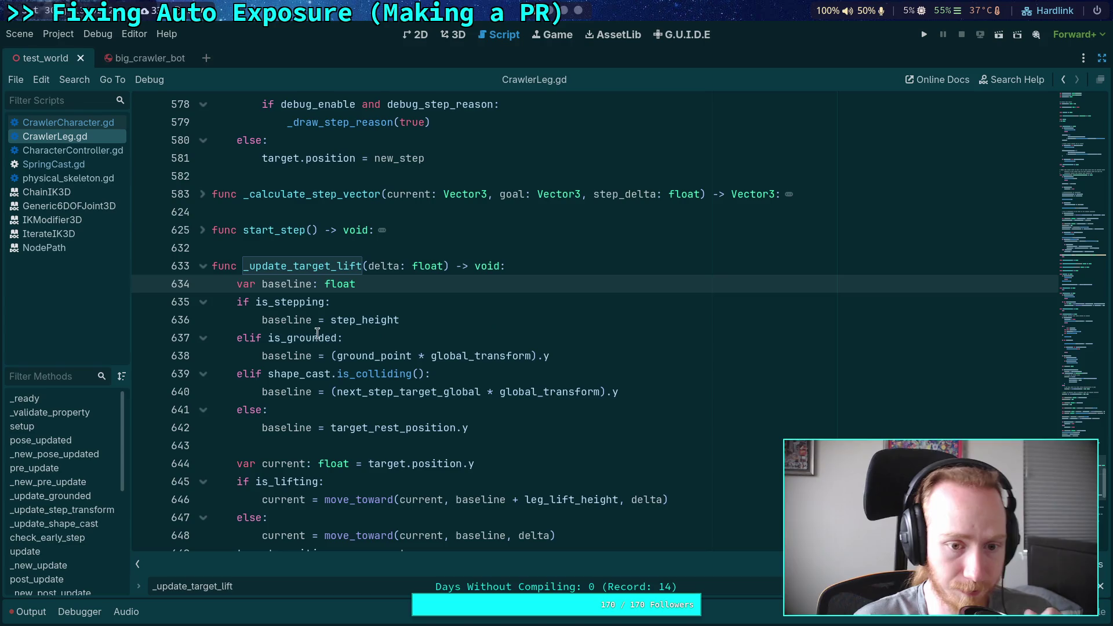
pyautogui.doubleClick(289, 320)
pyautogui.scroll(-2, 436, 302)
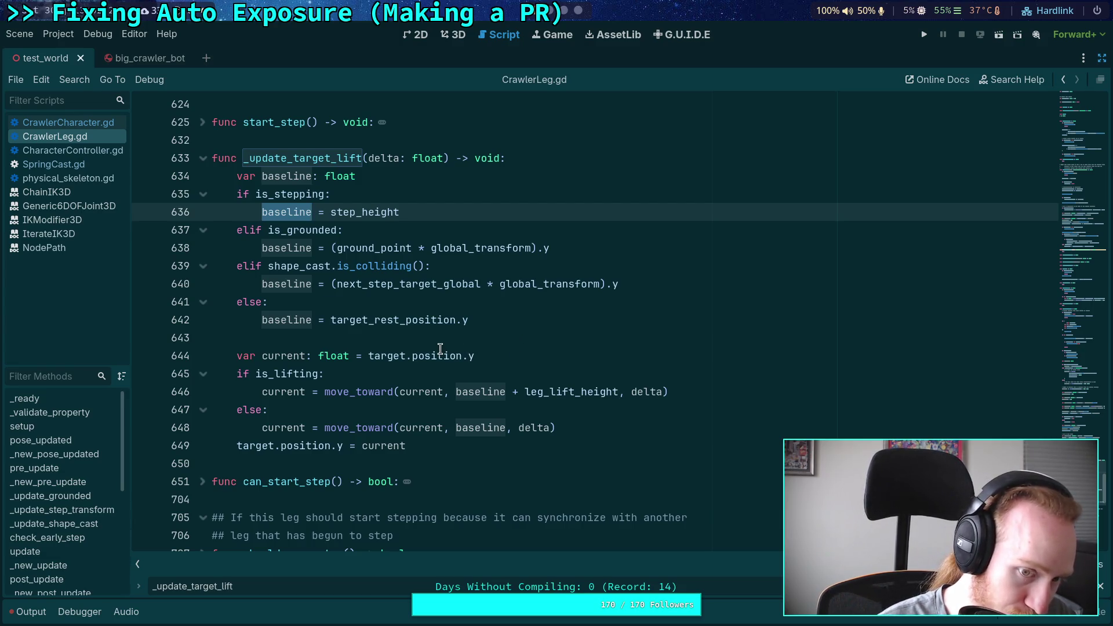
pyautogui.moveTo(440, 349)
pyautogui.click(363, 337)
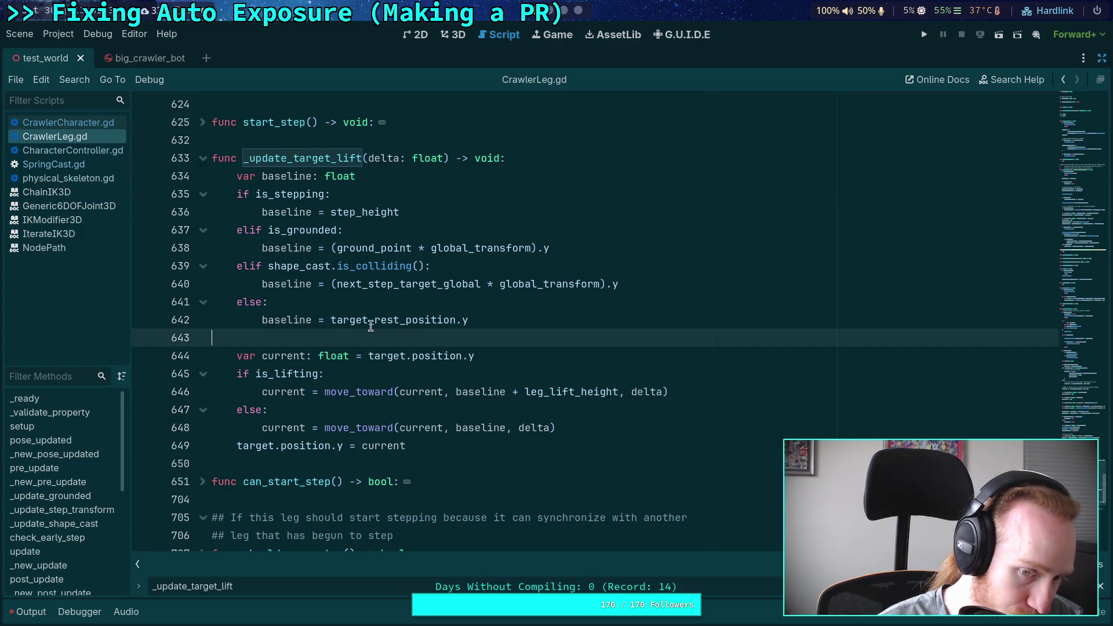
pyautogui.moveTo(371, 325)
pyautogui.moveTo(269, 289)
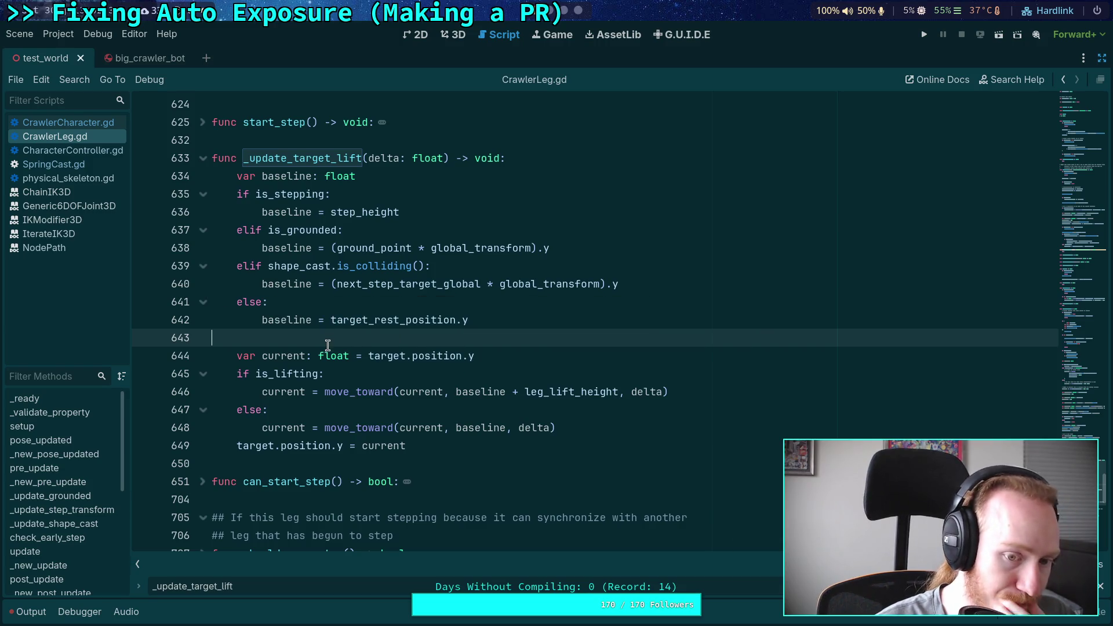
pyautogui.scroll(2, 400, 333)
pyautogui.scroll(-3, 404, 327)
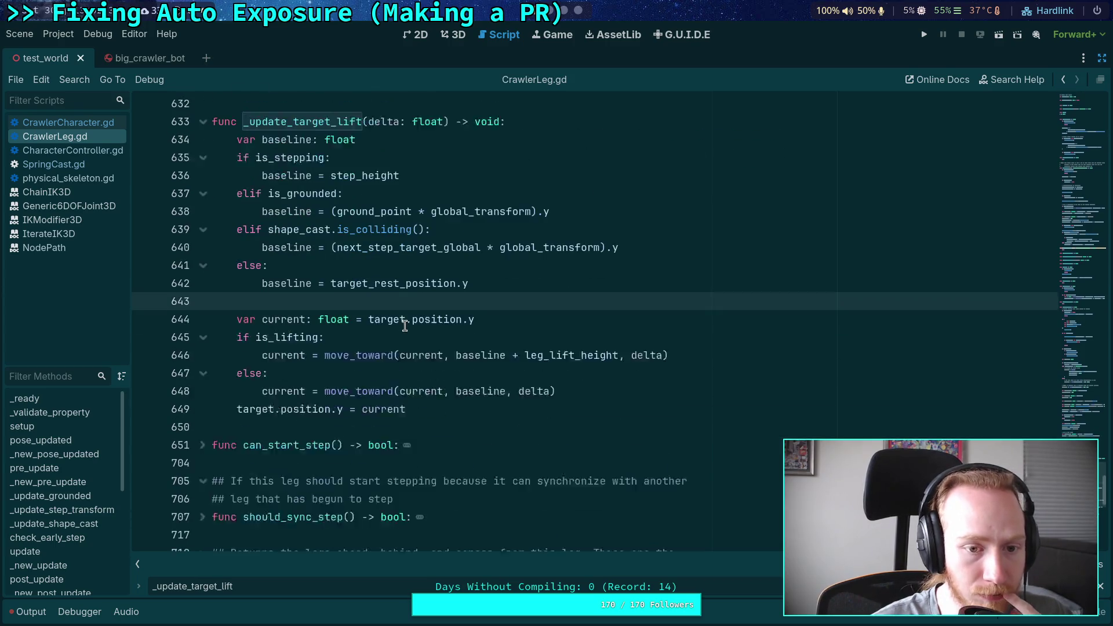
pyautogui.scroll(-1, 405, 327)
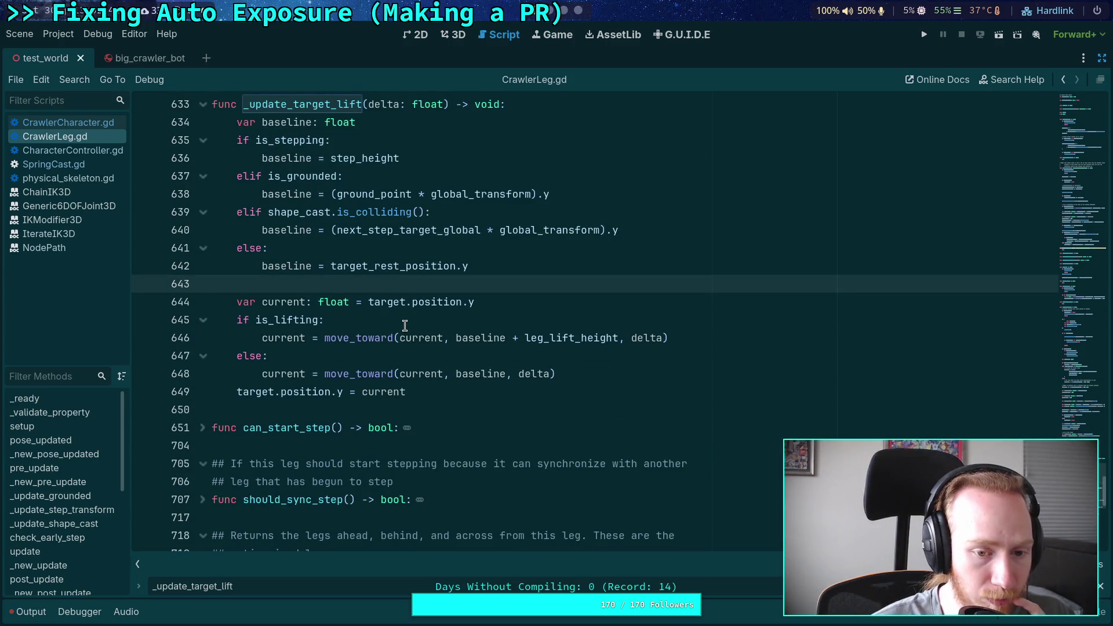
pyautogui.hotkey('shift', 'F3')
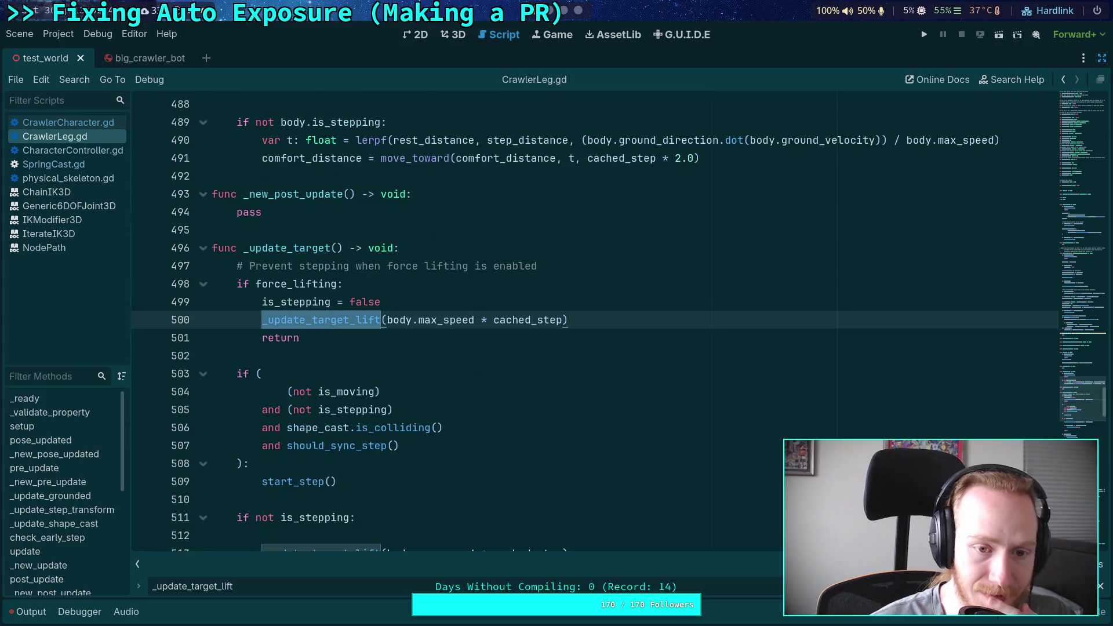
pyautogui.press('F3')
pyautogui.press('F3')
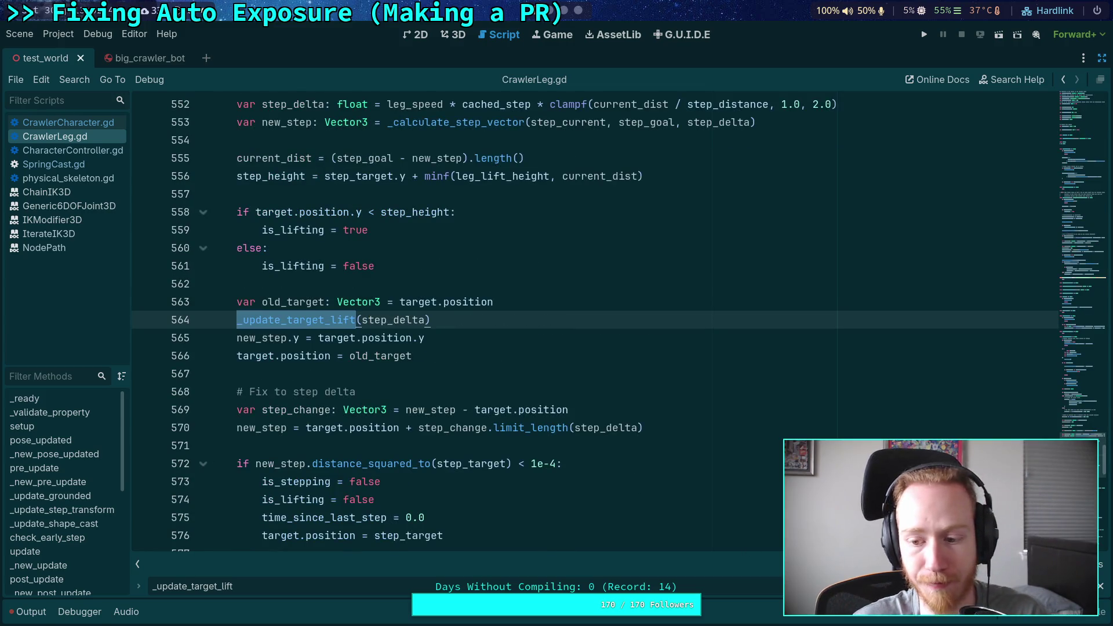
pyautogui.click(1033, 586)
pyautogui.scroll(-1, 522, 458)
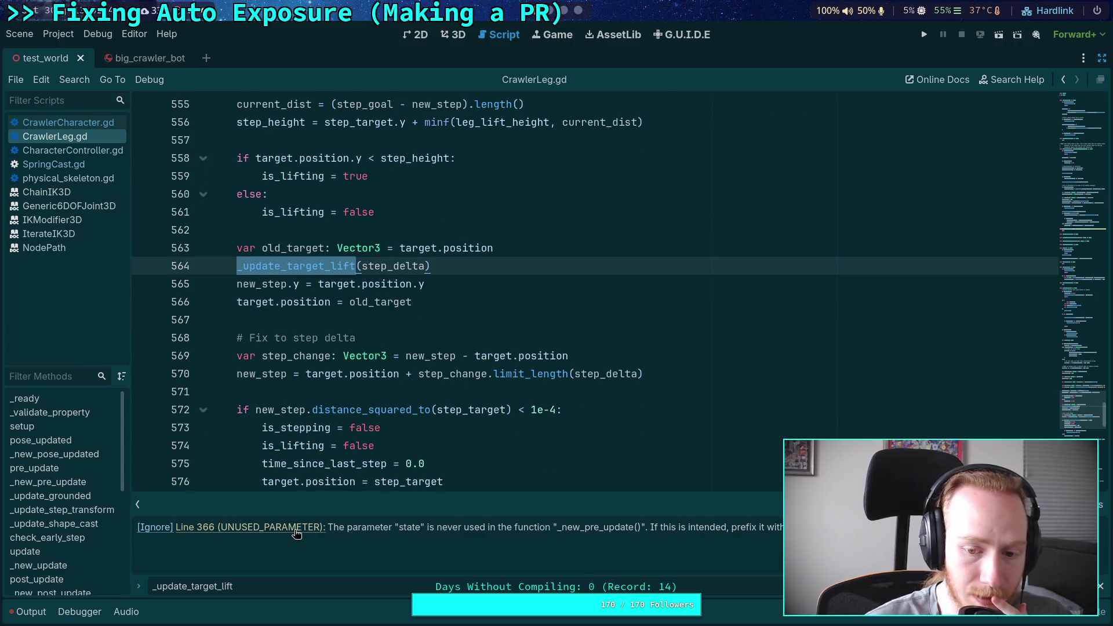
pyautogui.click(295, 532)
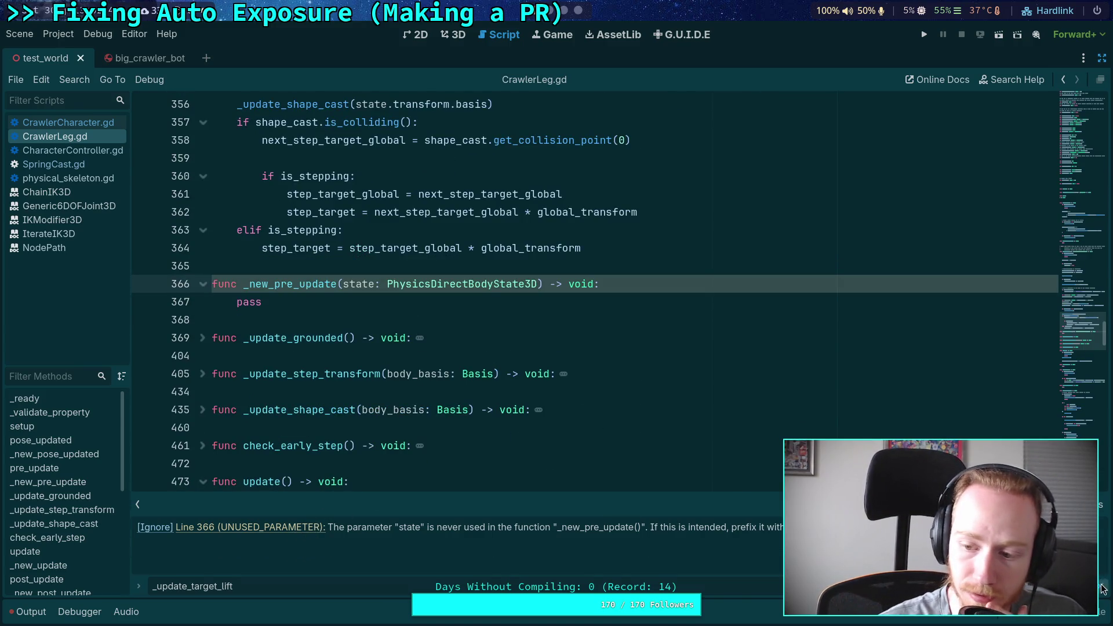
pyautogui.click(1082, 432)
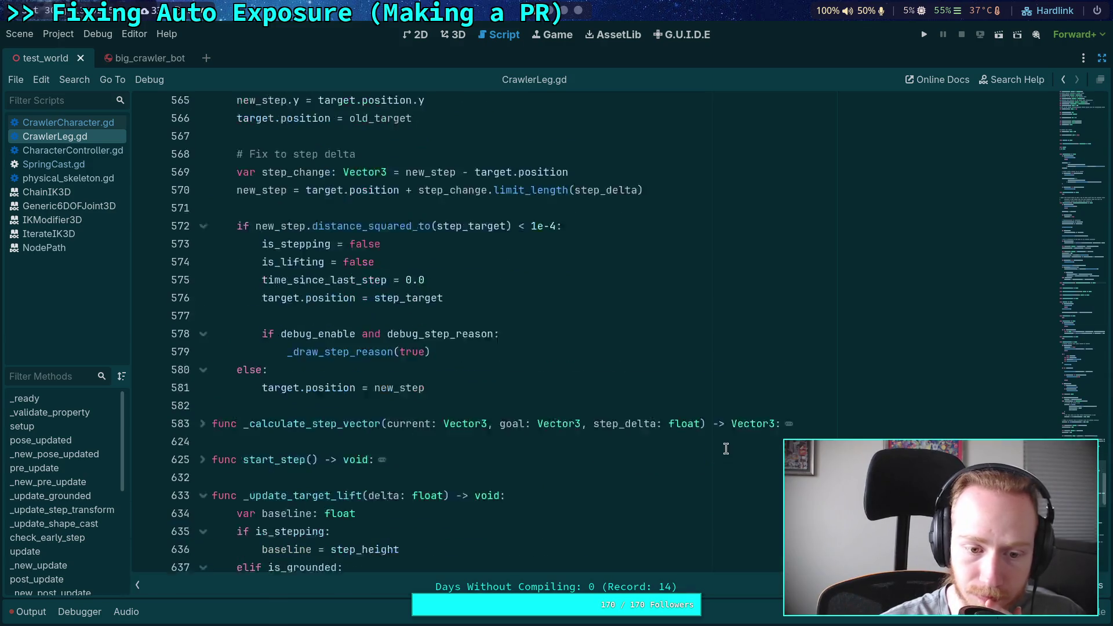
pyautogui.scroll(-7, 726, 448)
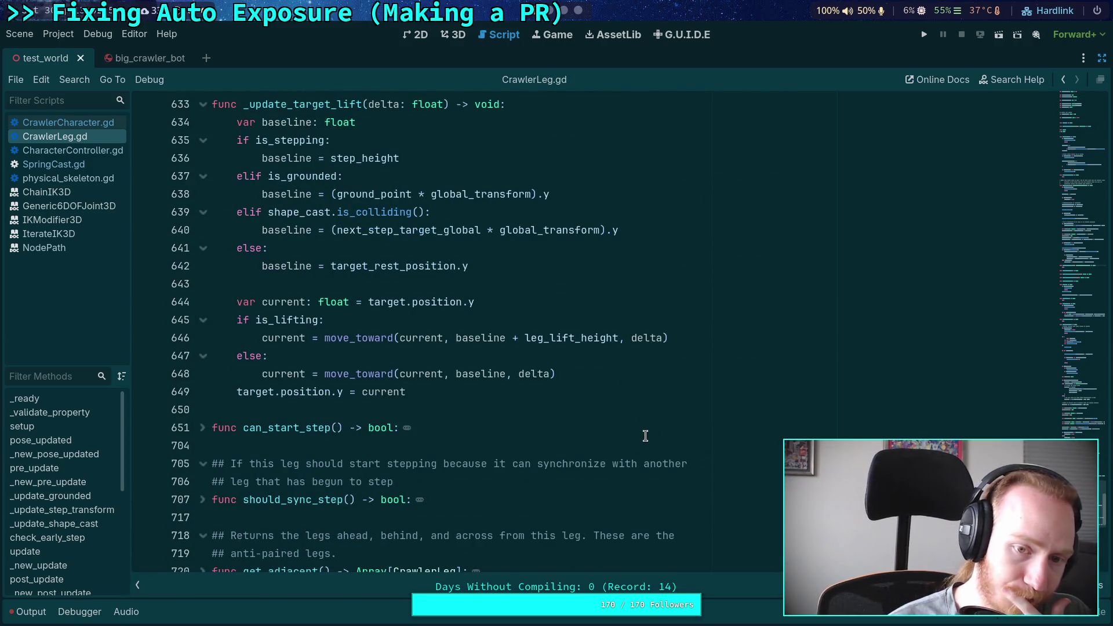
pyautogui.scroll(8, 646, 436)
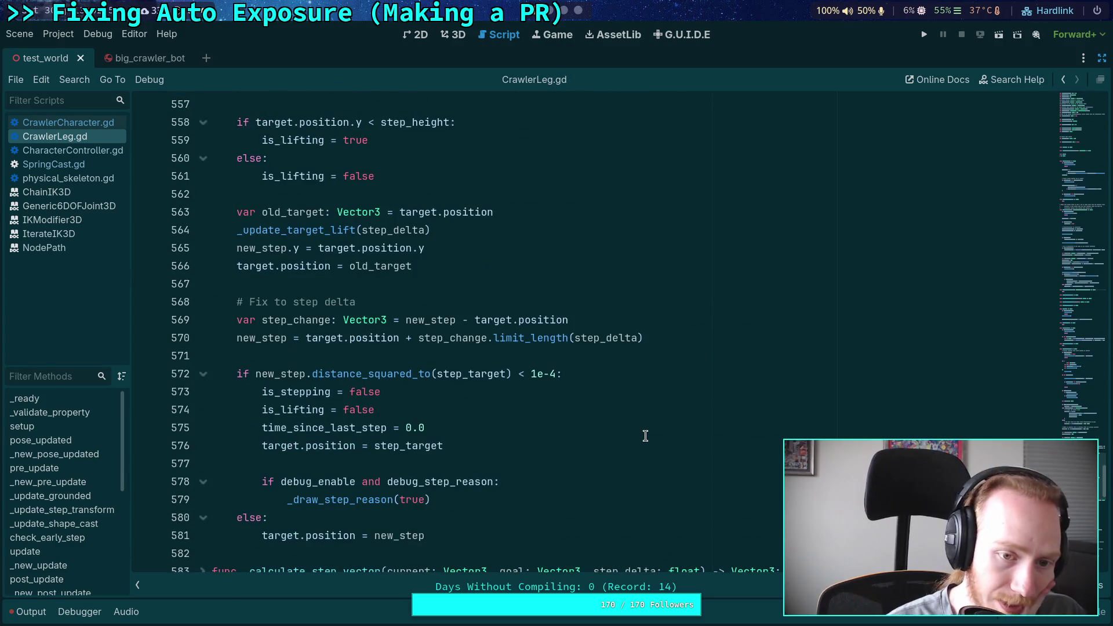
# Rename the saved variable to old_y and change its type from Vector3 to float
pyautogui.doubleClick(300, 211)
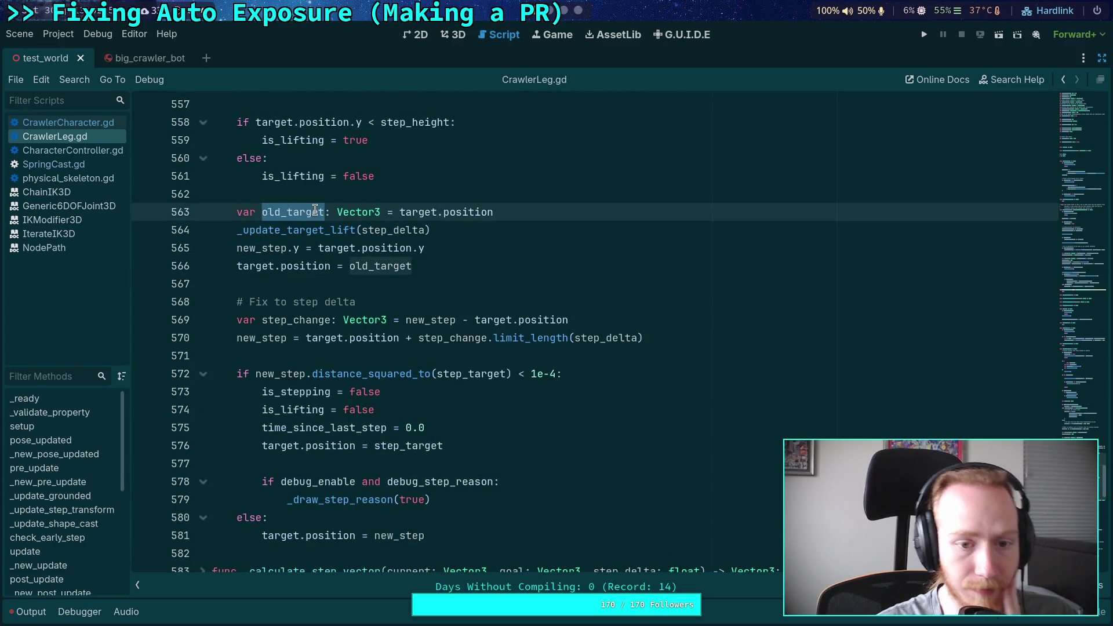
pyautogui.press('Right')
pyautogui.hotkey('shift', 'Left')
pyautogui.hotkey('shift', 'Left')
pyautogui.hotkey('shift', 'Left')
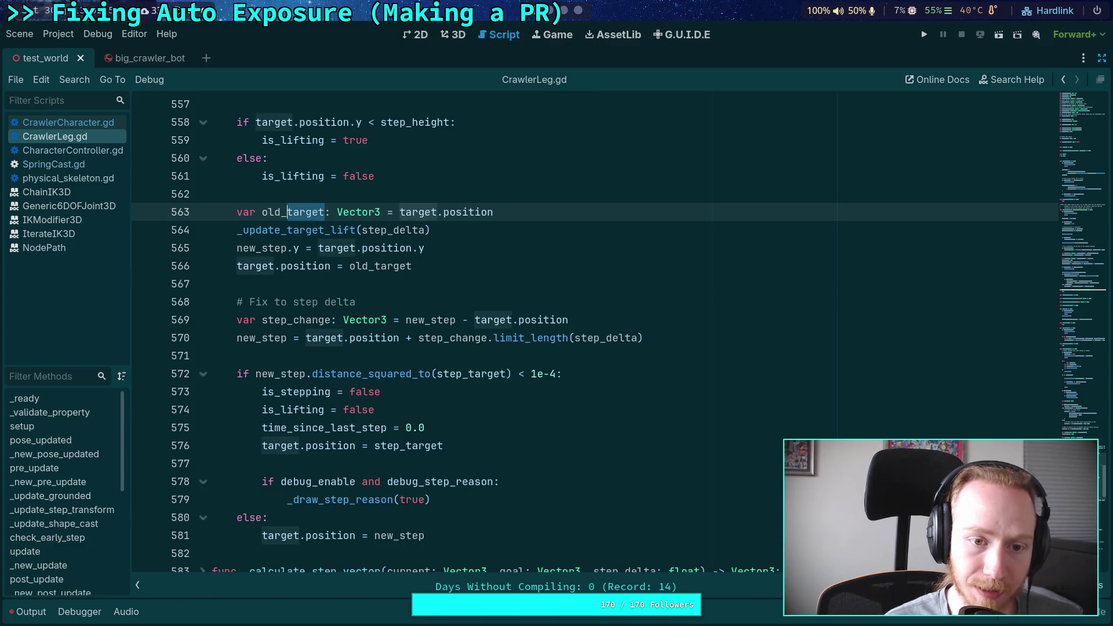
pyautogui.write('p')
pyautogui.press('BackSpace')
pyautogui.write('y')
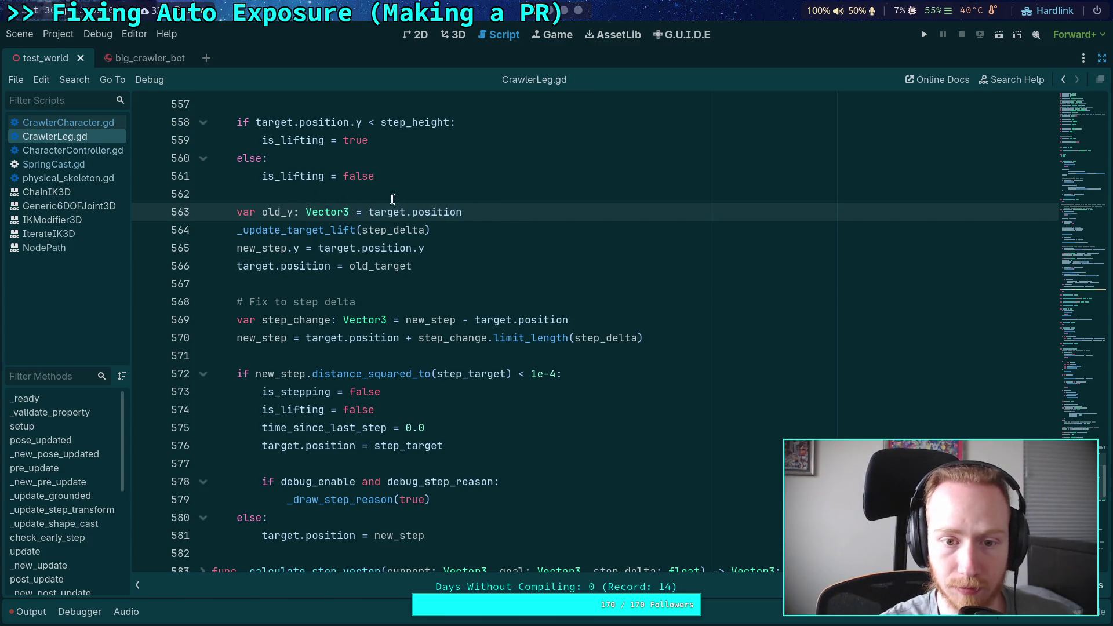
pyautogui.write('p')
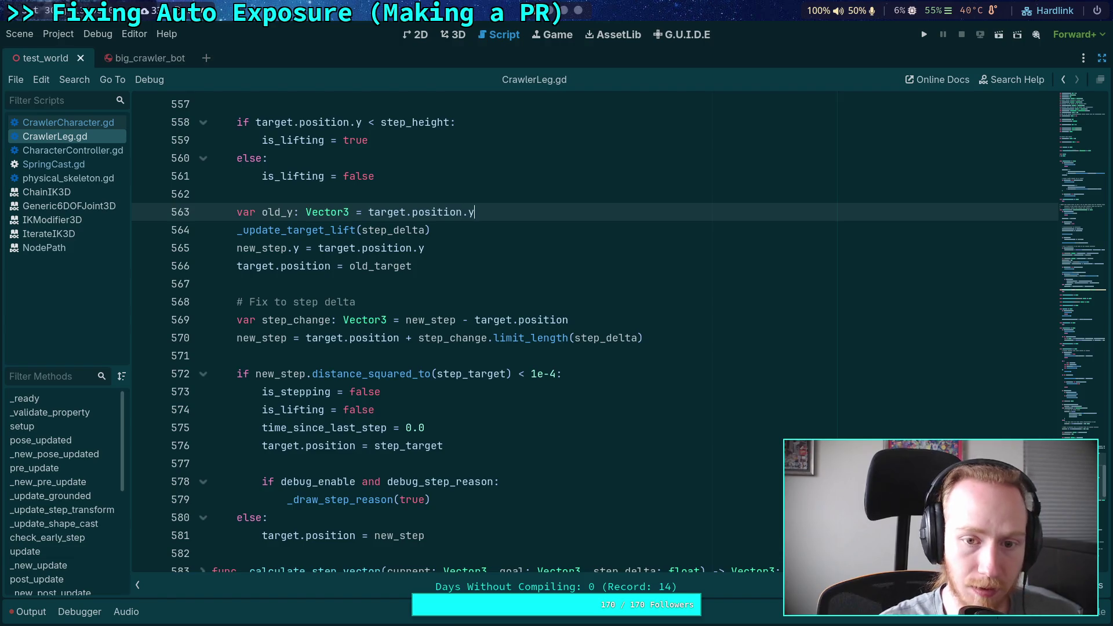
pyautogui.doubleClick(333, 214)
pyautogui.write('float')
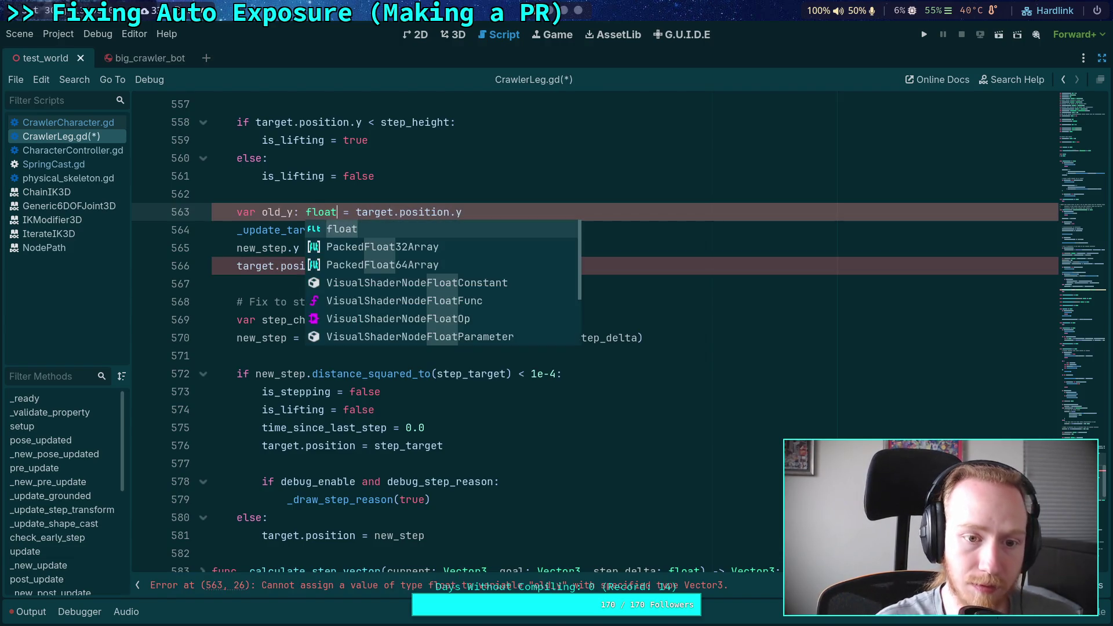
# Make line 566 restore target.position.y from old_y, then save
pyautogui.click(331, 267)
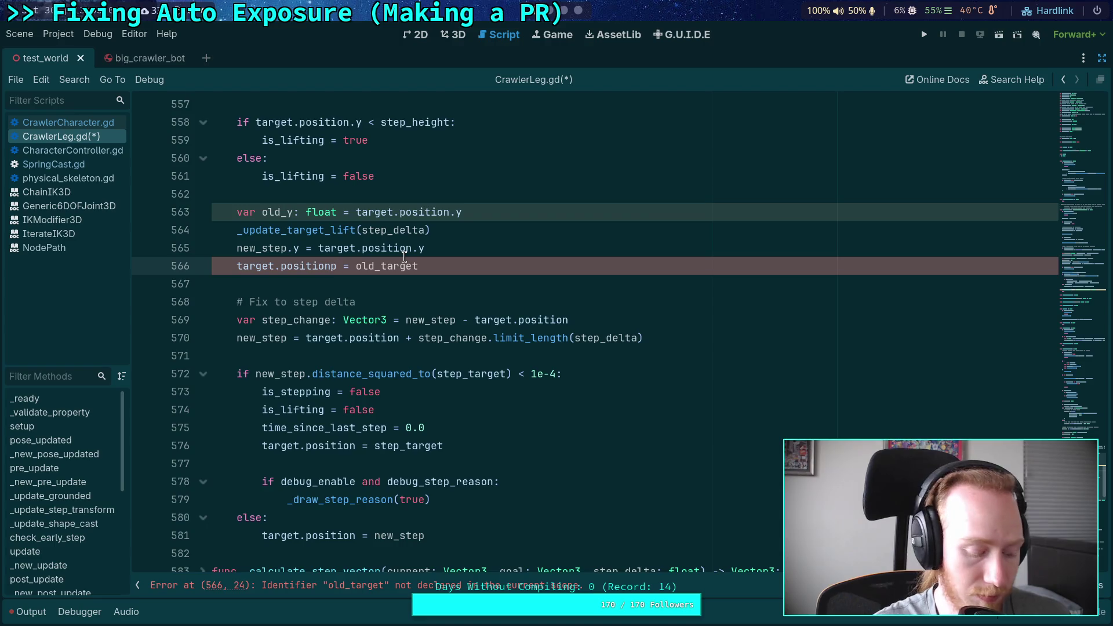
pyautogui.write('.y')
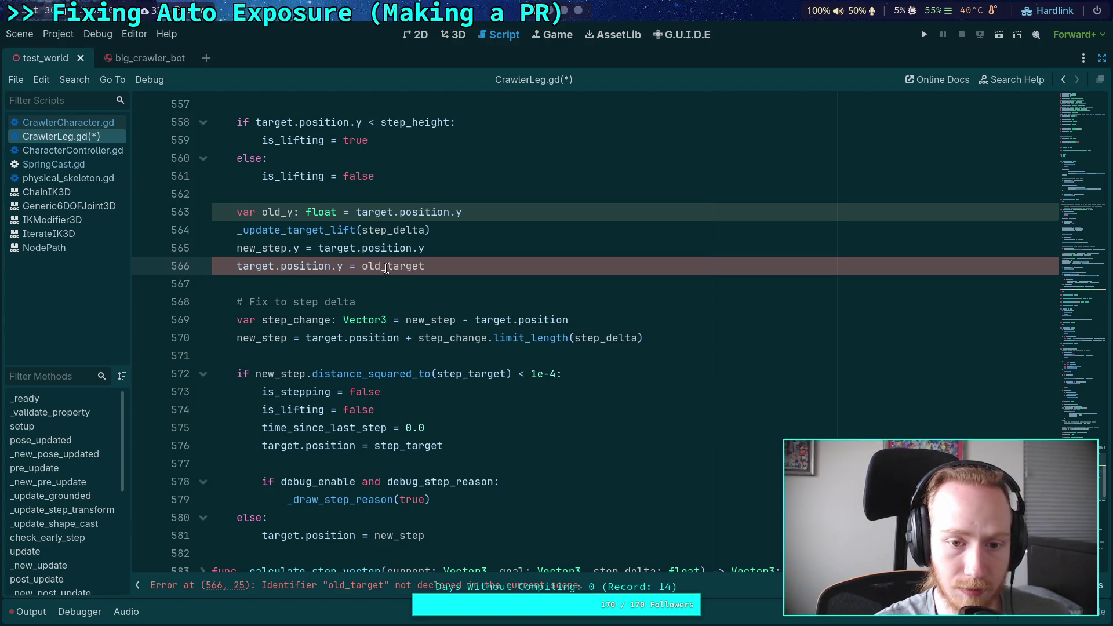
pyautogui.doubleClick(411, 265)
pyautogui.write('y')
pyautogui.click(315, 284)
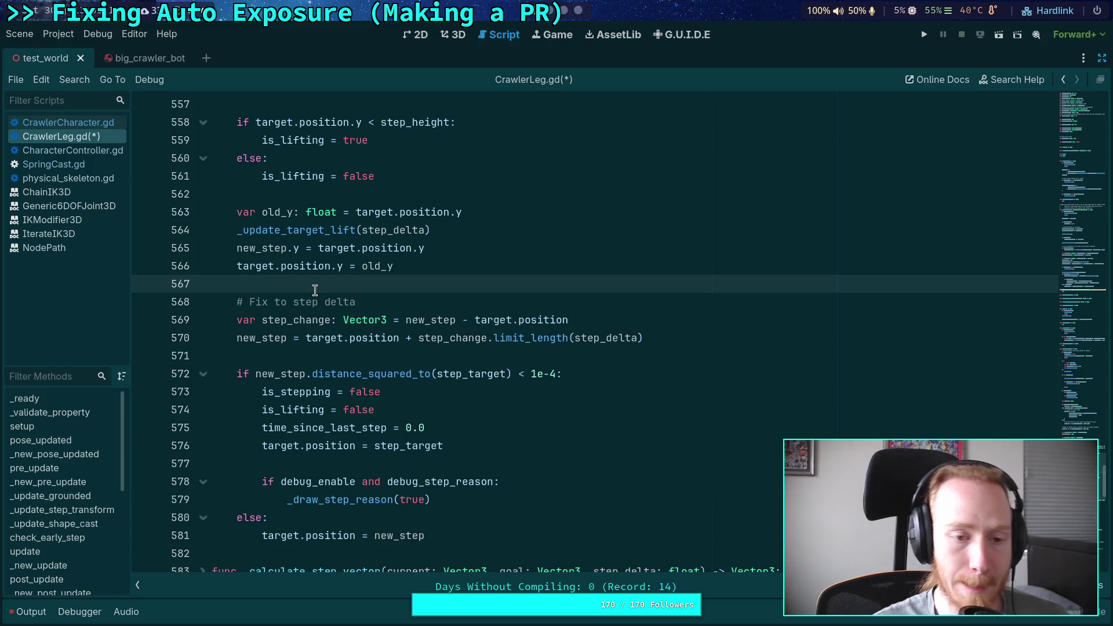
pyautogui.hotkey('ctrl', 's')
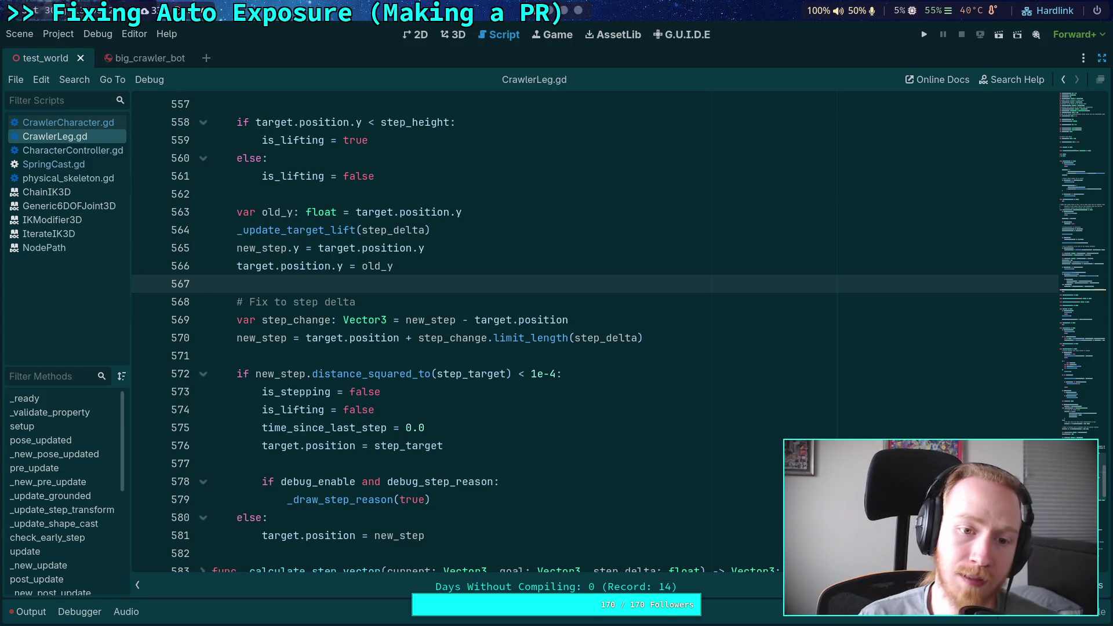
# Insert '# HACK: this is bad code, find another way that isn't relying on a side-effect' above old_y and save
pyautogui.click(320, 191)
pyautogui.press('Return')
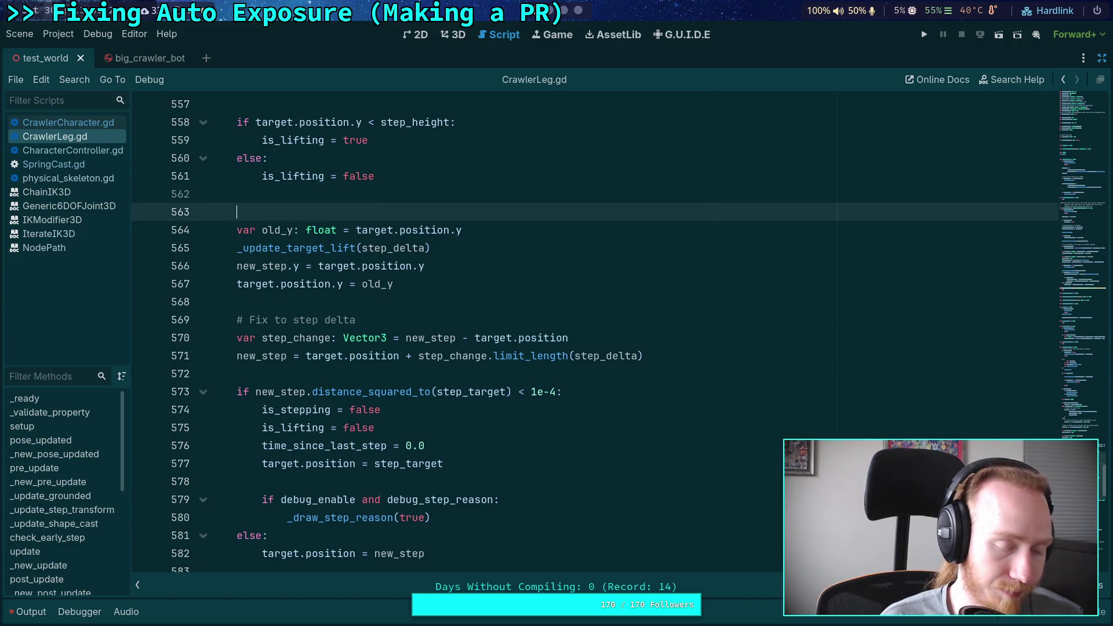
pyautogui.write('# NOTE: th')
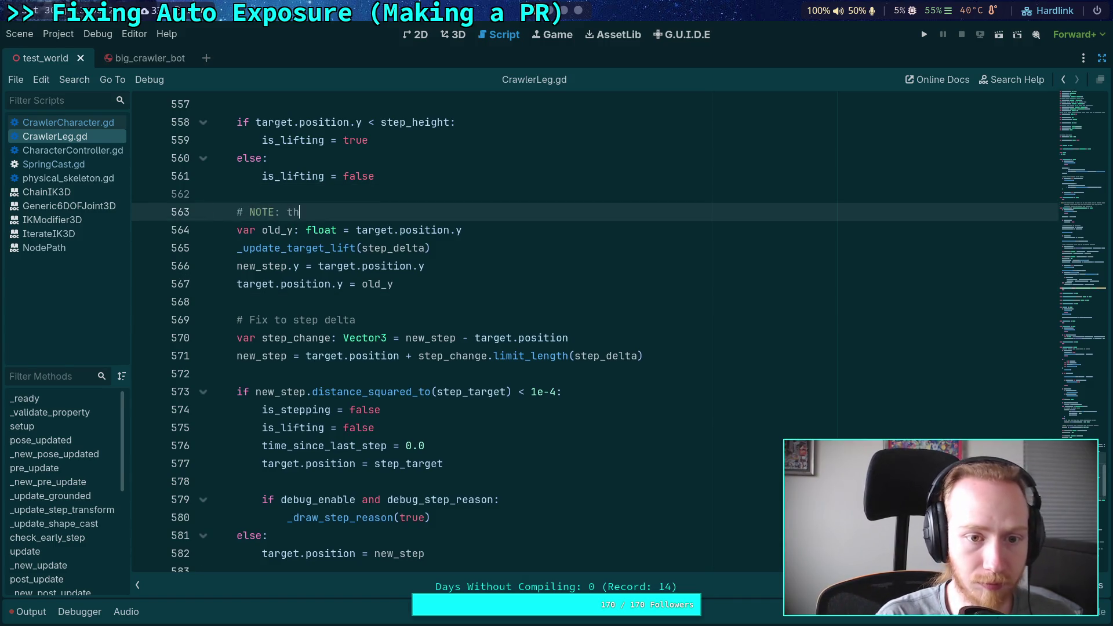
pyautogui.press('BackSpace')
pyautogui.press('BackSpace')
pyautogui.press('BackSpace')
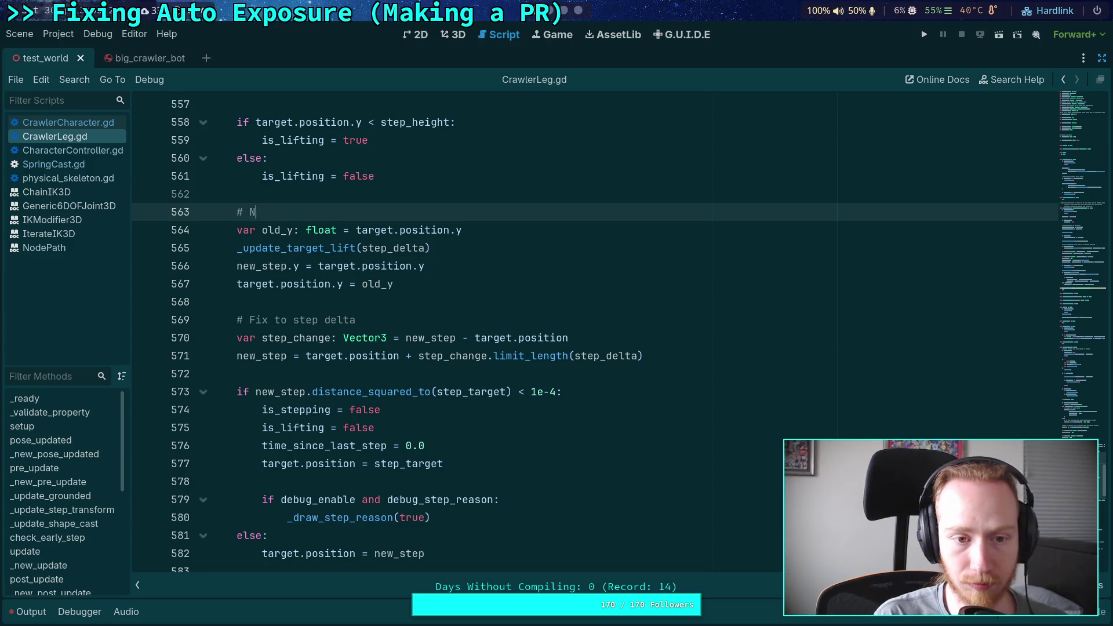
pyautogui.write('HACK: this sort of')
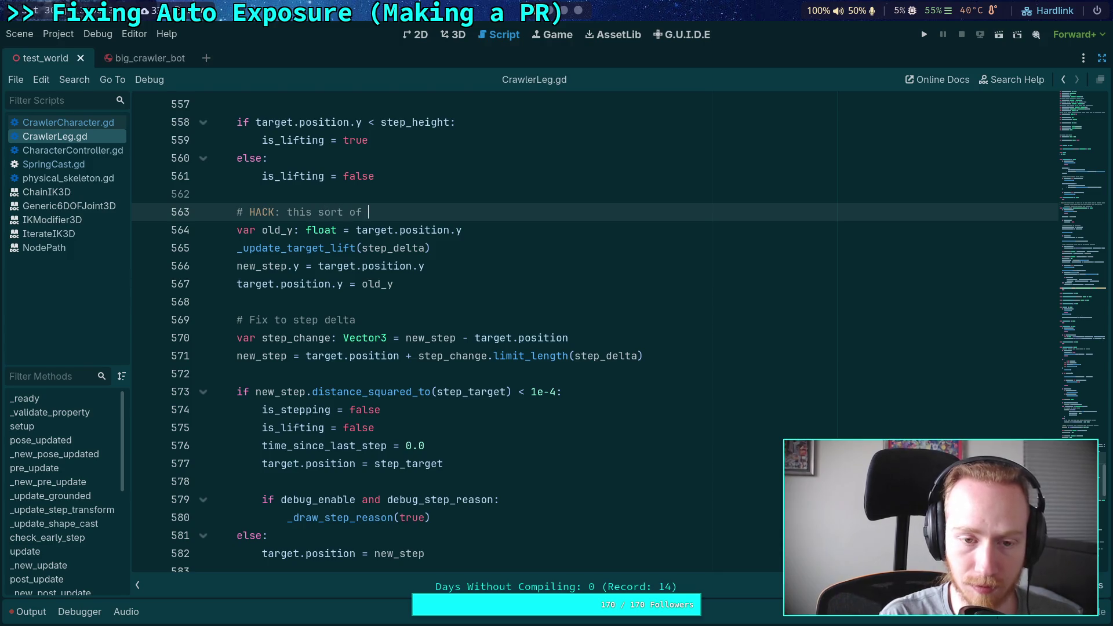
pyautogui.press('BackSpace')
pyautogui.press('BackSpace')
pyautogui.press('BackSpace')
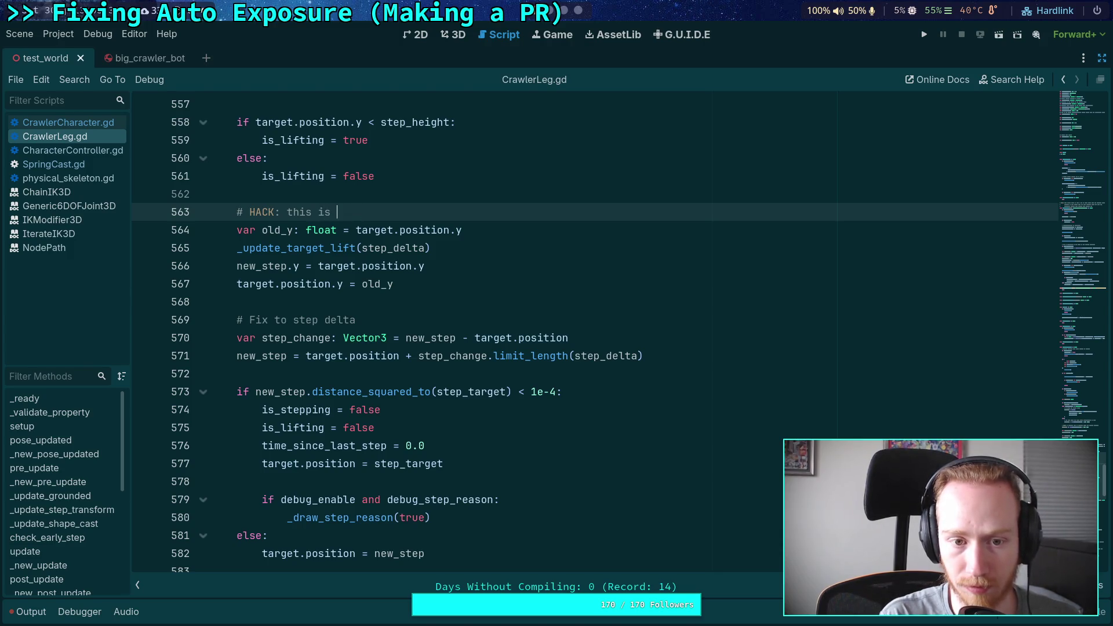
pyautogui.write('ba')
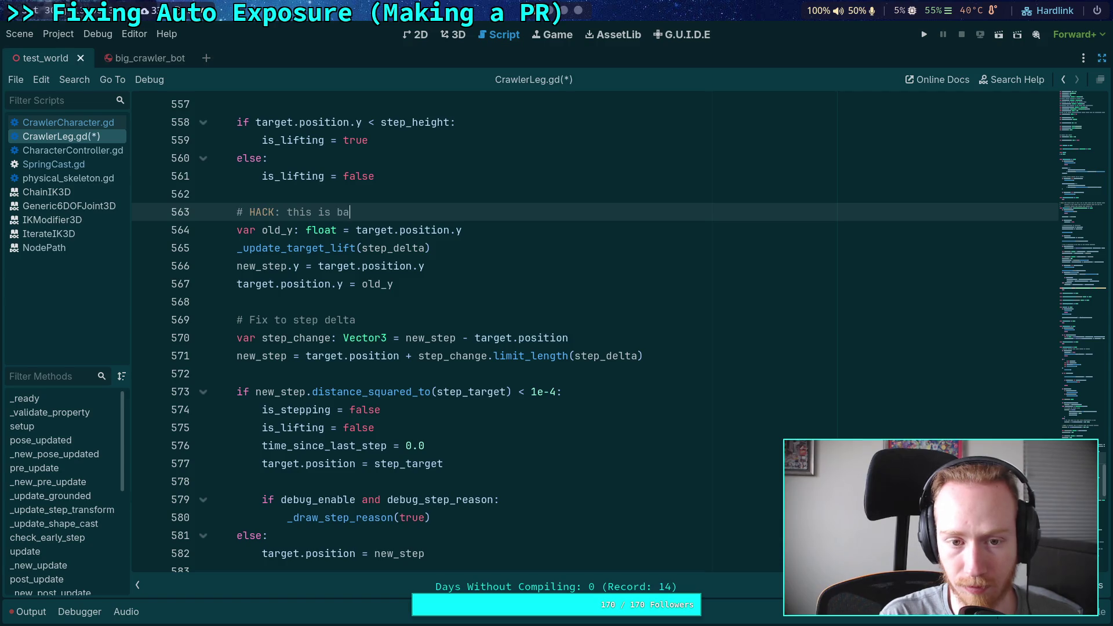
pyautogui.write('d code,')
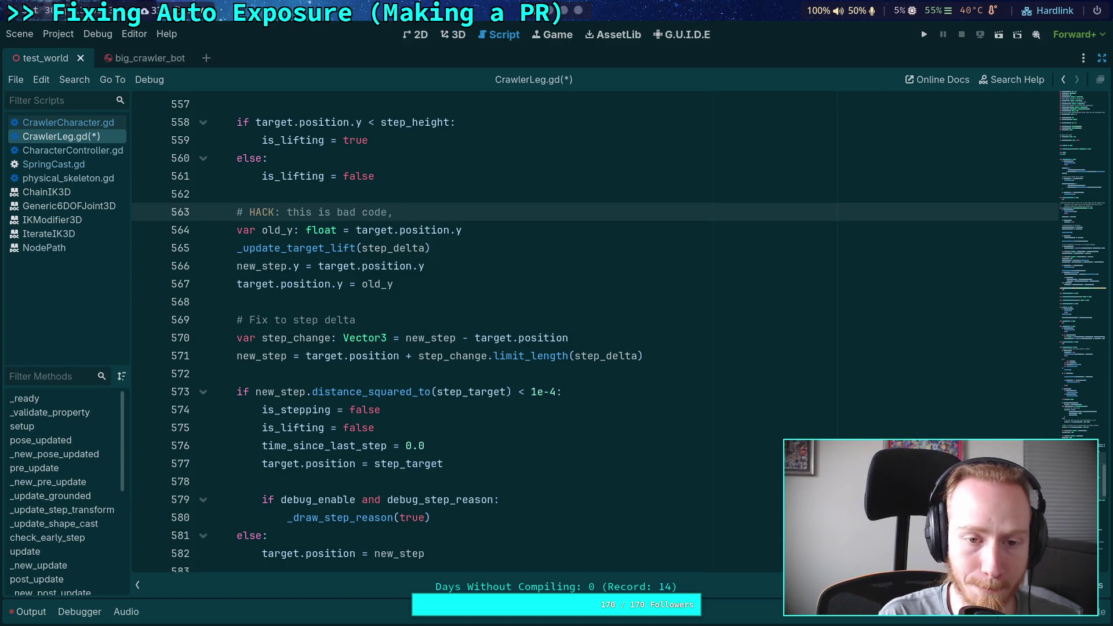
pyautogui.write(' find a')
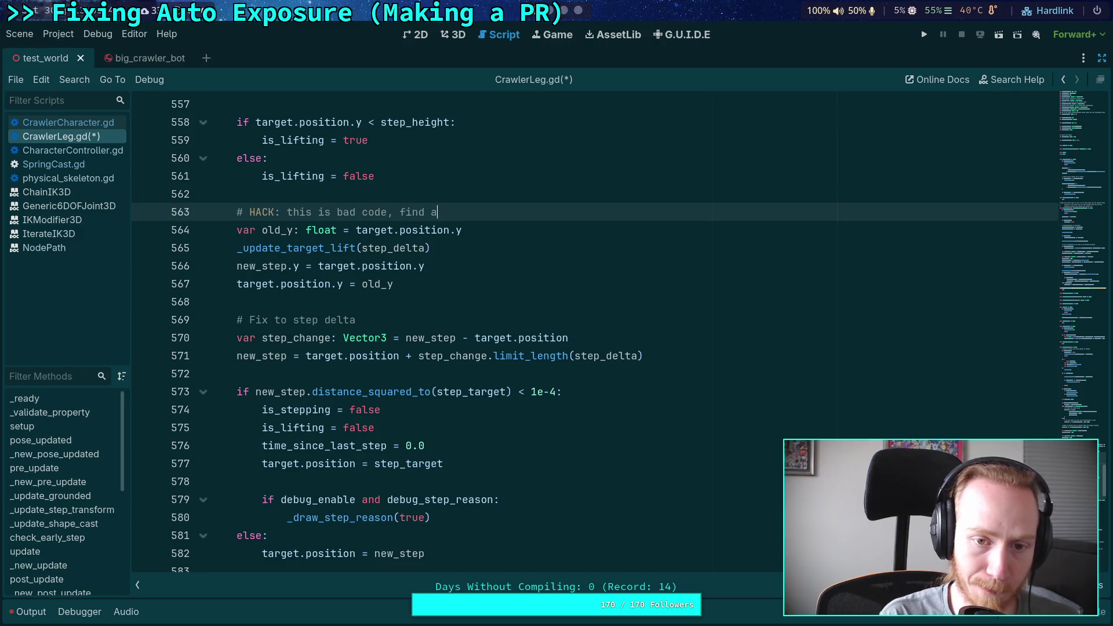
pyautogui.write('nother way')
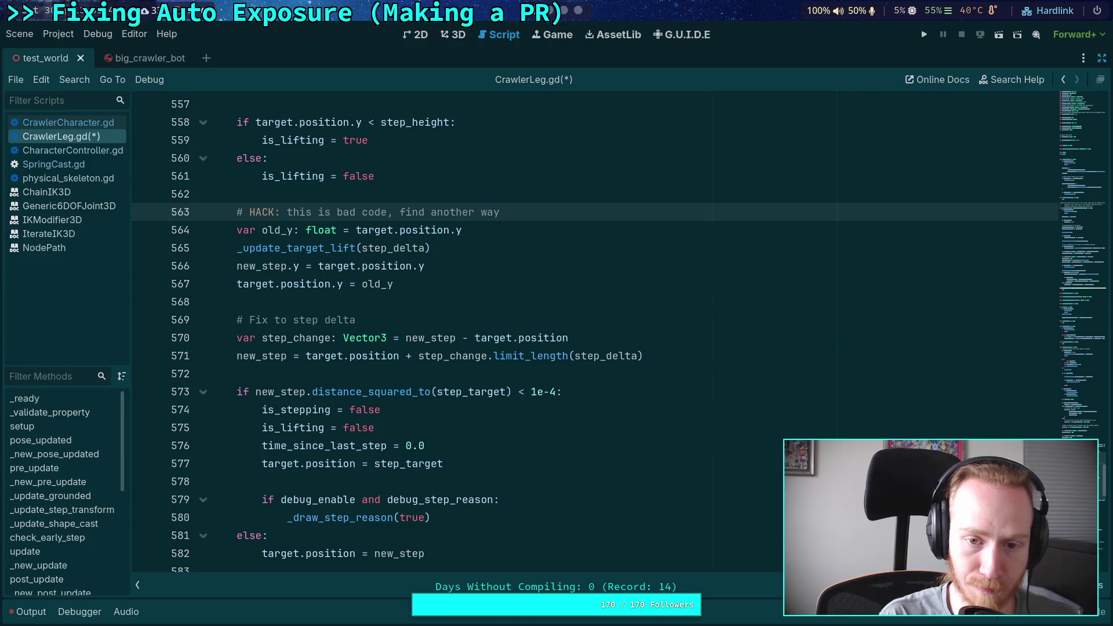
pyautogui.write(" that isn't")
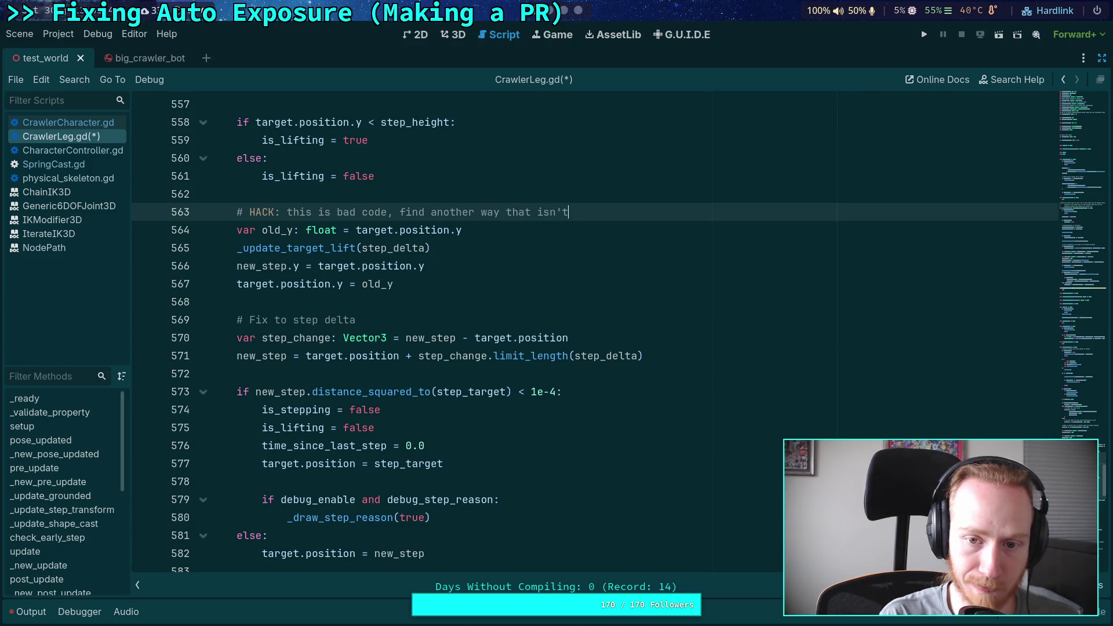
pyautogui.write(' relying ')
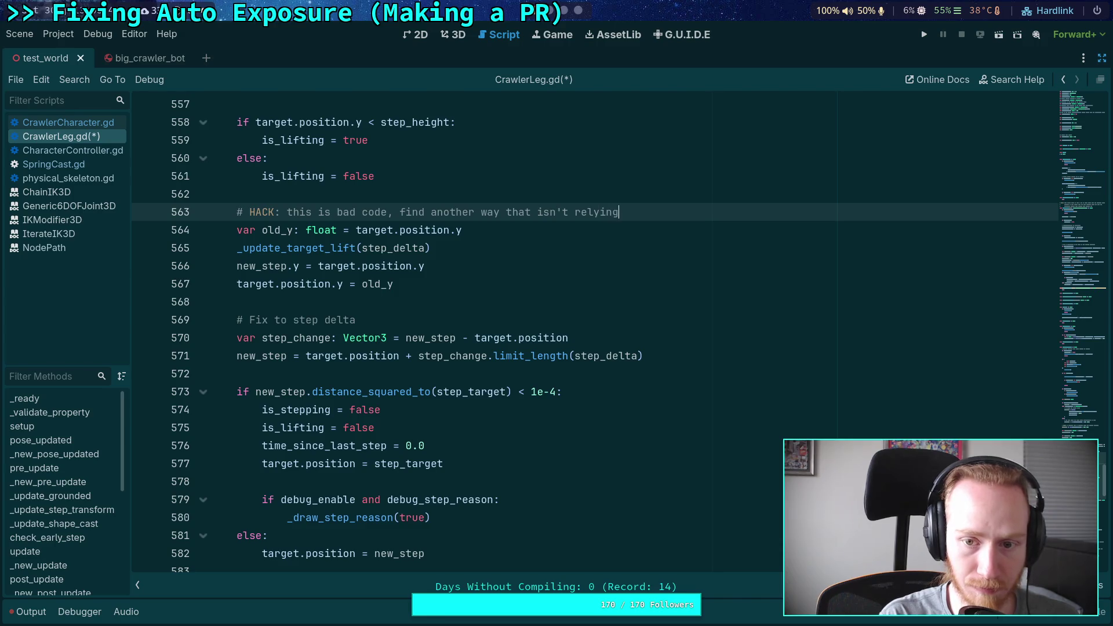
pyautogui.write('on a side-effect')
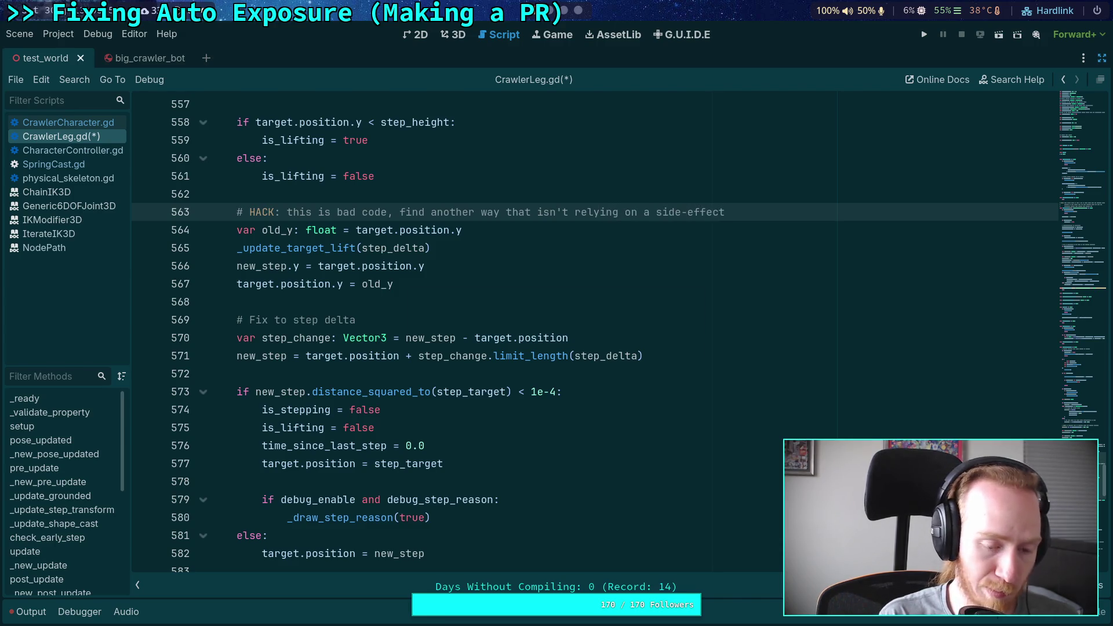
pyautogui.hotkey('ctrl', 's')
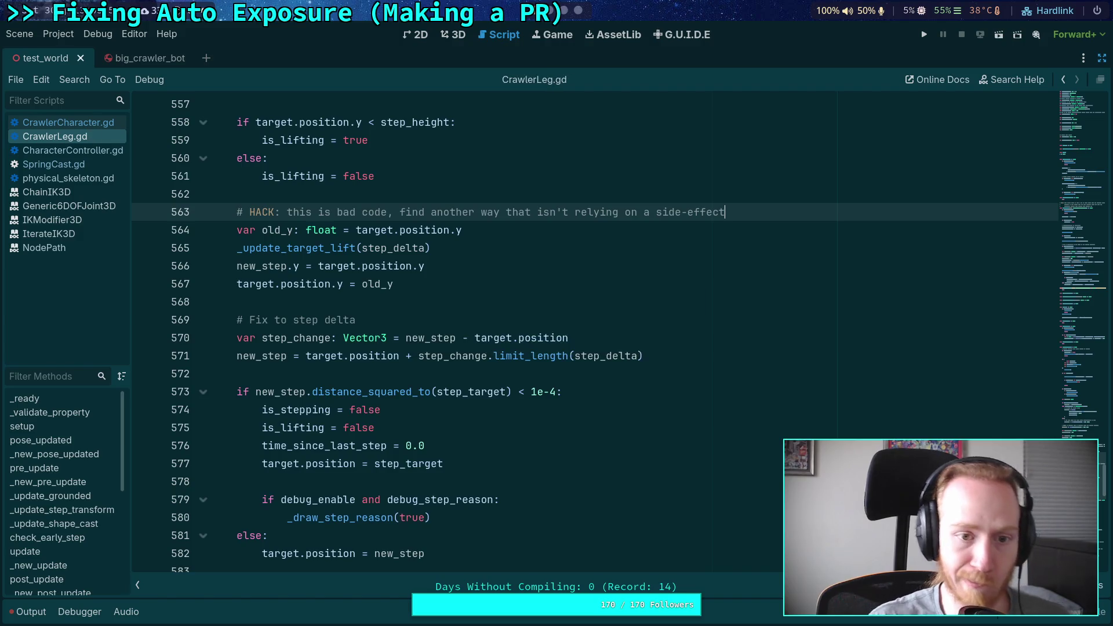
pyautogui.click(289, 301)
# Search for _update_target_lift and step through its calls on lines 500, 513 and 565
pyautogui.scroll(-20, 436, 330)
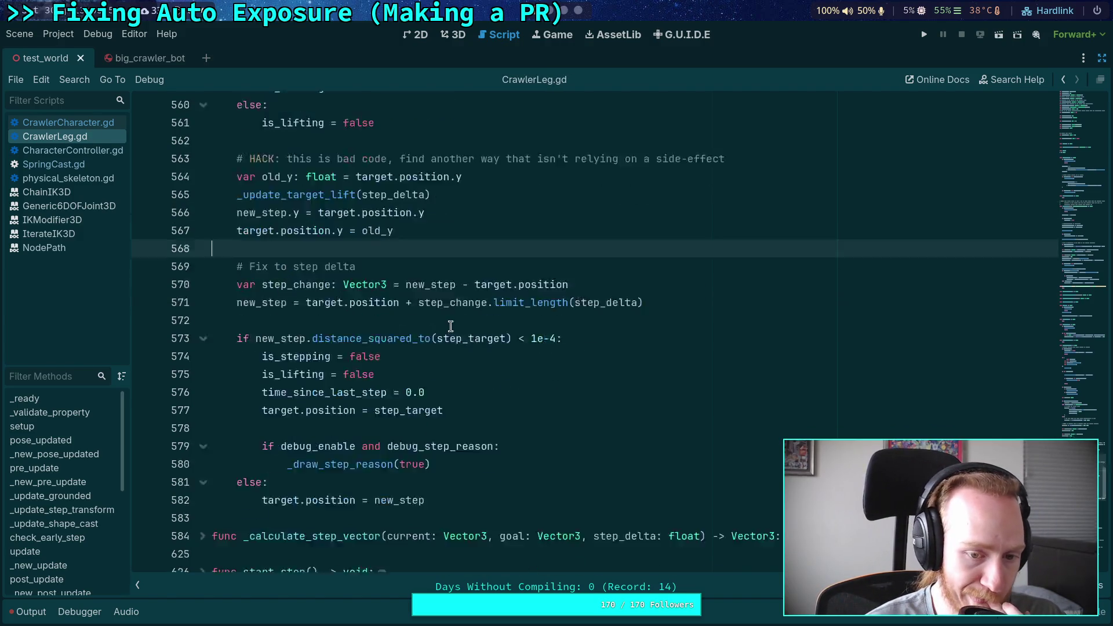
pyautogui.scroll(5, 461, 324)
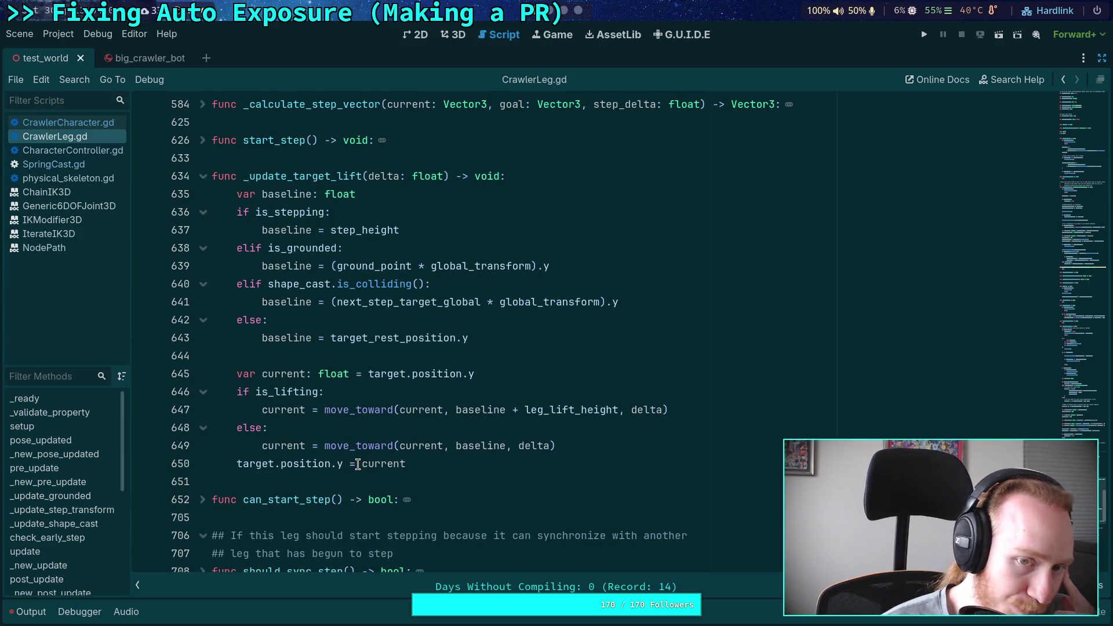
pyautogui.doubleClick(350, 176)
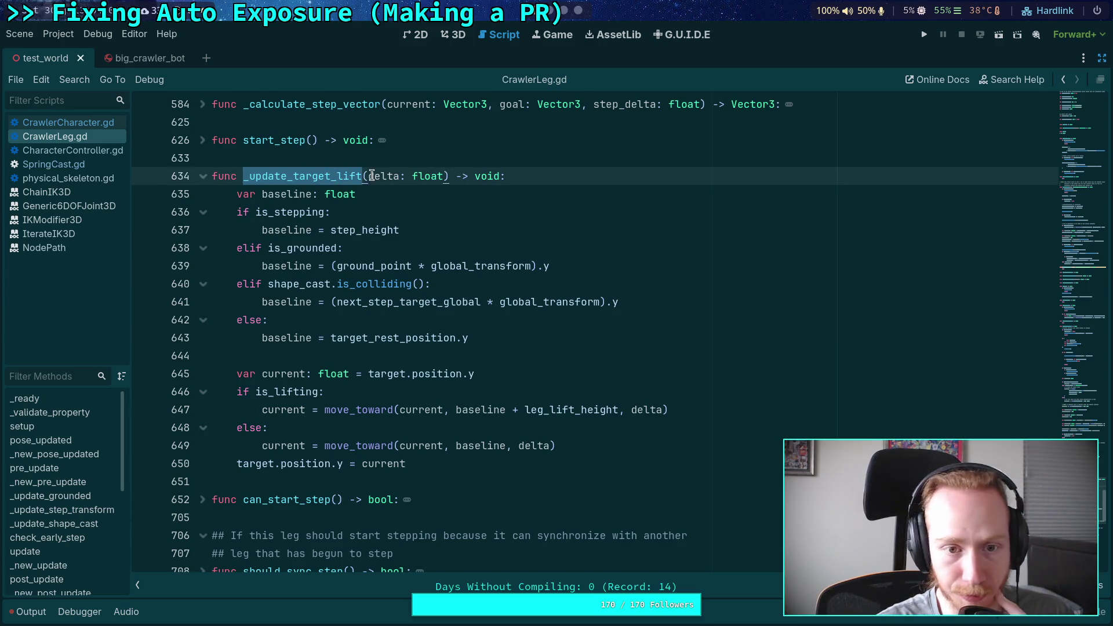
pyautogui.hotkey('ctrl', 'f')
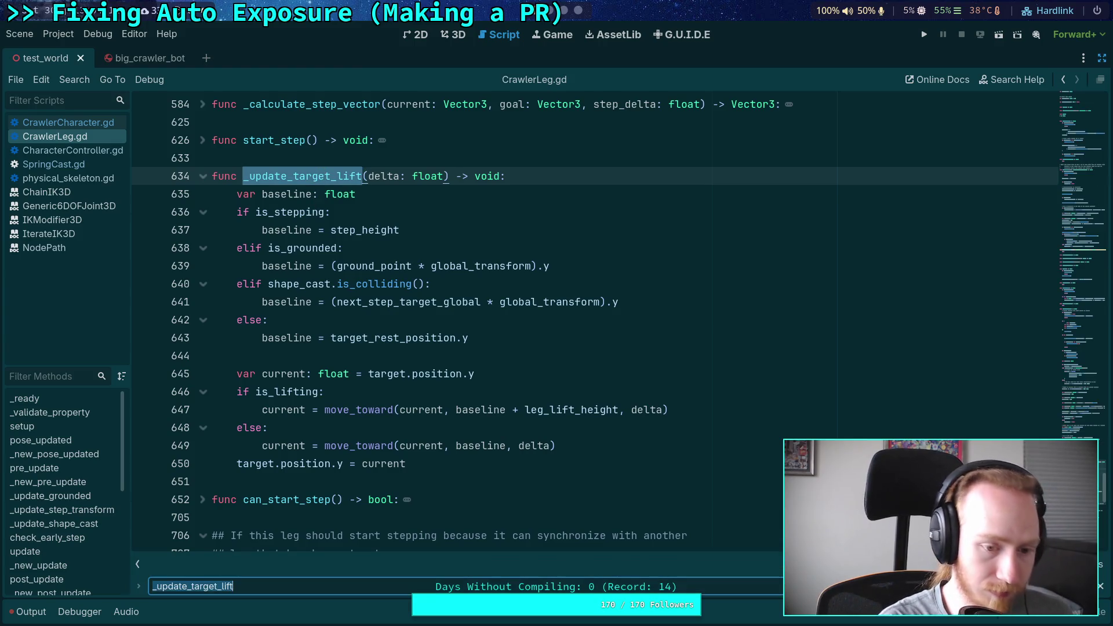
pyautogui.press('Return')
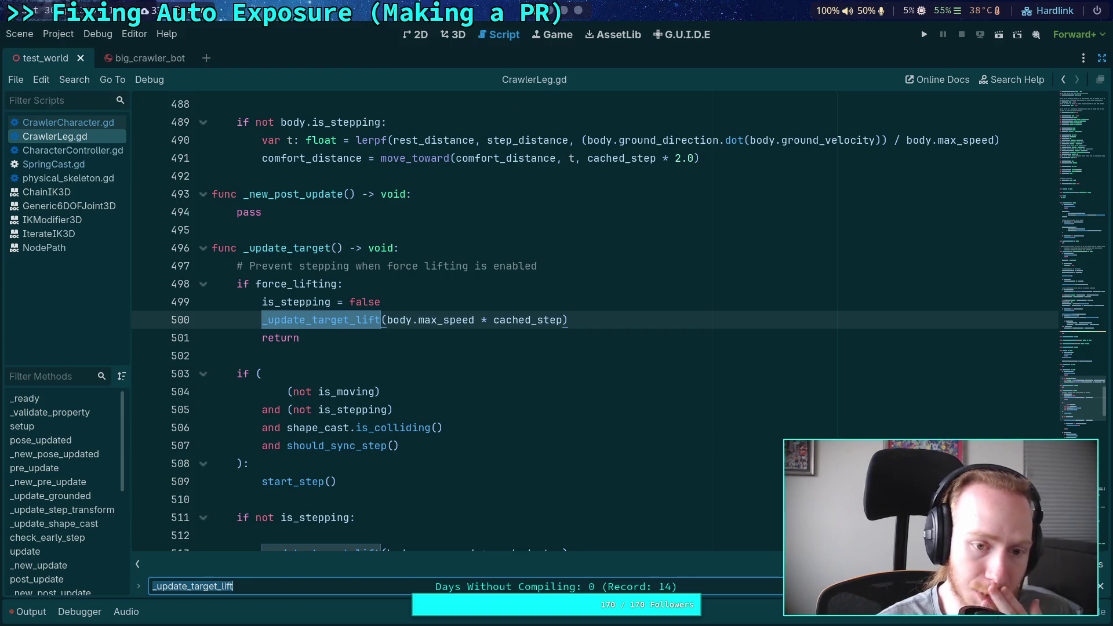
pyautogui.press('Return')
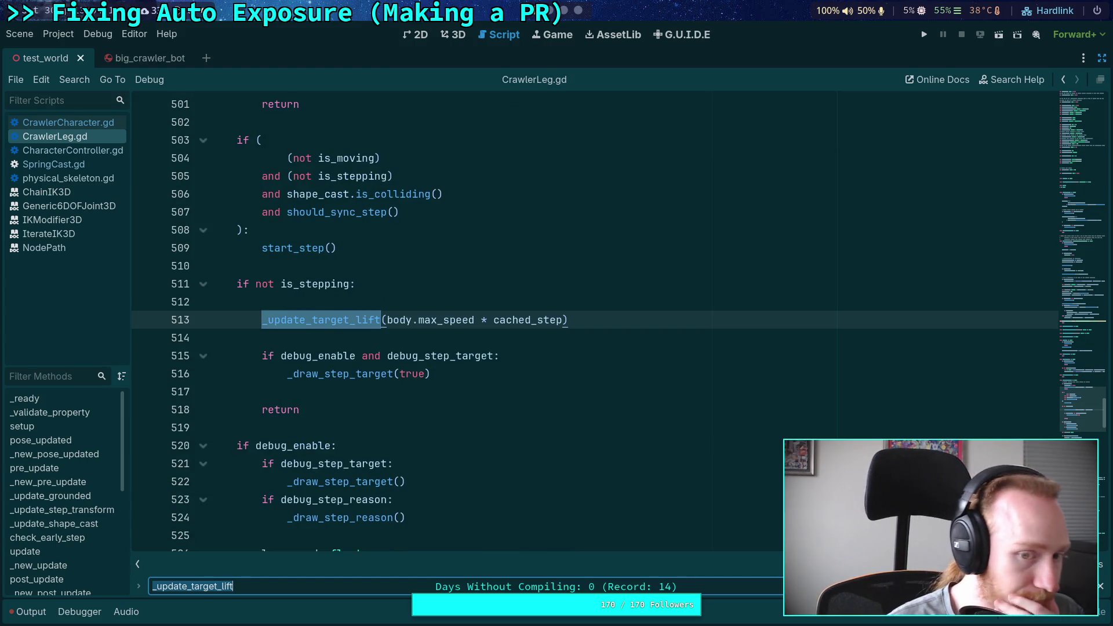
pyautogui.scroll(4, 655, 462)
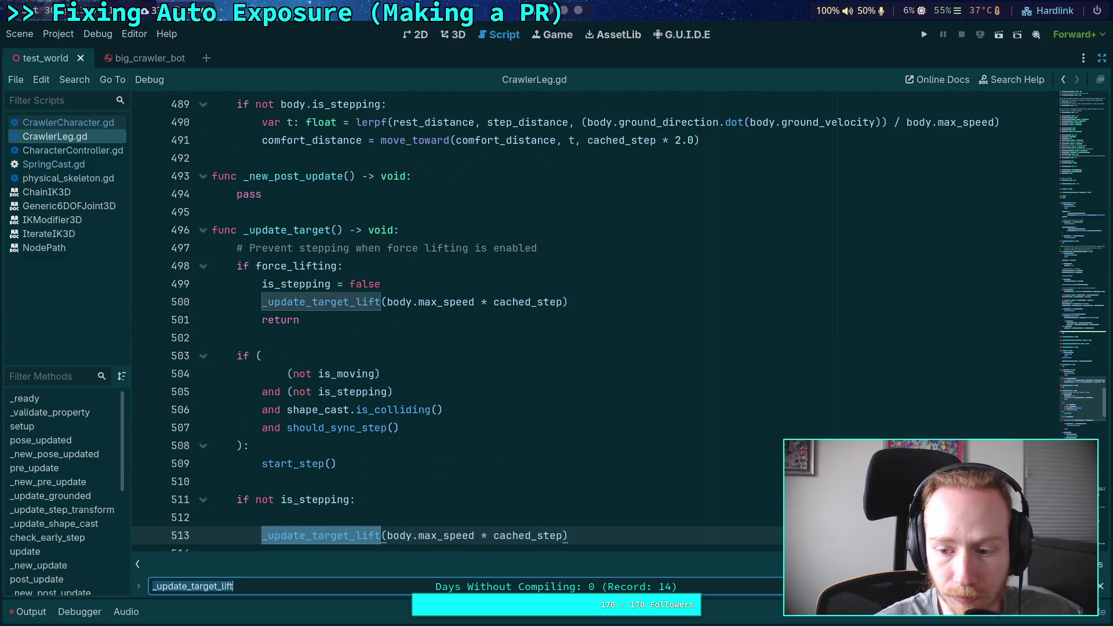
pyautogui.press('Return')
pyautogui.press('Return')
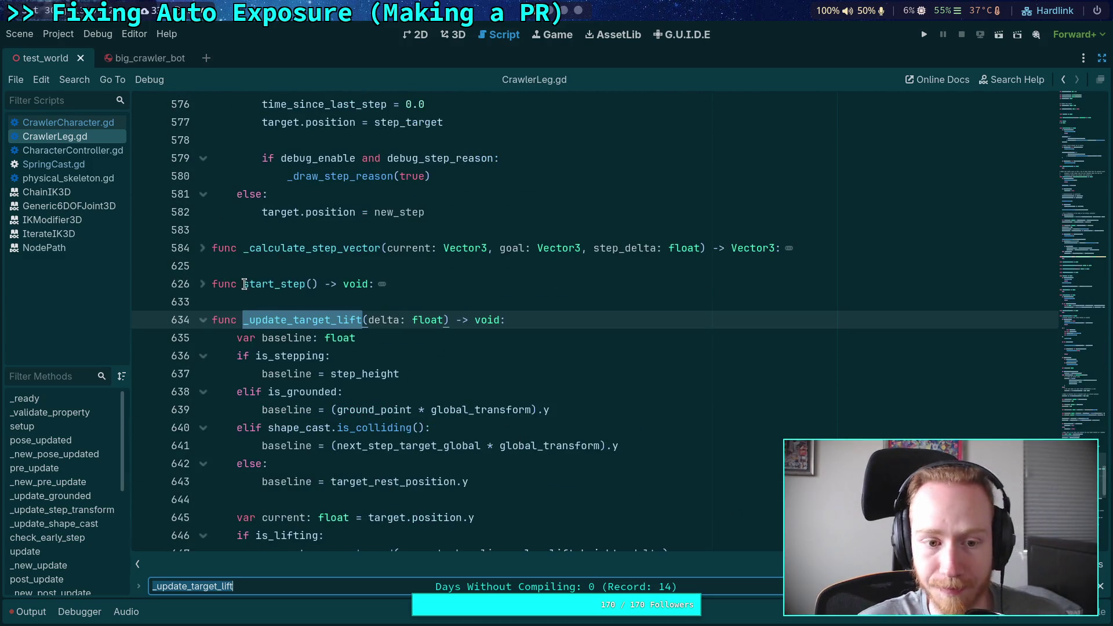
# Rename the helper to _calculat_lift and add a current: float parameter before delta
pyautogui.click(253, 319)
pyautogui.moveTo(251, 323); pyautogui.dragTo(286, 319)
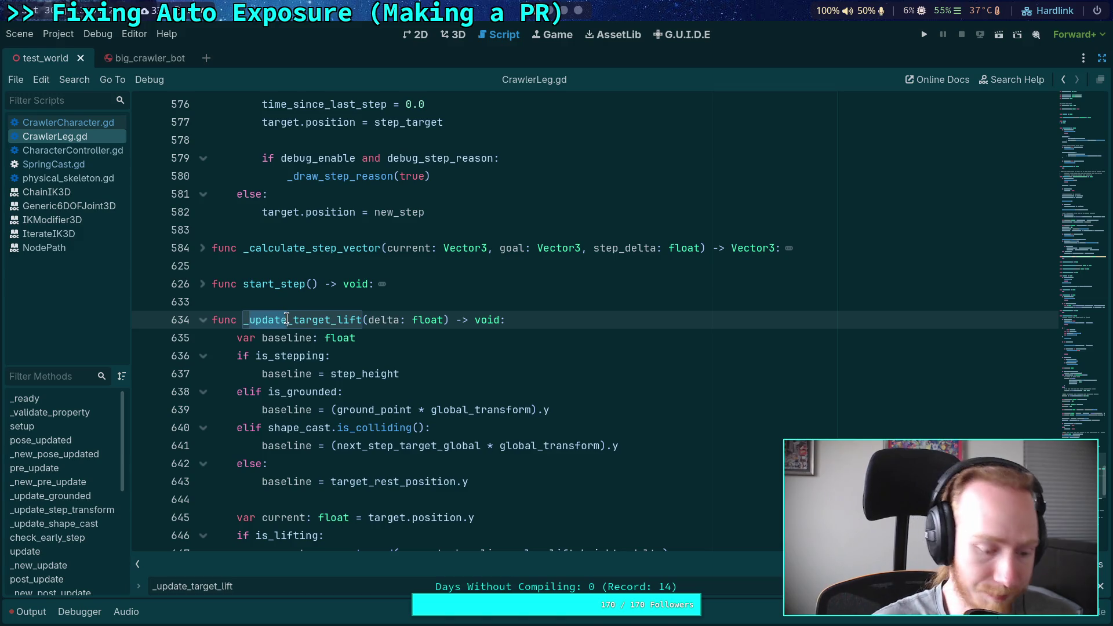
pyautogui.write('calculat')
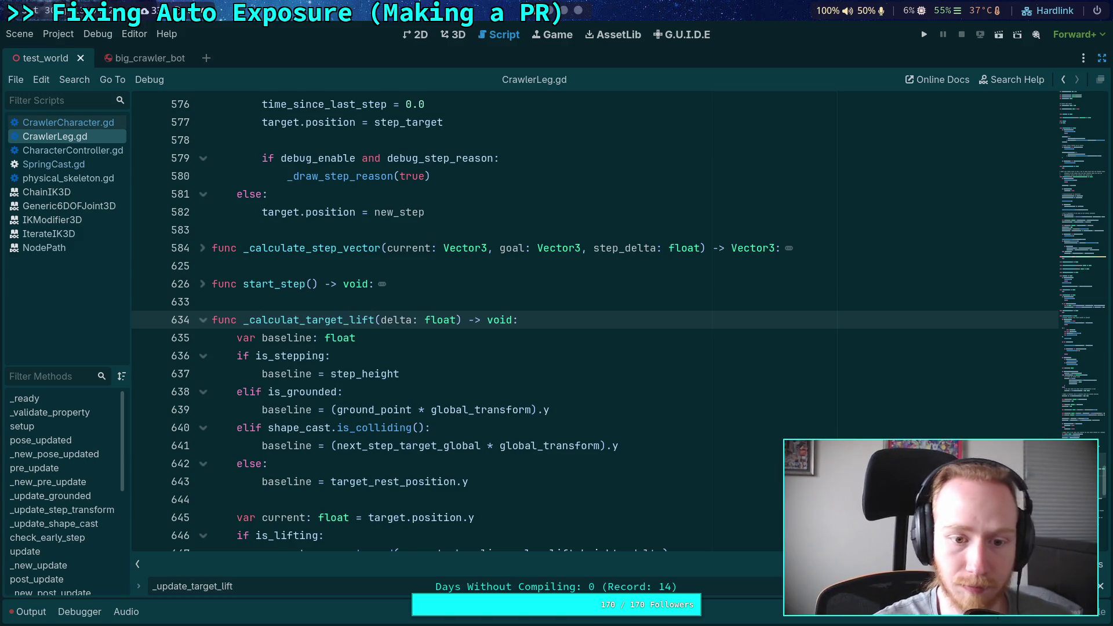
pyautogui.moveTo(305, 320); pyautogui.dragTo(350, 320)
pyautogui.press('BackSpace')
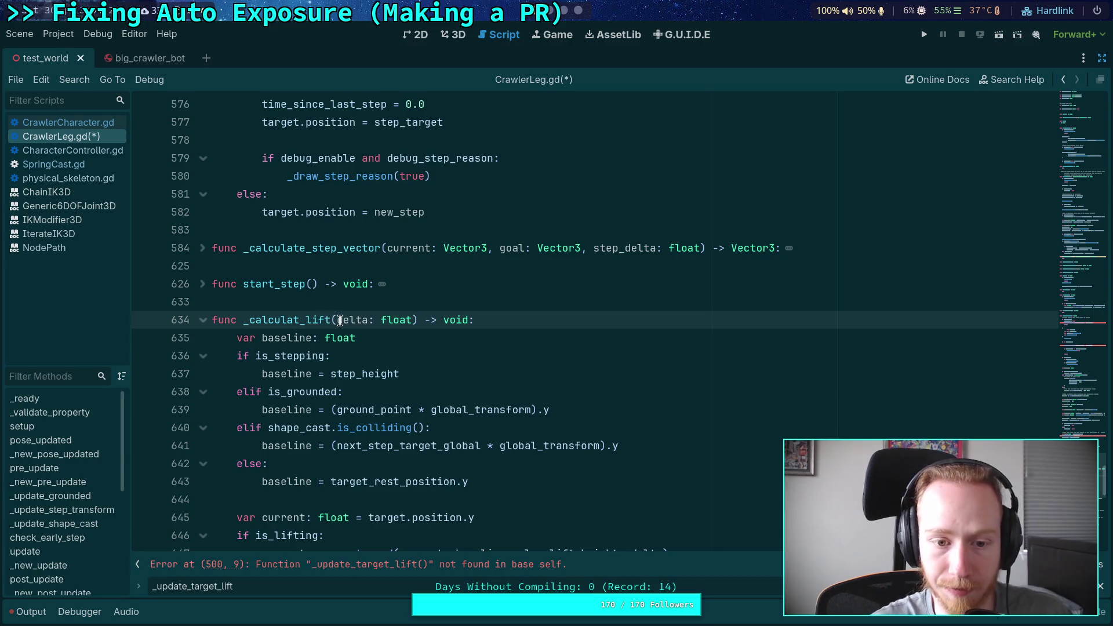
pyautogui.click(339, 320)
pyautogui.write('current: float ')
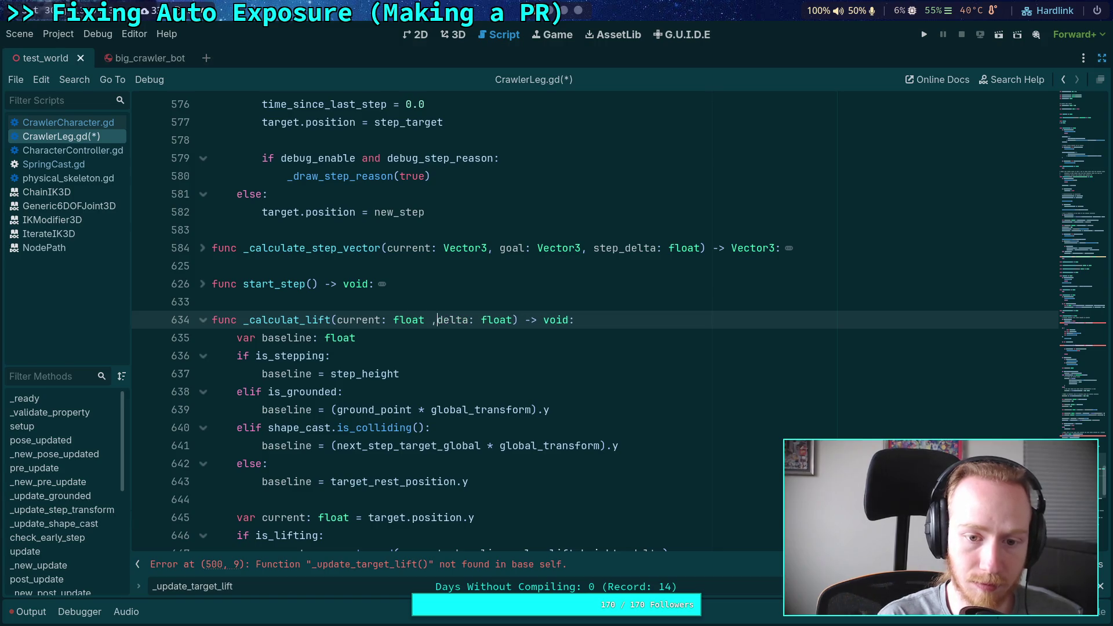
pyautogui.write(',')
# Return move_toward results from both branches, deleting var current and the trailing assignment, then save
pyautogui.scroll(-3, 344, 346)
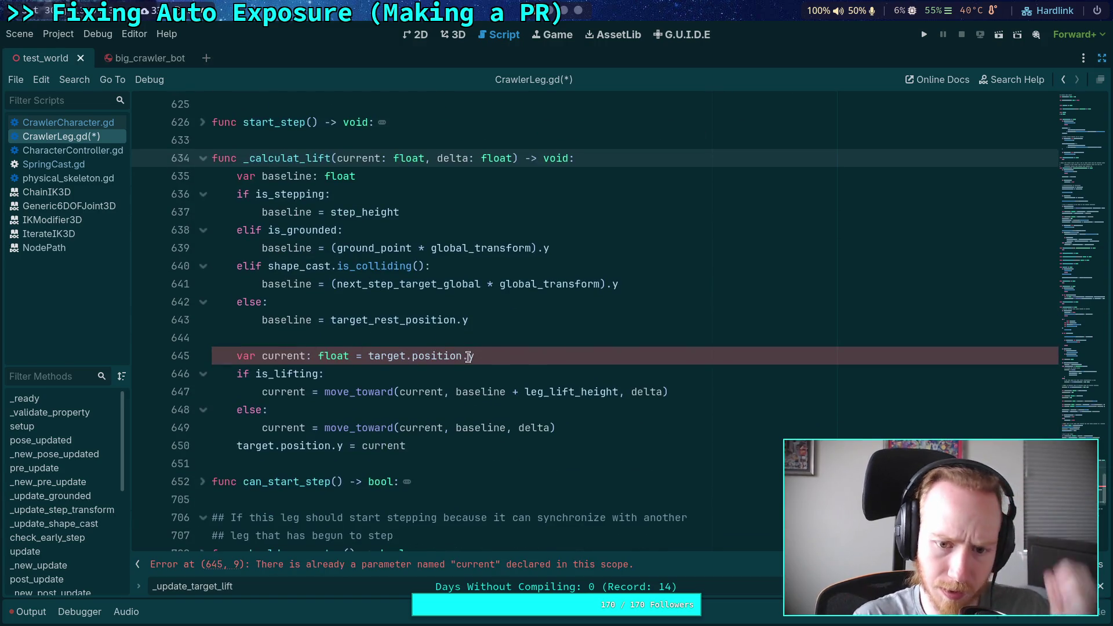
pyautogui.moveTo(503, 355); pyautogui.dragTo(502, 341)
pyautogui.press('BackSpace')
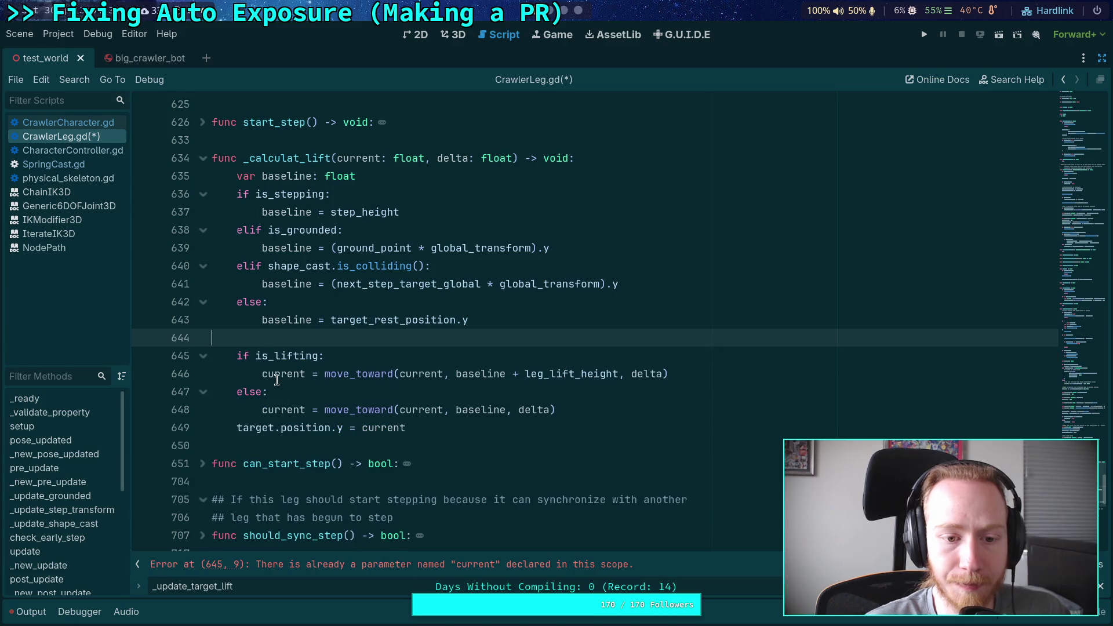
pyautogui.moveTo(262, 374); pyautogui.dragTo(319, 372)
pyautogui.write('return')
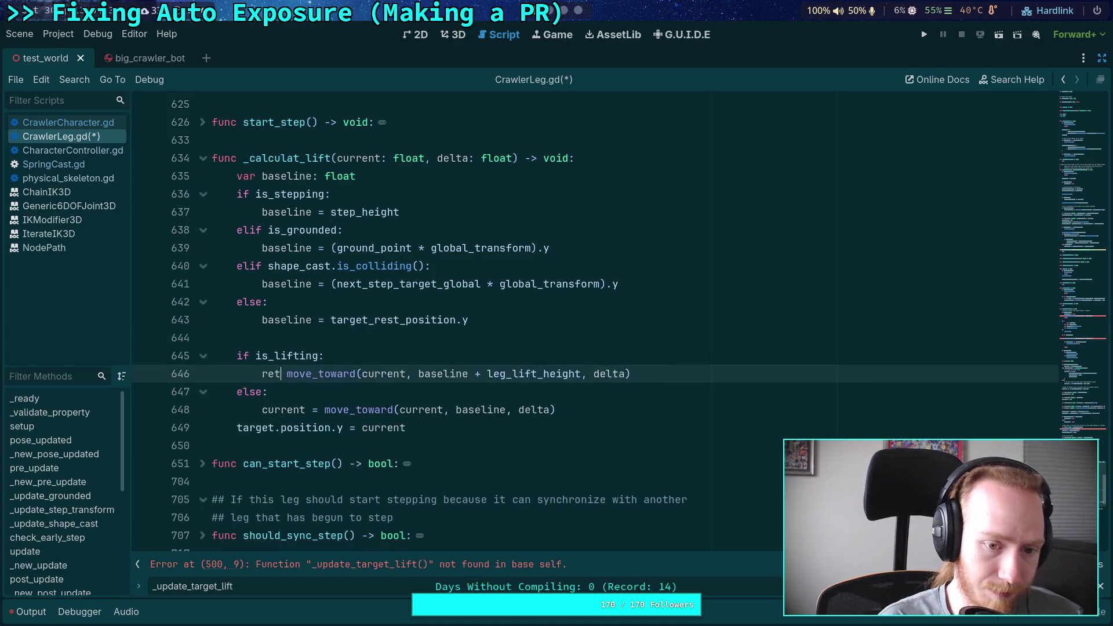
pyautogui.click(238, 357)
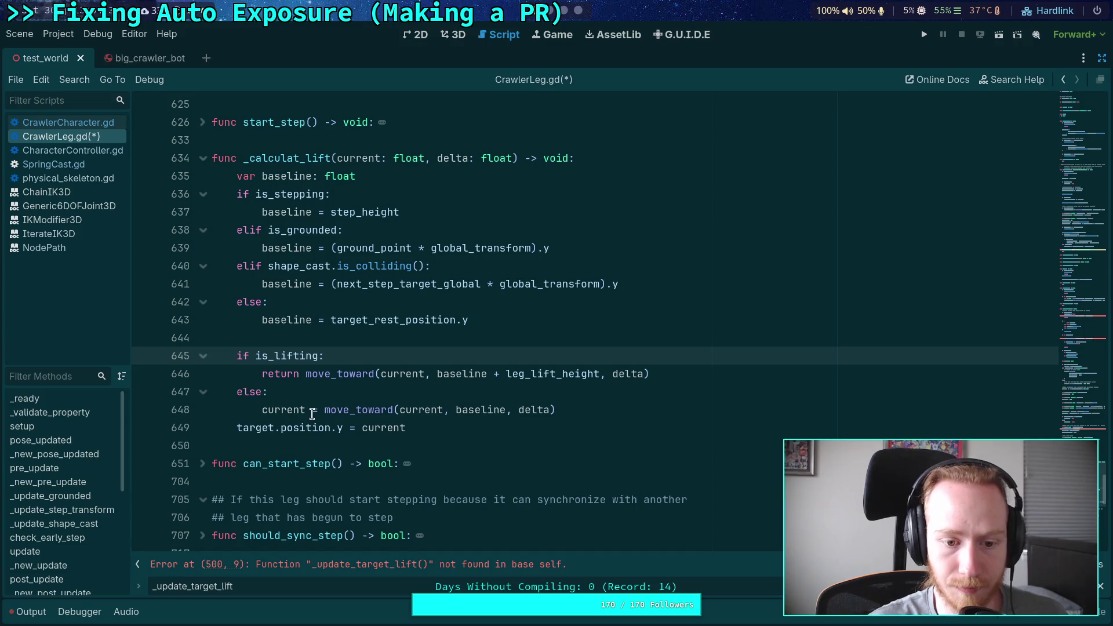
pyautogui.moveTo(319, 410); pyautogui.dragTo(241, 389)
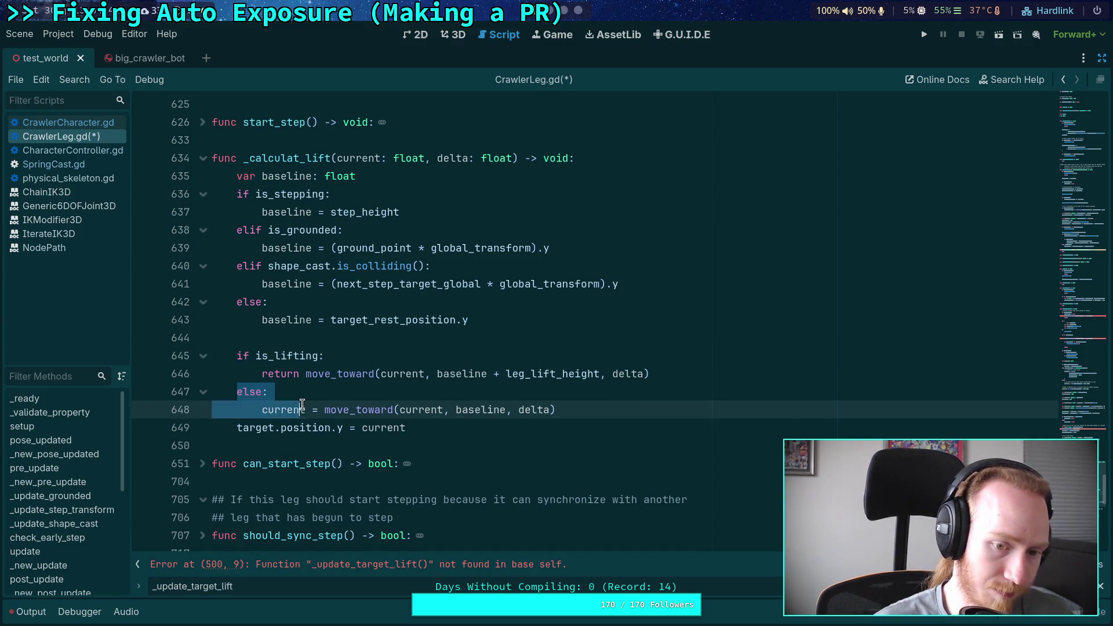
pyautogui.write('return move_toward(current, baseline, delta')
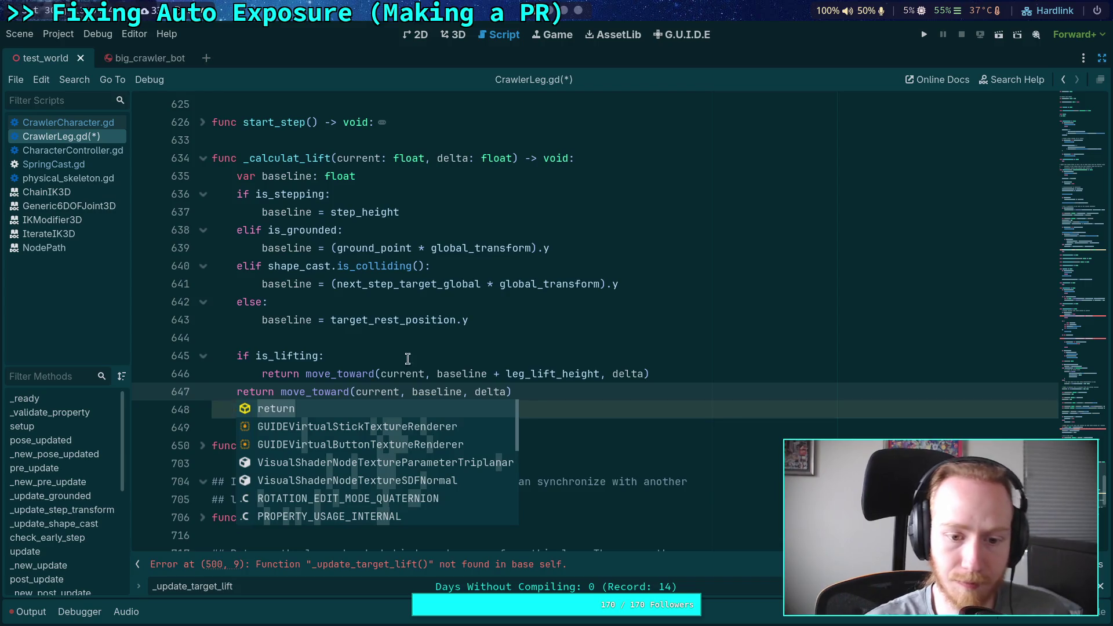
pyautogui.hotkey('ctrl', 'shift', 'k')
pyautogui.moveTo(512, 392); pyautogui.dragTo(405, 392)
pyautogui.hotkey('ctrl', 's')
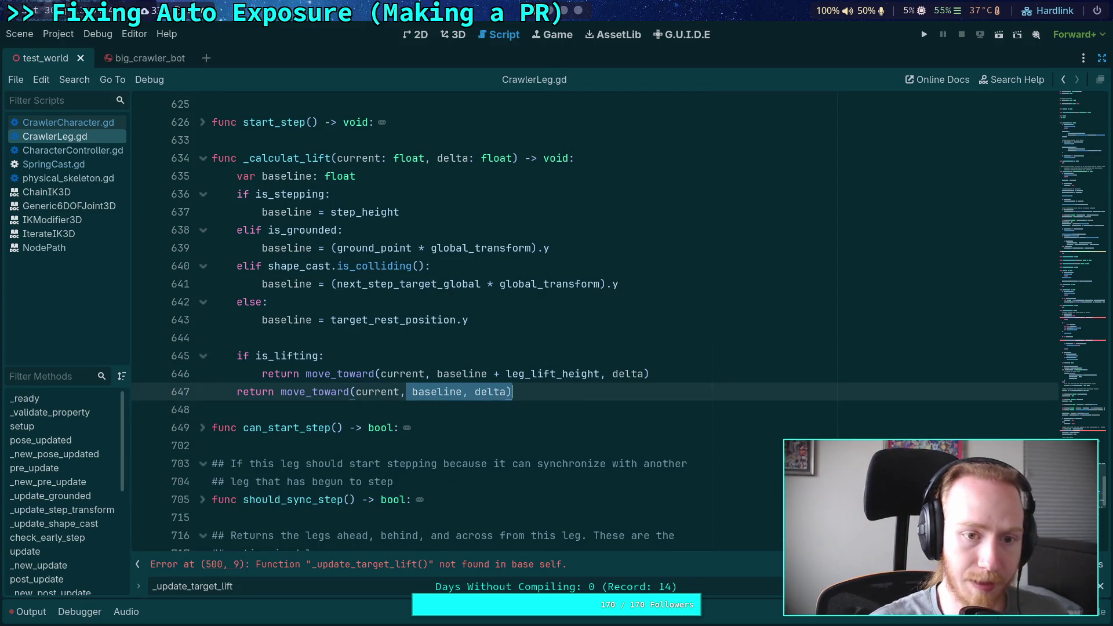
# Correct the function name spelling to _calculate_lift
pyautogui.click(299, 158)
pyautogui.write('e')
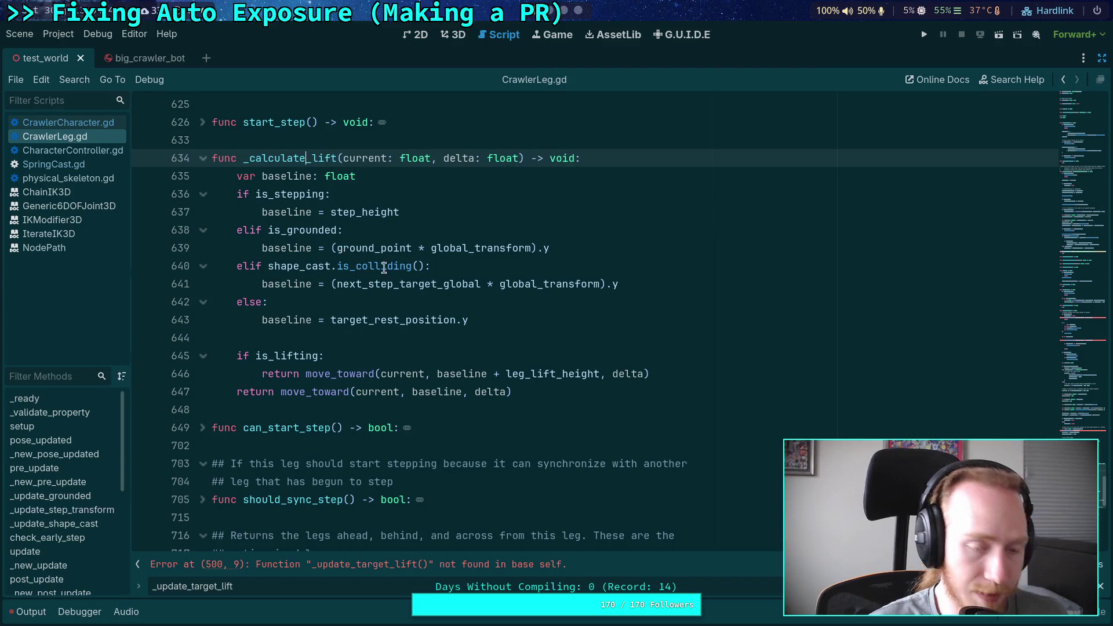
pyautogui.click(525, 284)
pyautogui.press('F3')
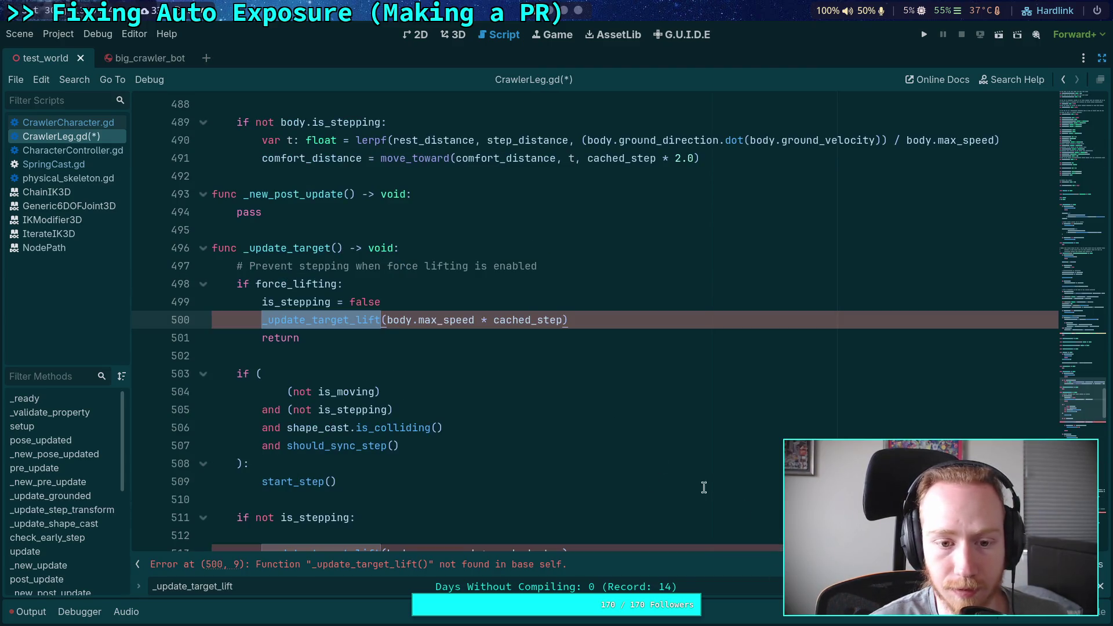
# Rewrite line 500 as target.position.y = _calculate_lift(target.position.y, body.max_speed * cached_step) and save
pyautogui.click(269, 318)
pyautogui.write('target.pas')
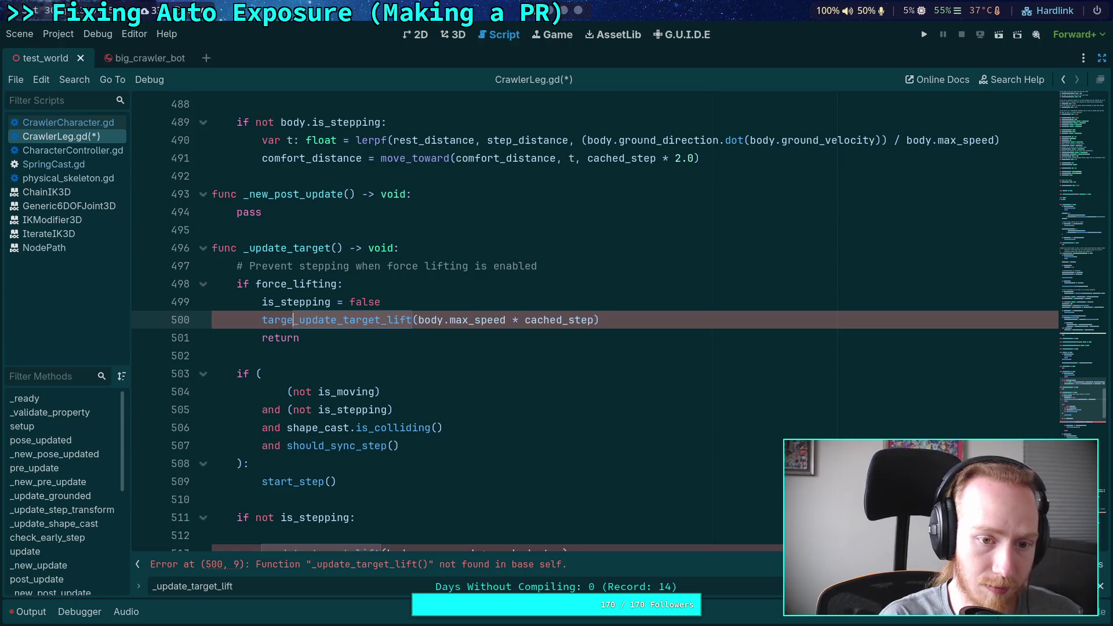
pyautogui.press('BackSpace')
pyautogui.press('BackSpace')
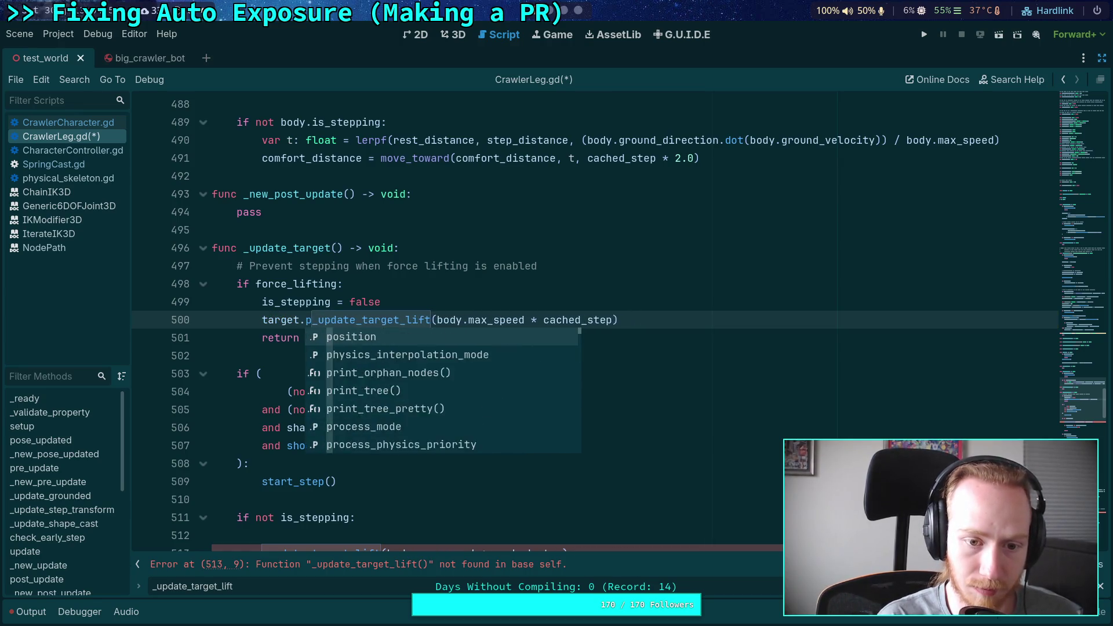
pyautogui.write('ositi')
pyautogui.press('Return')
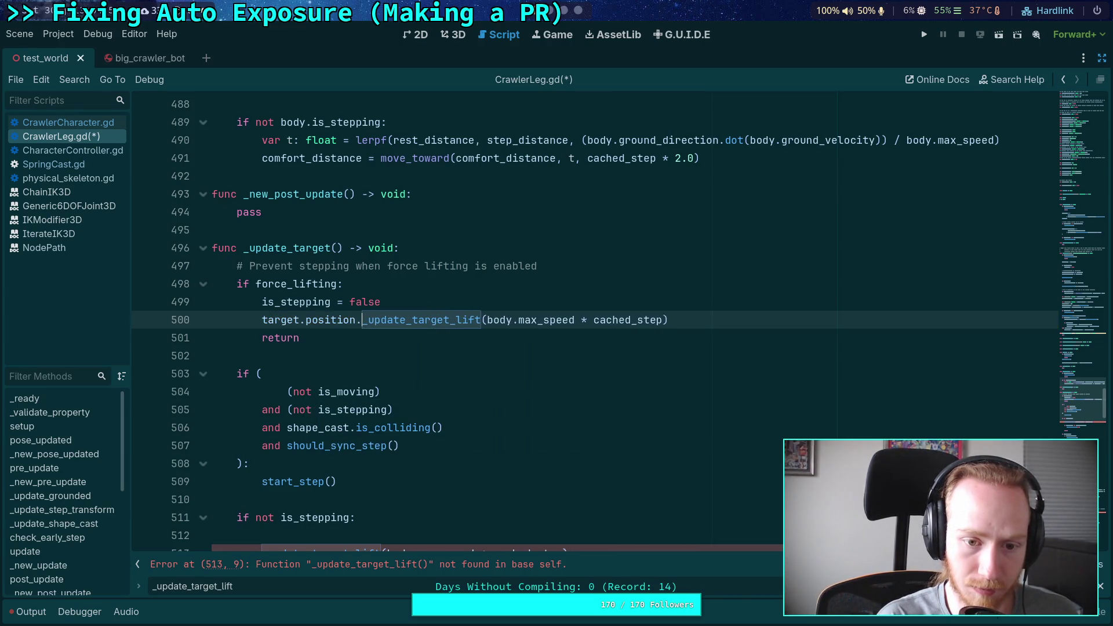
pyautogui.write('.y')
pyautogui.press('BackSpace')
pyautogui.write('=')
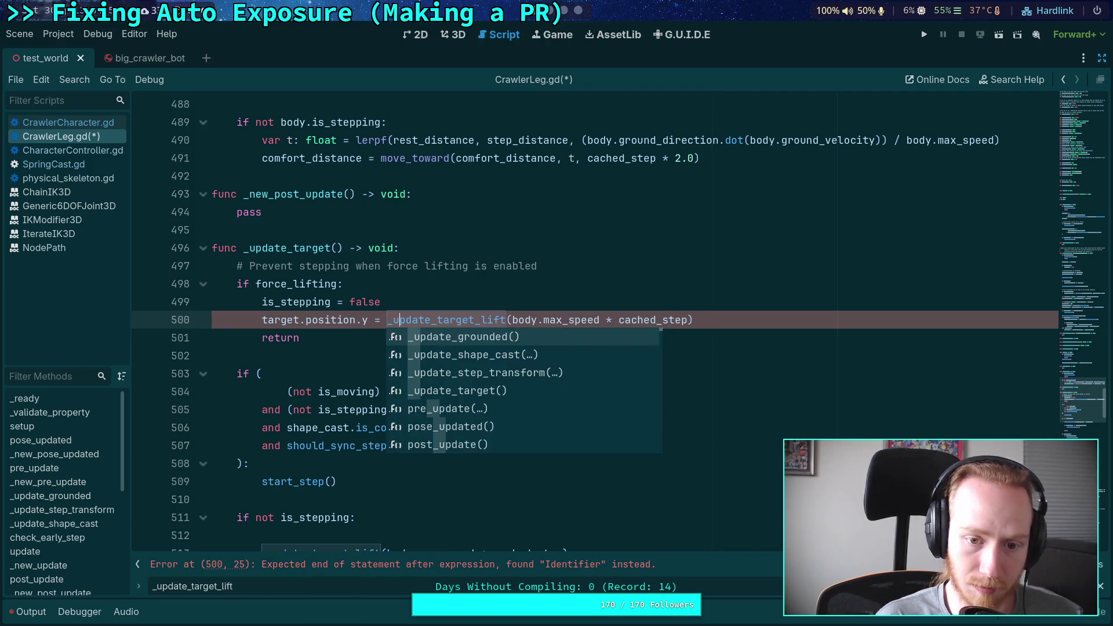
pyautogui.press('Right')
pyautogui.press('Delete')
pyautogui.press('Delete')
pyautogui.press('Delete')
pyautogui.press('Delete')
pyautogui.press('Delete')
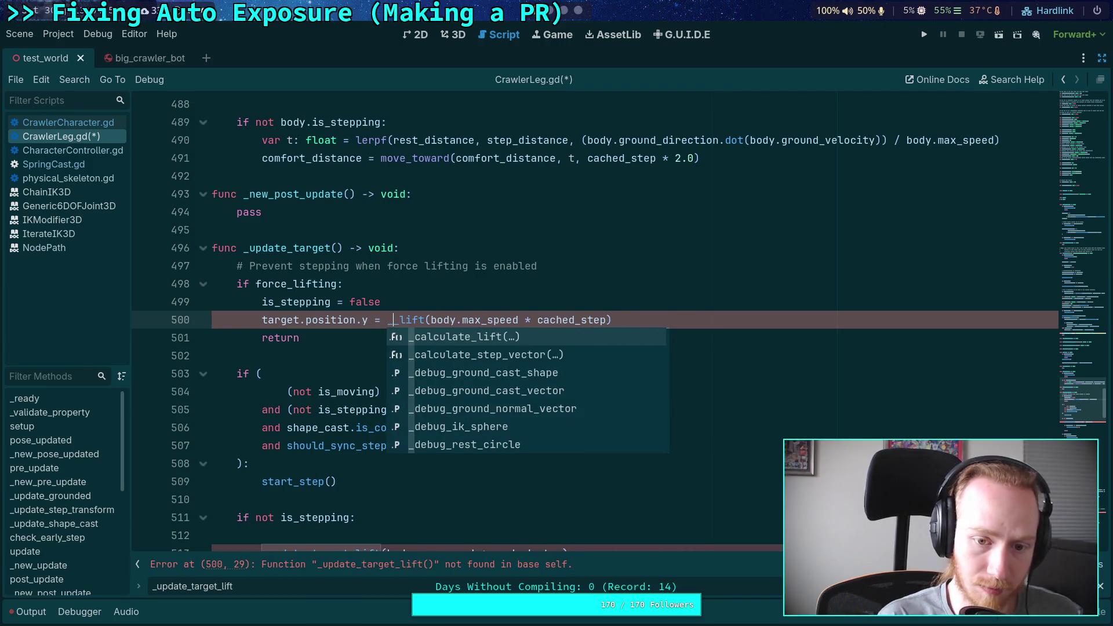
pyautogui.press('Return')
pyautogui.press('Delete')
pyautogui.press('Delete')
pyautogui.press('Delete')
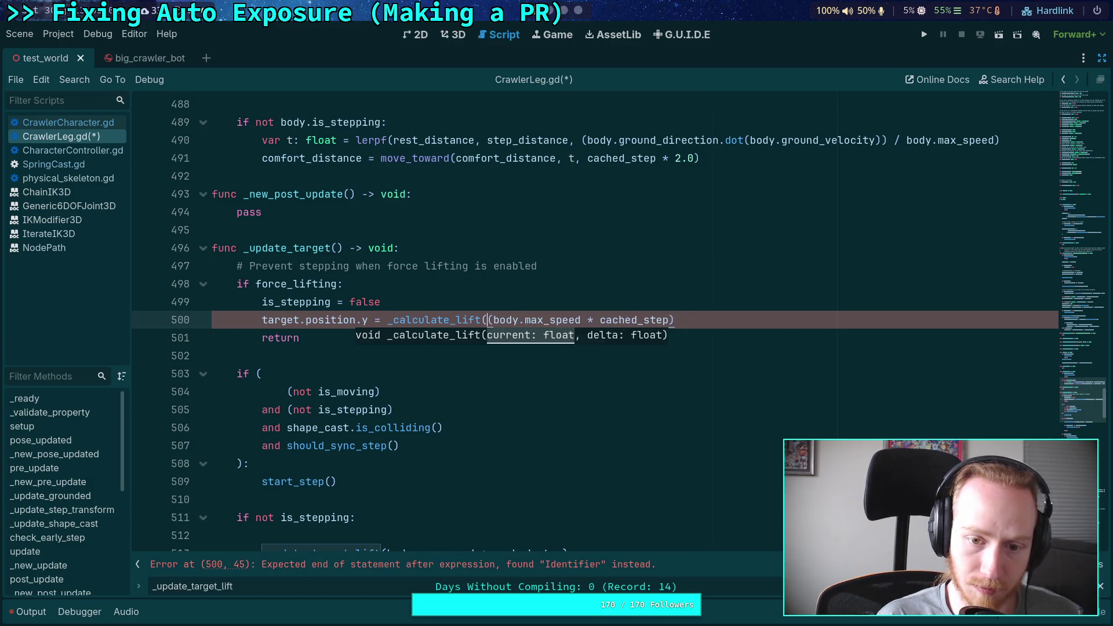
pyautogui.write('target.position.')
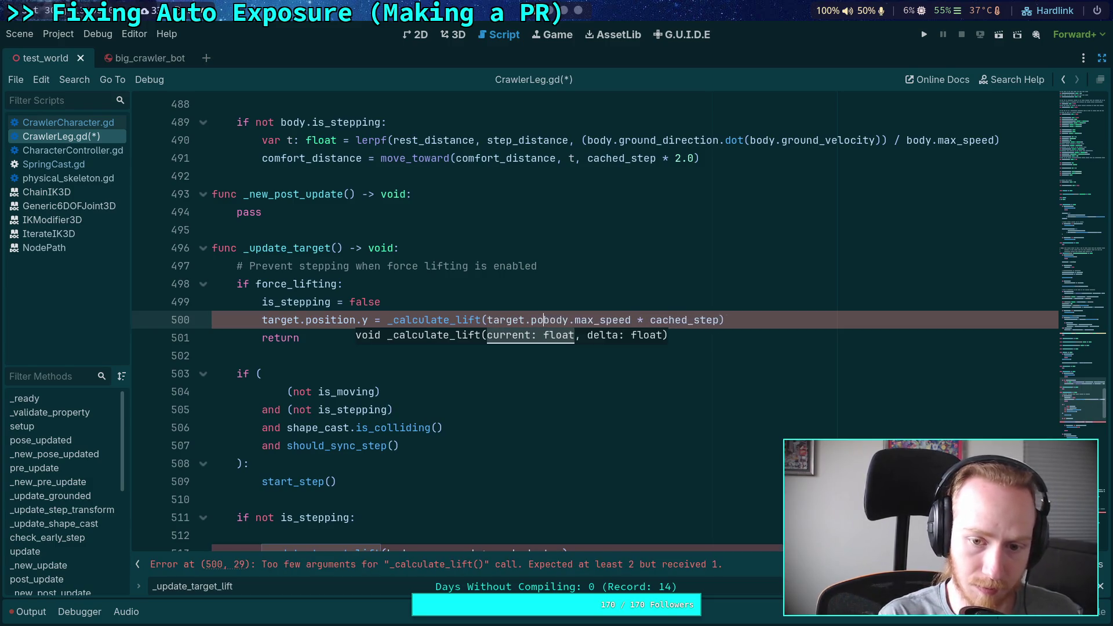
pyautogui.write('y,')
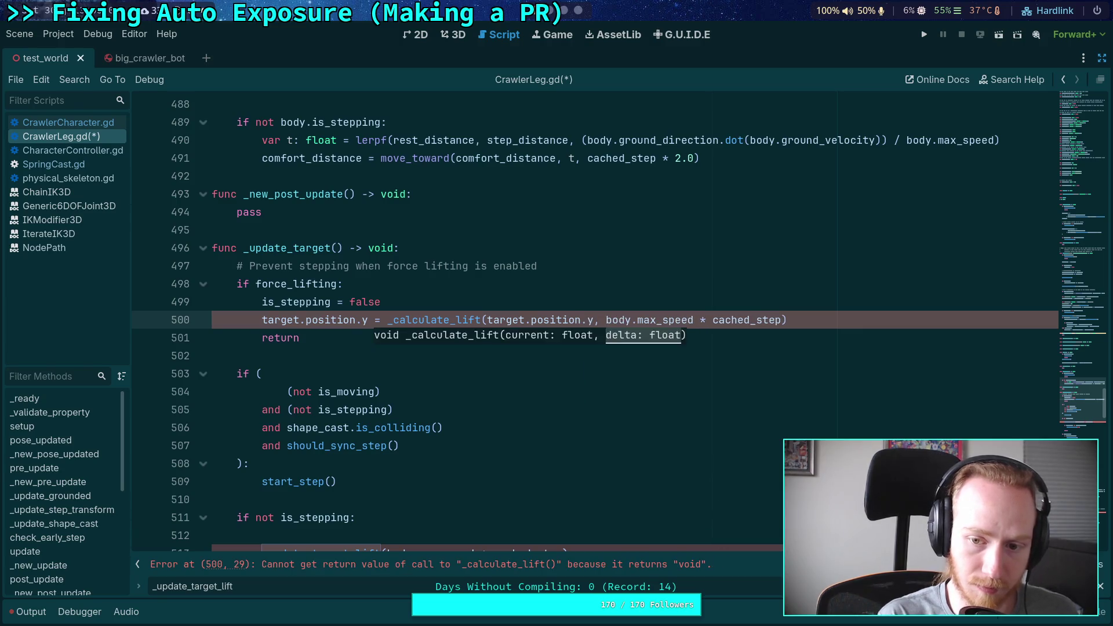
pyautogui.hotkey('ctrl', 's')
pyautogui.click(369, 373)
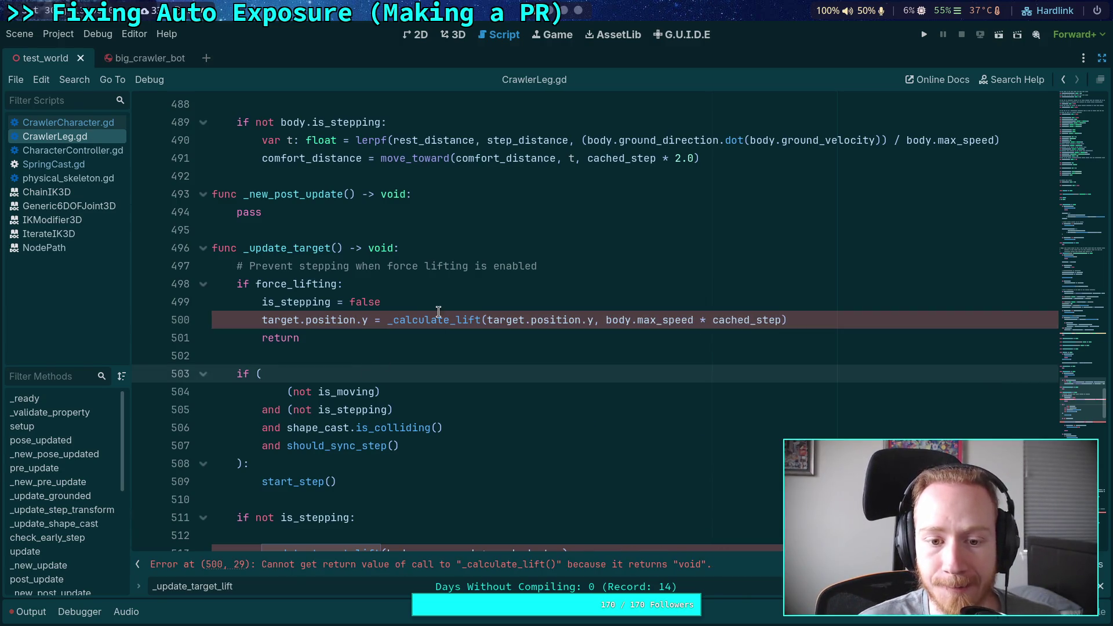
pyautogui.press('F3')
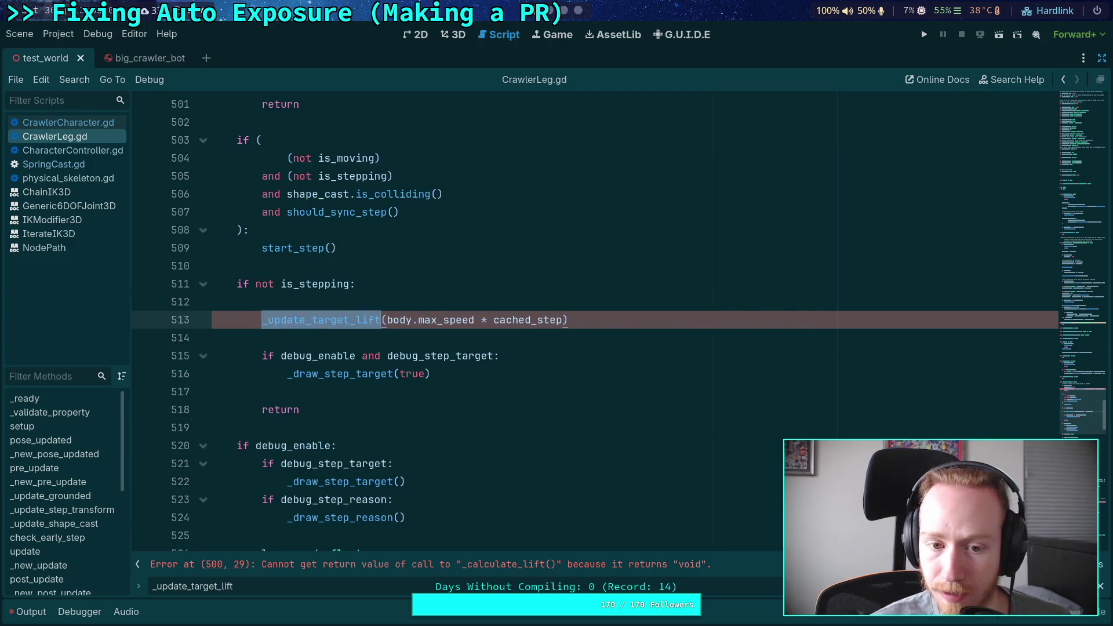
# Rewrite the stepping-code line as new_step.y = _calculate_lift(target.position.y, step_delta)
pyautogui.press('F3')
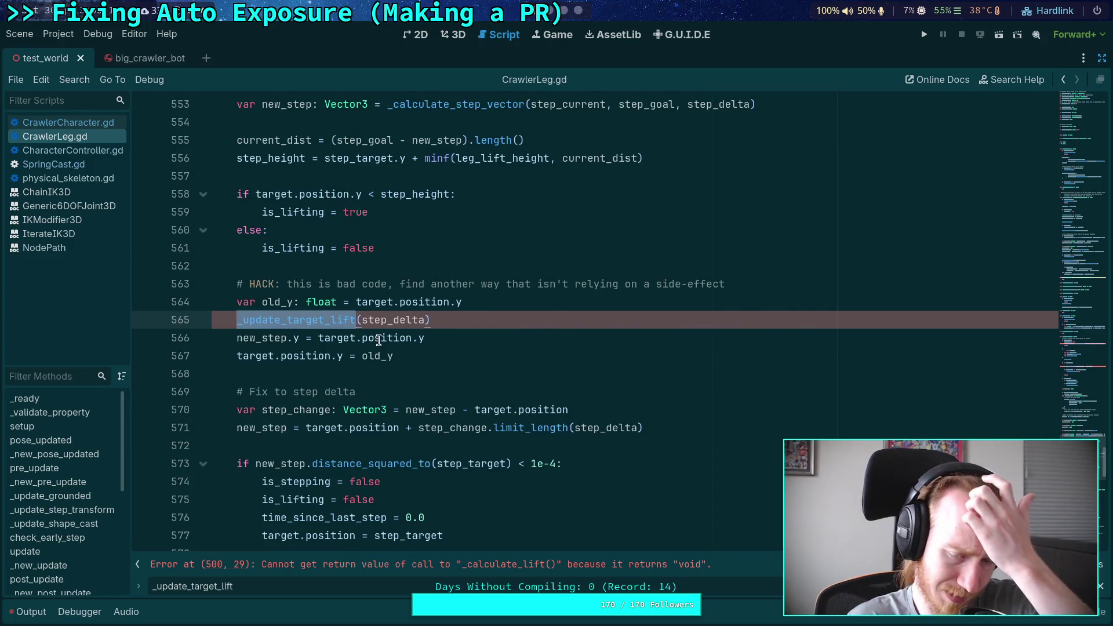
pyautogui.click(319, 336)
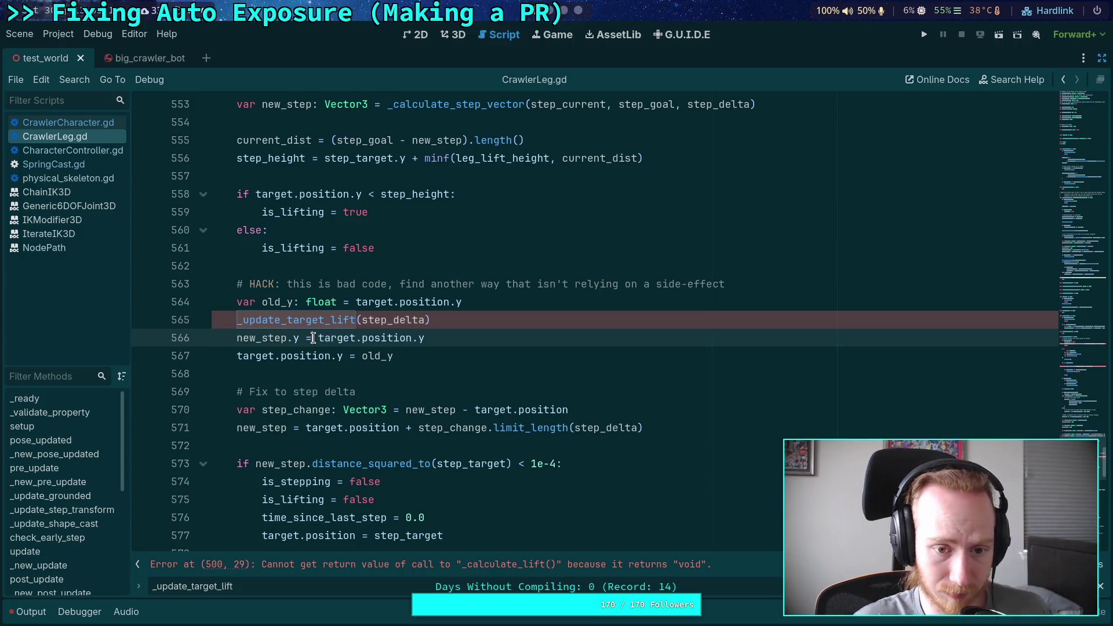
pyautogui.write('_cal')
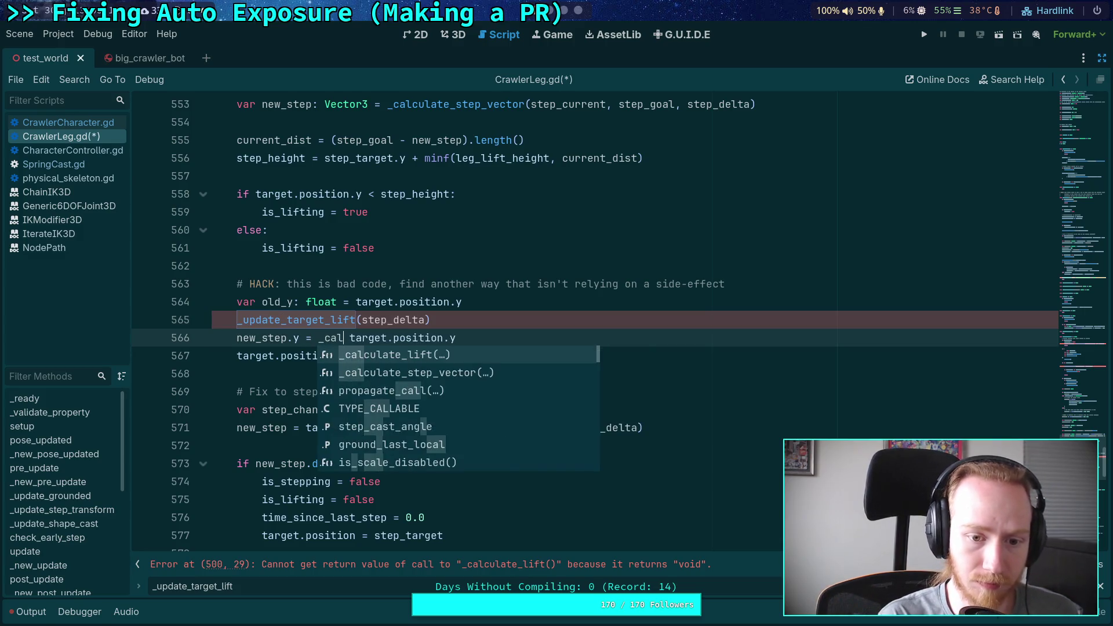
pyautogui.press('Return')
pyautogui.press('Delete')
pyautogui.press('Delete')
pyautogui.click(462, 338)
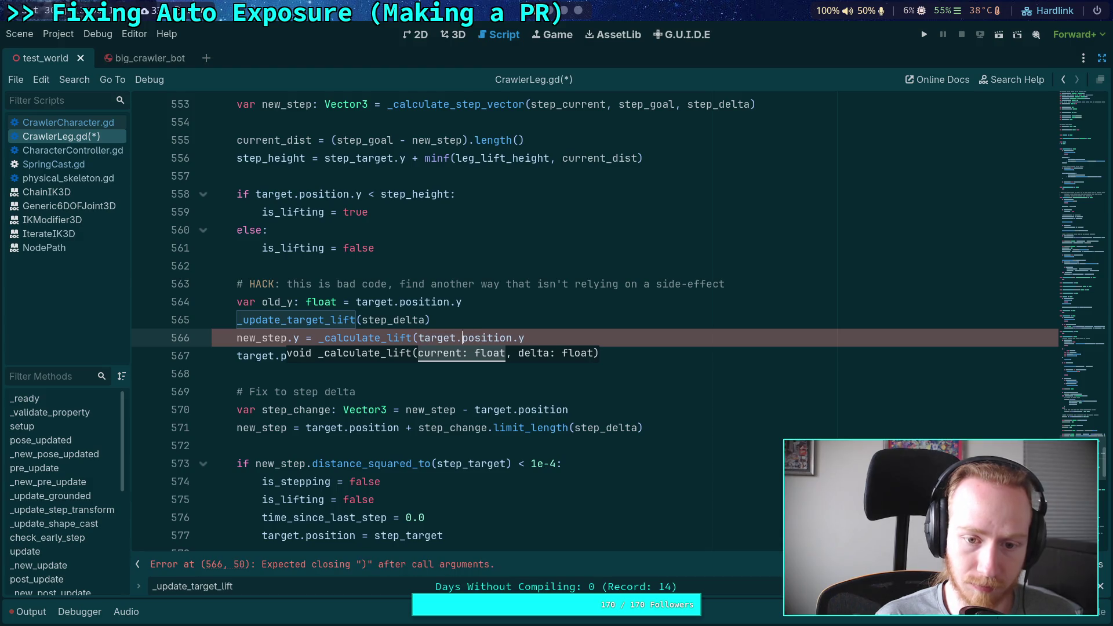
pyautogui.write(', step_delta)')
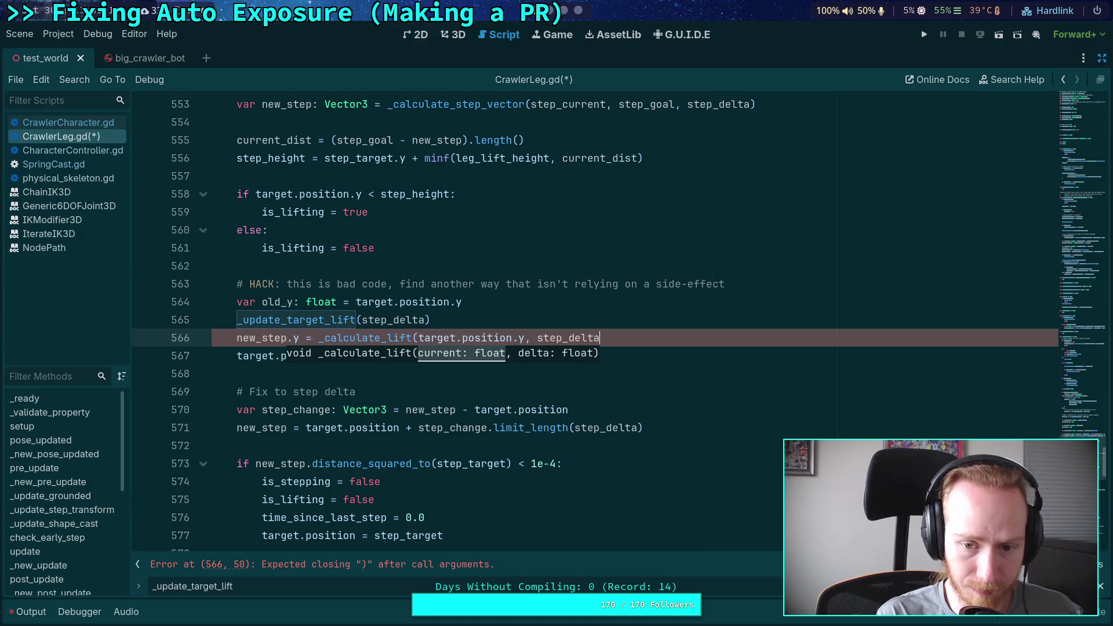
# Delete the old_y save, the old call, the old_y restore line and the HACK comment
pyautogui.moveTo(429, 320)
pyautogui.mouseDown()
pyautogui.moveTo(174, 320)
pyautogui.moveTo(157, 304)
pyautogui.mouseUp()
pyautogui.press('BackSpace')
pyautogui.press('Delete')
pyautogui.hotkey('ctrl', 'shift', 'k')
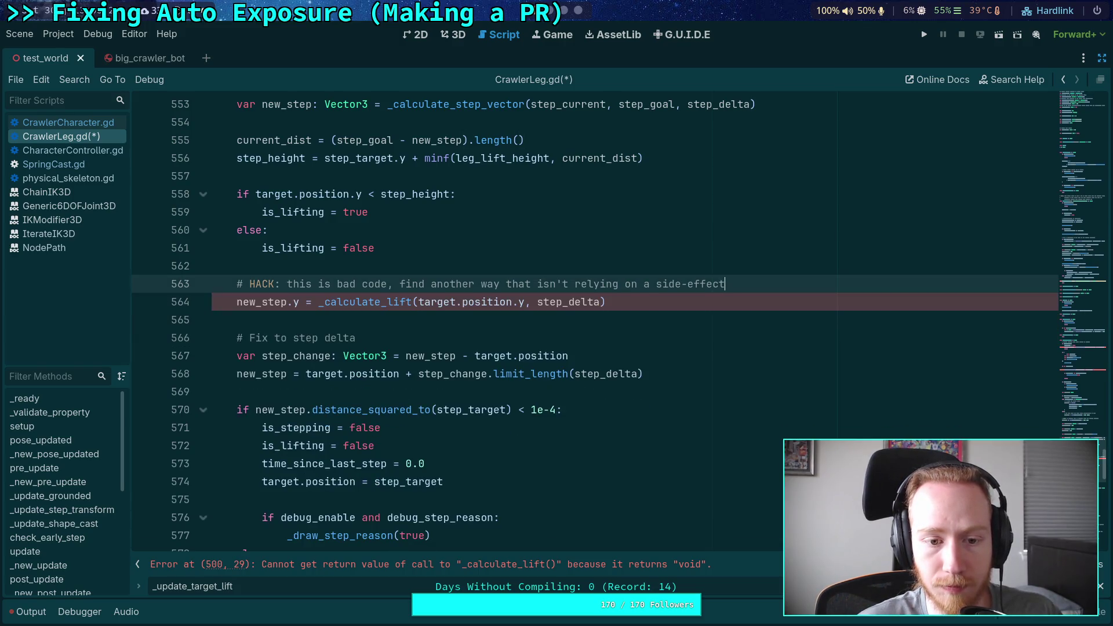
pyautogui.click(721, 284)
pyautogui.hotkey('shift', 'Up')
pyautogui.press('BackSpace')
# Highlight new_step to check its other uses, then jump back to the remaining _update_target_lift call
pyautogui.click(600, 319)
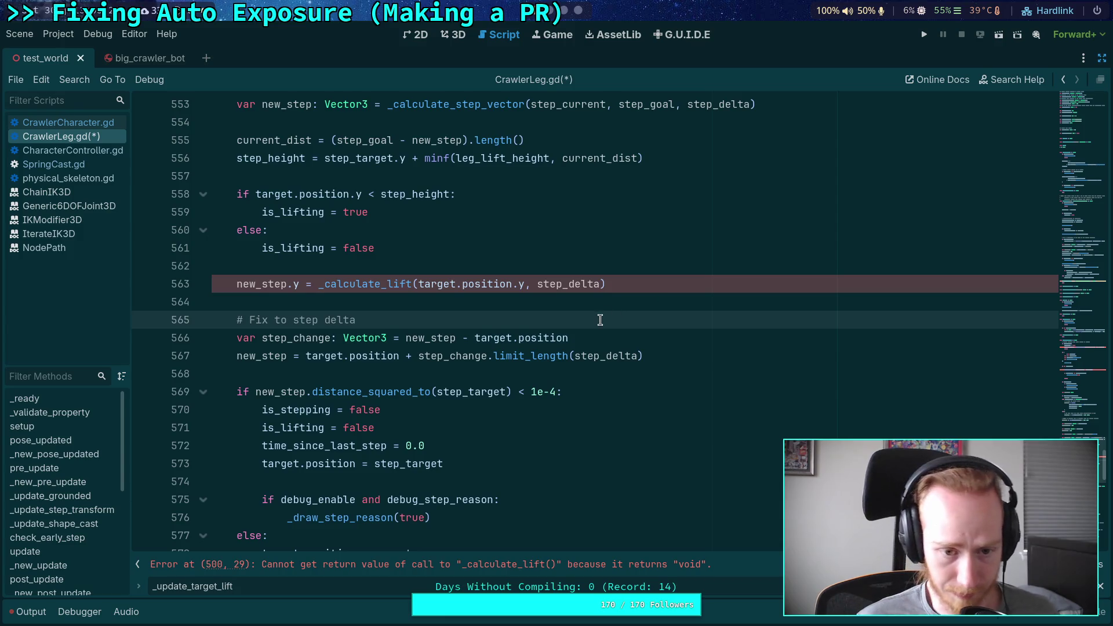
pyautogui.click(266, 288)
pyautogui.doubleClick(266, 288)
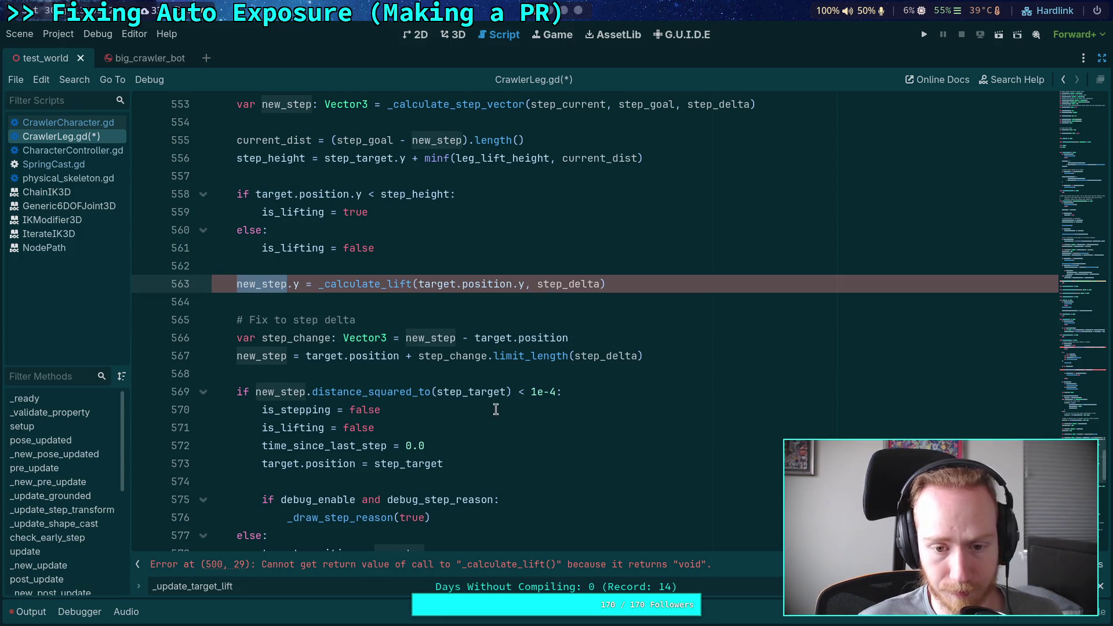
pyautogui.scroll(1, 496, 409)
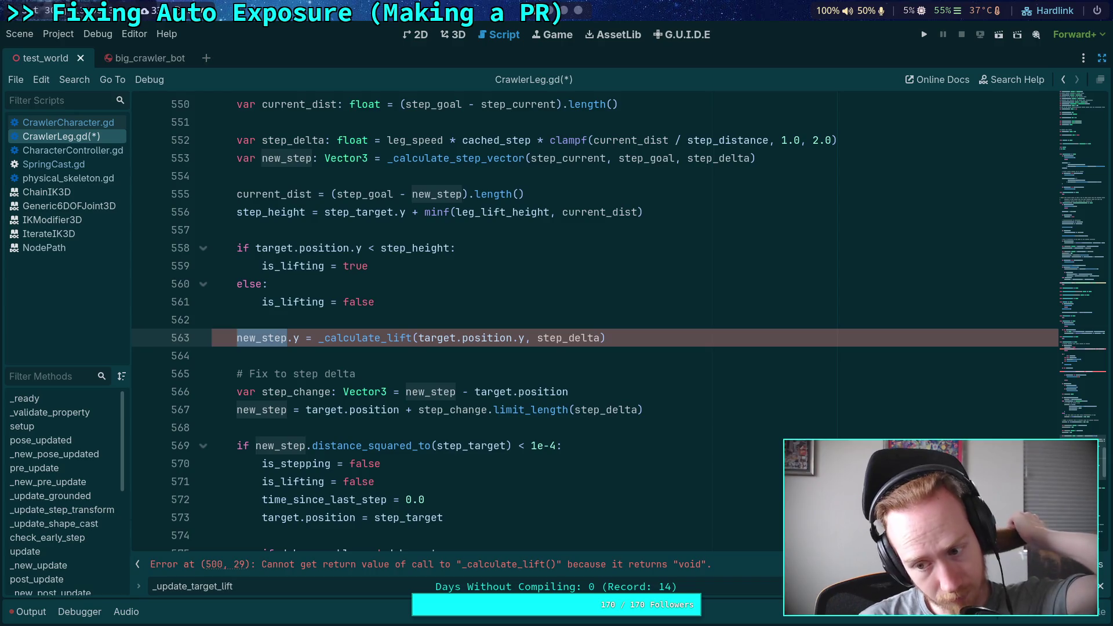
pyautogui.hotkey('alt', 'Left')
# Change line 513 to target.position.y = _calculate_lift(target.position.y, body.max_speed * cached_step) and save CrawlerLeg.gd
pyautogui.click(261, 320)
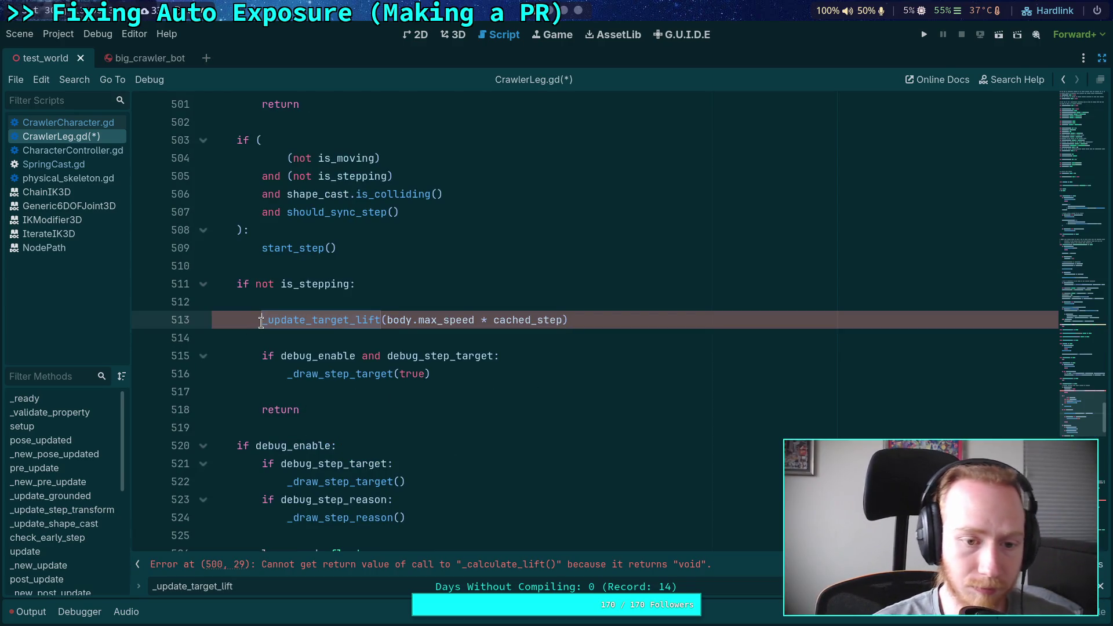
pyautogui.write('target.position')
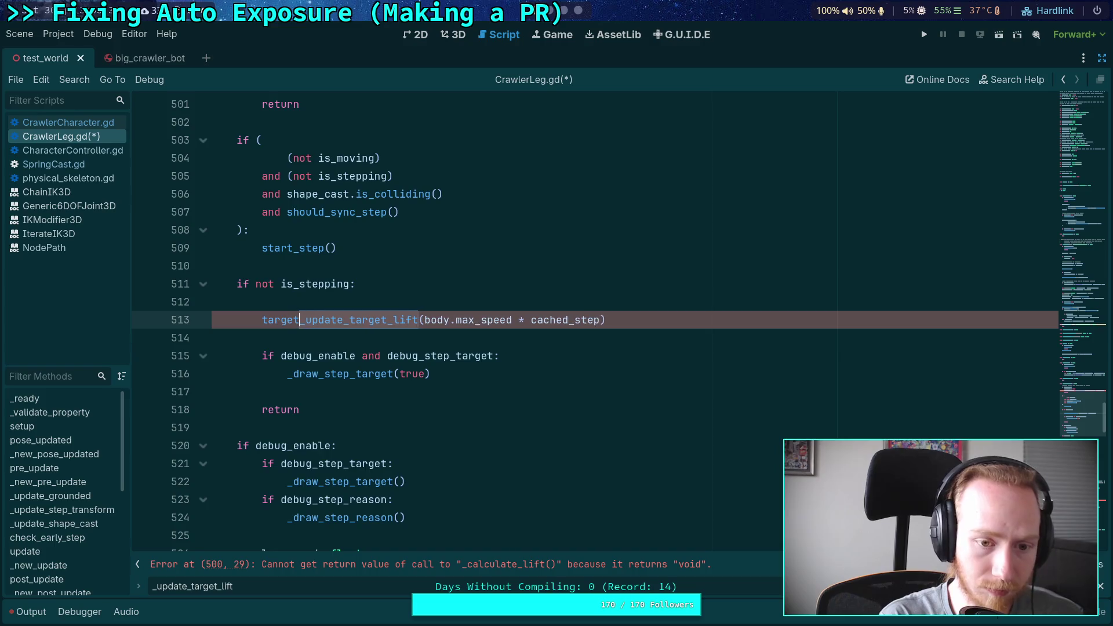
pyautogui.write('.y =')
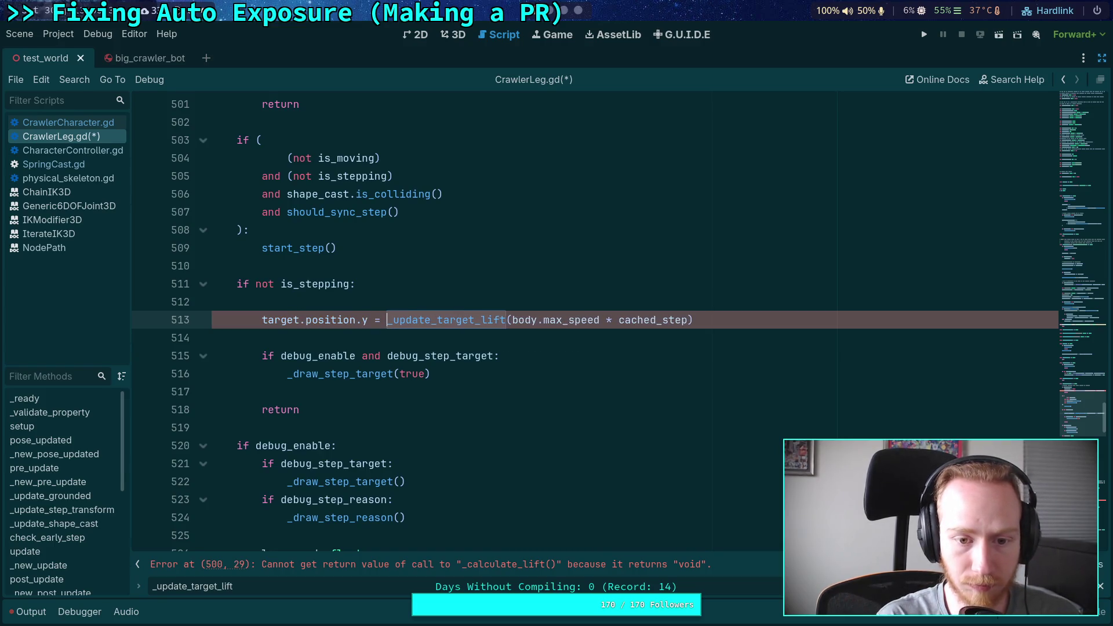
pyautogui.press('Delete')
pyautogui.press('Delete')
pyautogui.press('Delete')
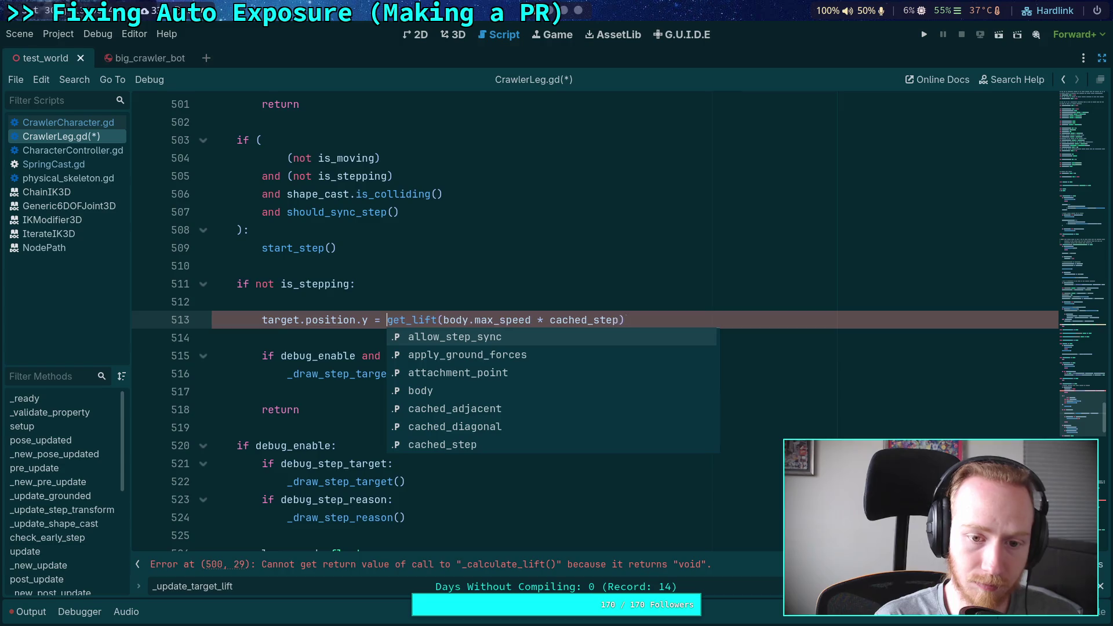
pyautogui.press('Right')
pyautogui.write('cal')
pyautogui.press('Return')
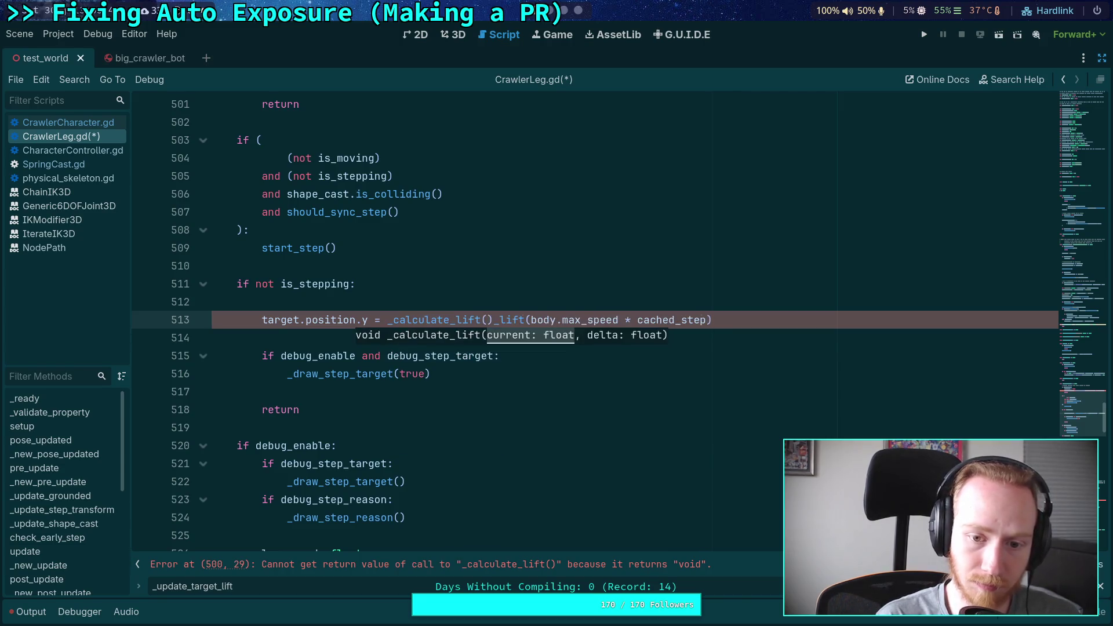
pyautogui.press('Delete')
pyautogui.press('Delete')
pyautogui.press('Delete')
pyautogui.write('target.pa')
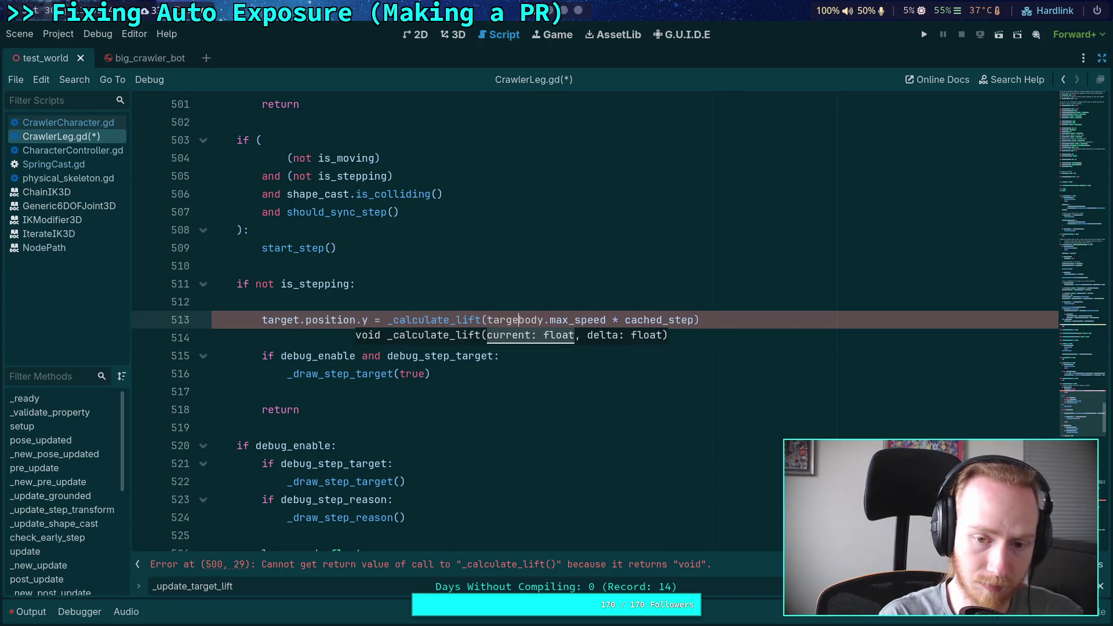
pyautogui.press('BackSpace')
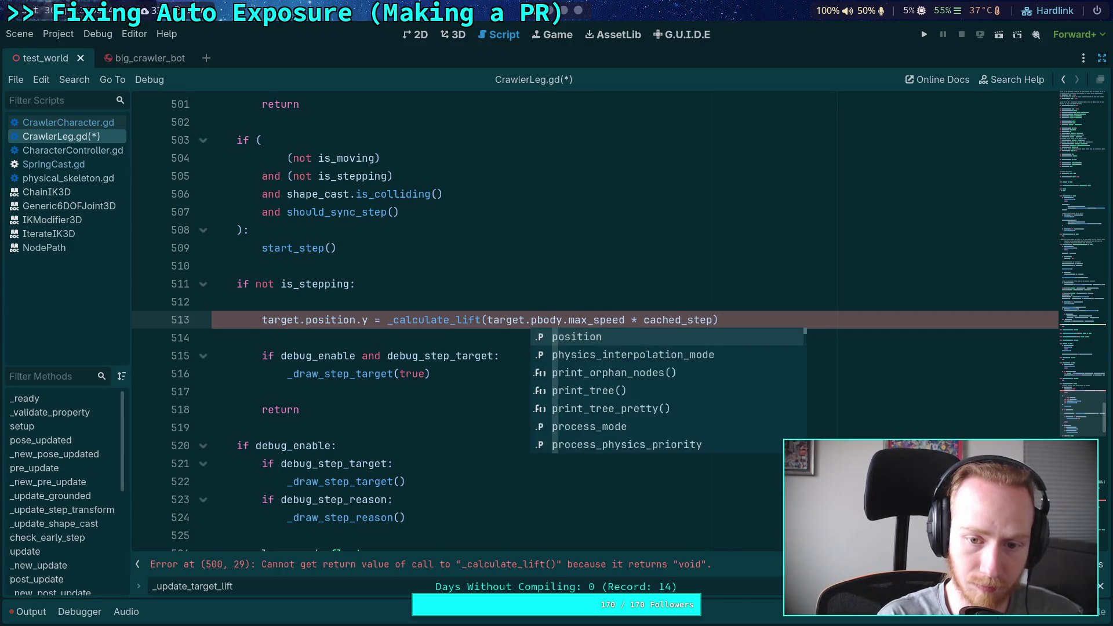
pyautogui.write('os')
pyautogui.press('Return')
pyautogui.write('.y,')
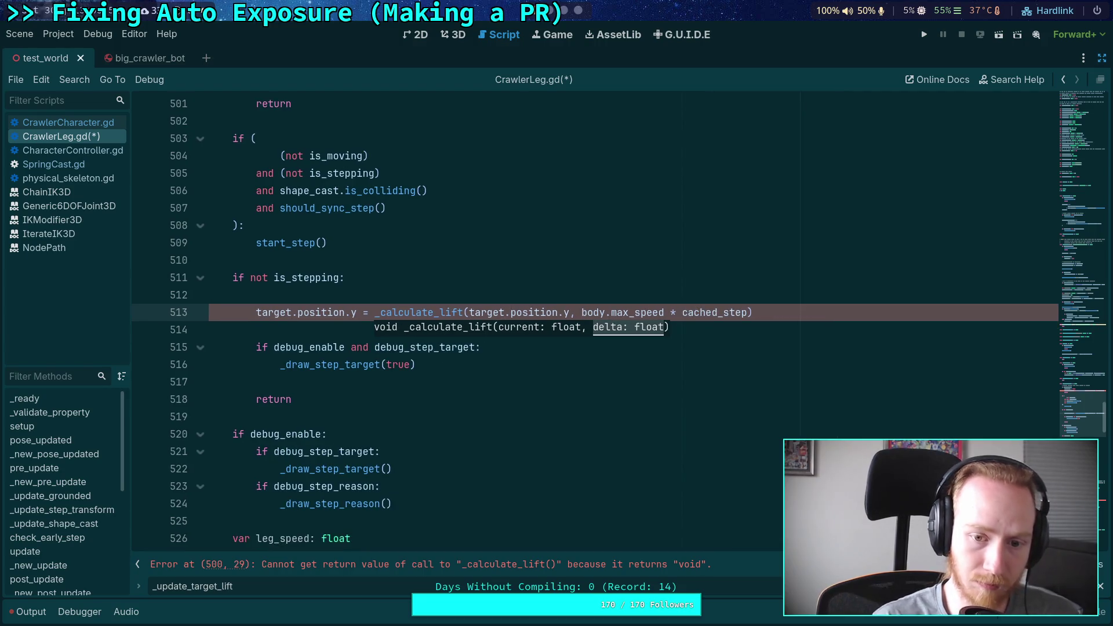
pyautogui.hotkey('ctrl', 's')
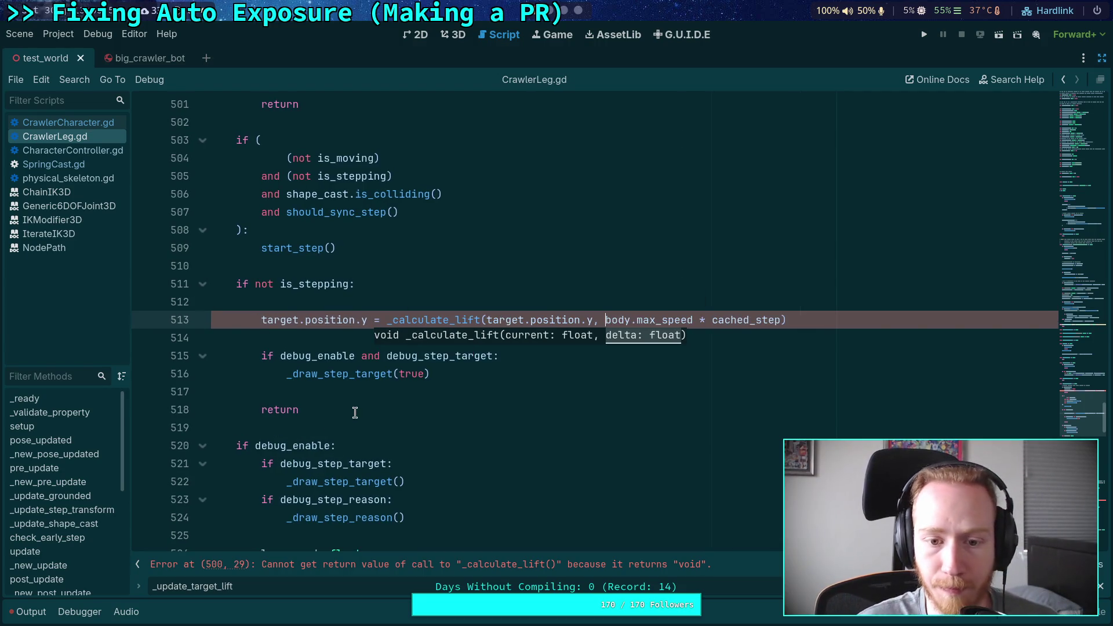
pyautogui.scroll(-15, 579, 319)
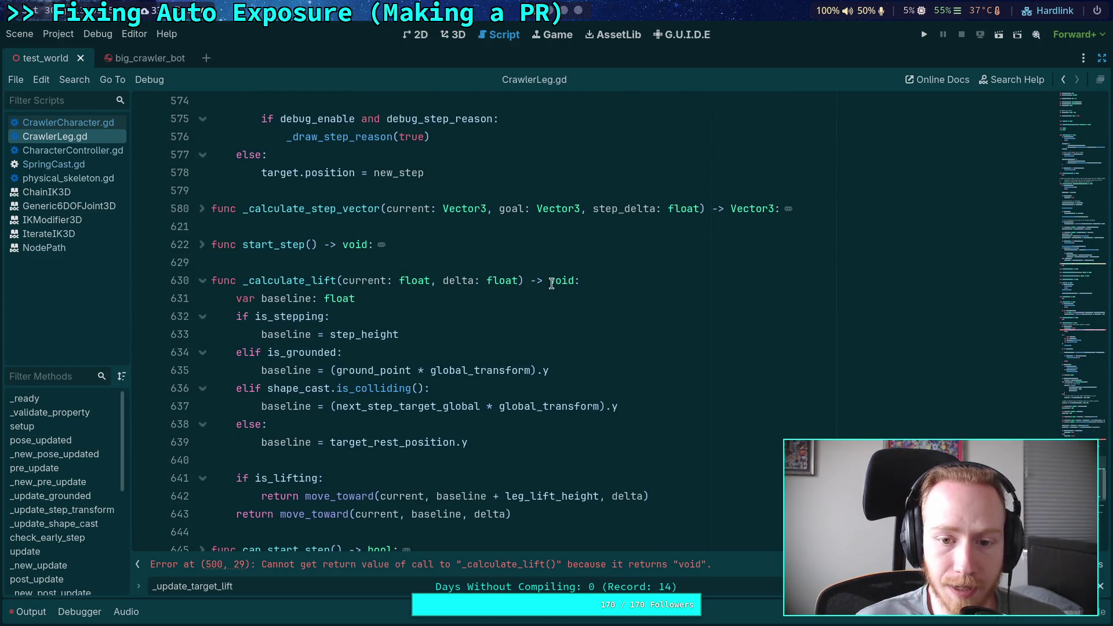
# Change _calculate_lift's return type from void to float
pyautogui.doubleClick(562, 281)
pyautogui.write('float')
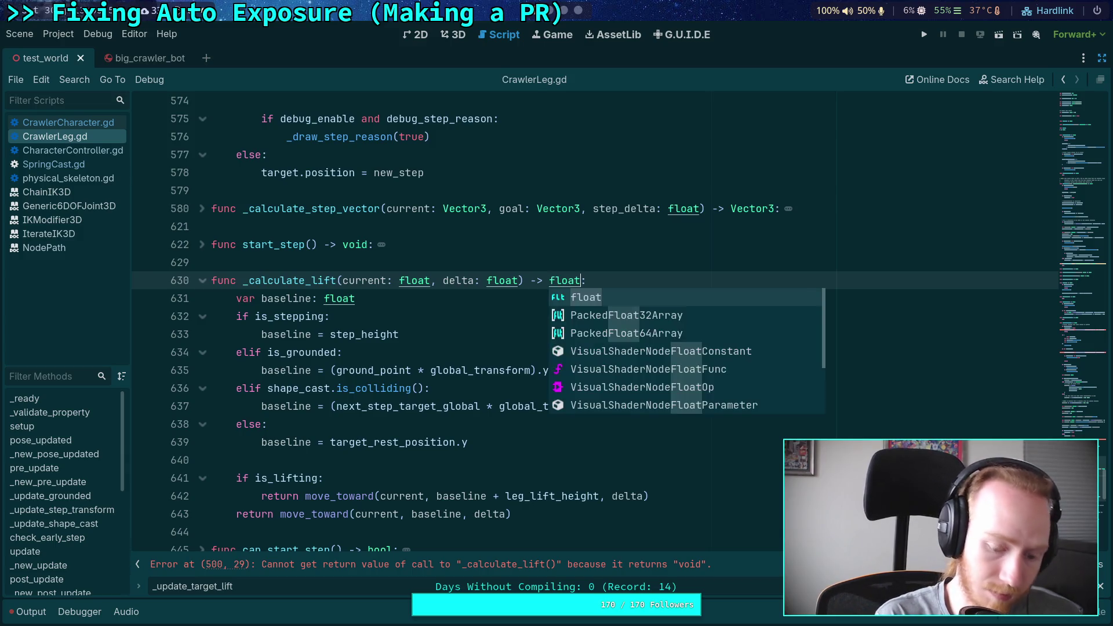
pyautogui.click(540, 245)
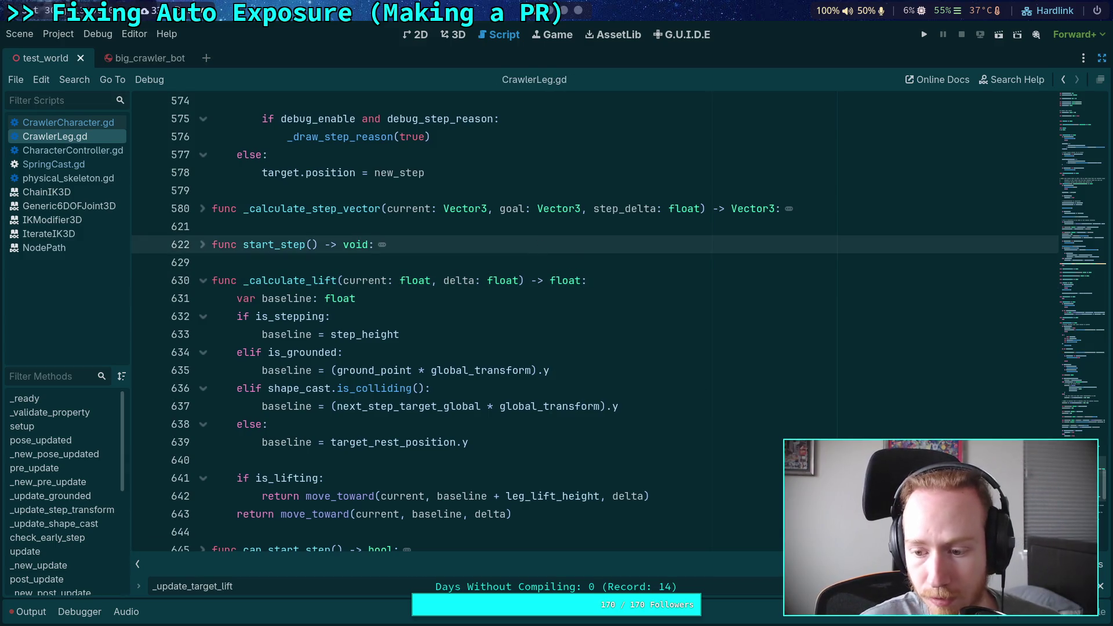
# Review the per-frame update functions, collapsing pre_update along the way
pyautogui.click(1088, 399)
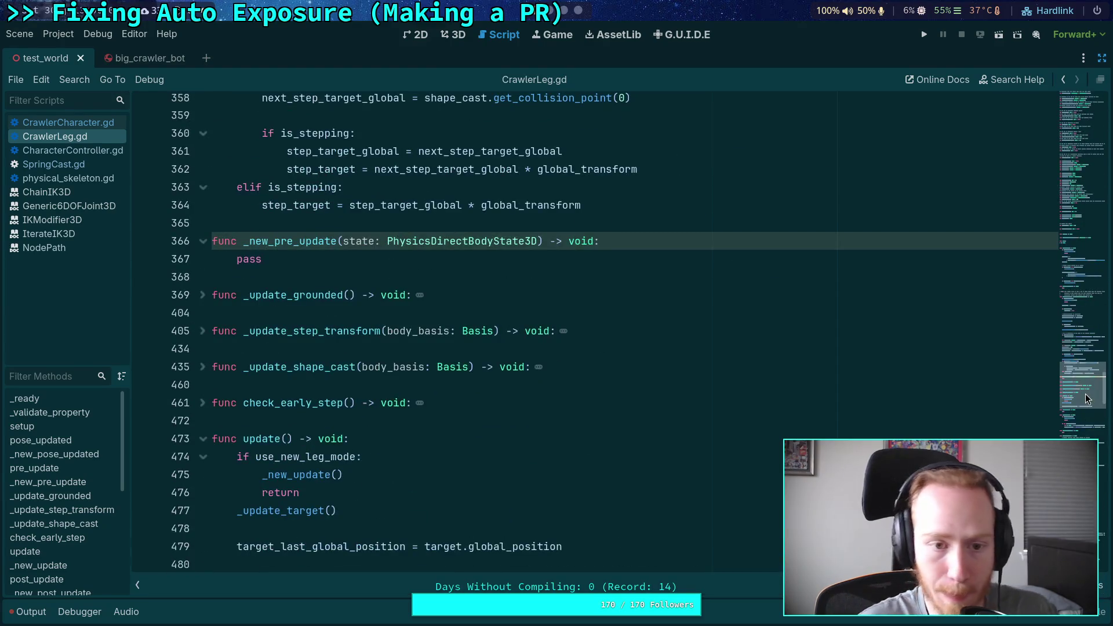
pyautogui.scroll(5, 717, 386)
pyautogui.scroll(12, 585, 374)
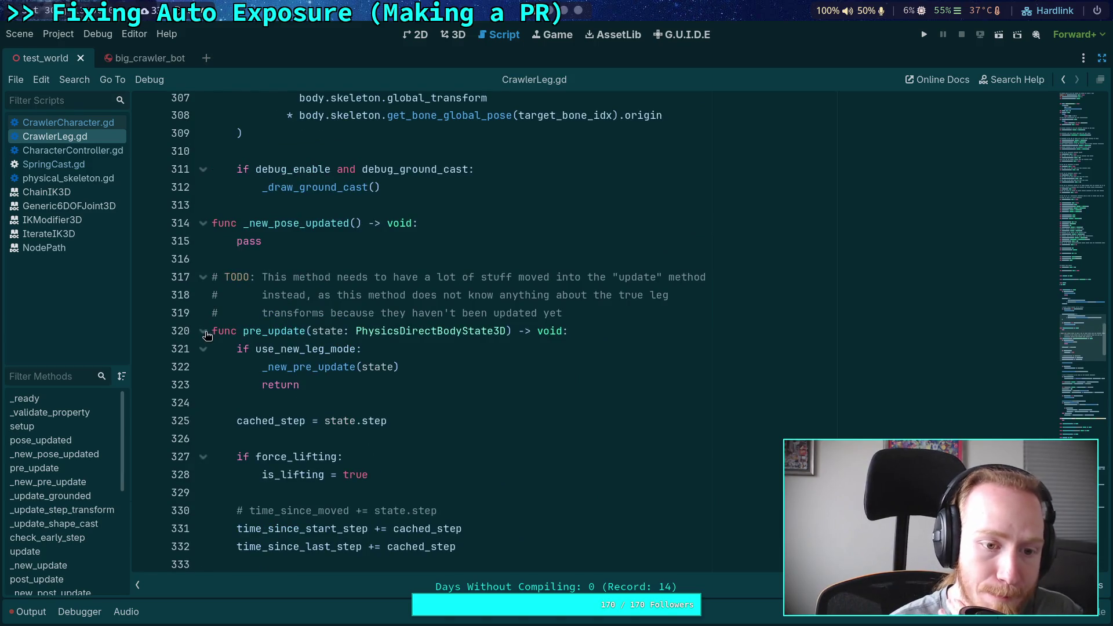
pyautogui.click(204, 332)
pyautogui.scroll(-7, 359, 347)
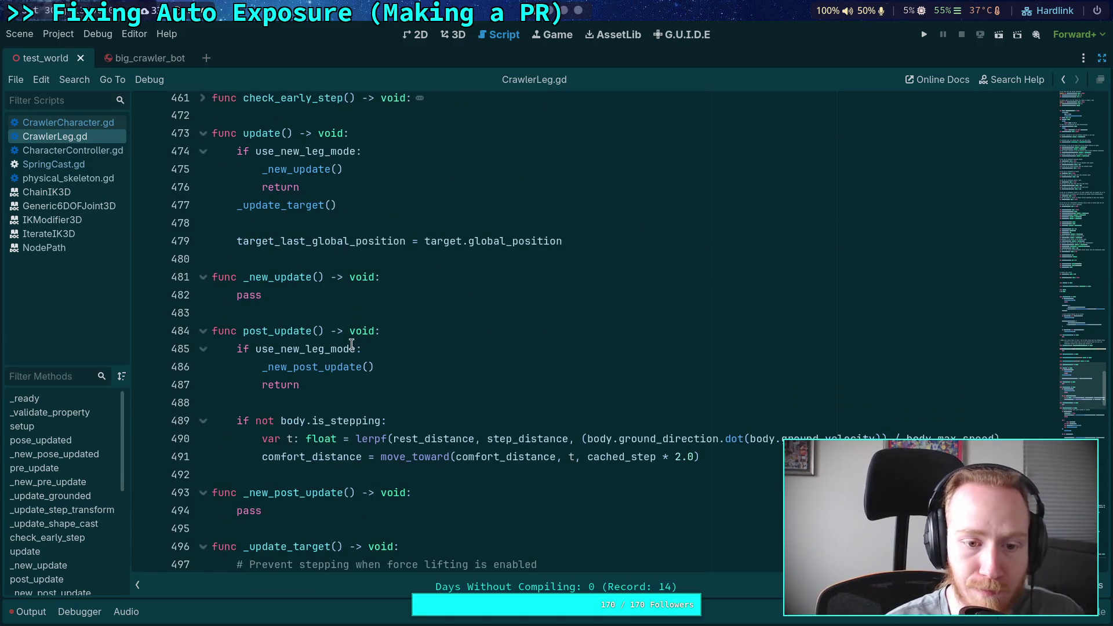
pyautogui.scroll(-2, 352, 345)
pyautogui.scroll(-3, 290, 318)
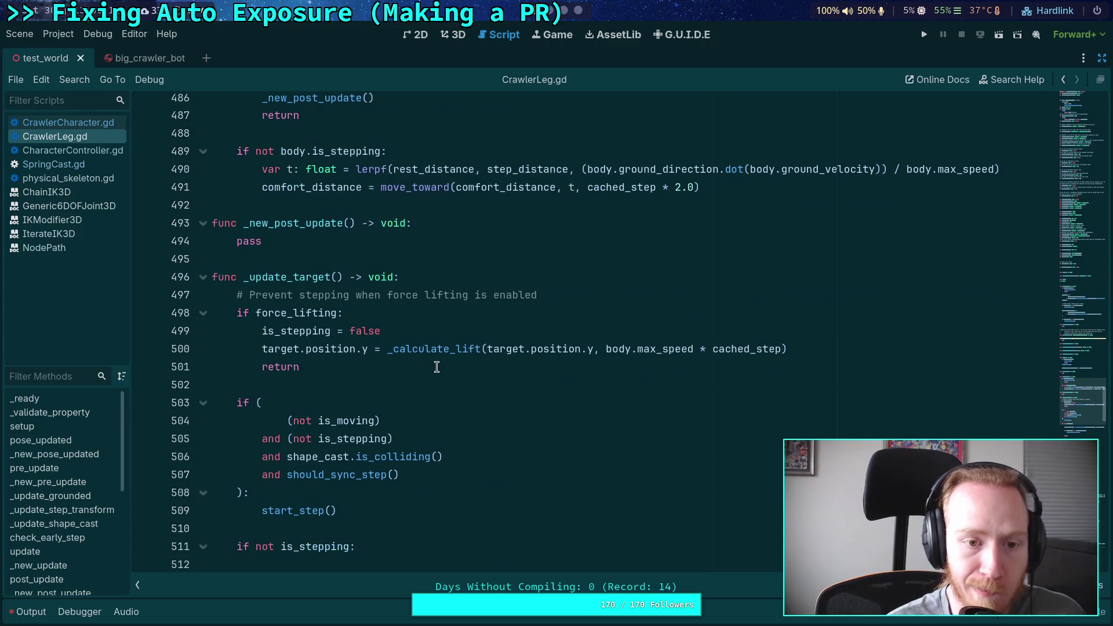
pyautogui.scroll(3, 437, 366)
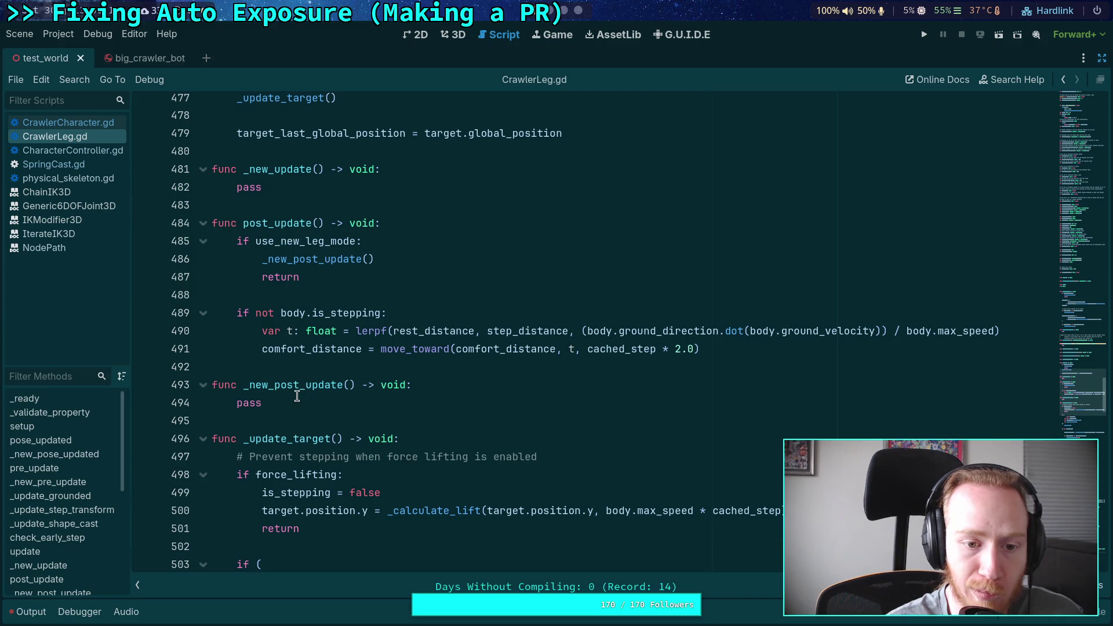
# Review post_update, _new_post_update and the stepping code down to line 564
pyautogui.moveTo(297, 403); pyautogui.dragTo(215, 206)
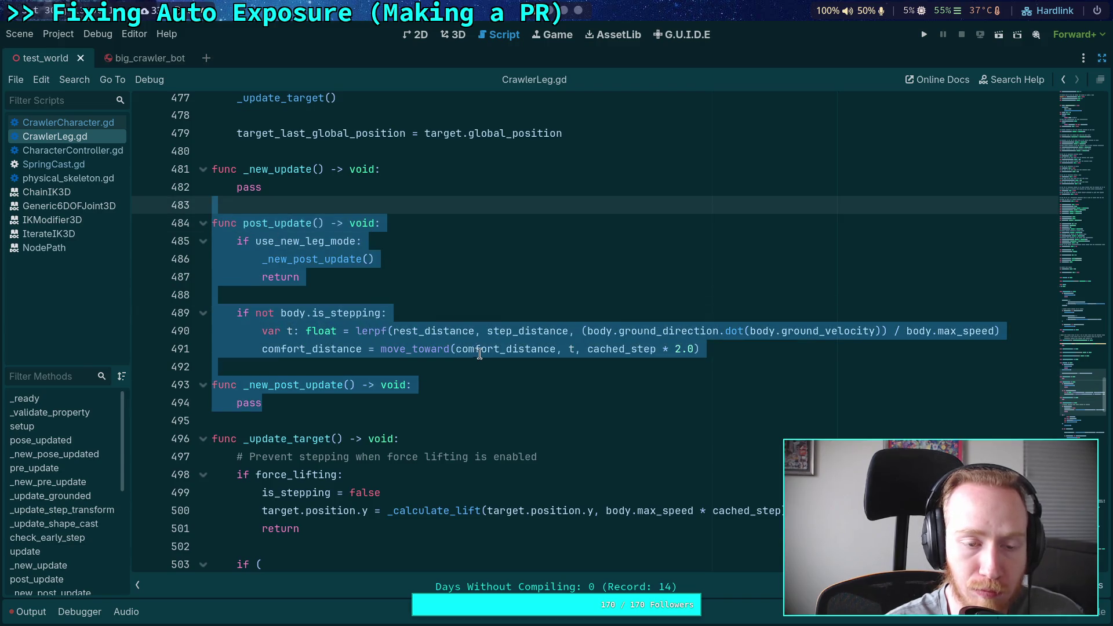
pyautogui.scroll(4, 479, 354)
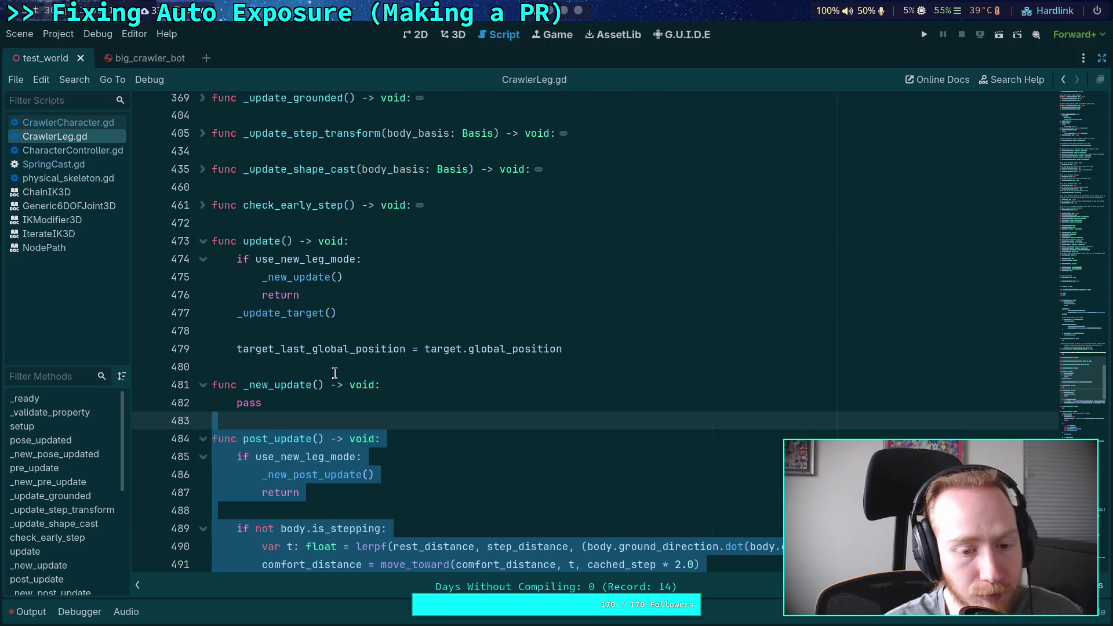
pyautogui.click(335, 420)
pyautogui.scroll(-5, 334, 420)
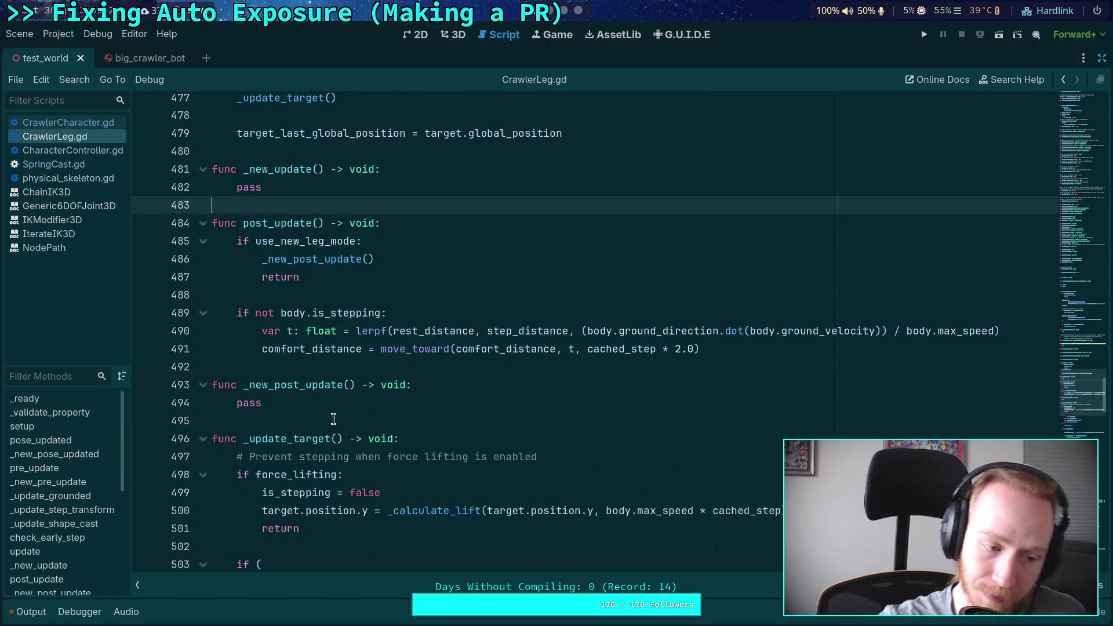
pyautogui.scroll(-1, 334, 419)
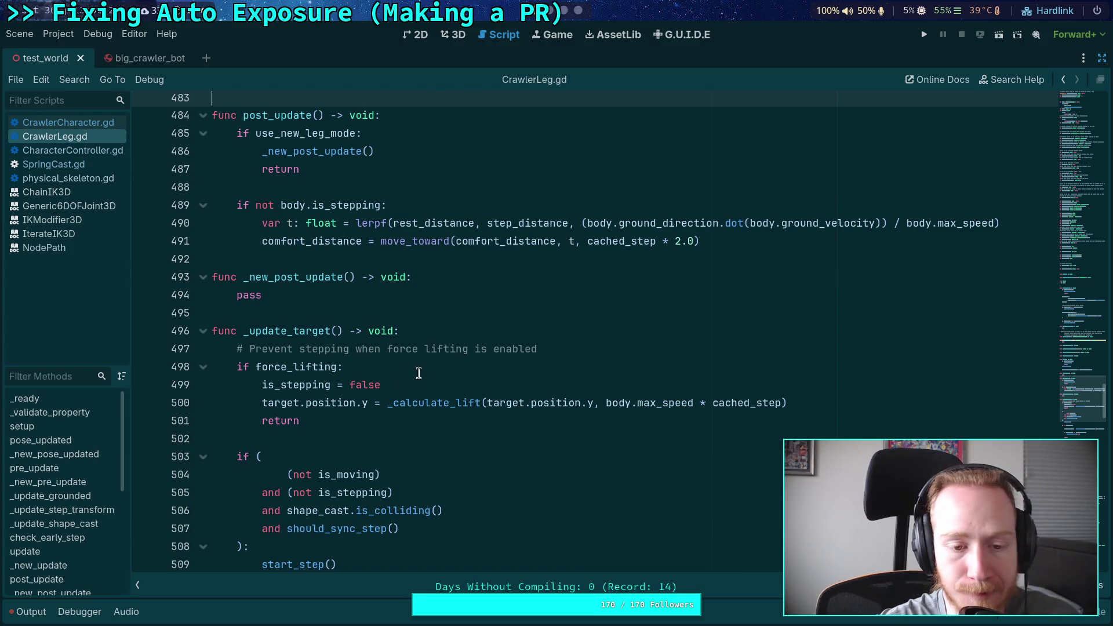
pyautogui.scroll(-2, 421, 373)
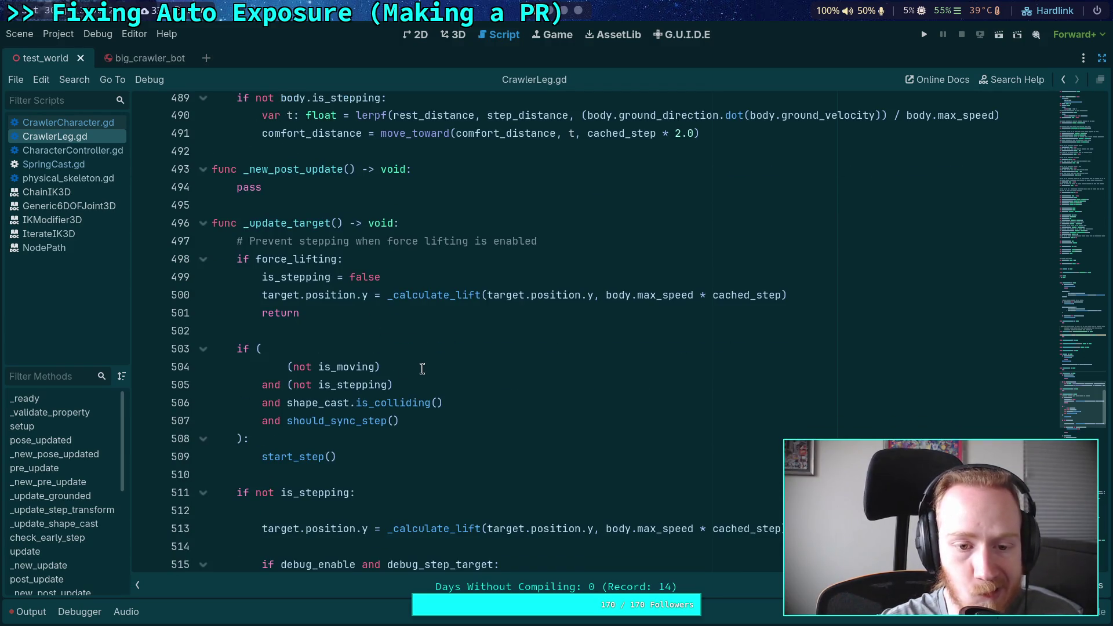
pyautogui.scroll(-8, 422, 368)
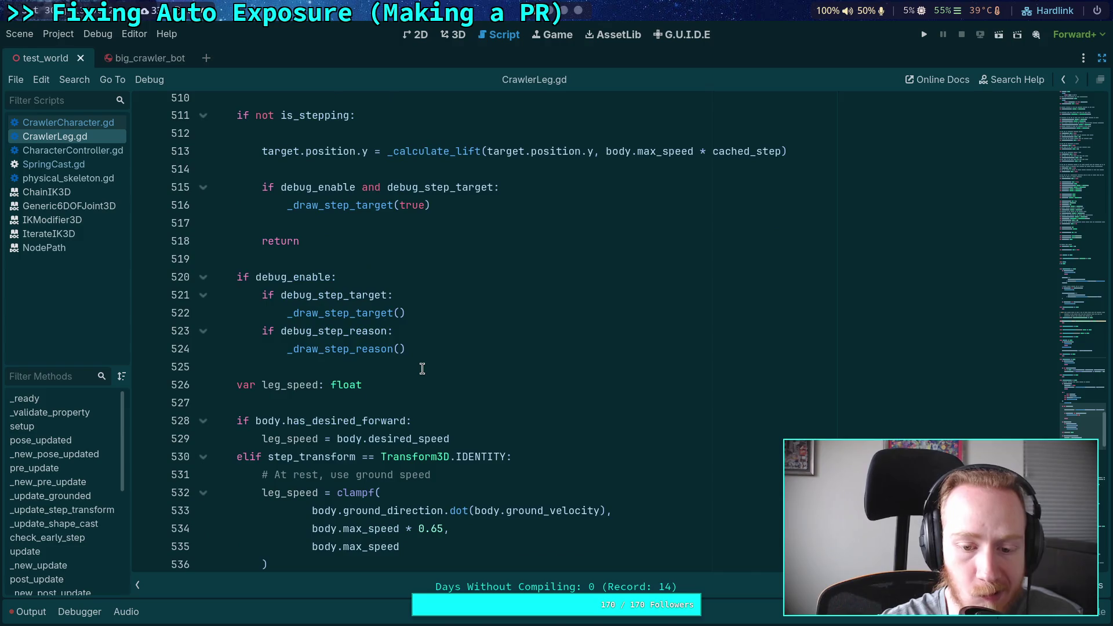
pyautogui.scroll(-9, 422, 368)
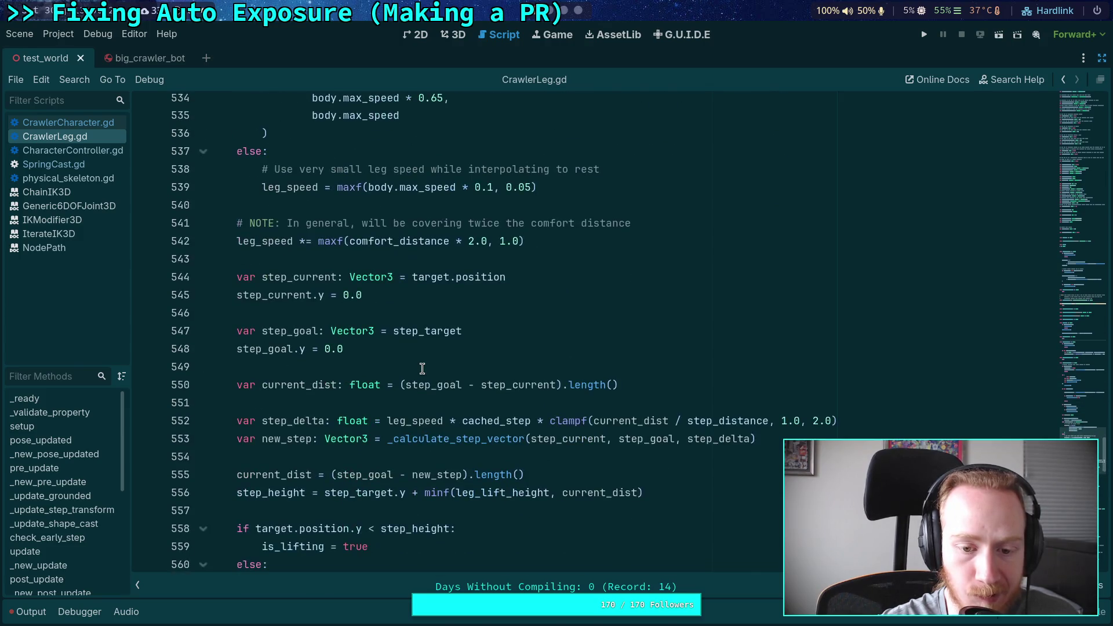
pyautogui.scroll(-4, 422, 369)
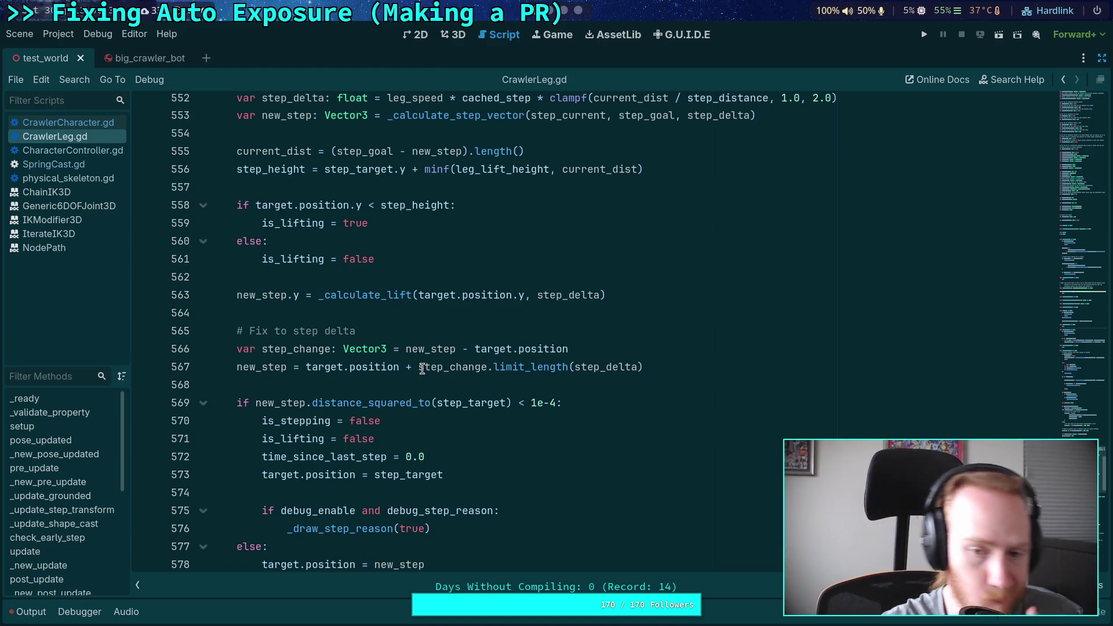
pyautogui.click(390, 313)
pyautogui.scroll(-2, 389, 314)
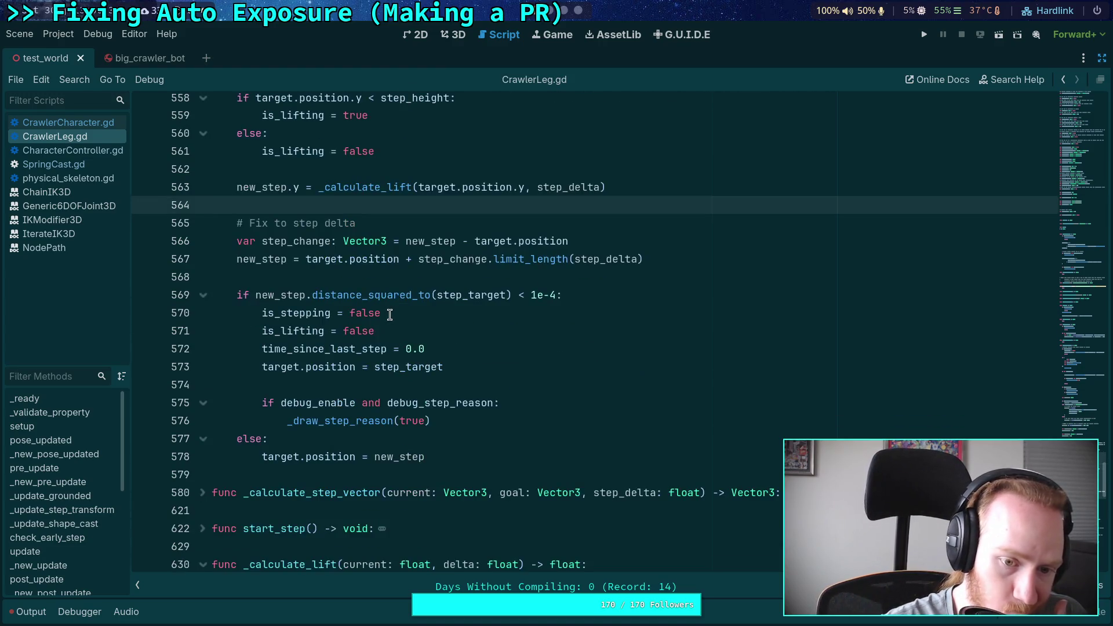
pyautogui.scroll(3, 389, 314)
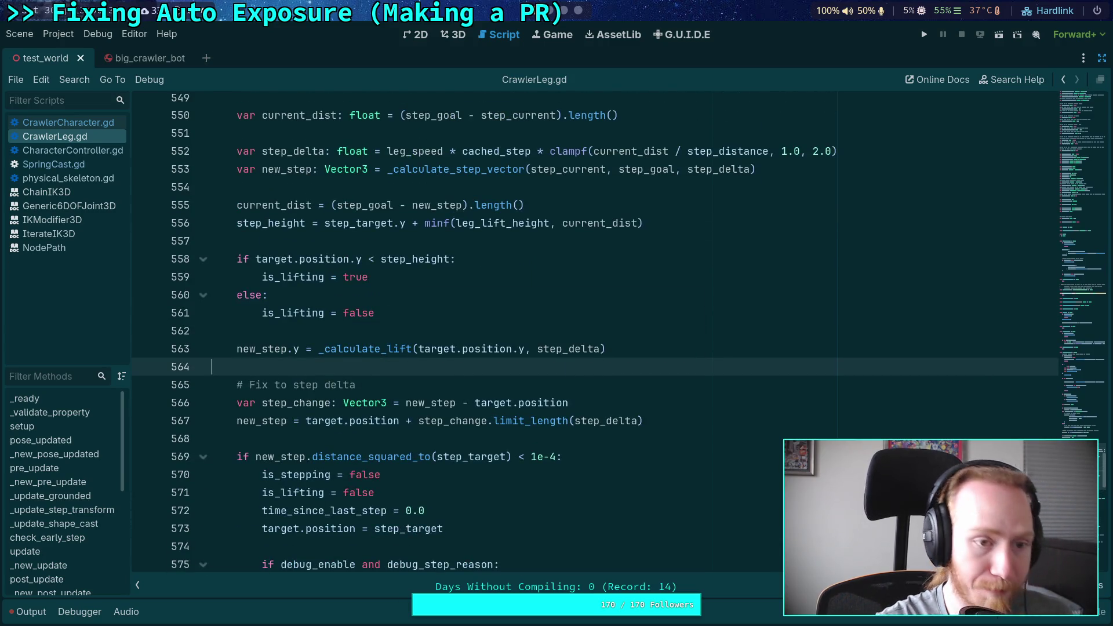
# In the terminal, suspend the editor and run git diff, paging to the _calculate_ground_vectors changes
pyautogui.hotkey('alt', 'Tab')
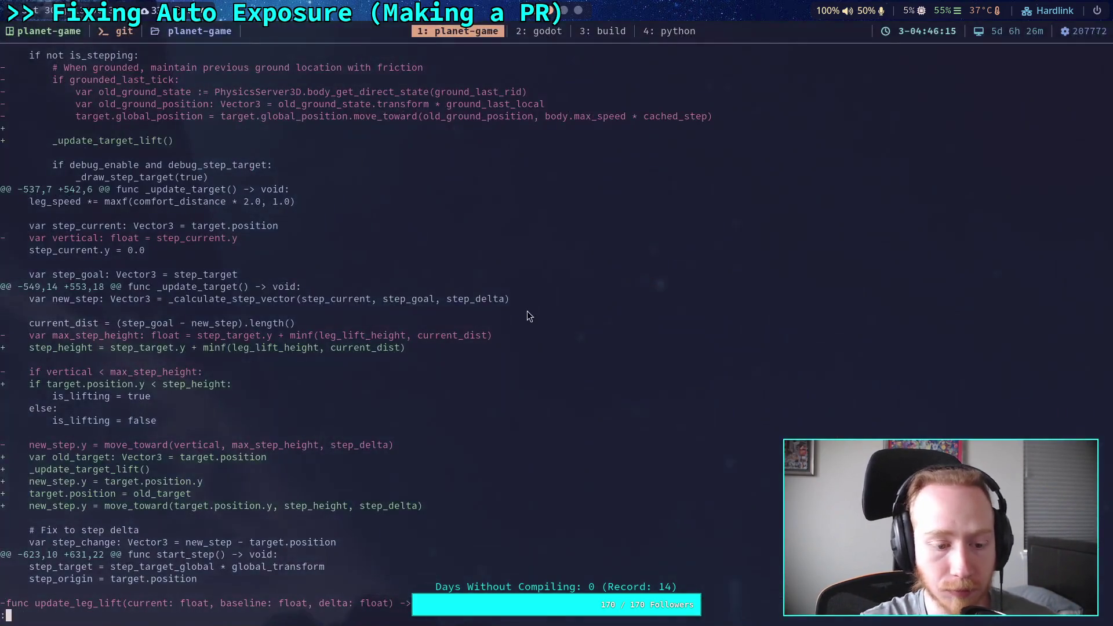
pyautogui.hotkey('ctrl', 'z')
pyautogui.write('git diff')
pyautogui.press('Return')
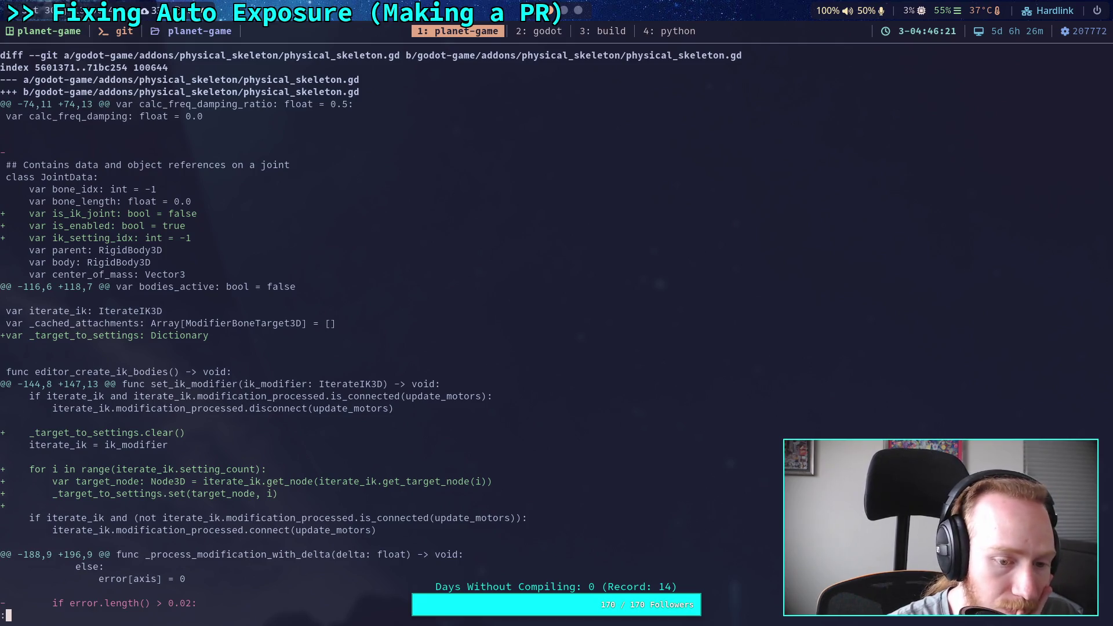
pyautogui.press('space')
pyautogui.press('space')
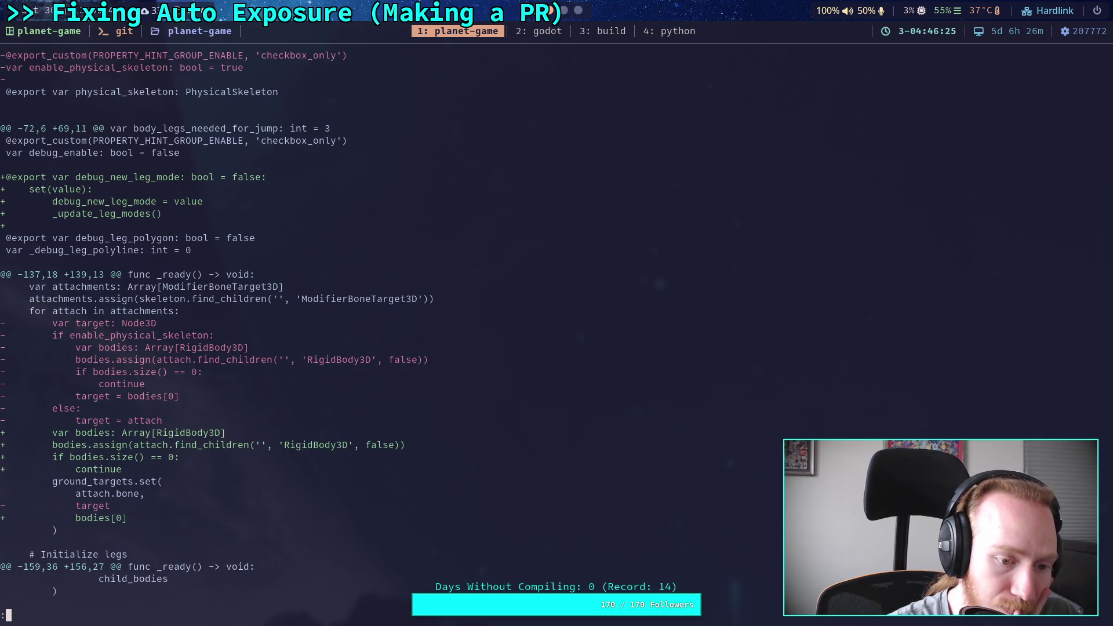
pyautogui.press('space')
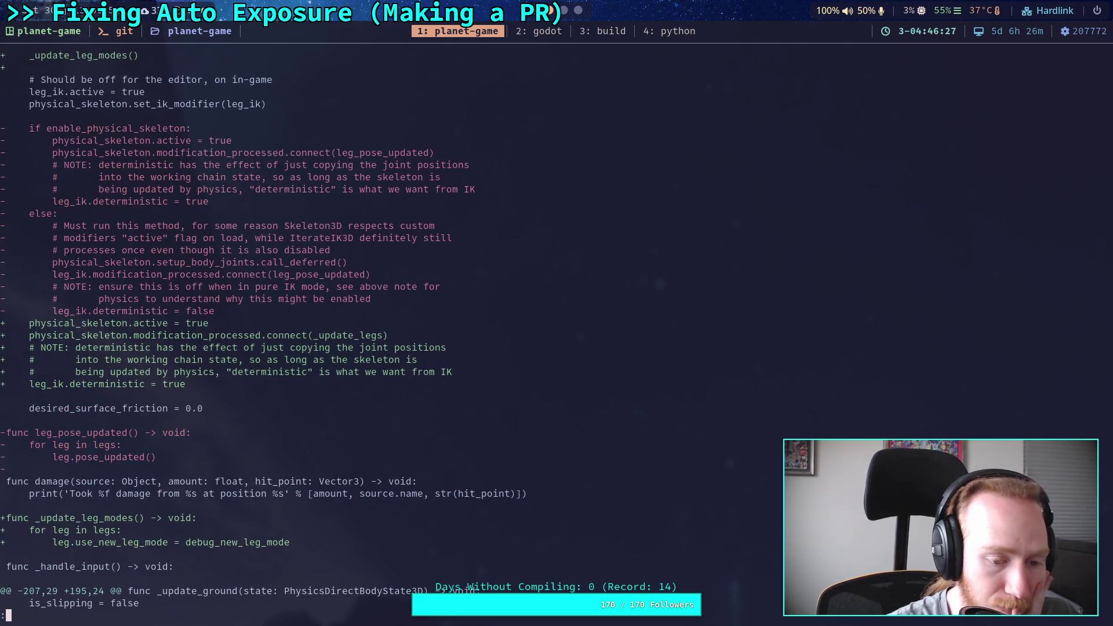
pyautogui.press('space')
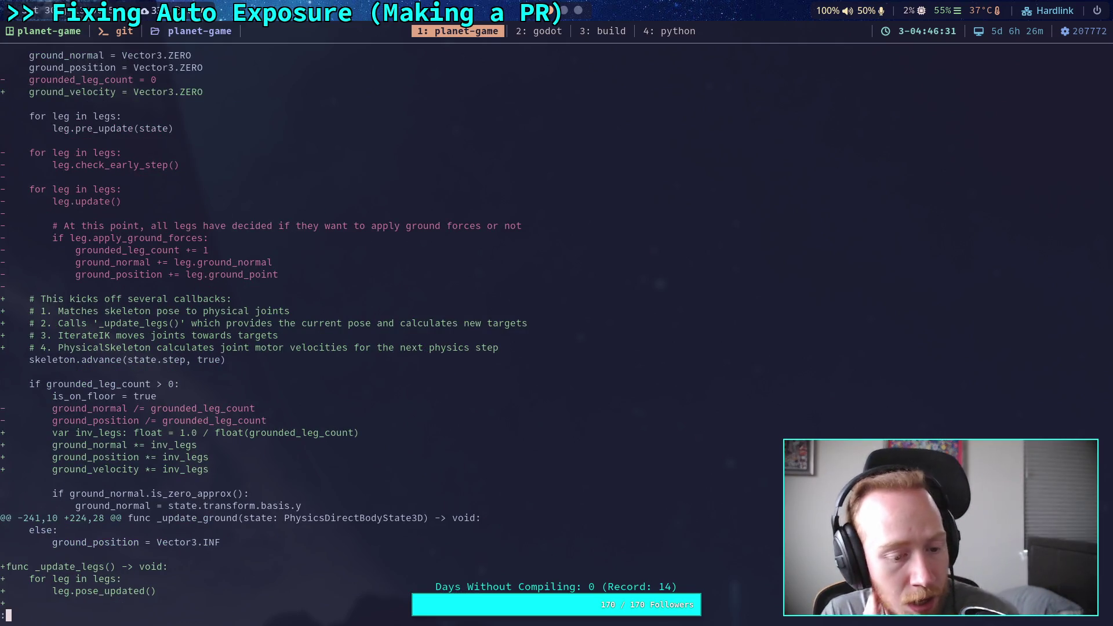
pyautogui.press('space')
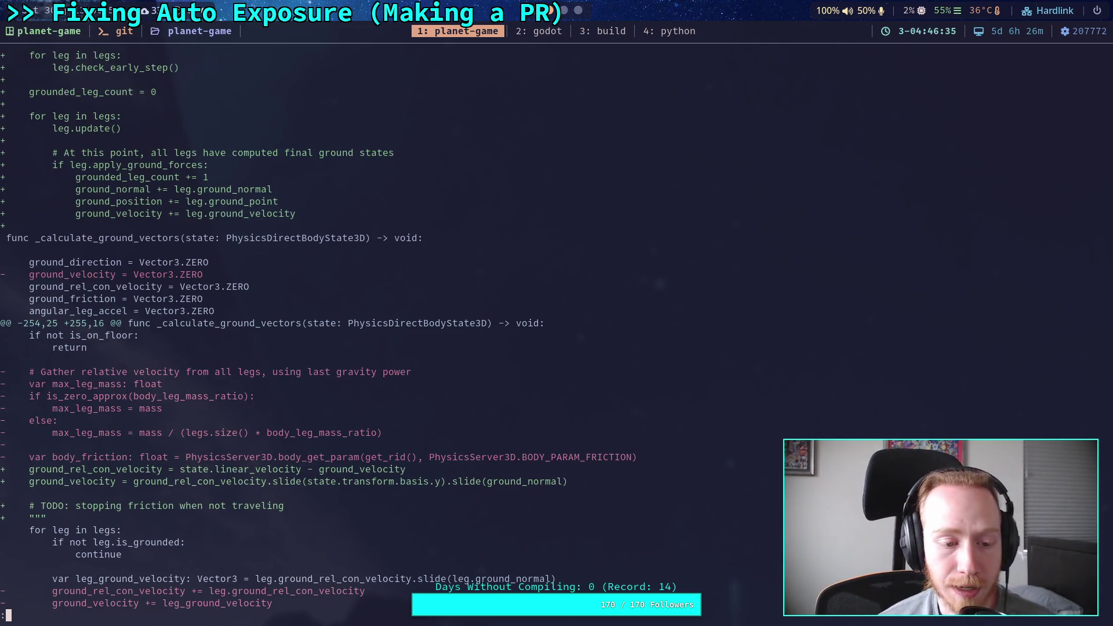
# Select the removed leg mass and friction lines in the diff and go back to CrawlerLeg.gd in Godot
pyautogui.scroll(-5, 316, 329)
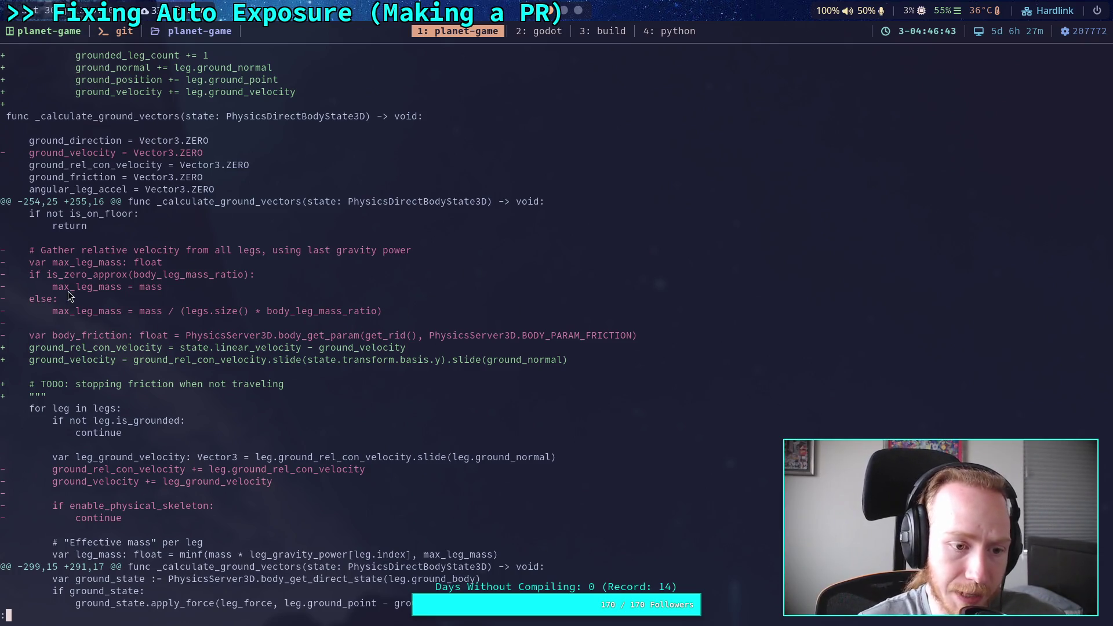
pyautogui.moveTo(29, 257)
pyautogui.mouseDown()
pyautogui.moveTo(325, 322)
pyautogui.moveTo(670, 336)
pyautogui.moveTo(641, 334)
pyautogui.mouseUp()
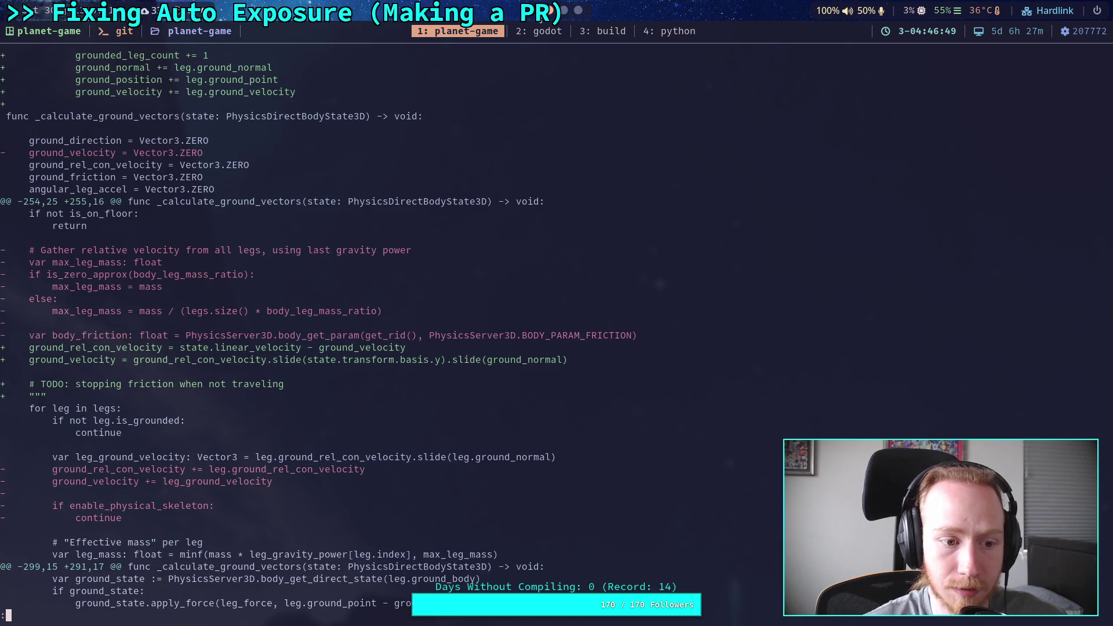
pyautogui.click(540, 31)
pyautogui.scroll(-5, 357, 345)
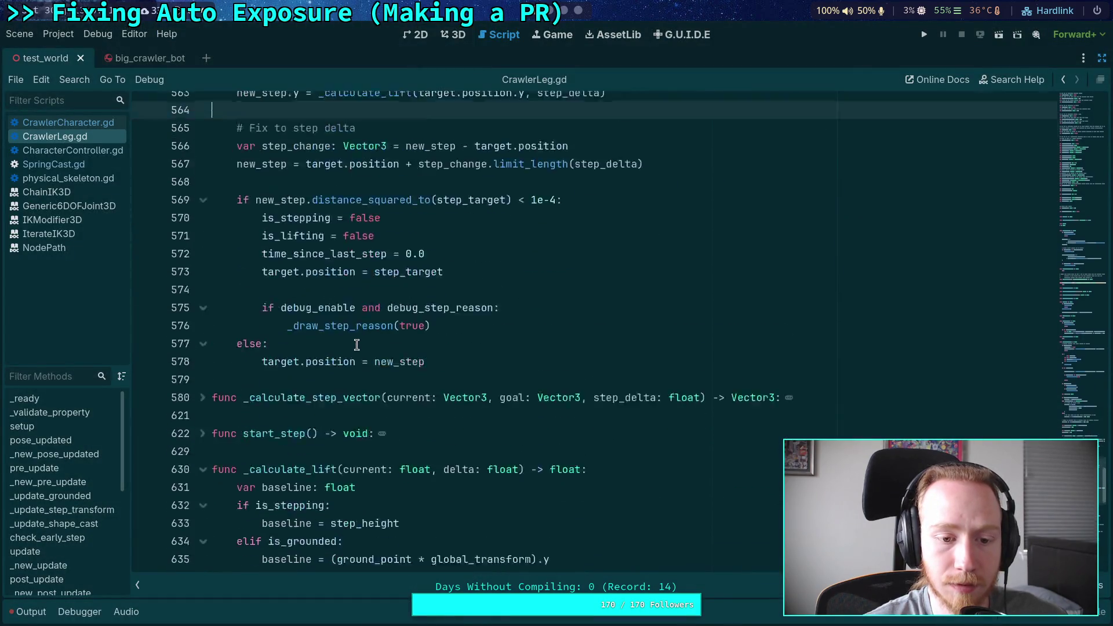
# Open CrawlerCharacter.gd from the script list
pyautogui.scroll(-15, 356, 345)
pyautogui.scroll(15, 356, 345)
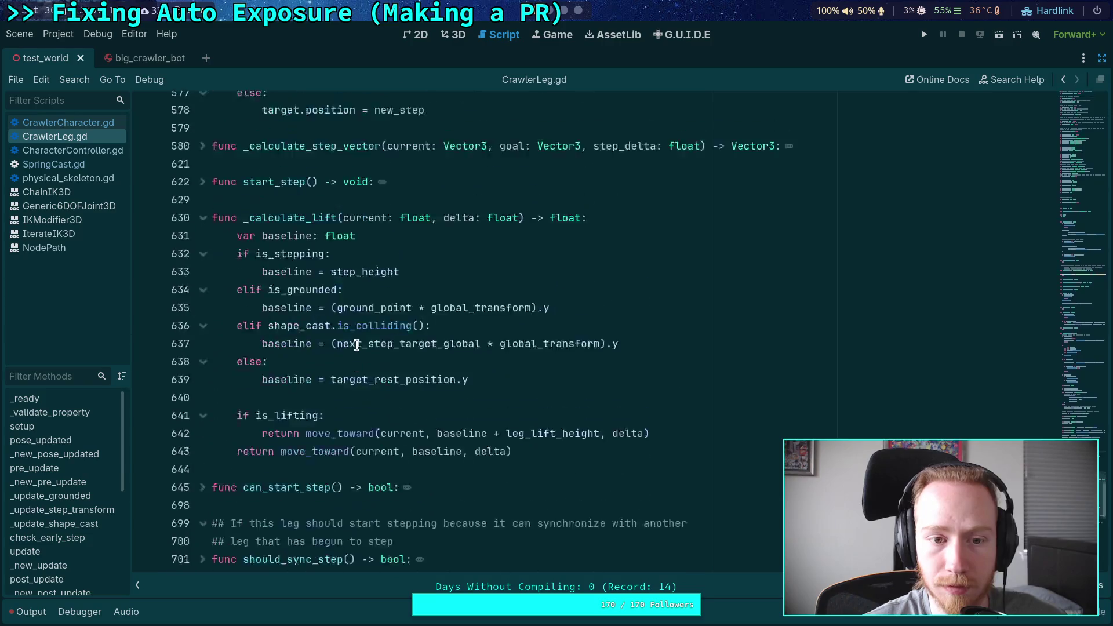
pyautogui.scroll(10, 356, 345)
pyautogui.click(58, 122)
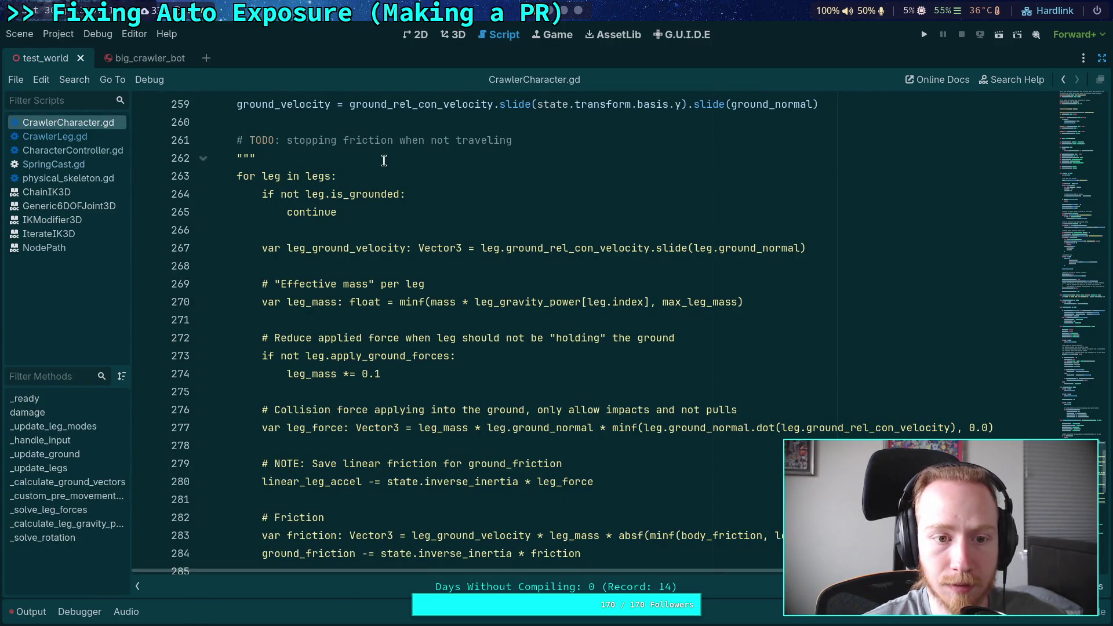
# Paste the max_leg_mass and body_friction setup after line 262, unindent it and save
pyautogui.click(384, 160)
pyautogui.press('Return')
pyautogui.write('# Gather relative velocity from all legs, using last gravity power -    var max_leg_mass: float -    if is_zero_approx(body_leg_mass_ratio): -        max_leg_mass = mass -    else: -        max_leg_mass = mass / (legs.size() * body_leg_mass_ratio) - -    var body_friction: float = PhysicsServer3D.body_get_param(get_rid(), PhysicsServer3D.BODY_PARAM_FRICTION)')
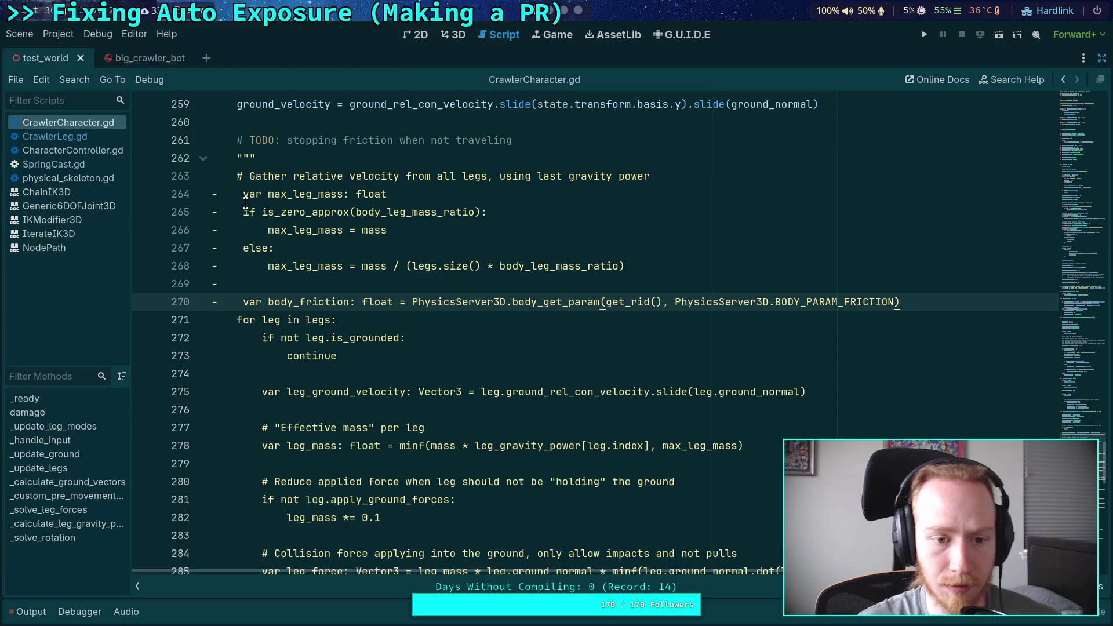
pyautogui.press('Home')
pyautogui.press('Home')
pyautogui.press('Delete')
pyautogui.press('Up')
pyautogui.press('Delete')
pyautogui.press('Up')
pyautogui.press('Delete')
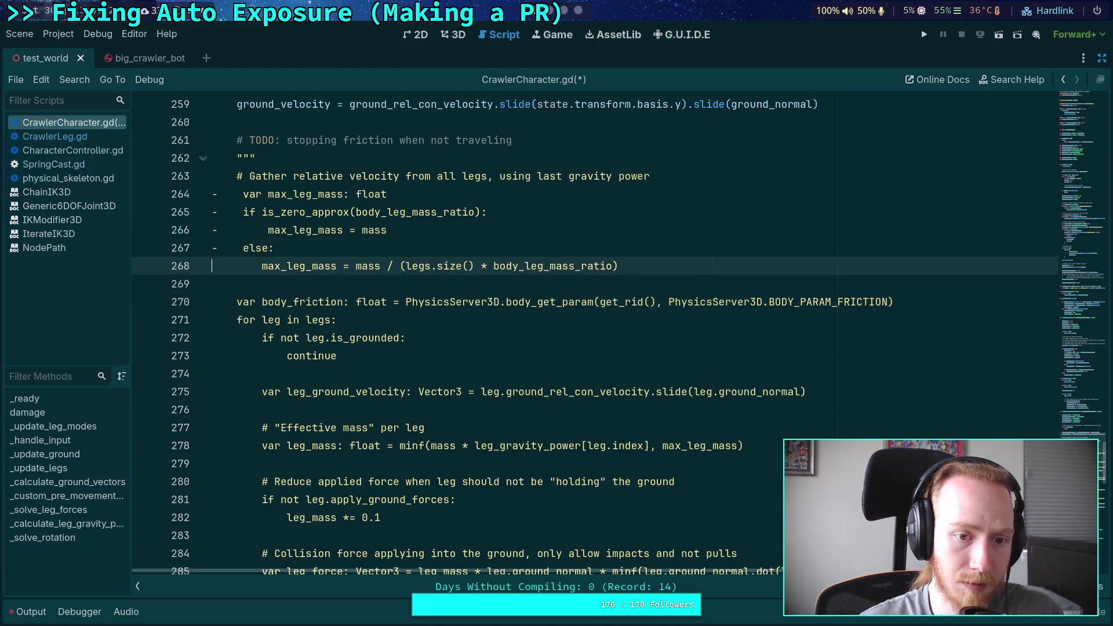
pyautogui.press('Up')
pyautogui.press('Delete')
pyautogui.press('Up')
pyautogui.press('Delete')
pyautogui.press('Up')
pyautogui.press('Delete')
pyautogui.press('Up')
pyautogui.press('Delete')
pyautogui.press('Up')
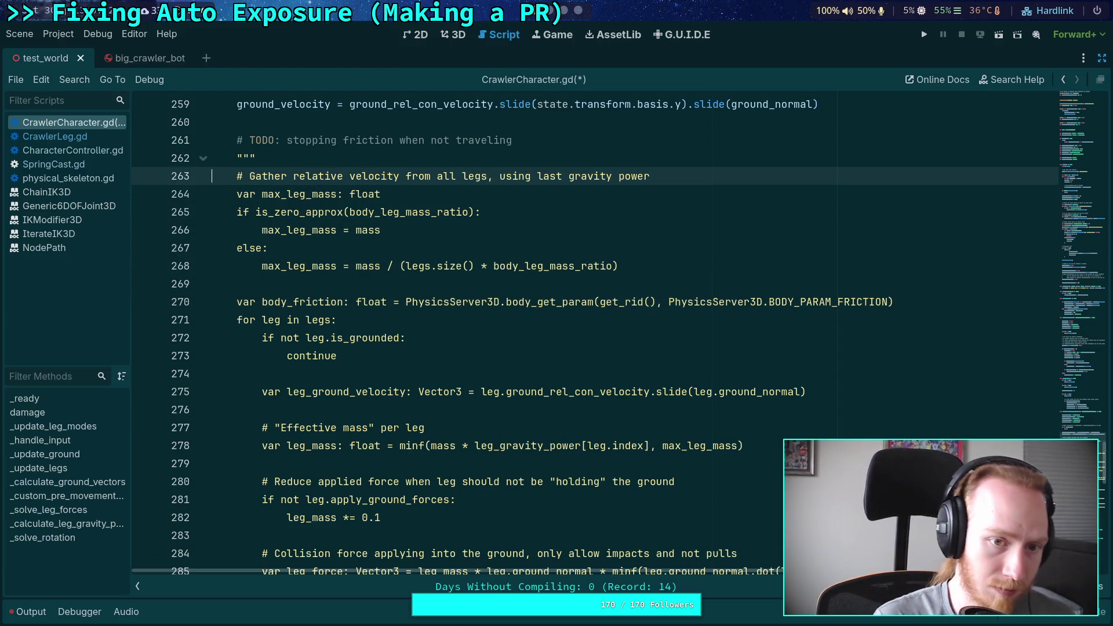
pyautogui.hotkey('ctrl', 's')
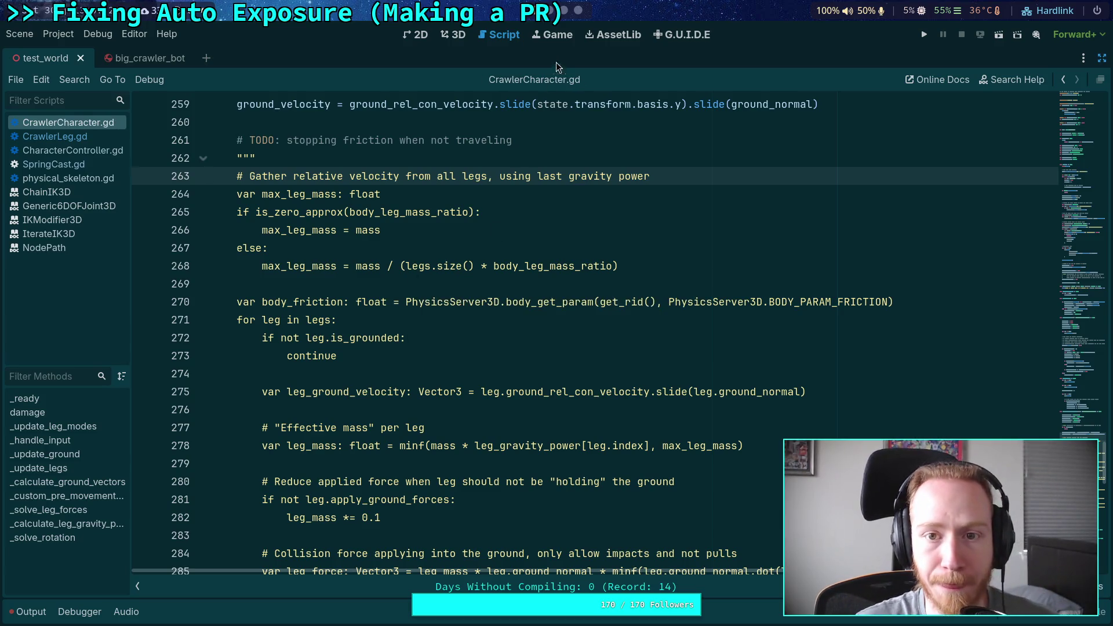
pyautogui.hotkey('alt', 'Tab')
# Page through the git diff to confirm the friction setup is no longer shown as removed
pyautogui.press('space')
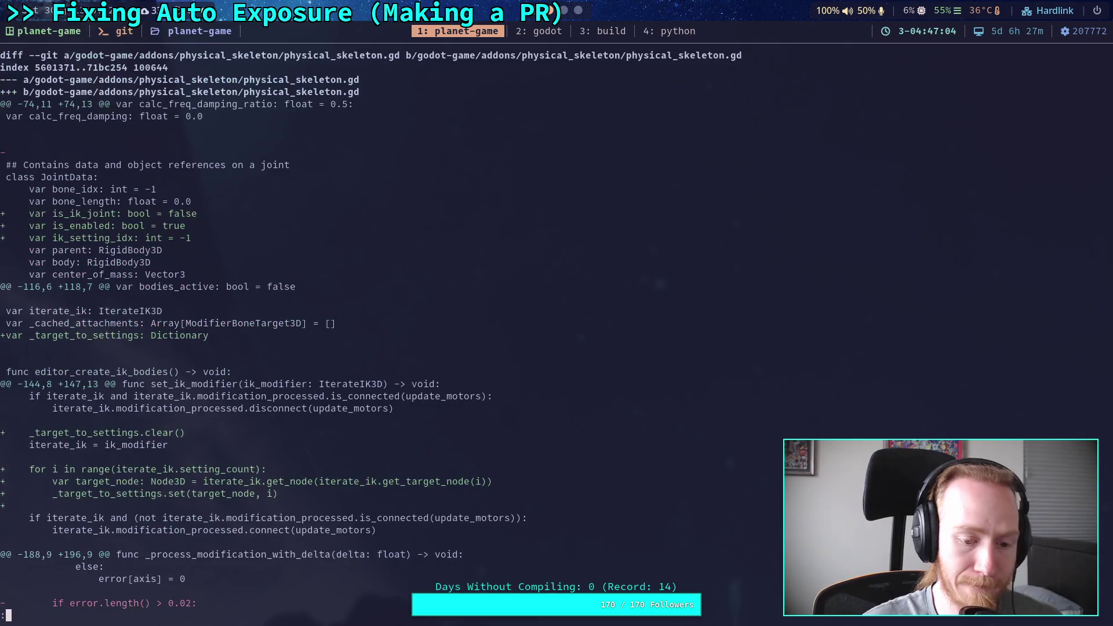
pyautogui.press('space')
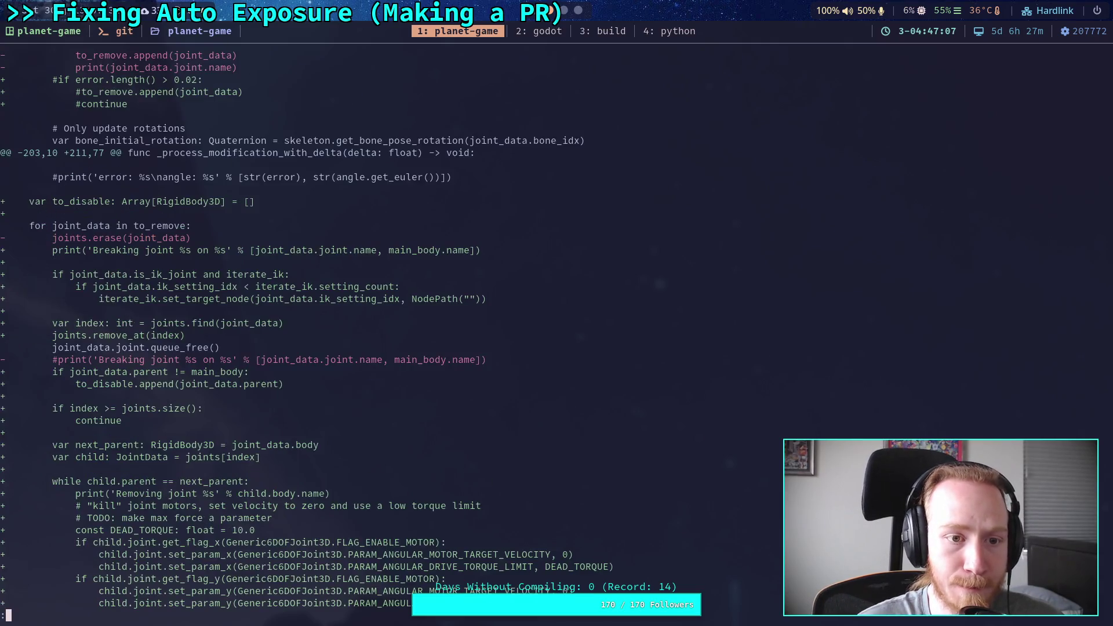
pyautogui.press('space')
pyautogui.press('space')
pyautogui.press('space')
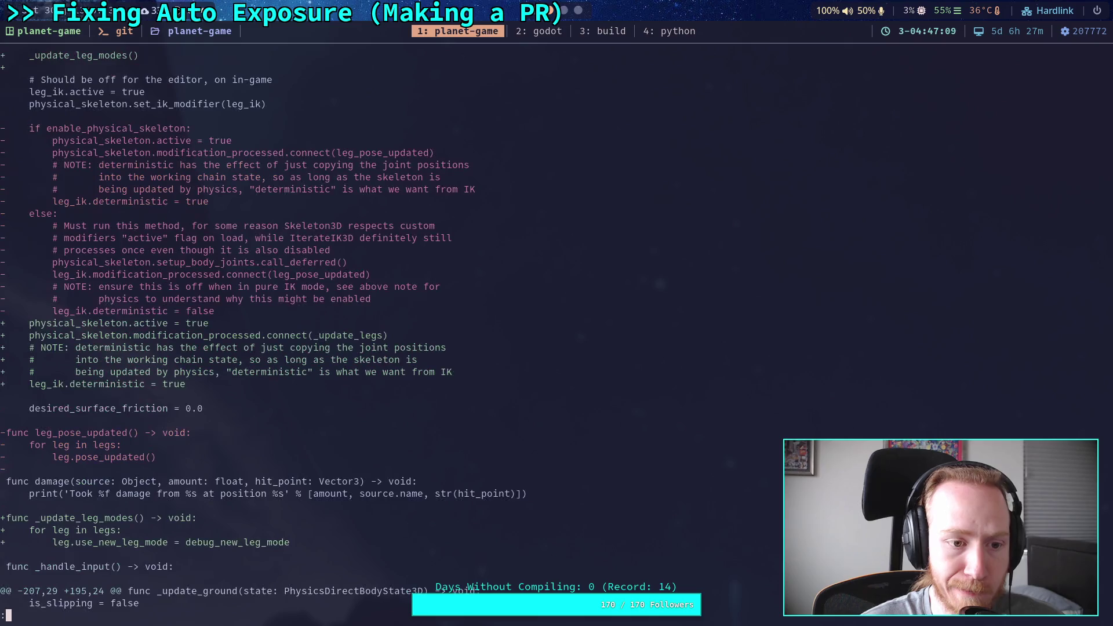
pyautogui.press('space')
pyautogui.press('space')
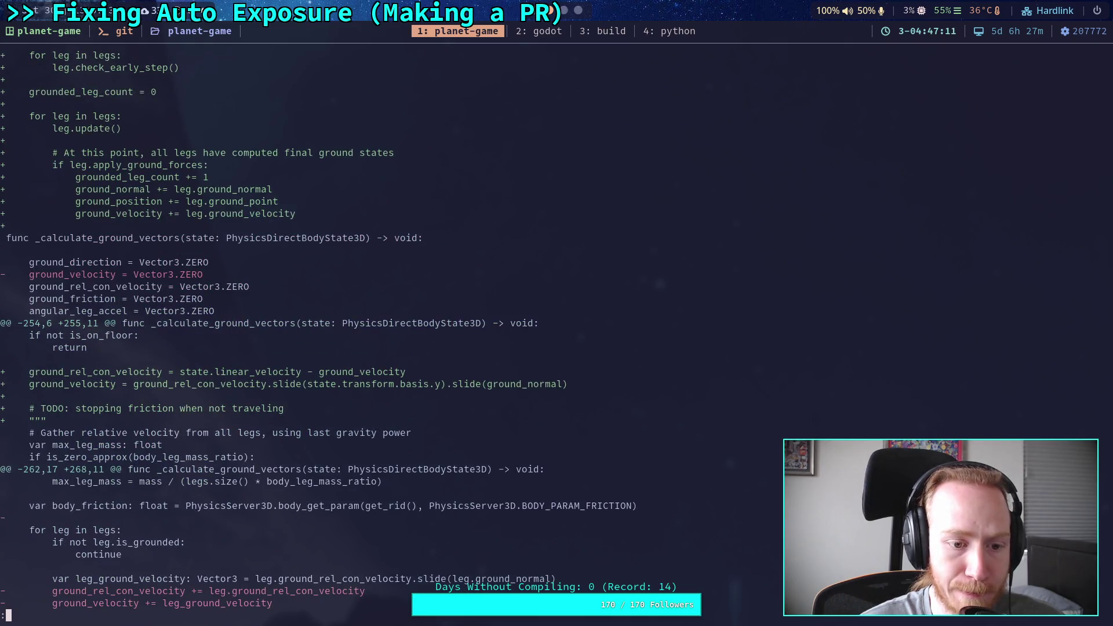
pyautogui.scroll(-4, 316, 330)
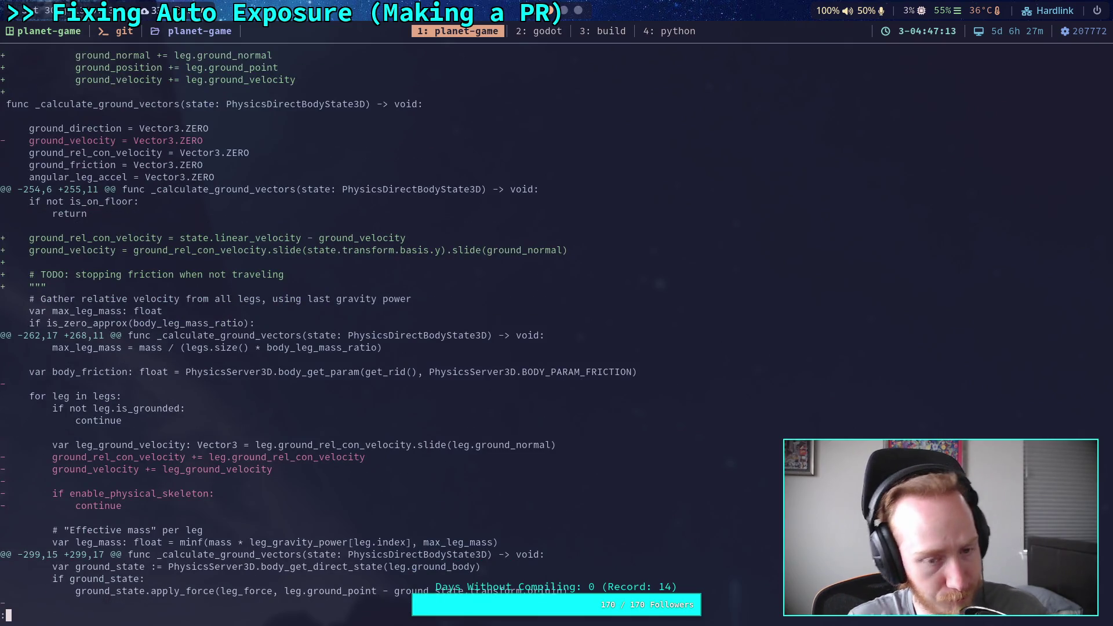
pyautogui.scroll(-2, 504, 188)
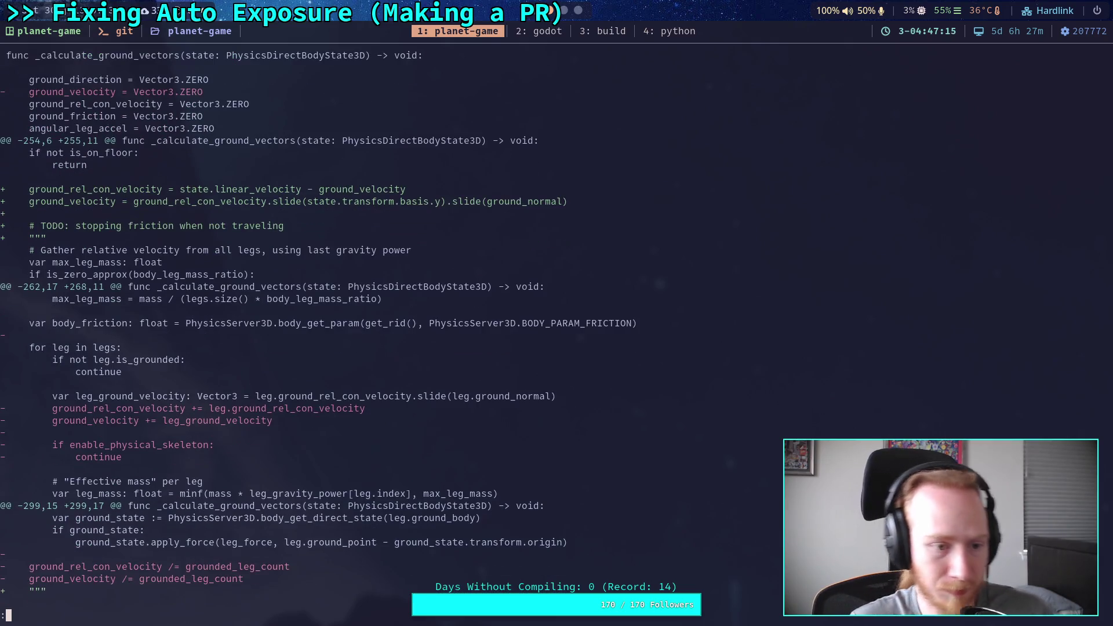
# Add back the blank line after the body_friction line in CrawlerCharacter.gd
pyautogui.click(529, 30)
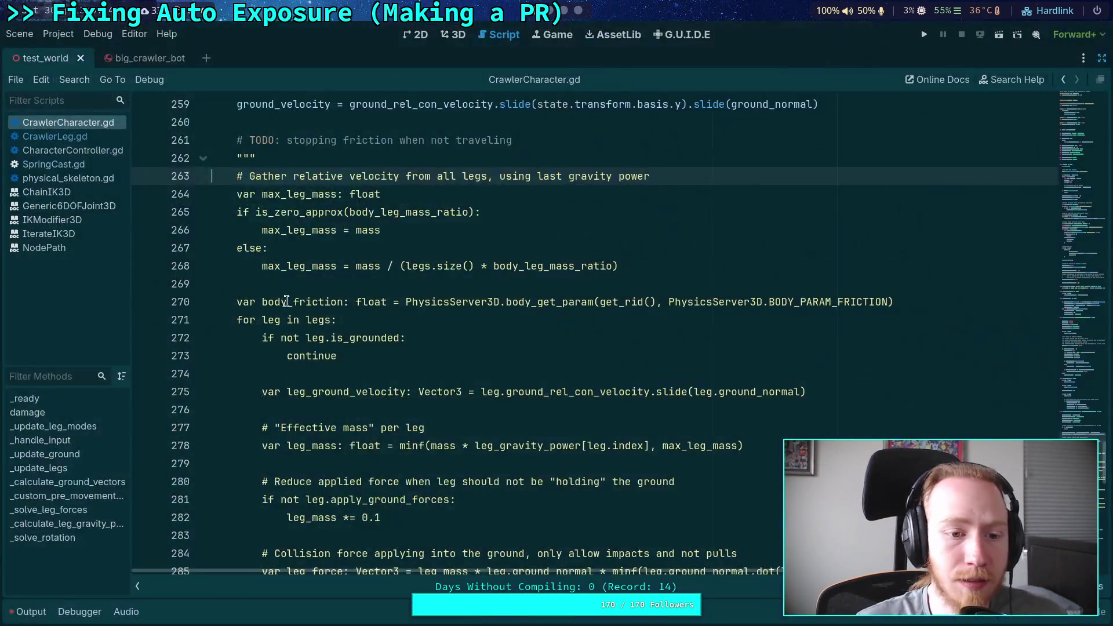
pyautogui.click(365, 298)
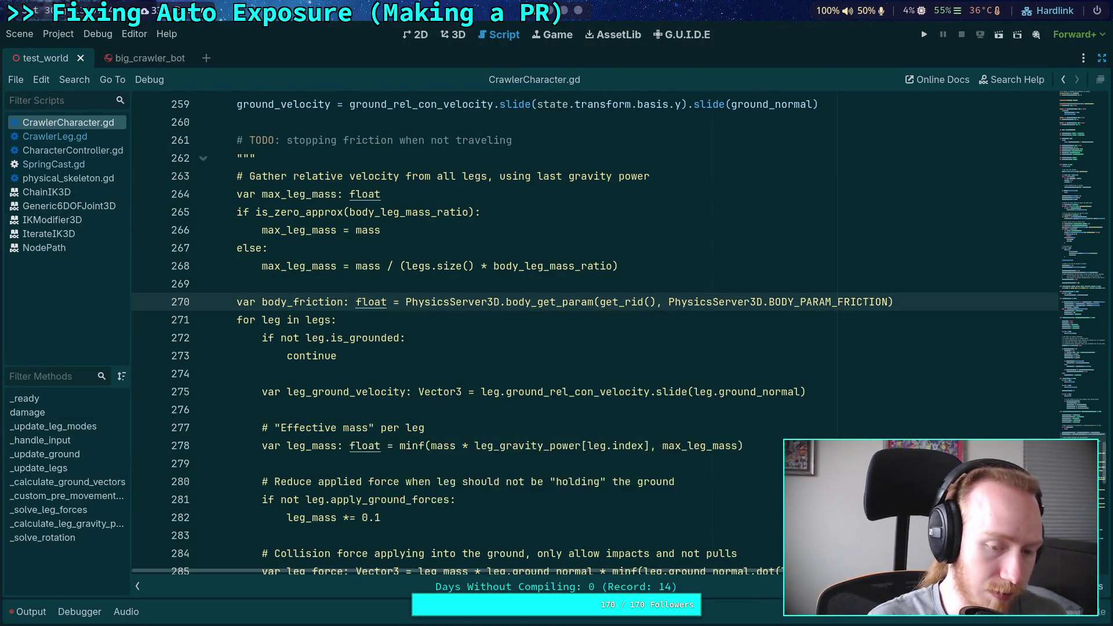
pyautogui.hotkey('ctrl', 'Return')
# Re-run git diff and page to _calculate_ground_vectors, confirming the friction setup no longer appears changed
pyautogui.hotkey('alt', 'Tab')
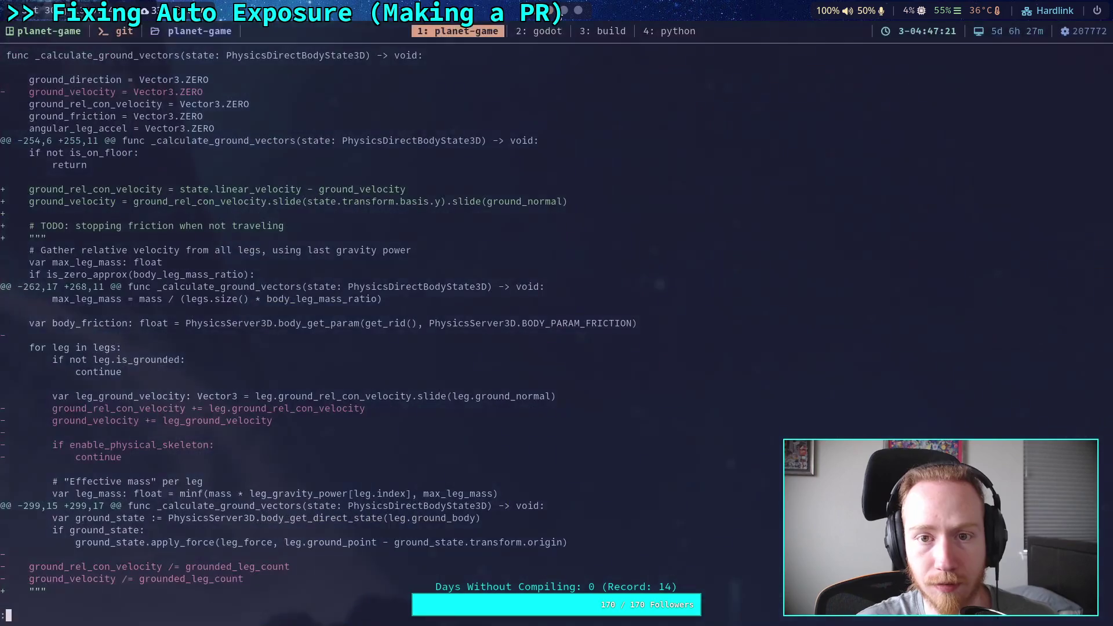
pyautogui.press('q')
pyautogui.press('Up')
pyautogui.press('Return')
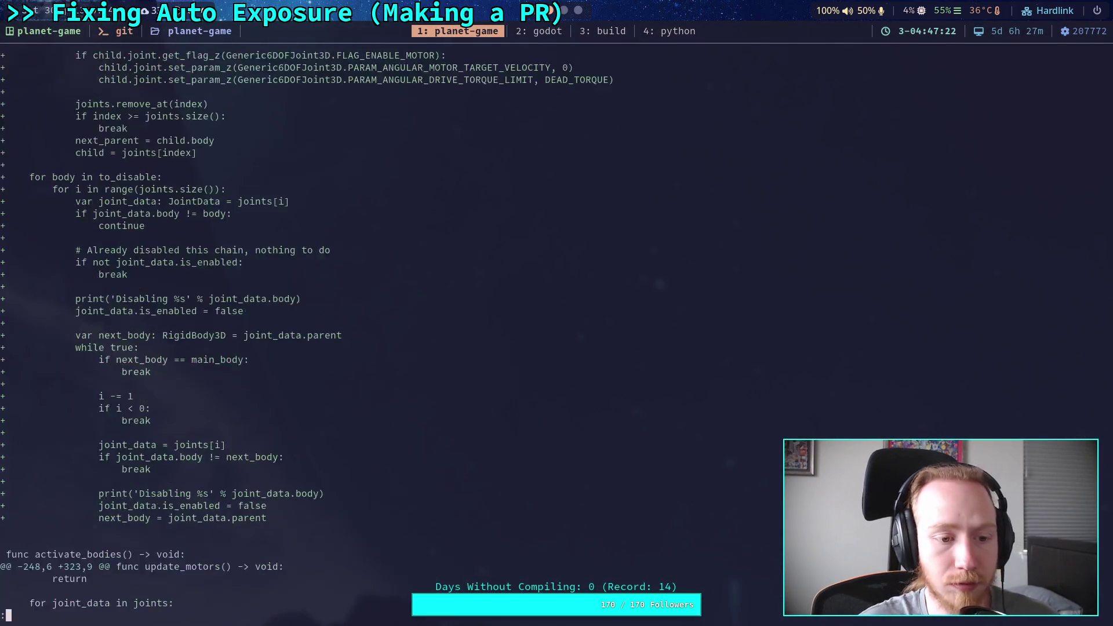
pyautogui.press('space')
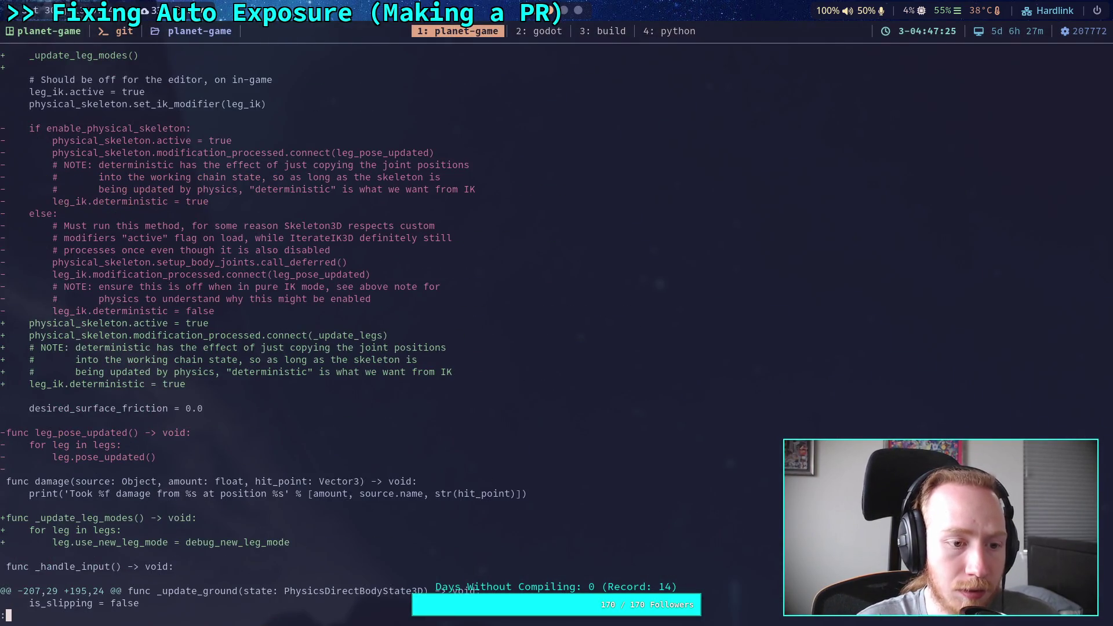
pyautogui.press('space')
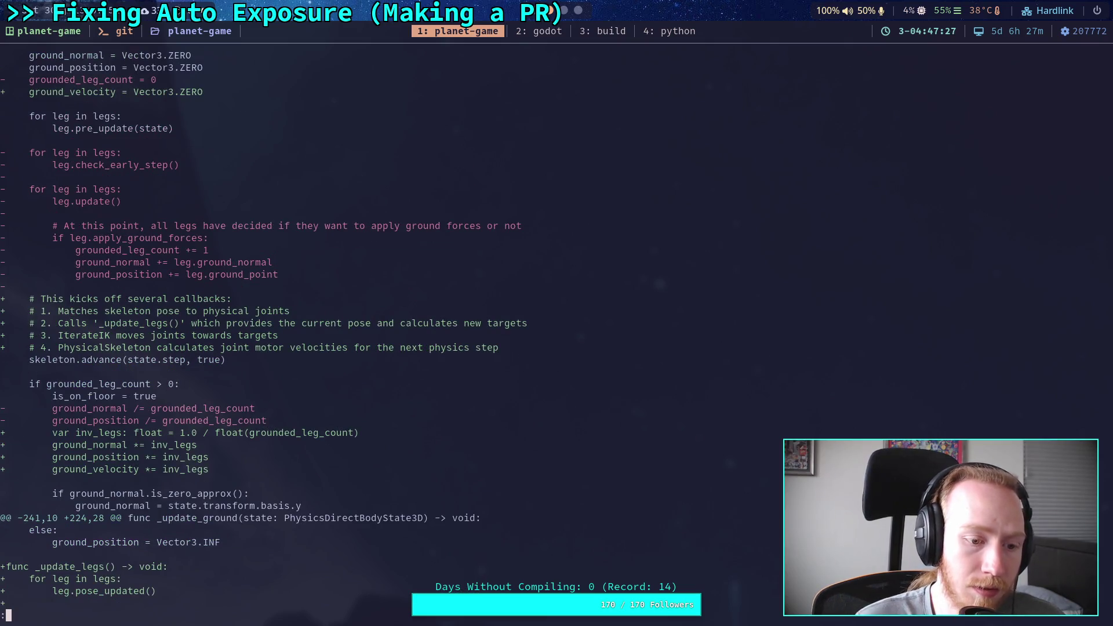
pyautogui.press('space')
pyautogui.scroll(-4, 454, 308)
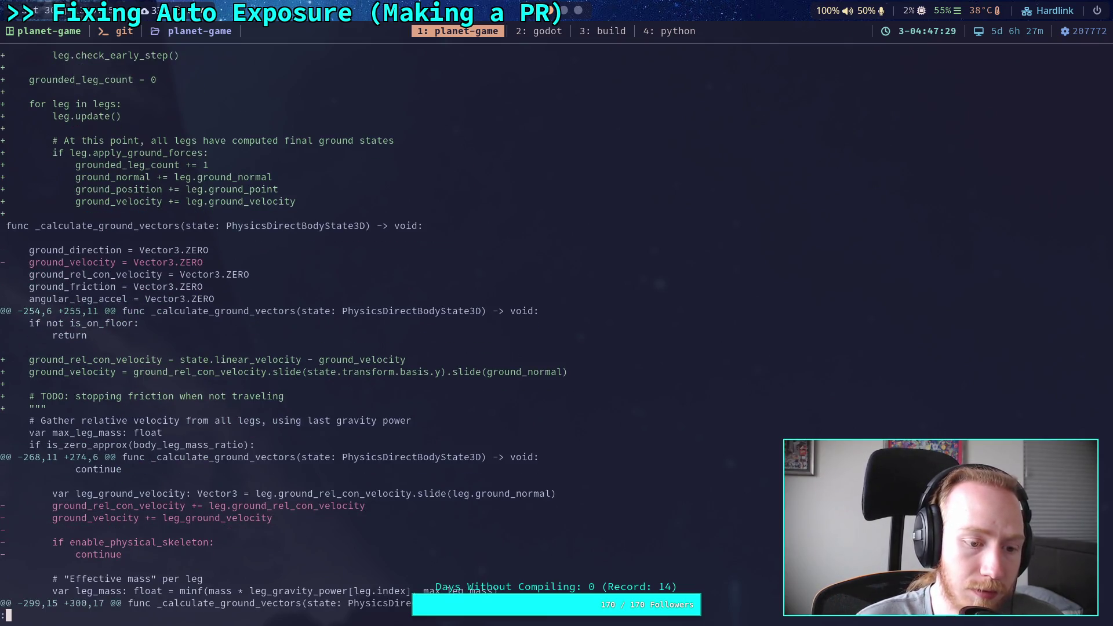
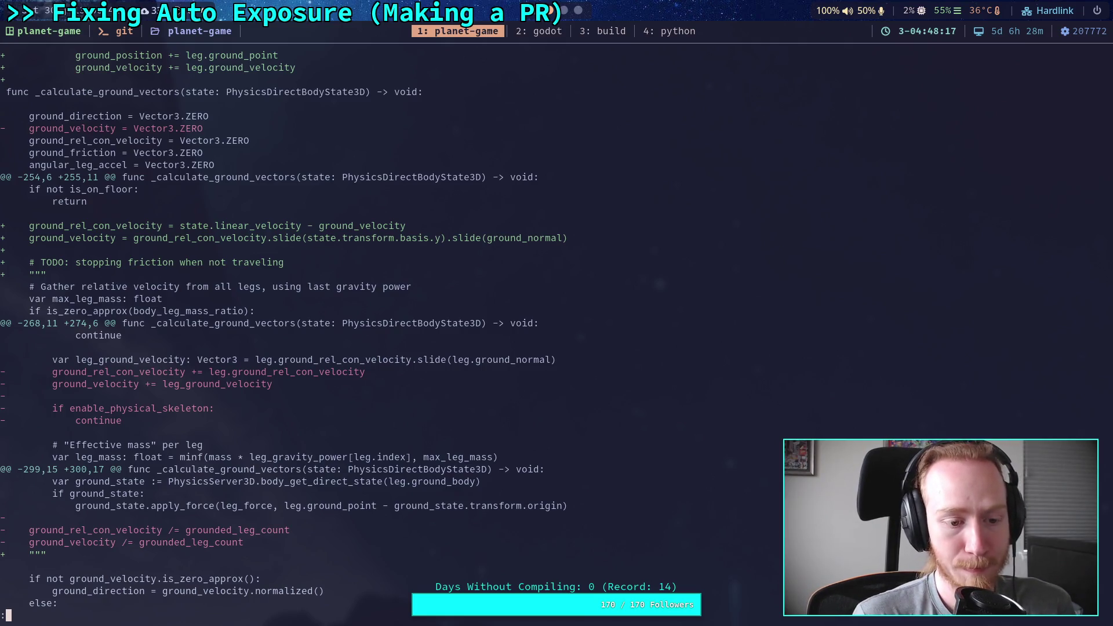
# Scroll the diff past the ground-velocity edits to the CrawlerLeg.gd header showing debug_enable set true
pyautogui.scroll(-8, 281, 329)
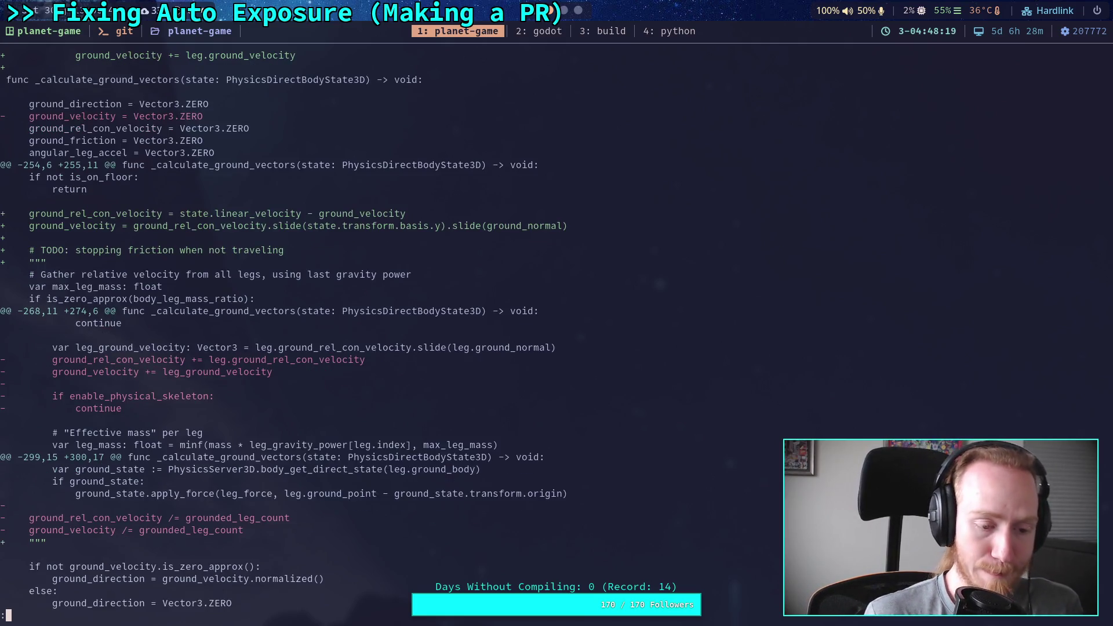
pyautogui.scroll(-1, 549, 330)
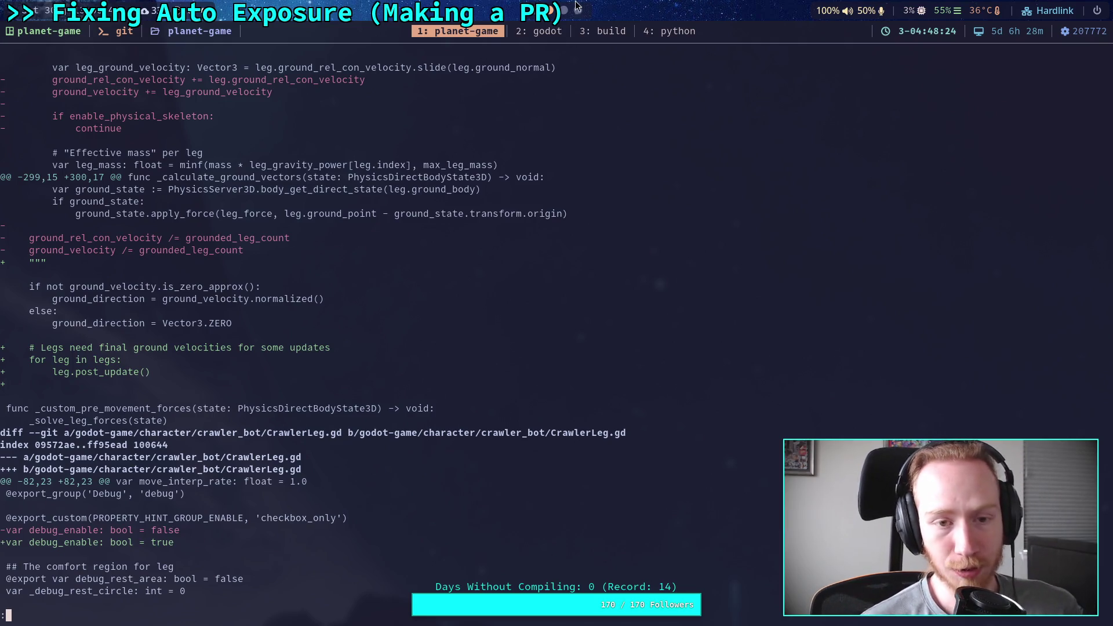
# Check the end of the leg.post_update() loop in CrawlerCharacter.gd against the diff
pyautogui.press('super+2')
pyautogui.scroll(-10, 347, 314)
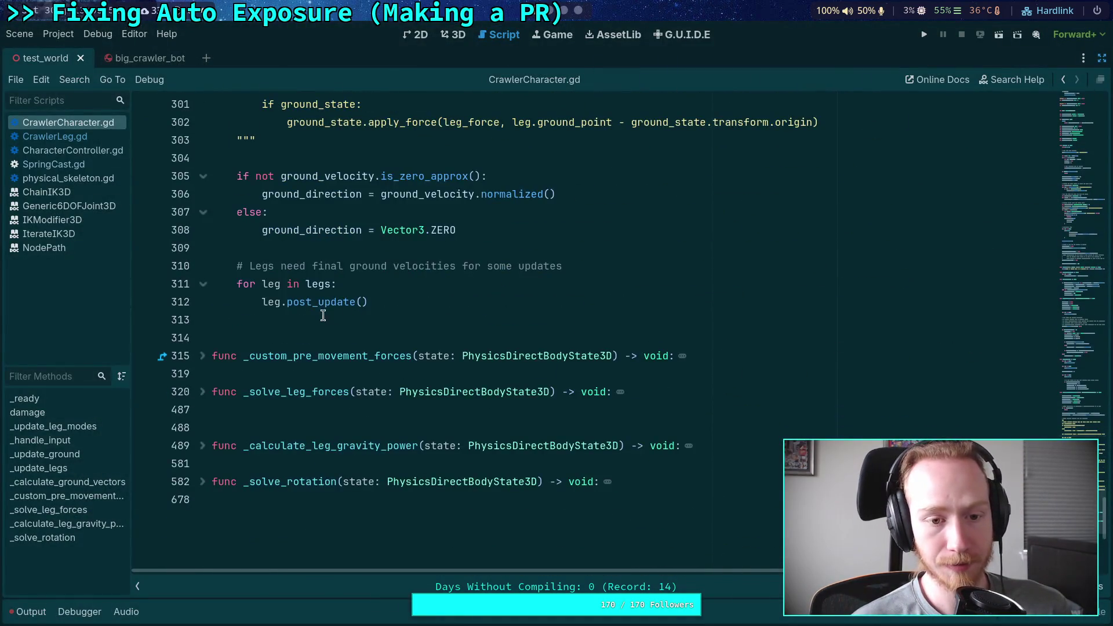
pyautogui.click(362, 307)
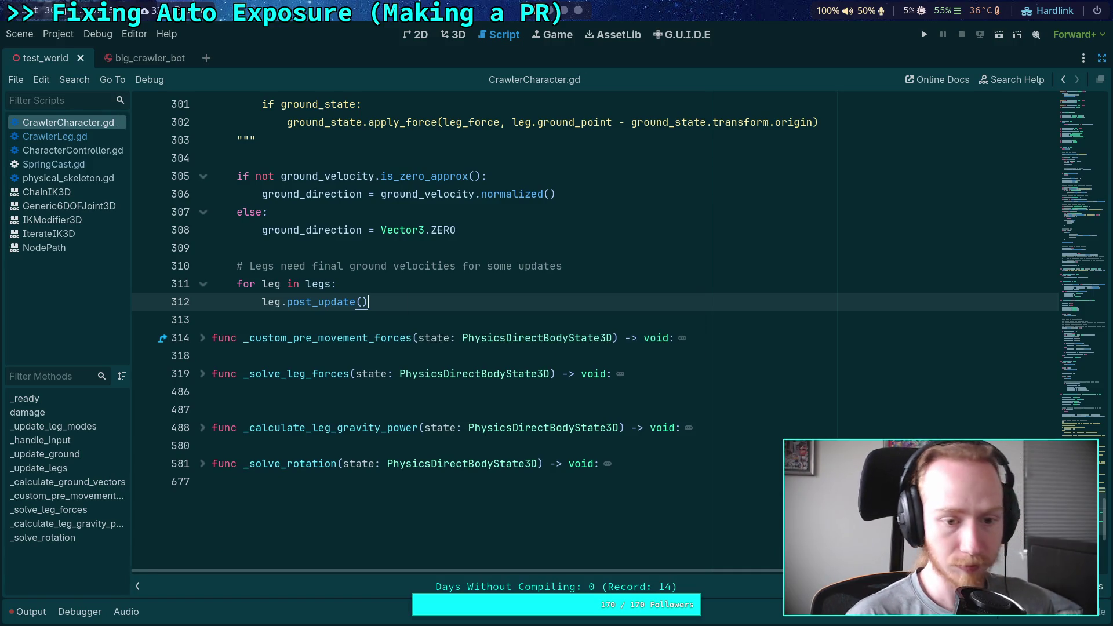
pyautogui.press('super+1')
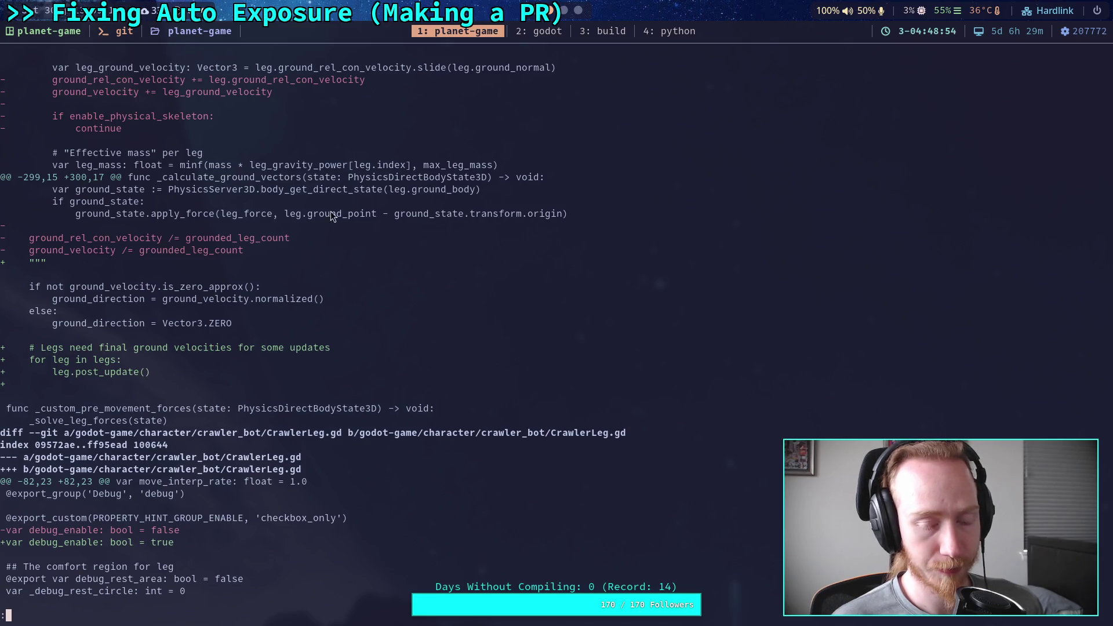
# Shift lines 310–312 up and back down, then add a blank line after the post_update loop
pyautogui.press('super+2')
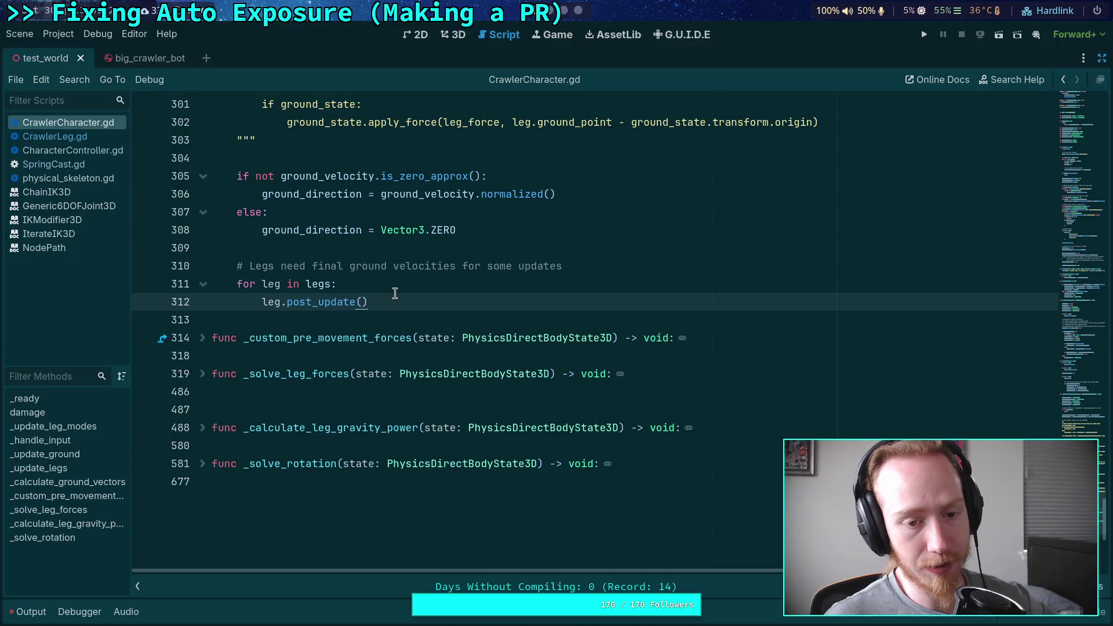
pyautogui.moveTo(368, 301); pyautogui.dragTo(234, 272)
pyautogui.hotkey('alt', 'Up')
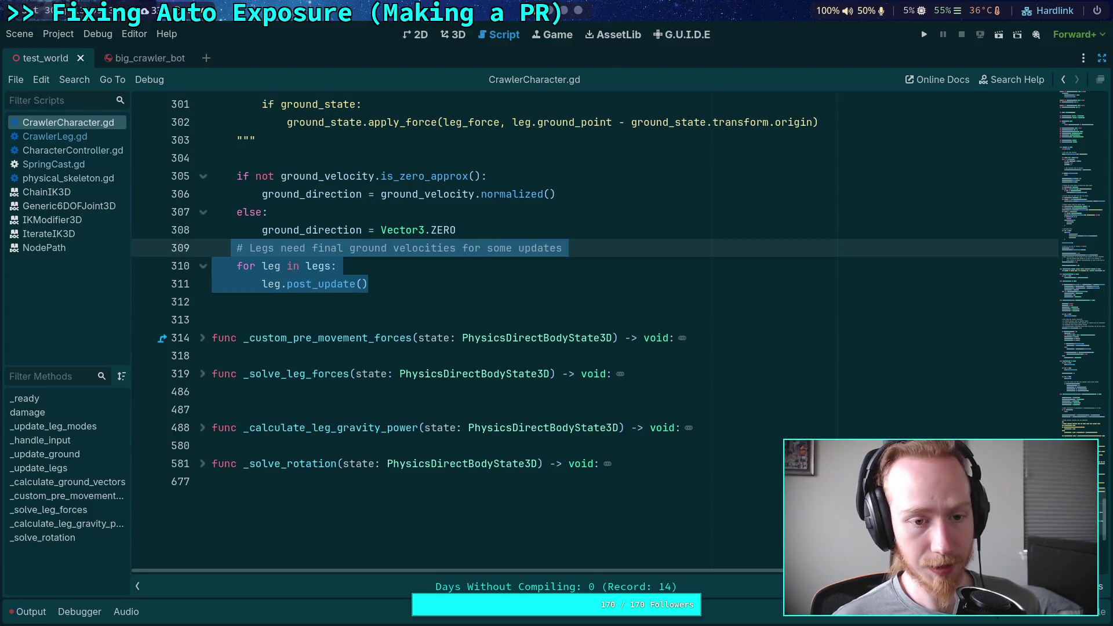
pyautogui.hotkey('alt', 'Down')
pyautogui.press('Down')
pyautogui.press('Down')
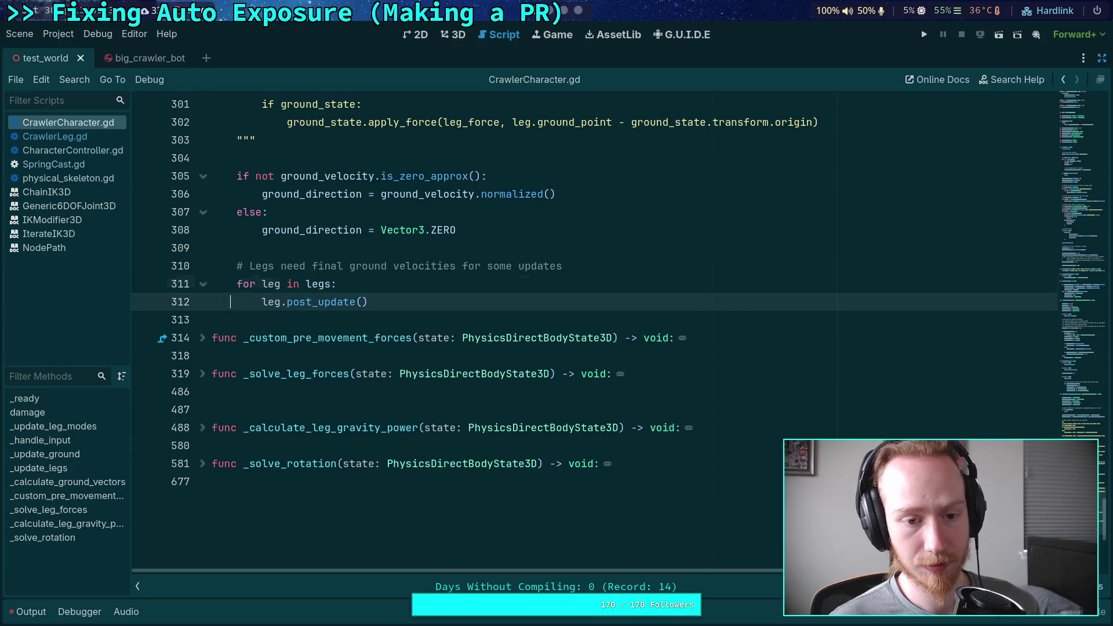
pyautogui.press('Return')
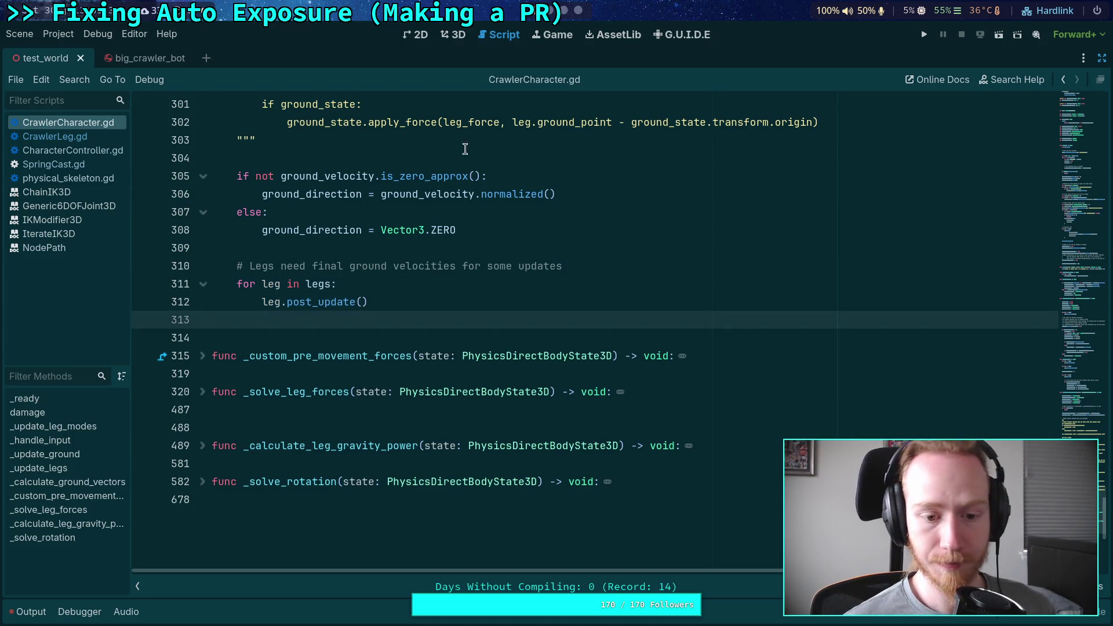
pyautogui.press('super+1')
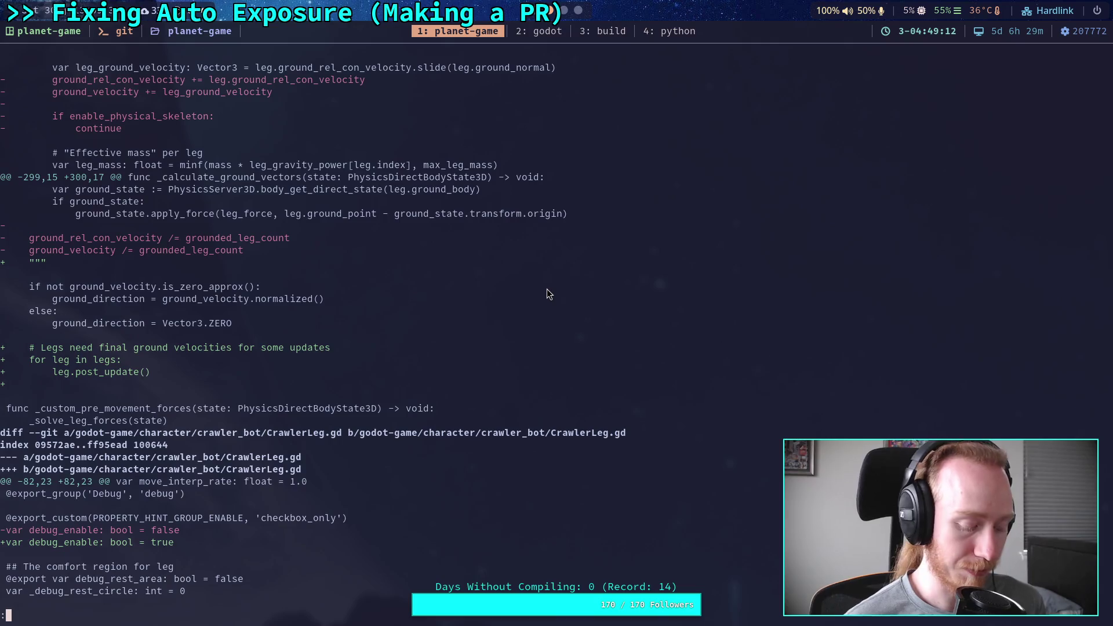
# Rerun git diff and page through the CrawlerCharacter.gd hunks to the CrawlerLeg.gd diff
pyautogui.press('q')
pyautogui.press('Up')
pyautogui.press('Return')
pyautogui.press('space')
pyautogui.press('space')
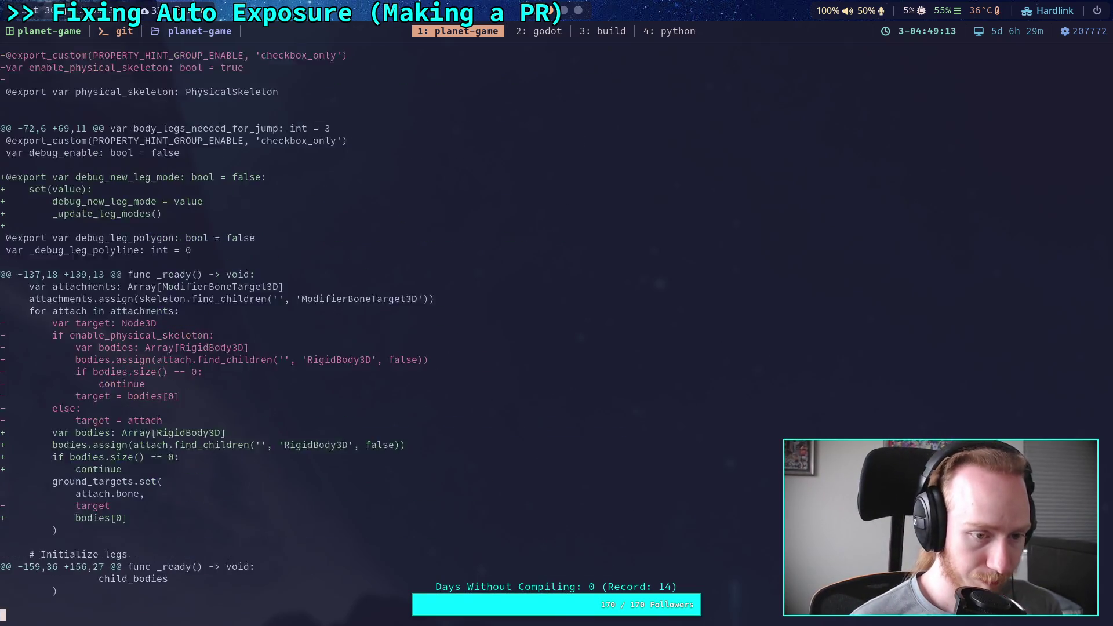
pyautogui.press('space')
pyautogui.press('space')
pyautogui.press('space')
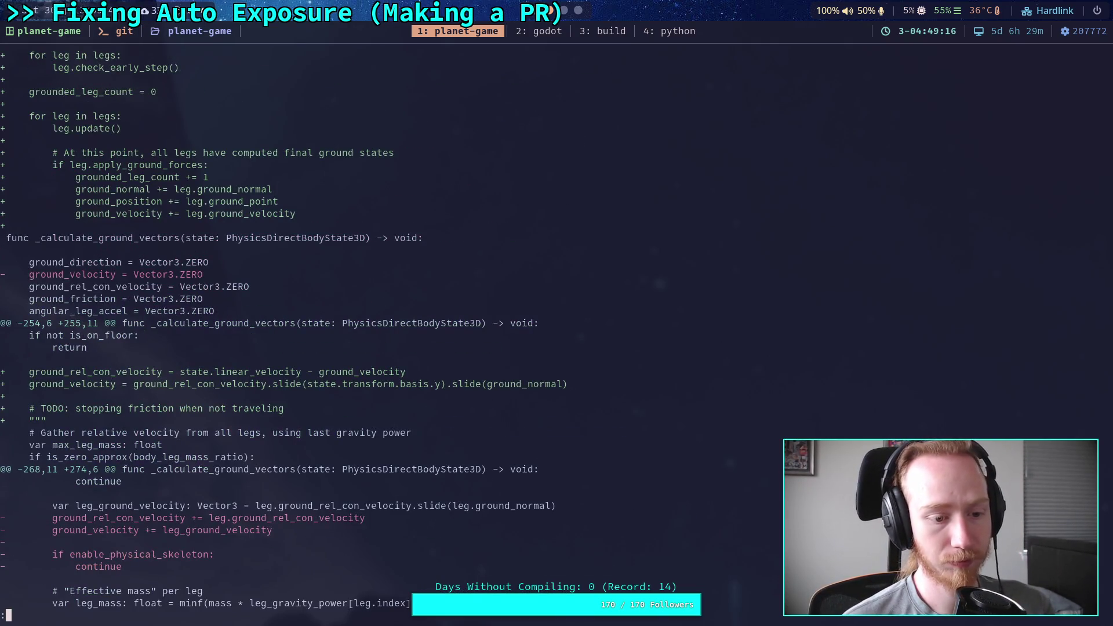
pyautogui.press('space')
# Page through CrawlerLeg.gd's step_height, pre_update, check_early_step and update hunks to _update_target
pyautogui.scroll(-6, 314, 329)
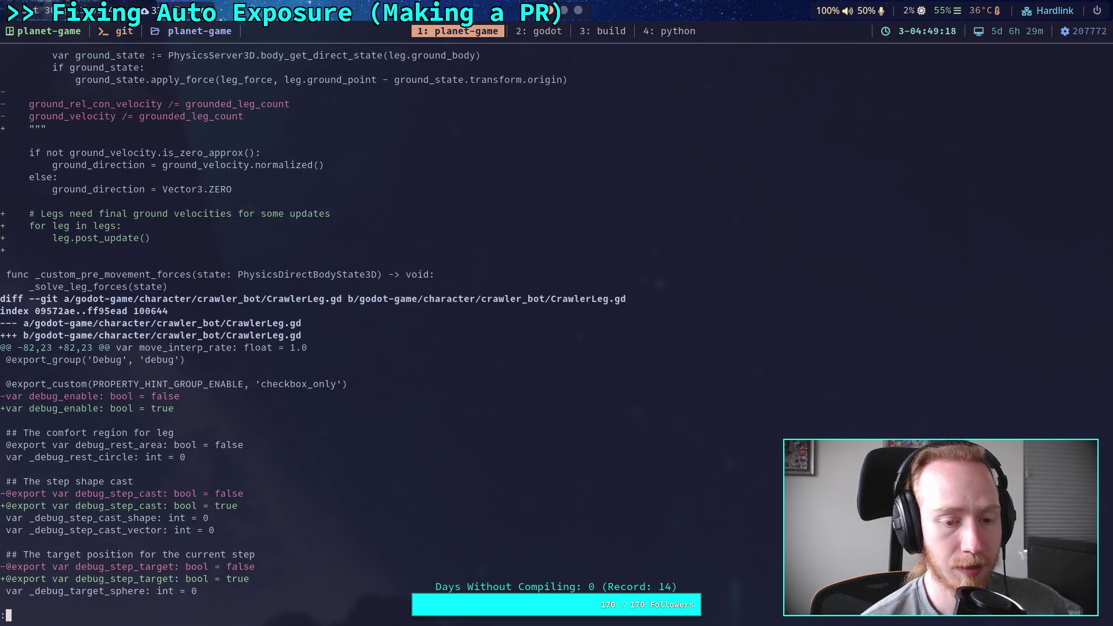
pyautogui.scroll(-1, 313, 329)
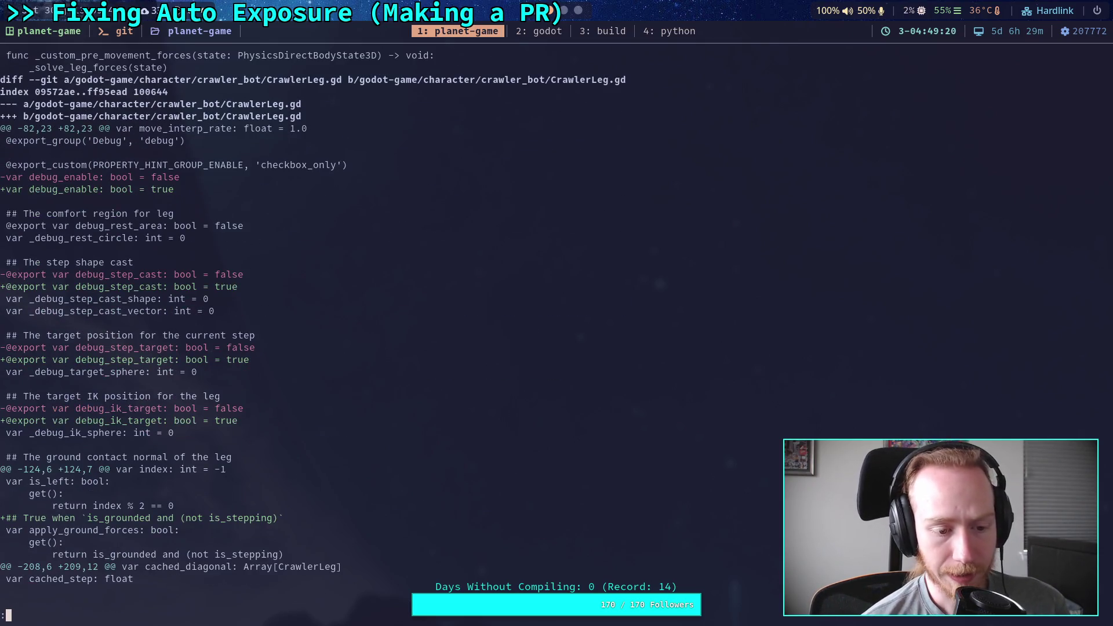
pyautogui.press('space')
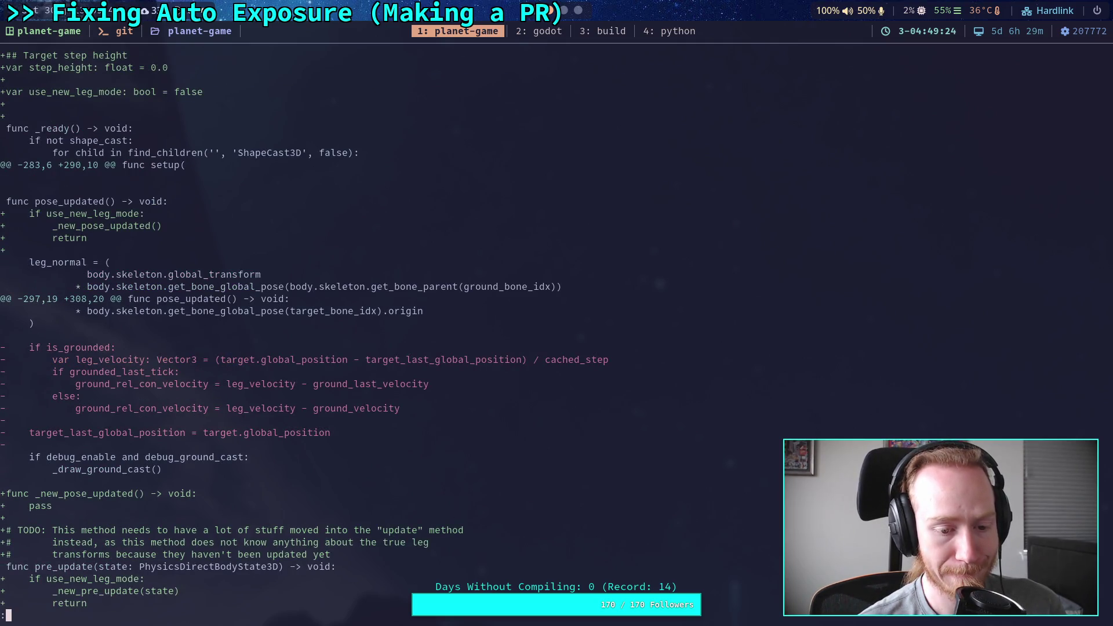
pyautogui.press('space')
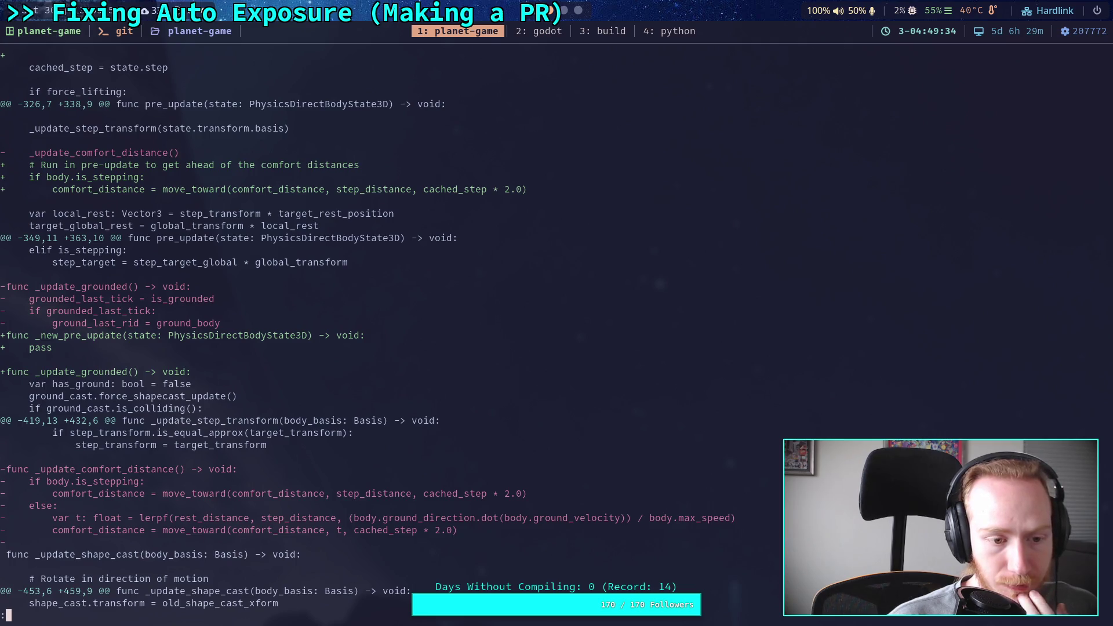
pyautogui.press('q')
pyautogui.press('space')
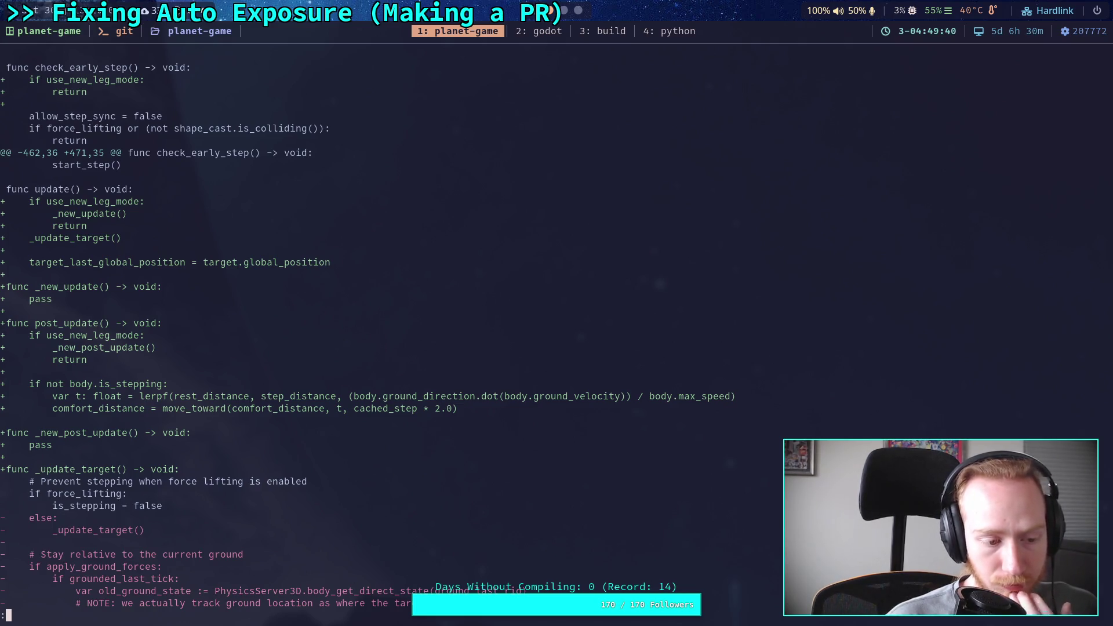
pyautogui.press('q')
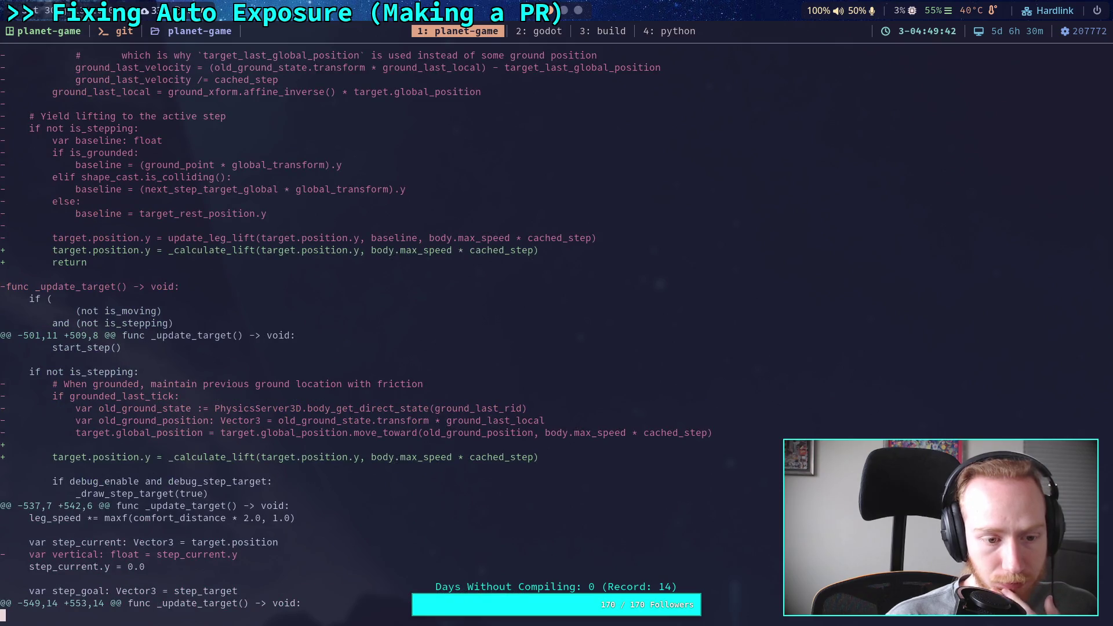
pyautogui.press('b')
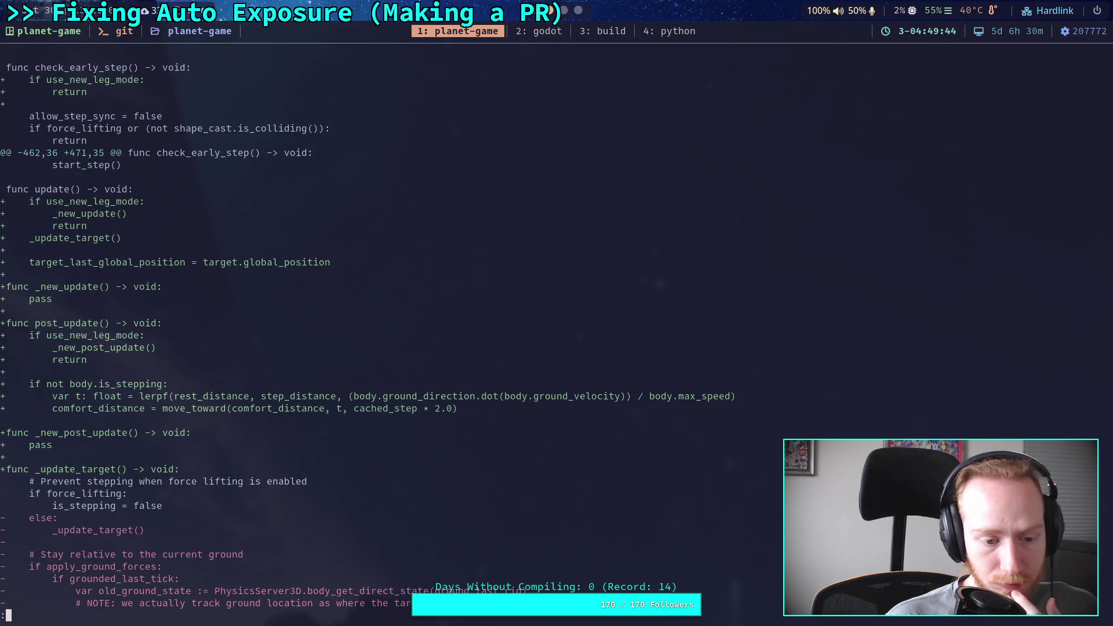
pyautogui.press('q')
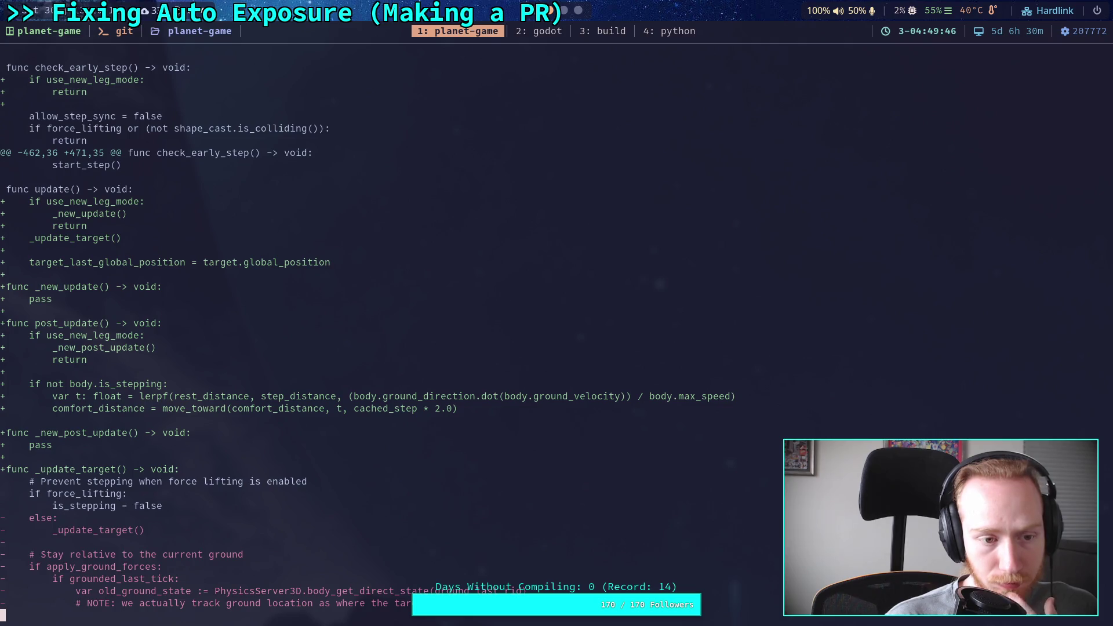
pyautogui.press('space')
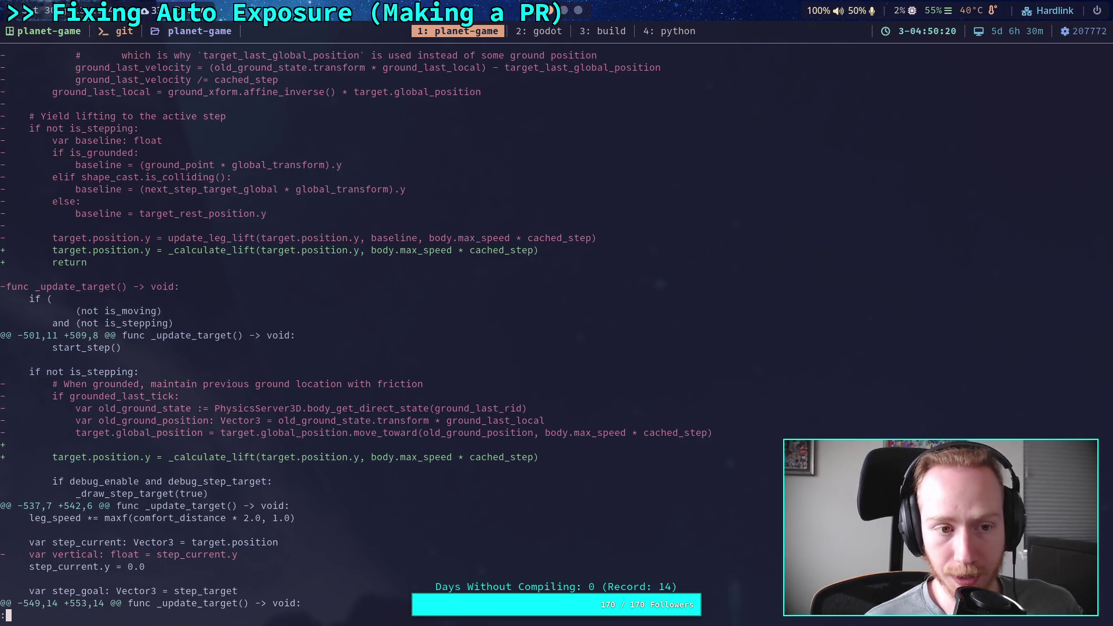
# Scroll to where _update_target drops the grounded friction block and compares against step_height
pyautogui.scroll(-4, 355, 329)
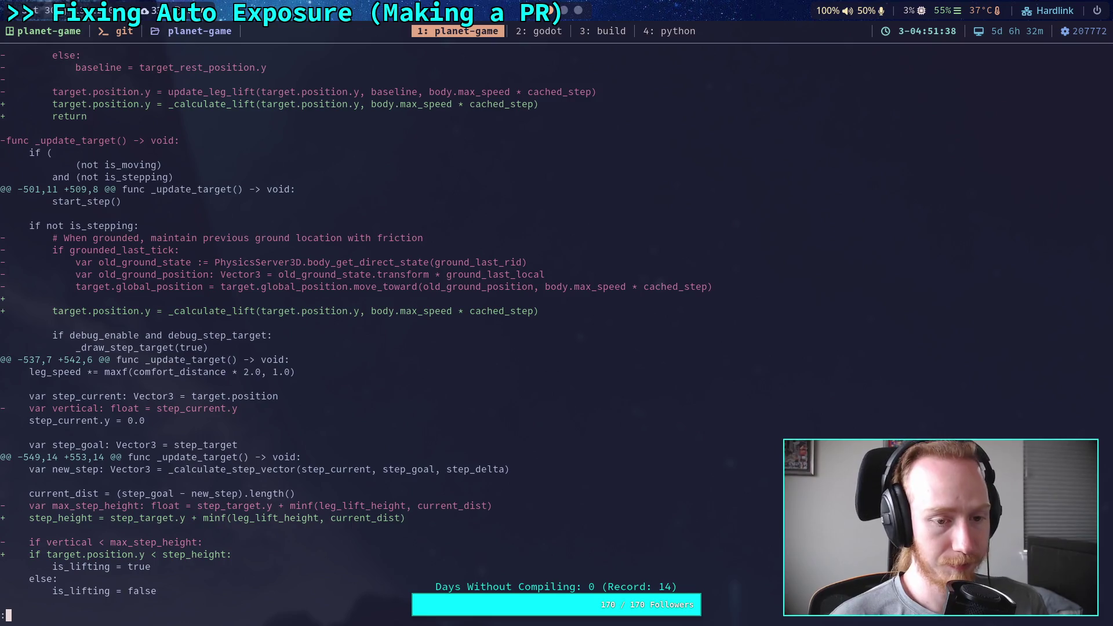
# Scroll to (END), past the Crawler Bot.md Current Plan with the joints and leg-disable tasks checked
pyautogui.scroll(-3, 356, 329)
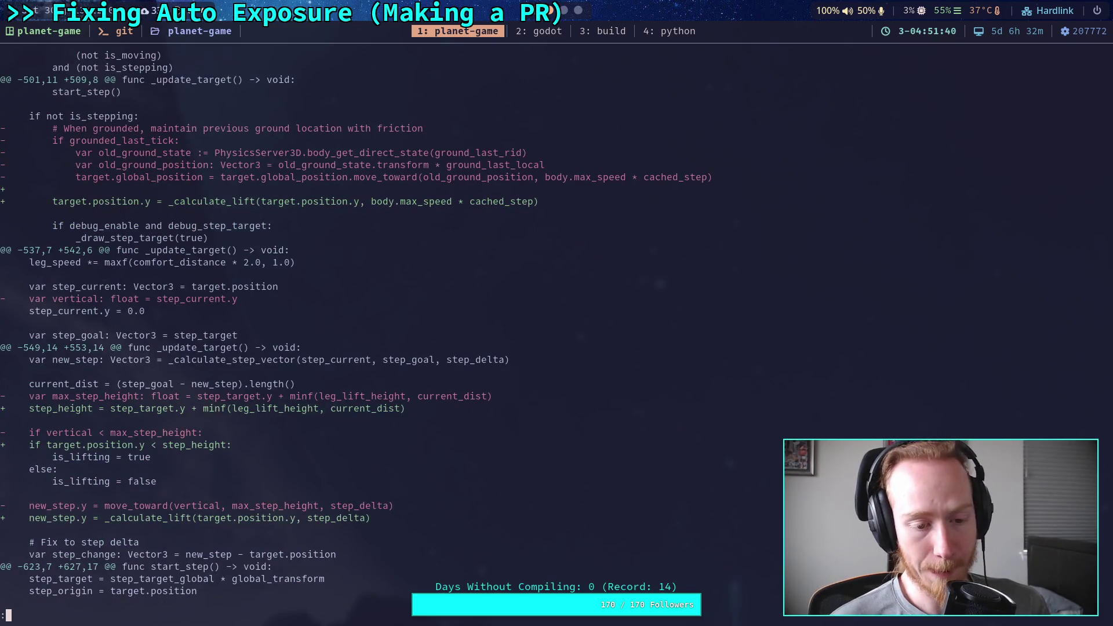
pyautogui.scroll(-1, 355, 337)
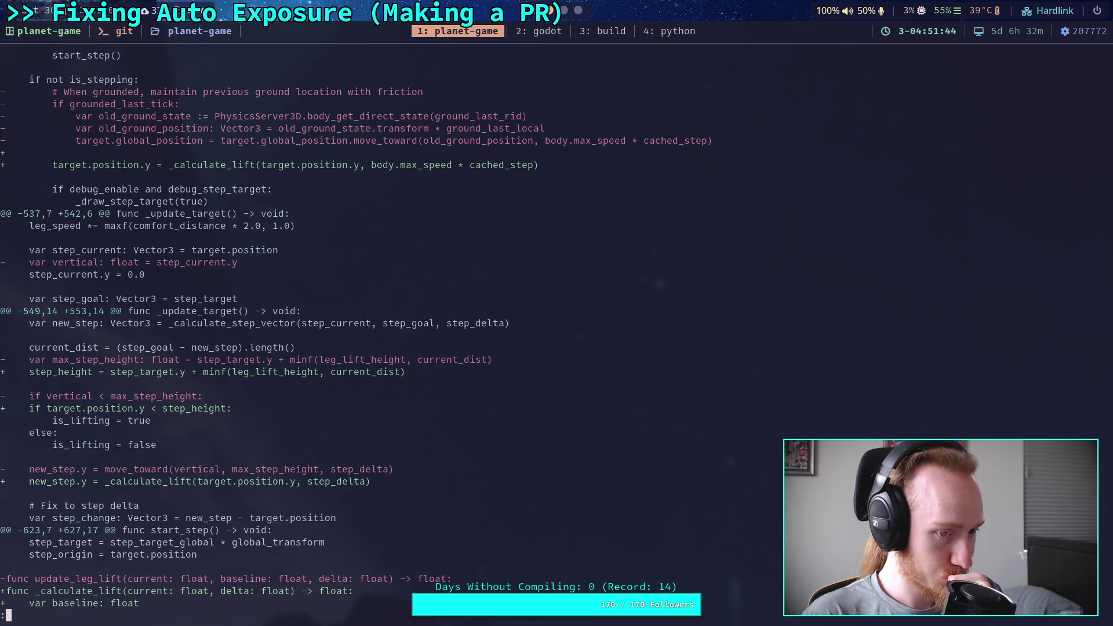
pyautogui.scroll(-3, 356, 329)
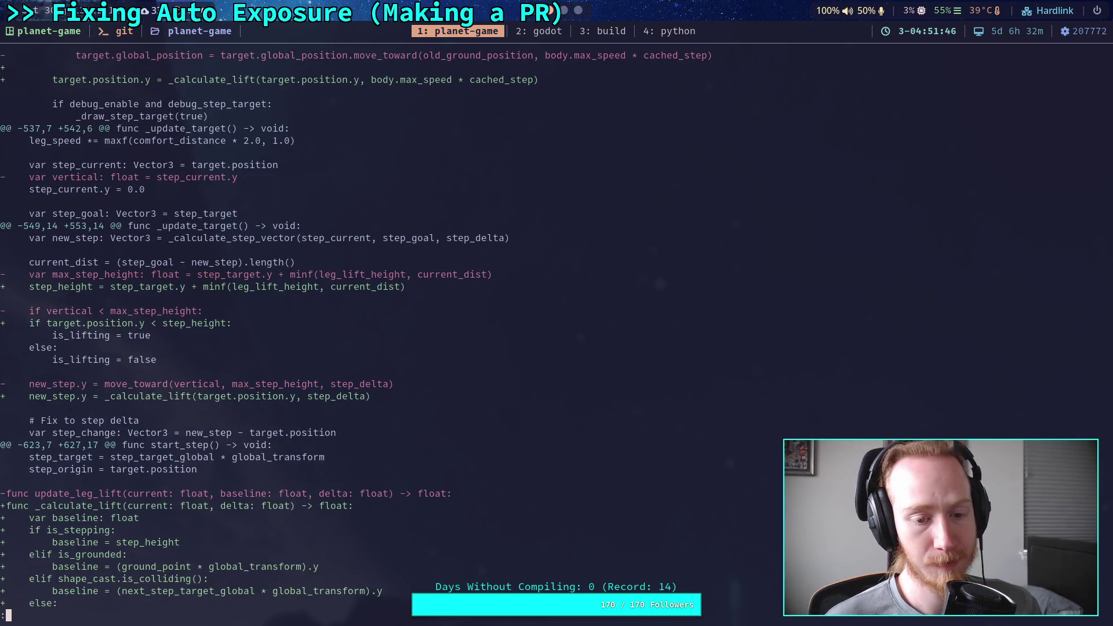
pyautogui.scroll(-1, 355, 330)
pyautogui.scroll(-1, 355, 329)
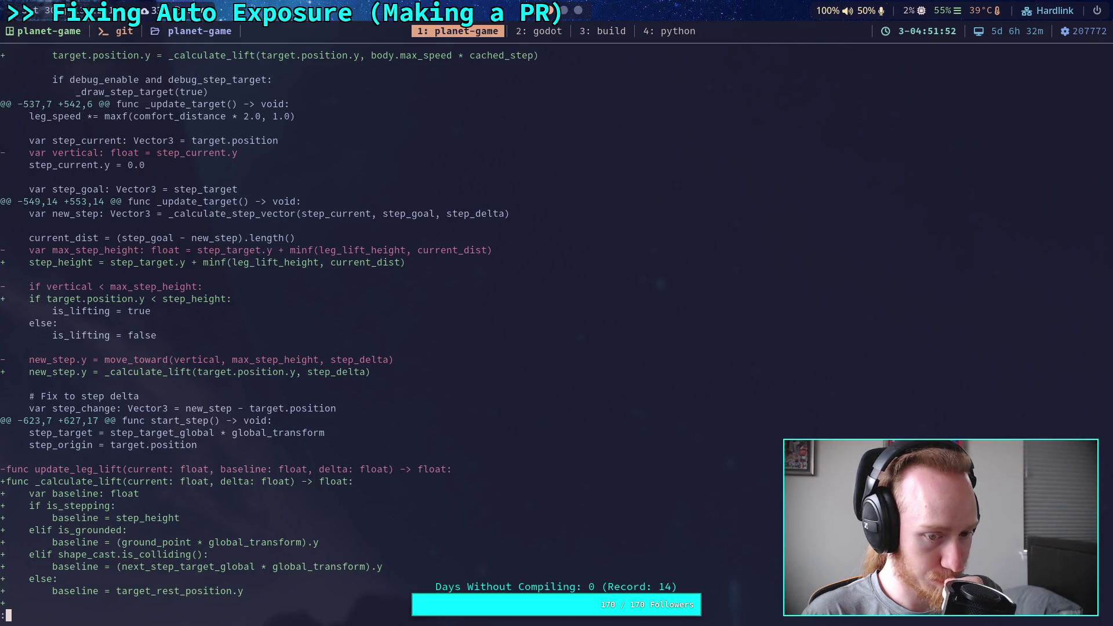
pyautogui.scroll(-14, 355, 329)
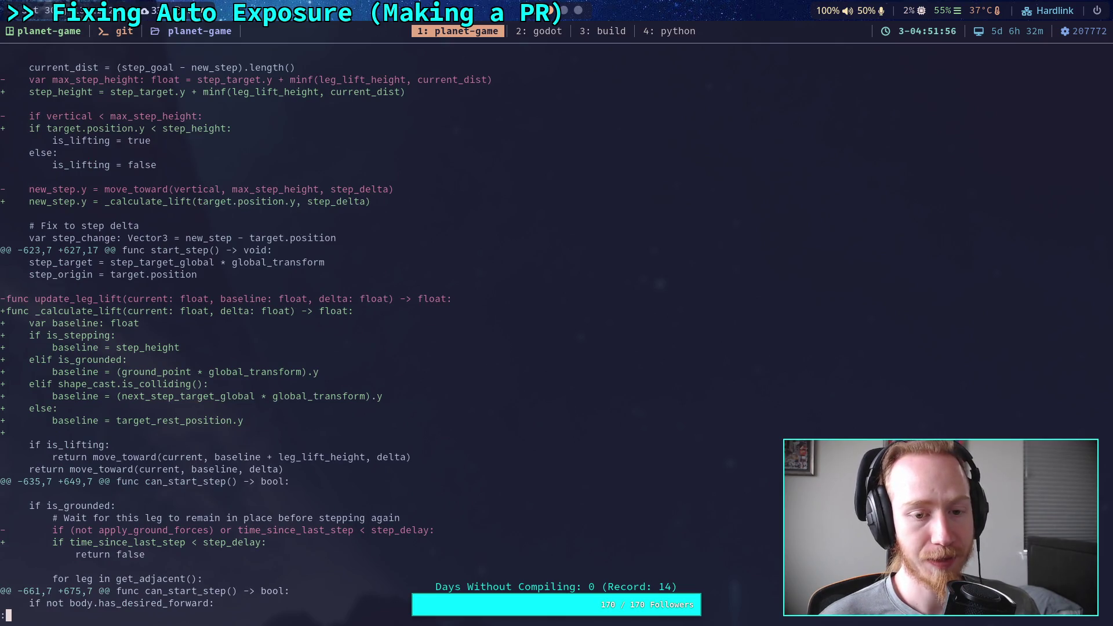
pyautogui.scroll(-11, 355, 329)
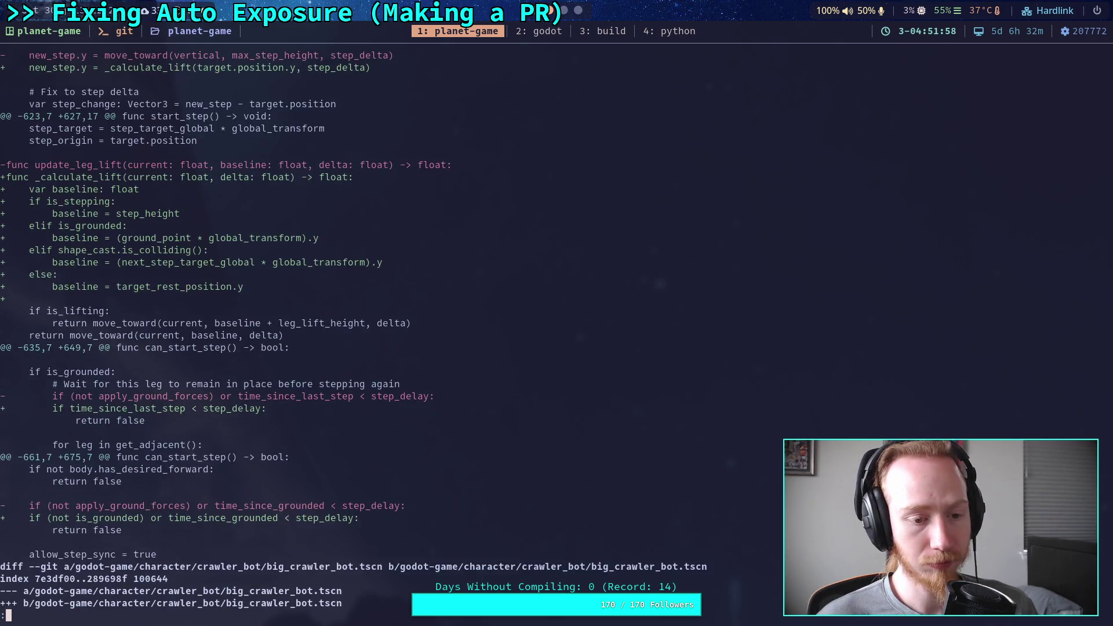
pyautogui.scroll(-7, 355, 329)
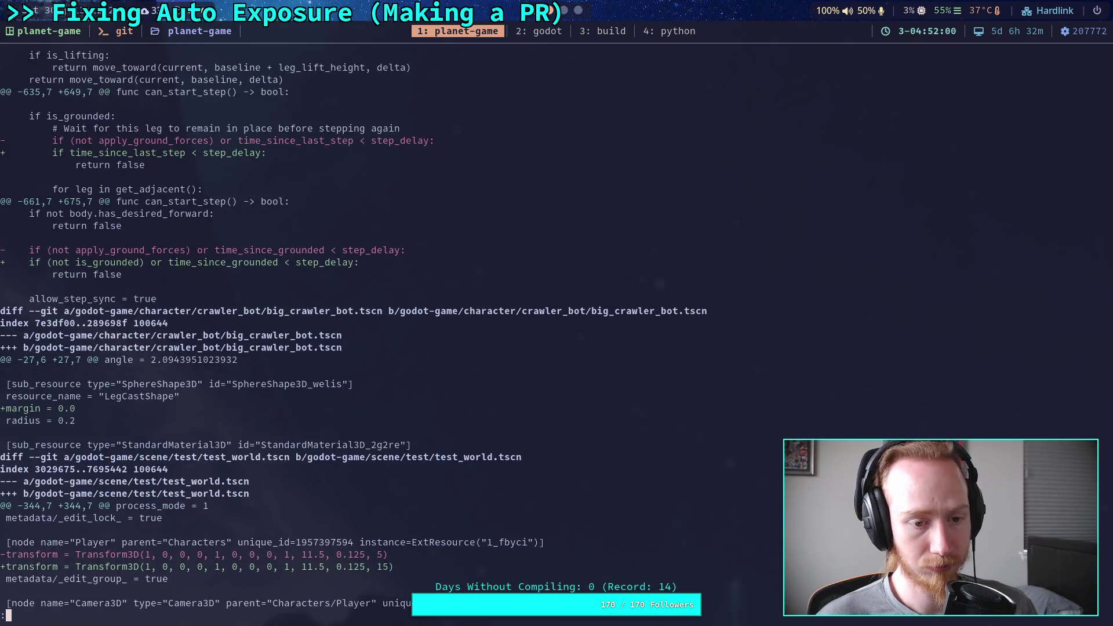
pyautogui.scroll(-7, 355, 330)
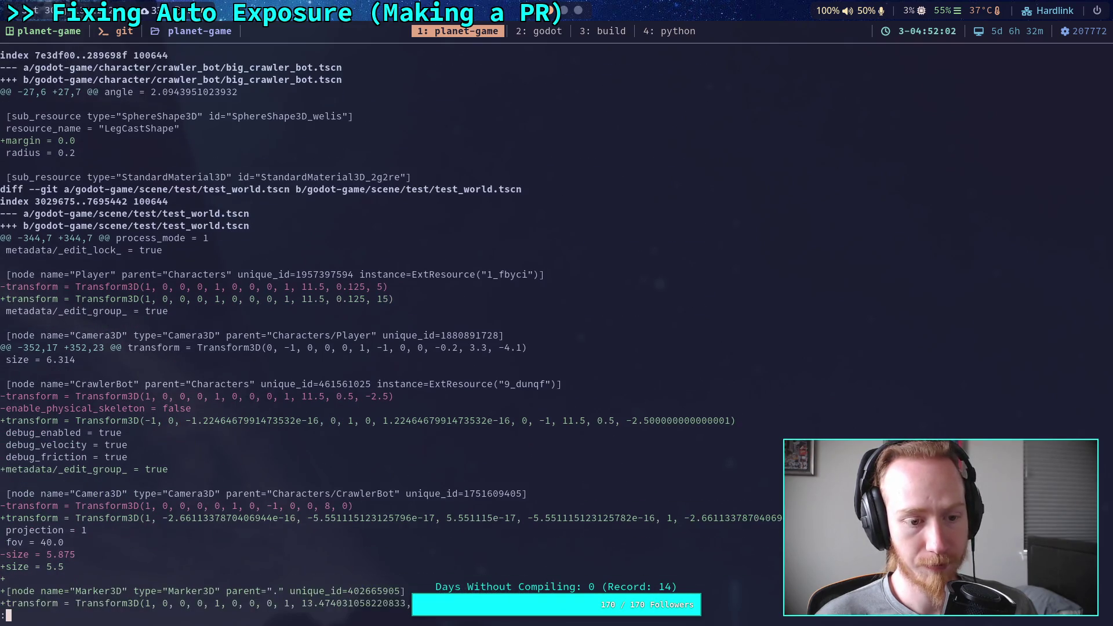
pyautogui.scroll(-7, 355, 330)
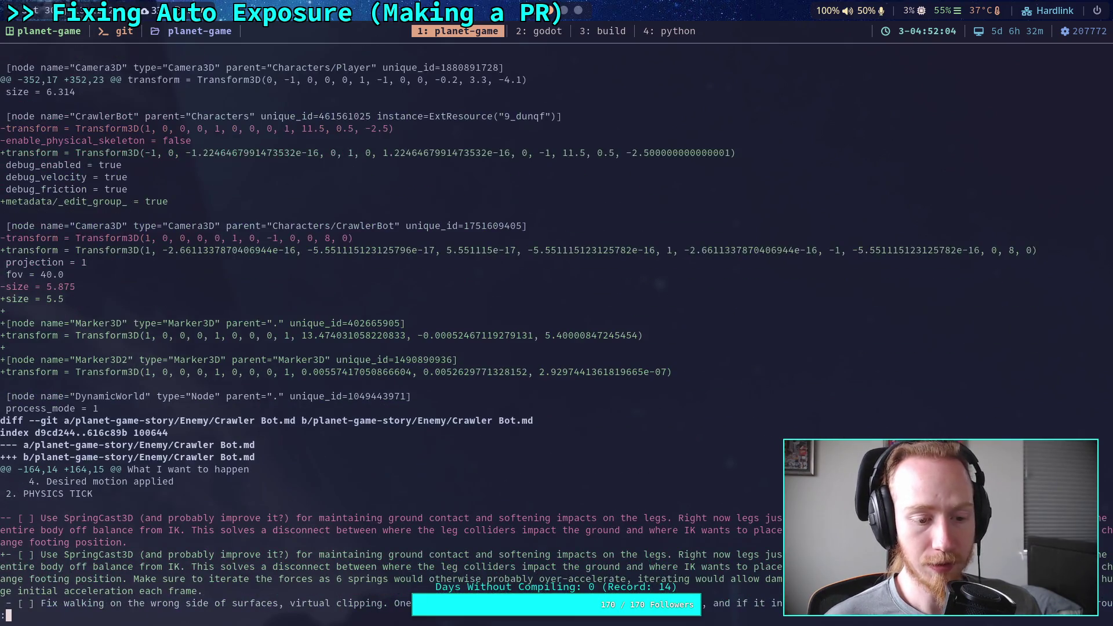
pyautogui.scroll(-7, 355, 330)
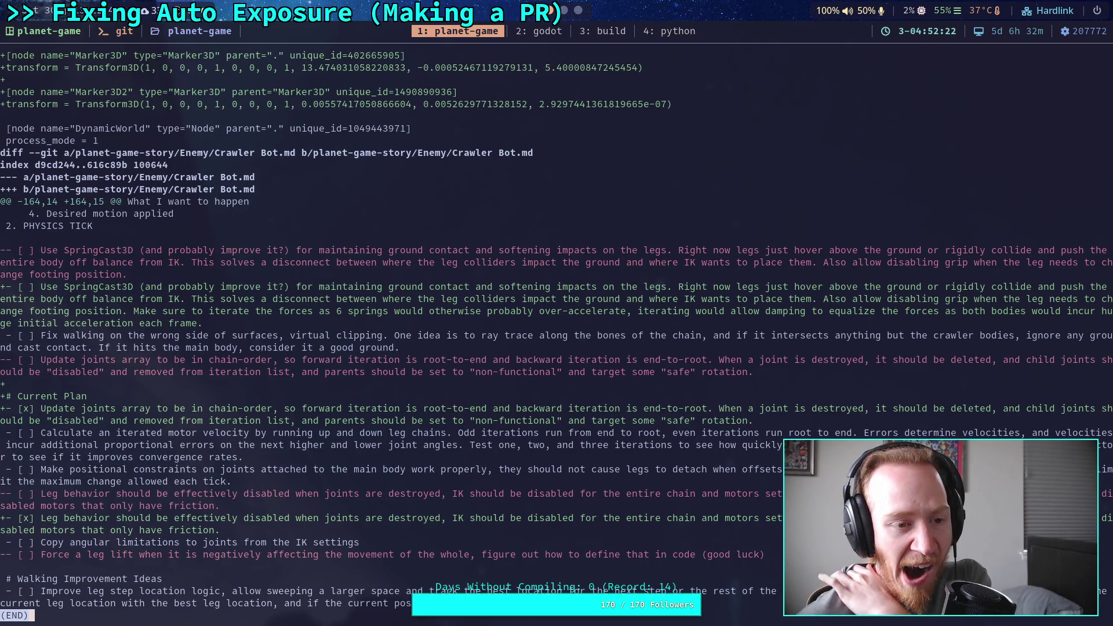
# Quit the pager, run git status, then rerun git diff
pyautogui.write('q')
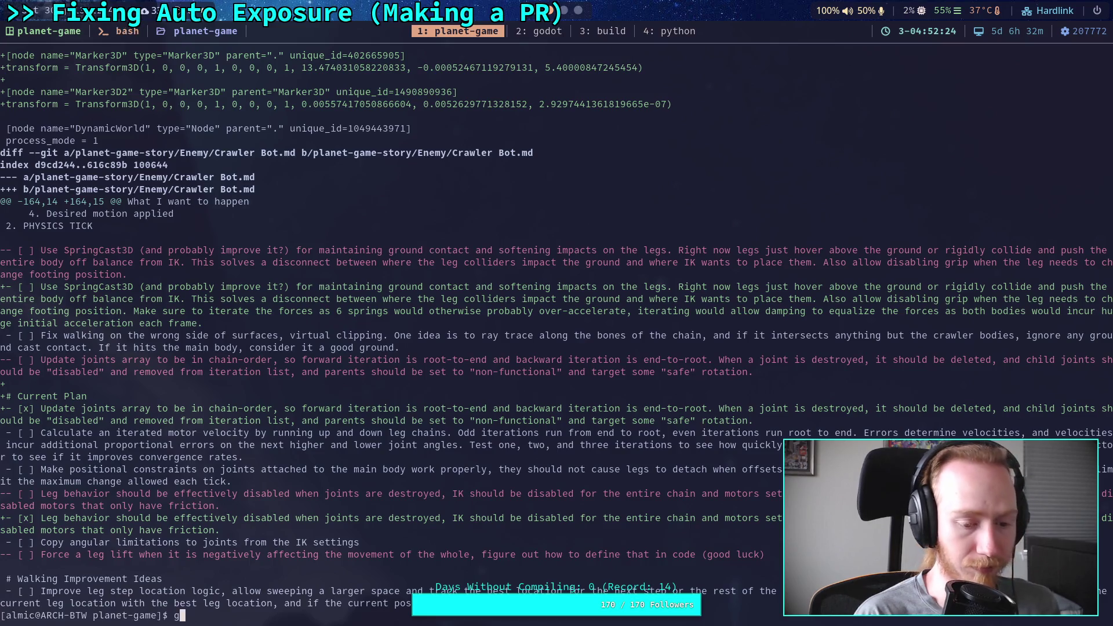
pyautogui.write('git status')
pyautogui.press('Return')
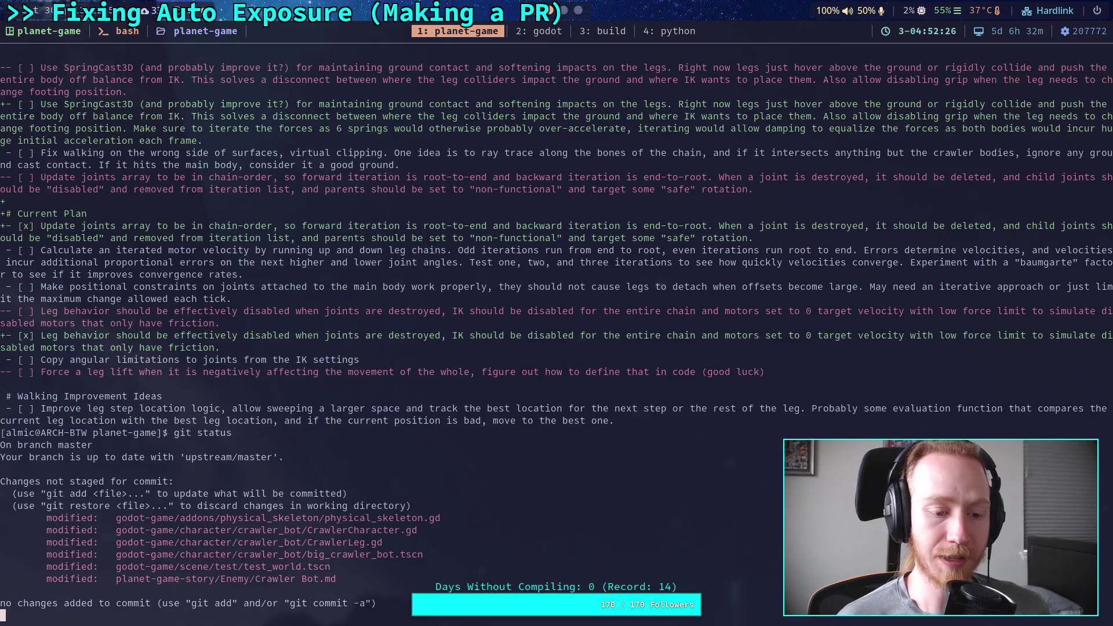
pyautogui.write('git diff')
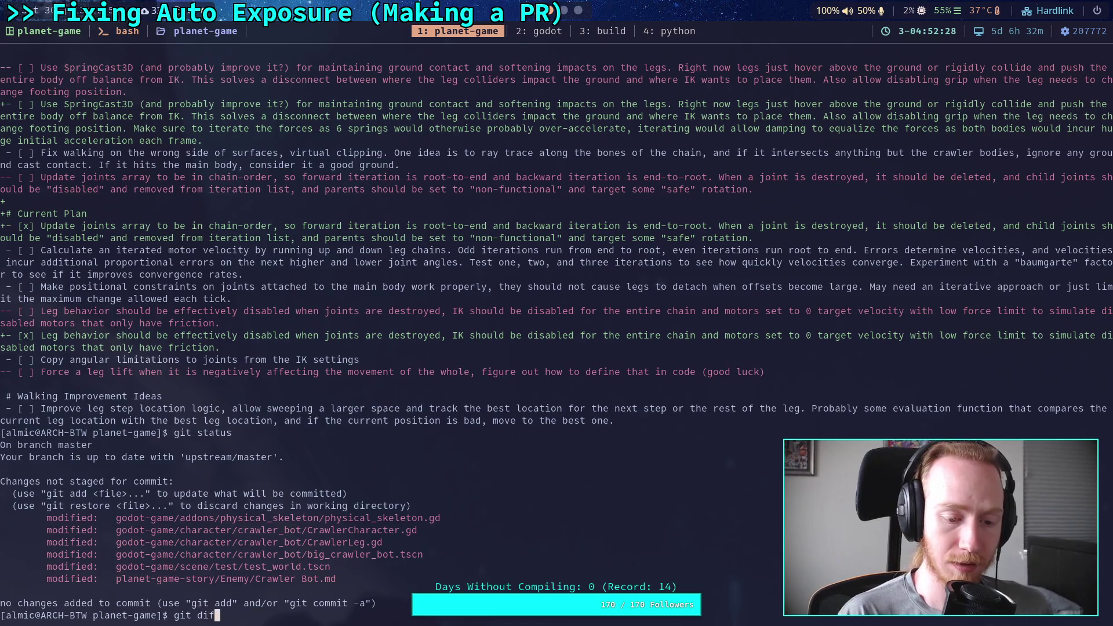
pyautogui.press('Return')
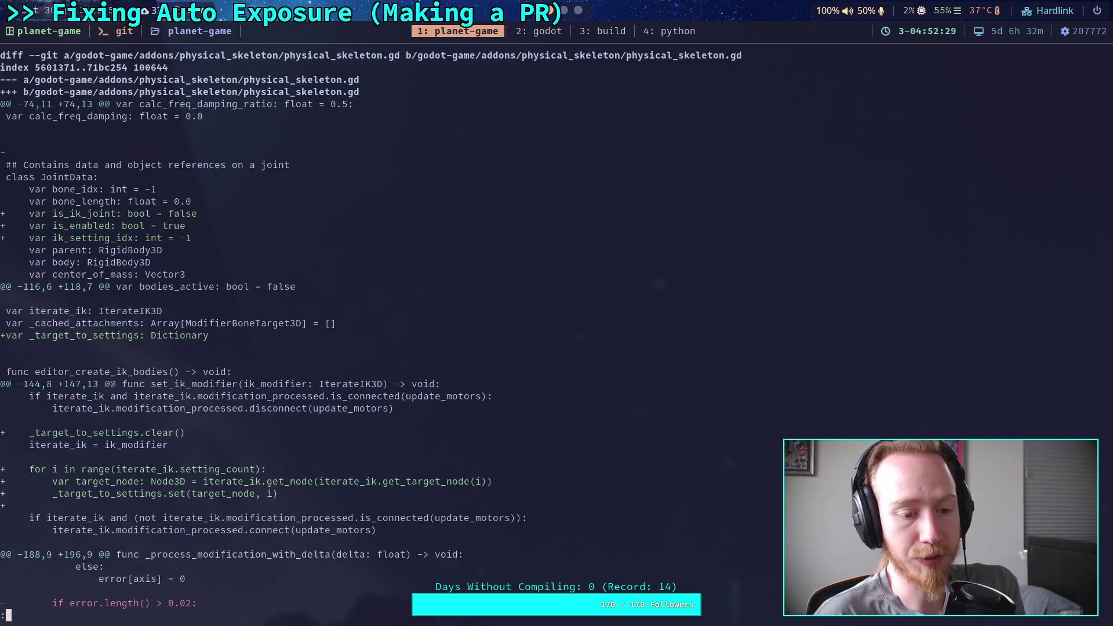
# Read physical_skeleton.gd's _target_to_settings additions, then open physical_skeleton.gd in Godot's script editor
pyautogui.scroll(-5, 372, 329)
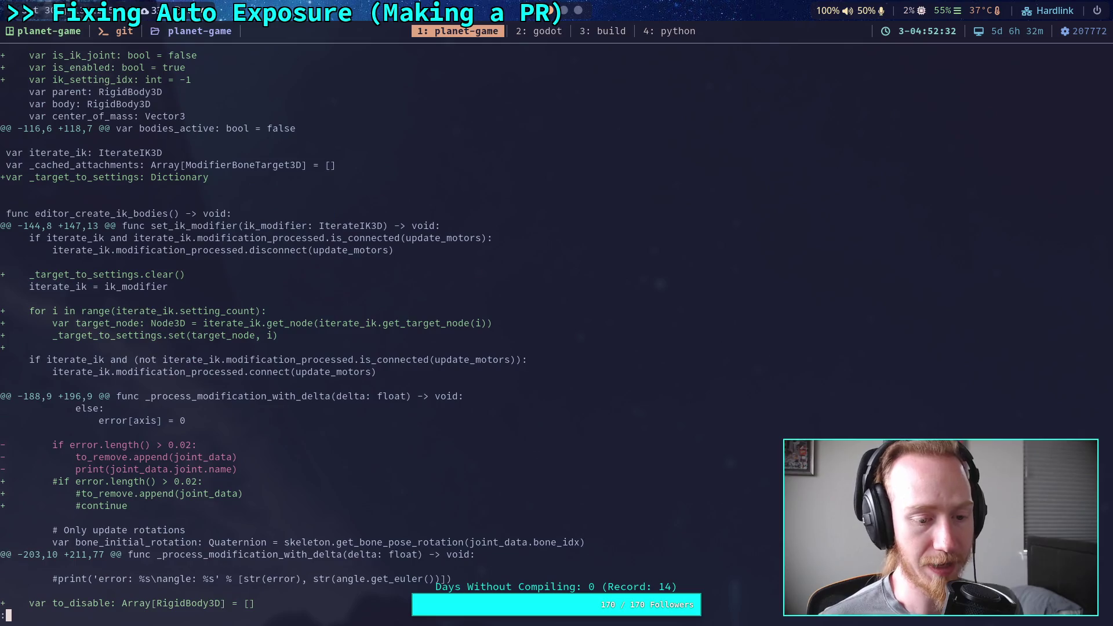
pyautogui.scroll(-8, 371, 329)
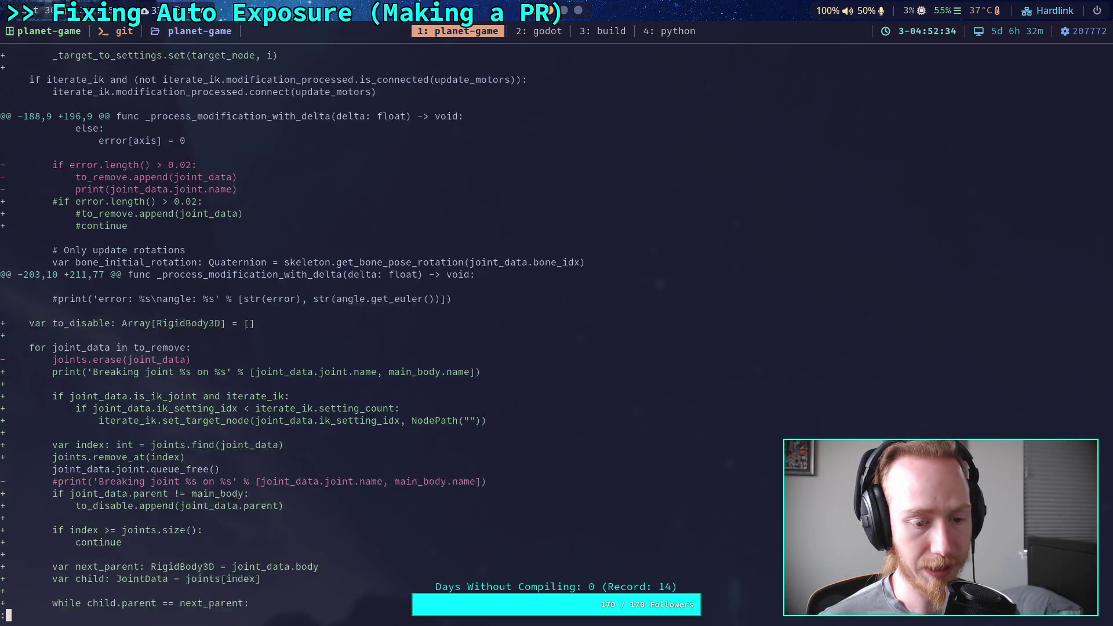
pyautogui.scroll(-1, 371, 329)
pyautogui.scroll(-2, 371, 330)
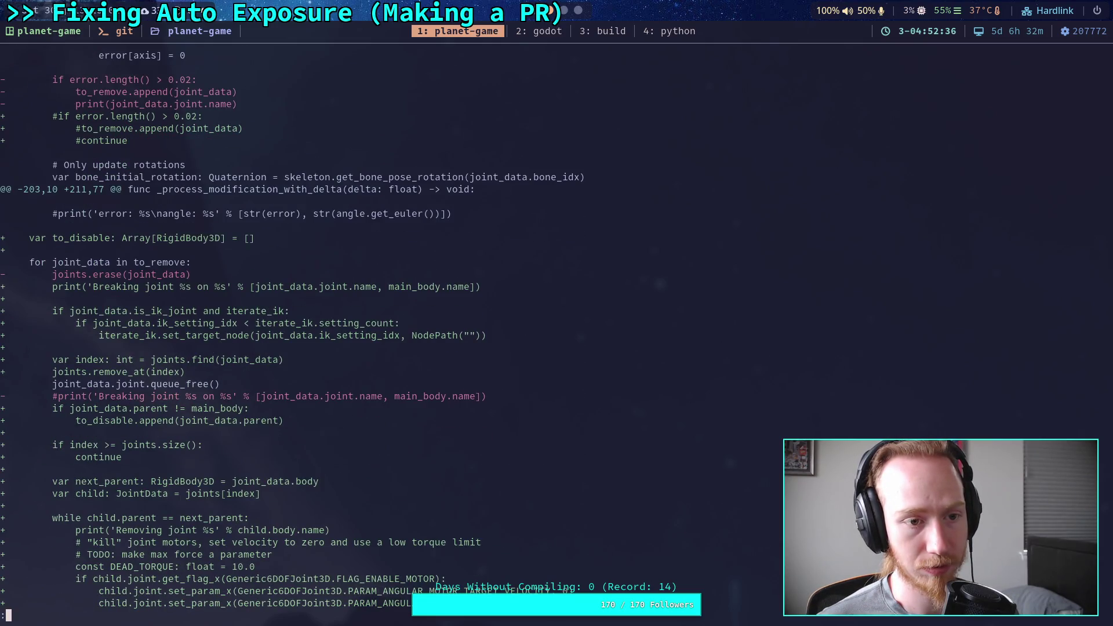
pyautogui.scroll(4, 612, 306)
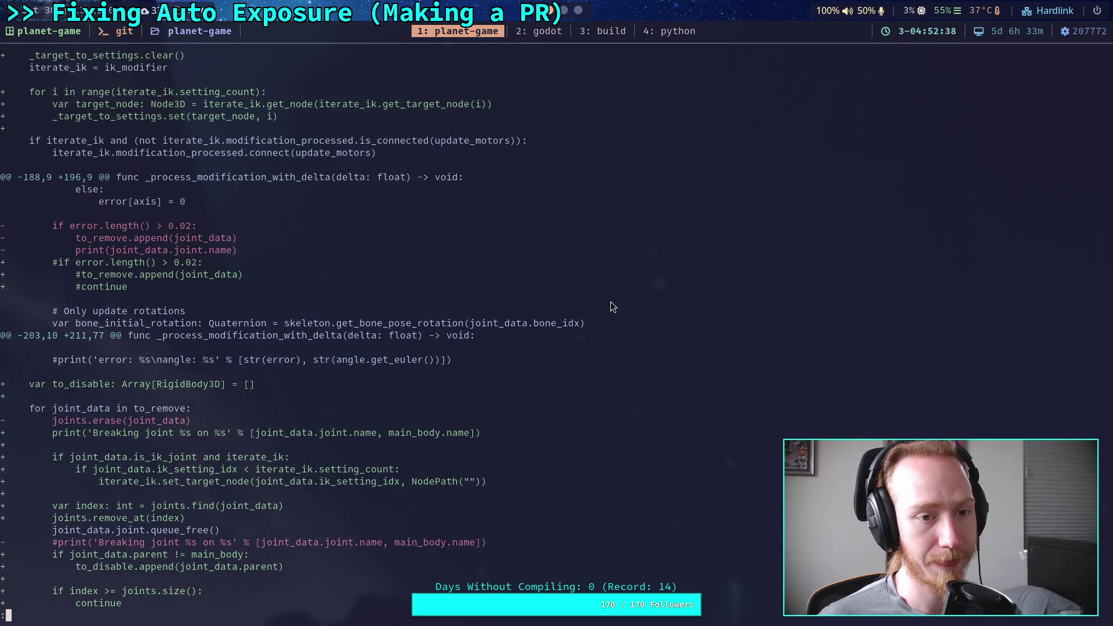
pyautogui.press('super+2')
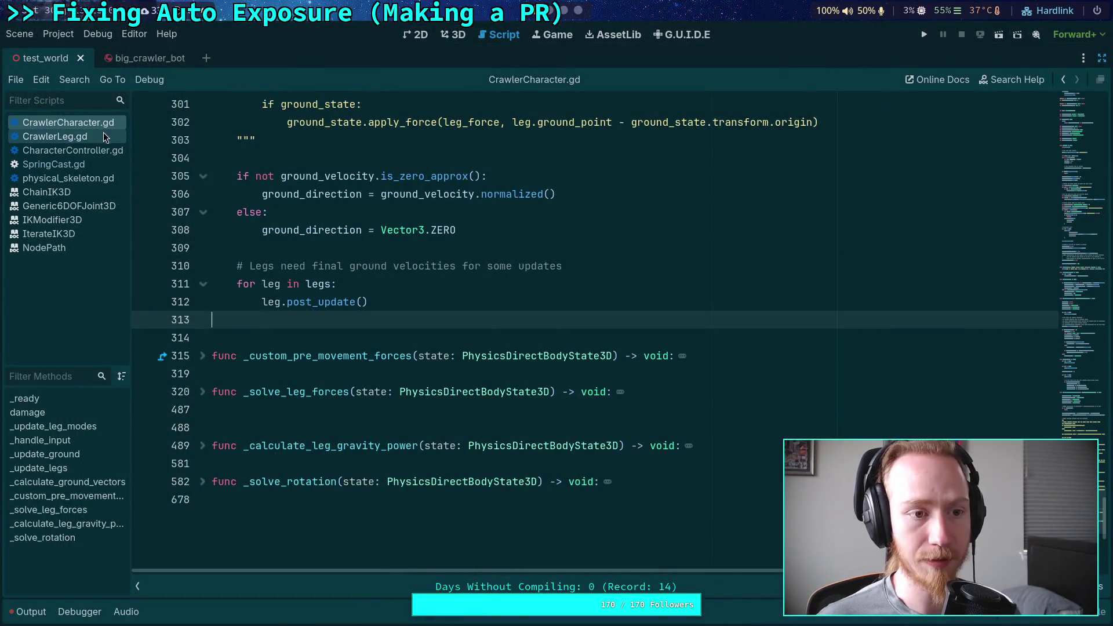
pyautogui.click(69, 178)
# Uncomment the error.length() > 0.02 joint-removal check on lines 199–201 with Ctrl+K
pyautogui.scroll(-6, 366, 297)
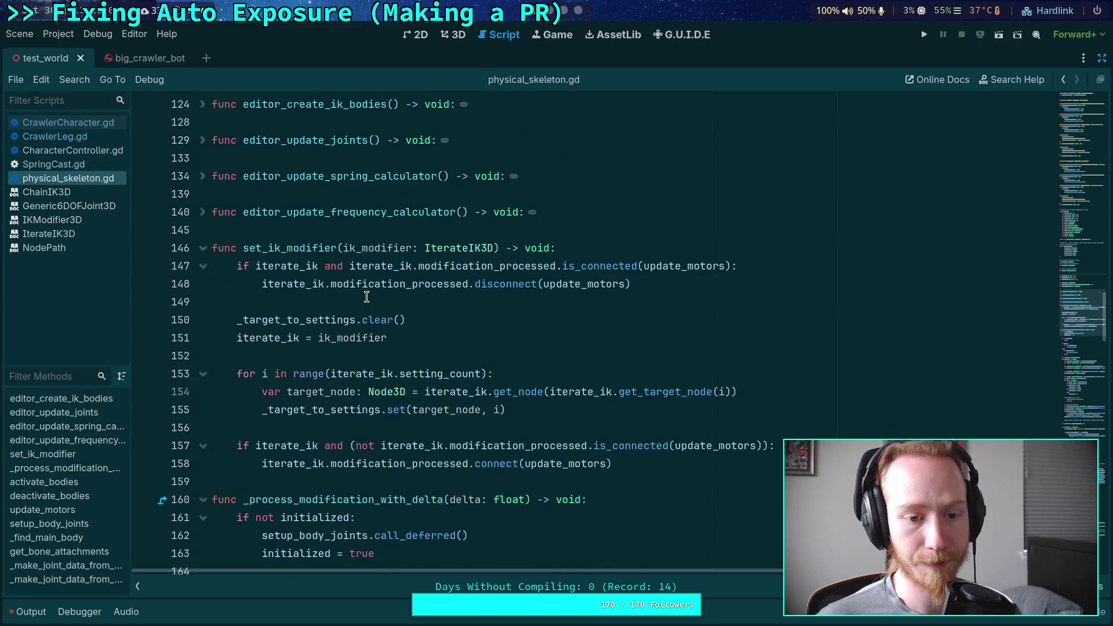
pyautogui.scroll(-15, 367, 297)
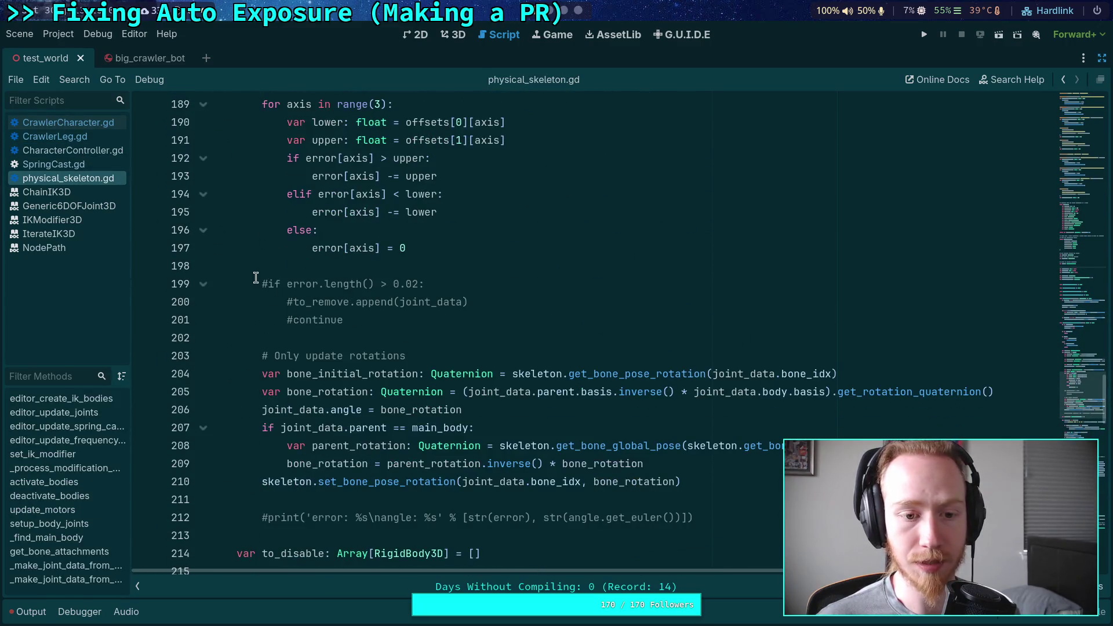
pyautogui.moveTo(256, 278); pyautogui.dragTo(321, 317)
pyautogui.hotkey('ctrl', 'k')
# Add """ lines above and below the check to keep it disabled
pyautogui.click(351, 272)
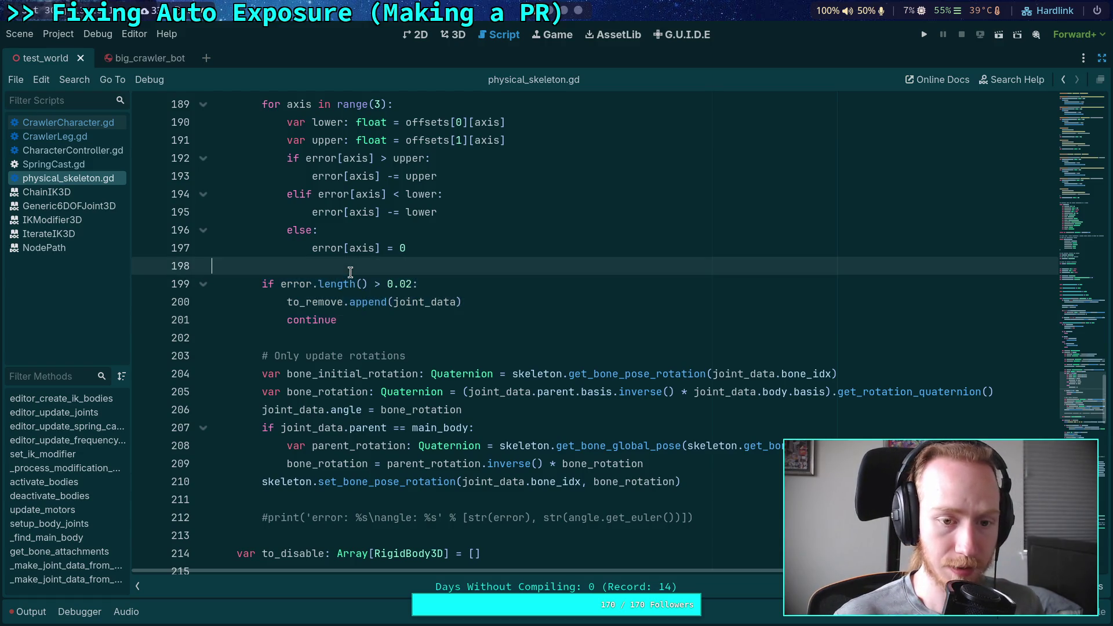
pyautogui.press('Return')
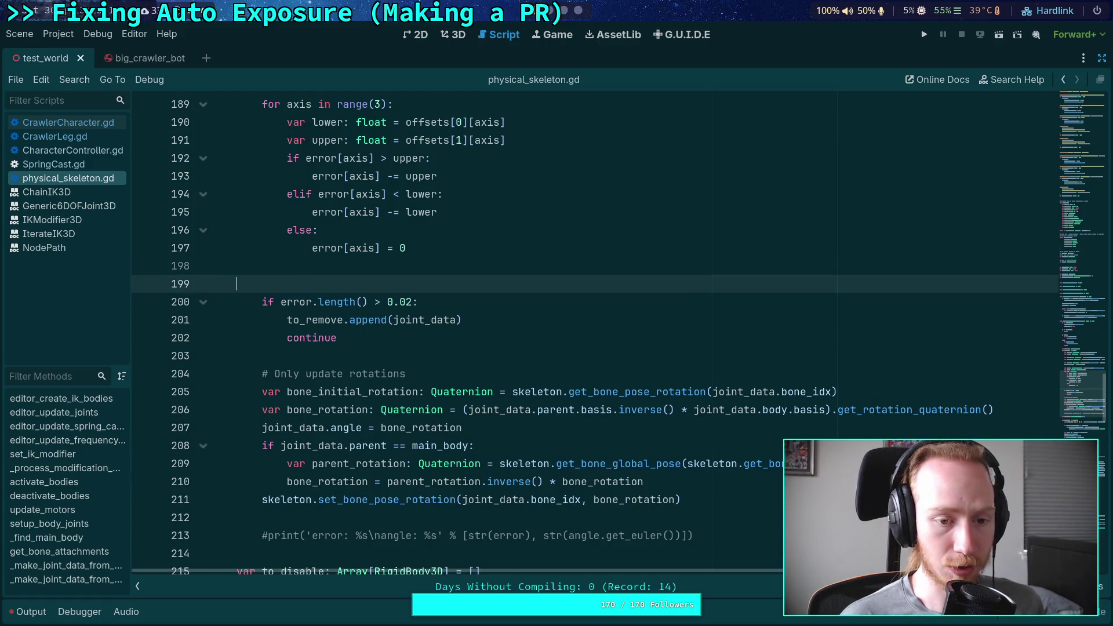
pyautogui.write('"""')
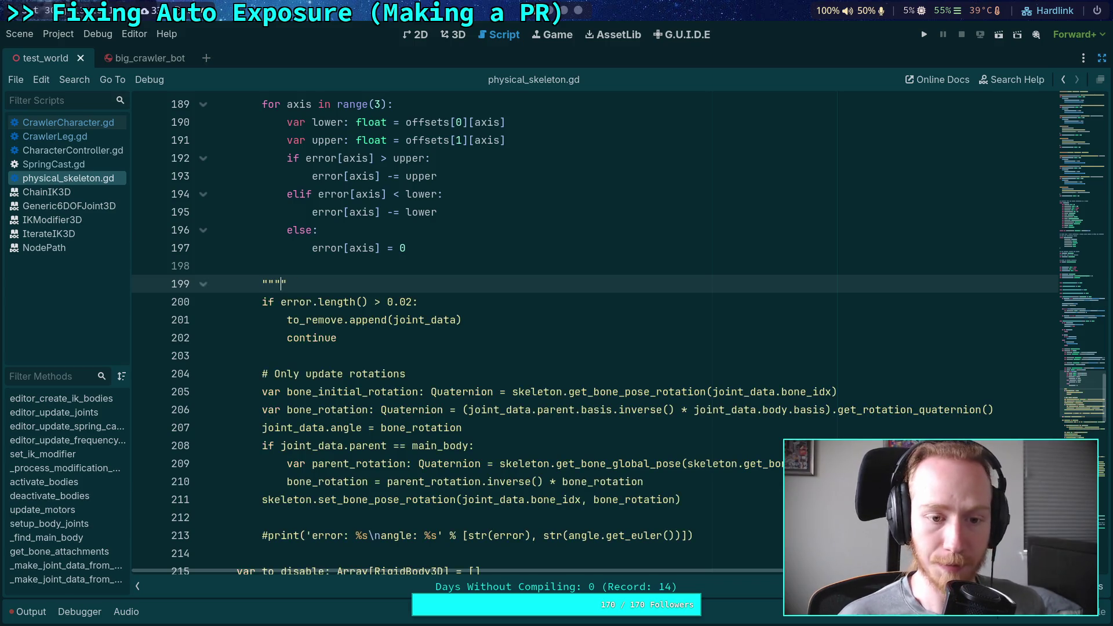
pyautogui.press('Down')
pyautogui.press('Down')
pyautogui.press('Down')
pyautogui.press('Down')
pyautogui.press('Return')
pyautogui.press('Up')
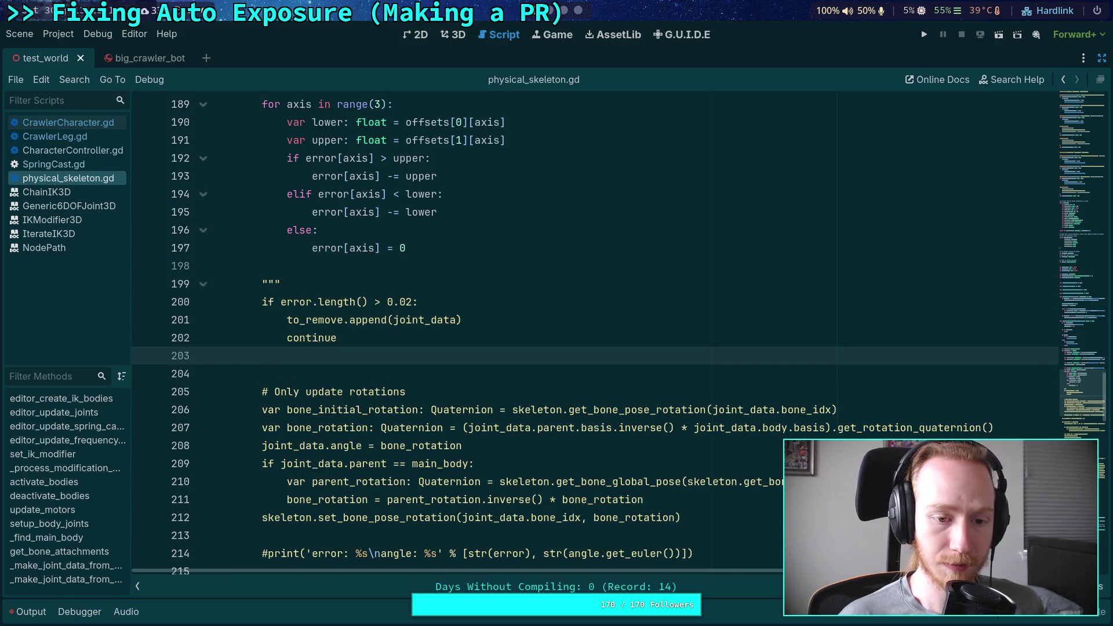
pyautogui.write('"""')
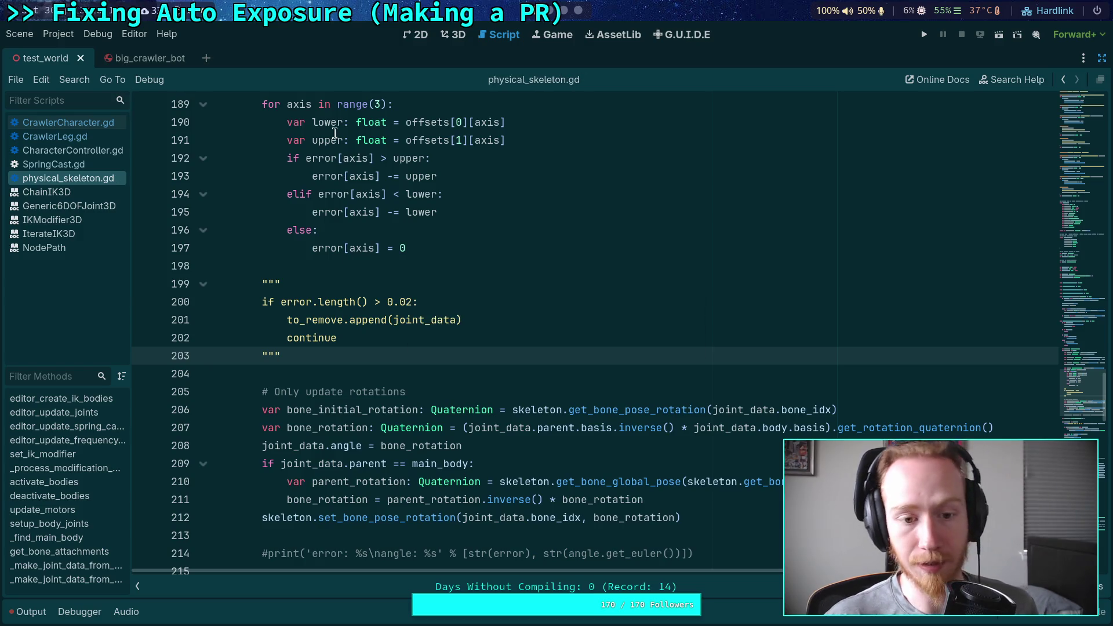
# Reload the diff from the top and read physical_skeleton.gd's joint-removal, motor-shutdown and to_disable changes
pyautogui.hotkey('alt', 'Tab')
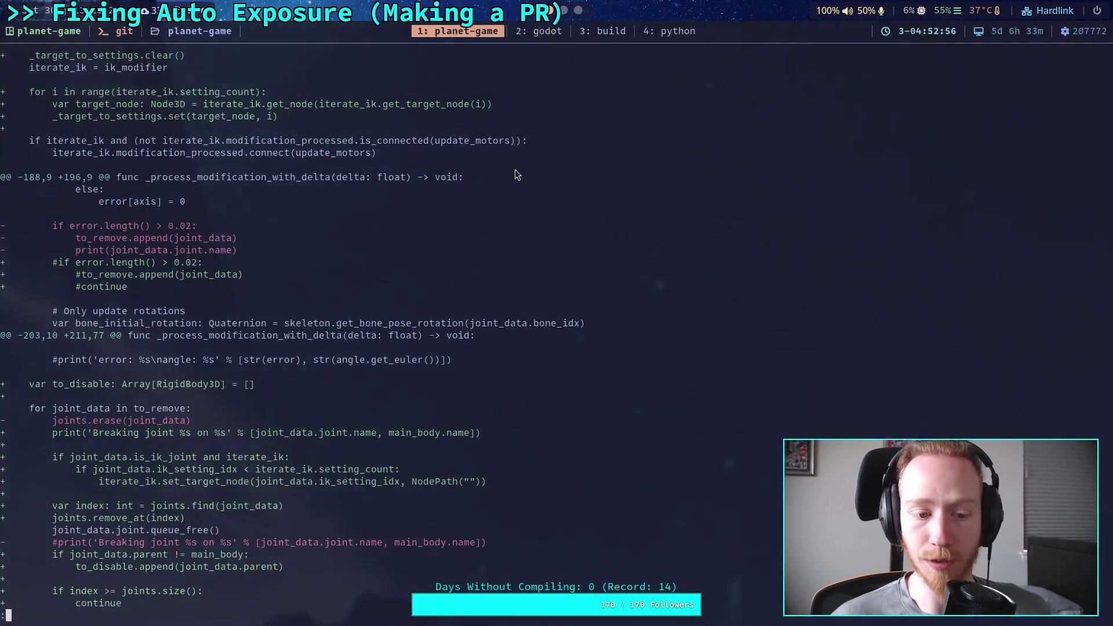
pyautogui.press('g')
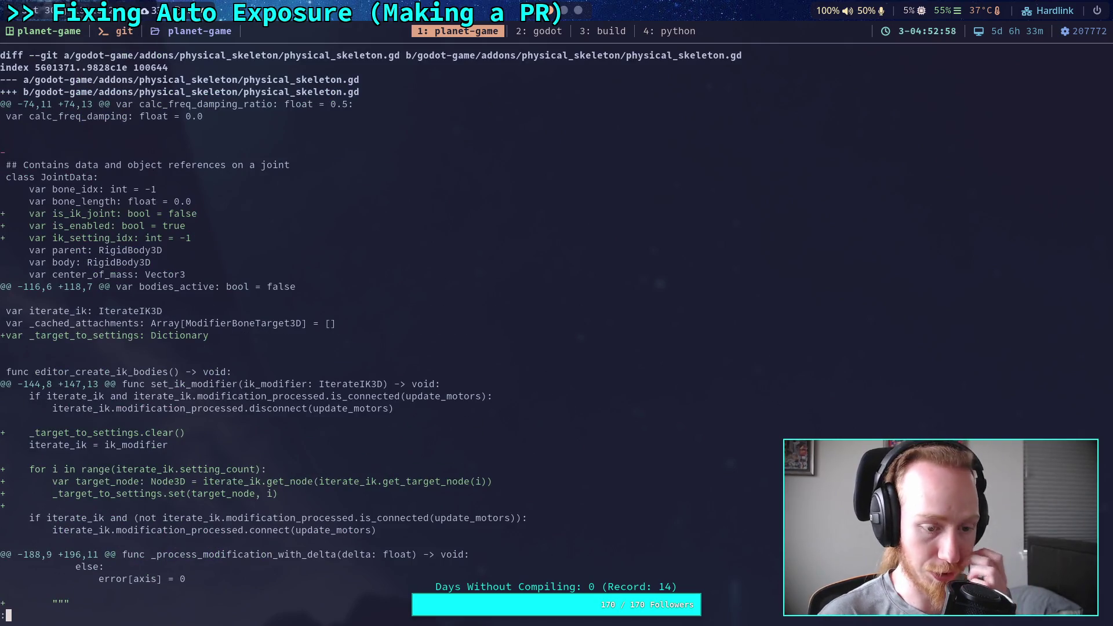
pyautogui.scroll(-6, 371, 331)
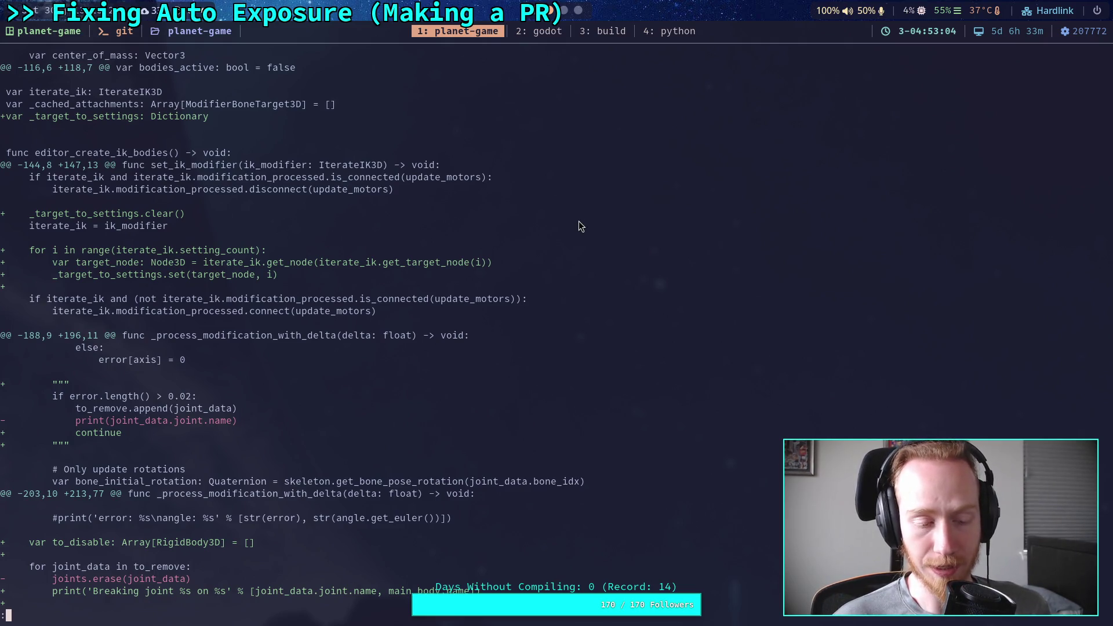
pyautogui.press('j')
pyautogui.press('j')
pyautogui.press('j')
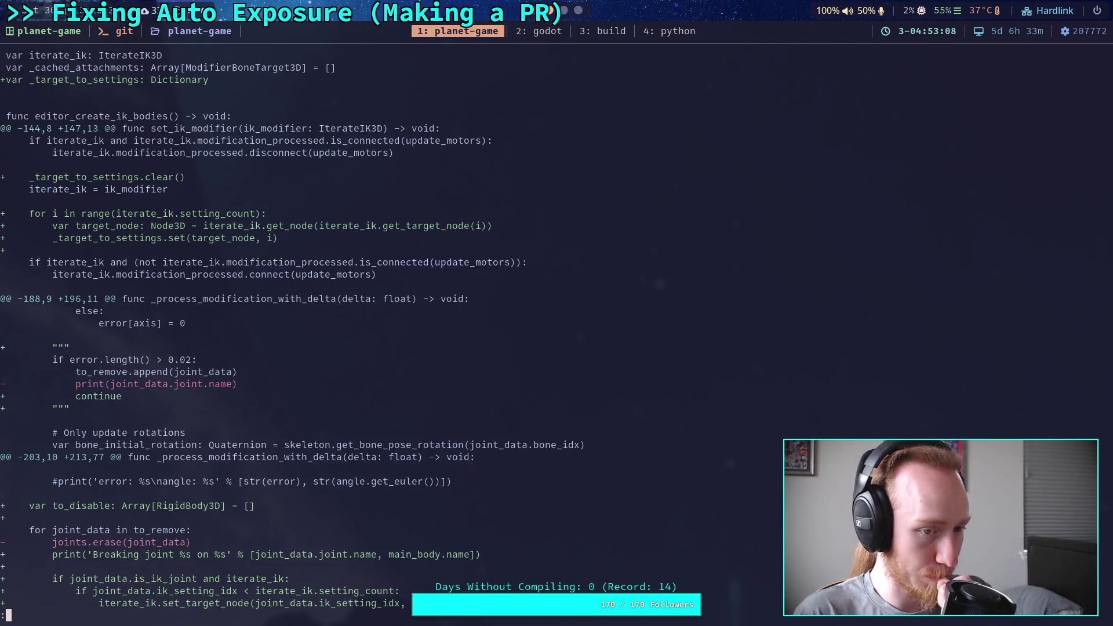
pyautogui.press('j')
pyautogui.press('j')
pyautogui.press('j')
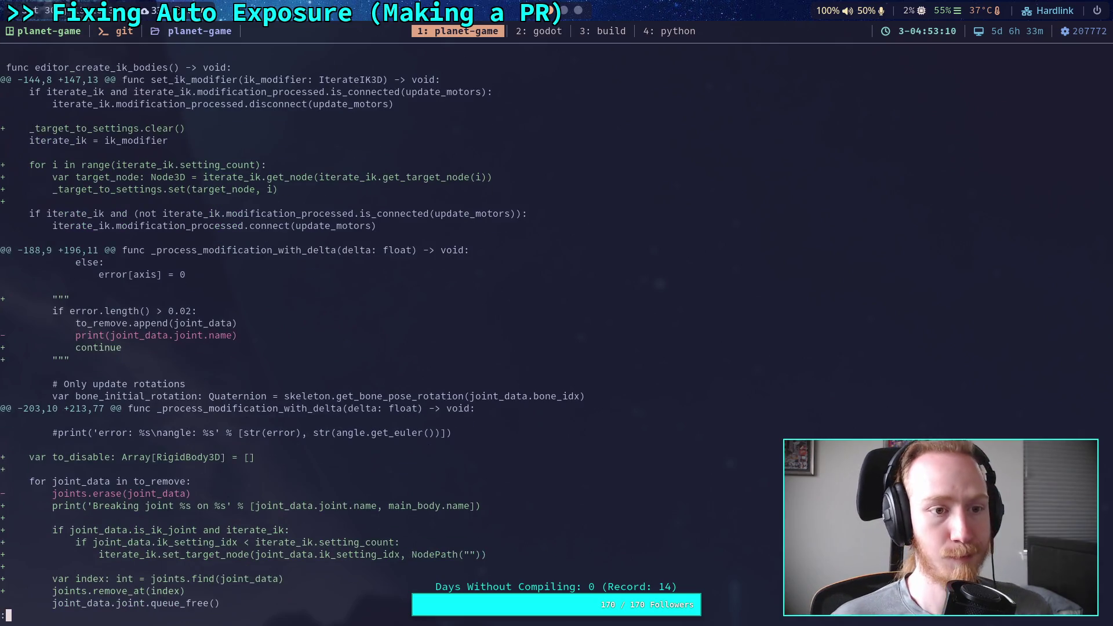
pyautogui.press('j')
pyautogui.press('j')
pyautogui.press('j')
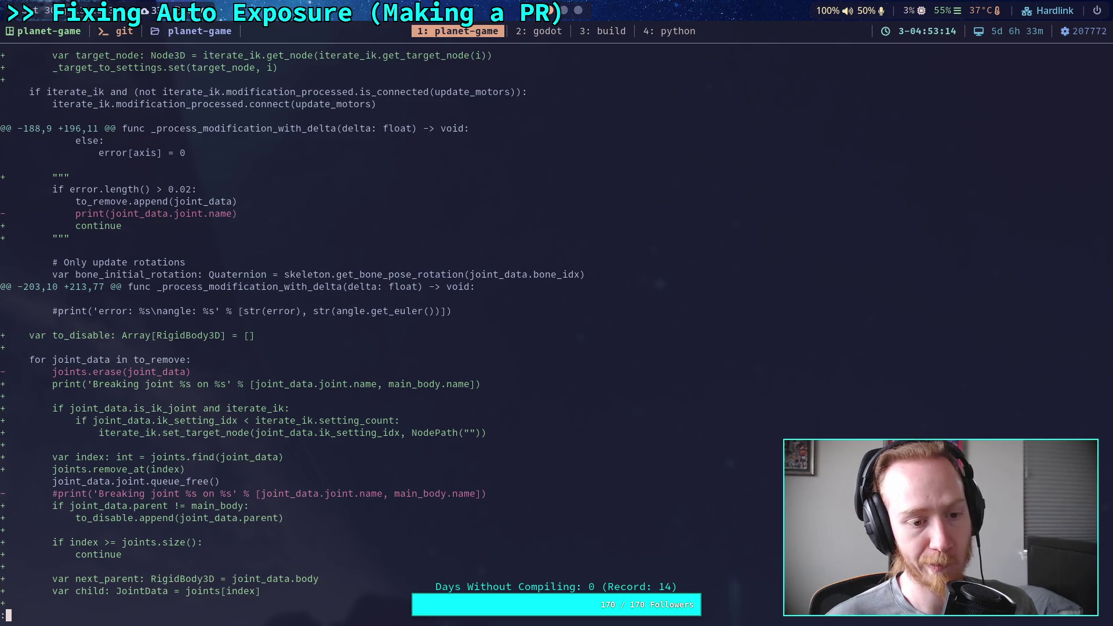
pyautogui.press('j')
pyautogui.press('j')
pyautogui.press('j')
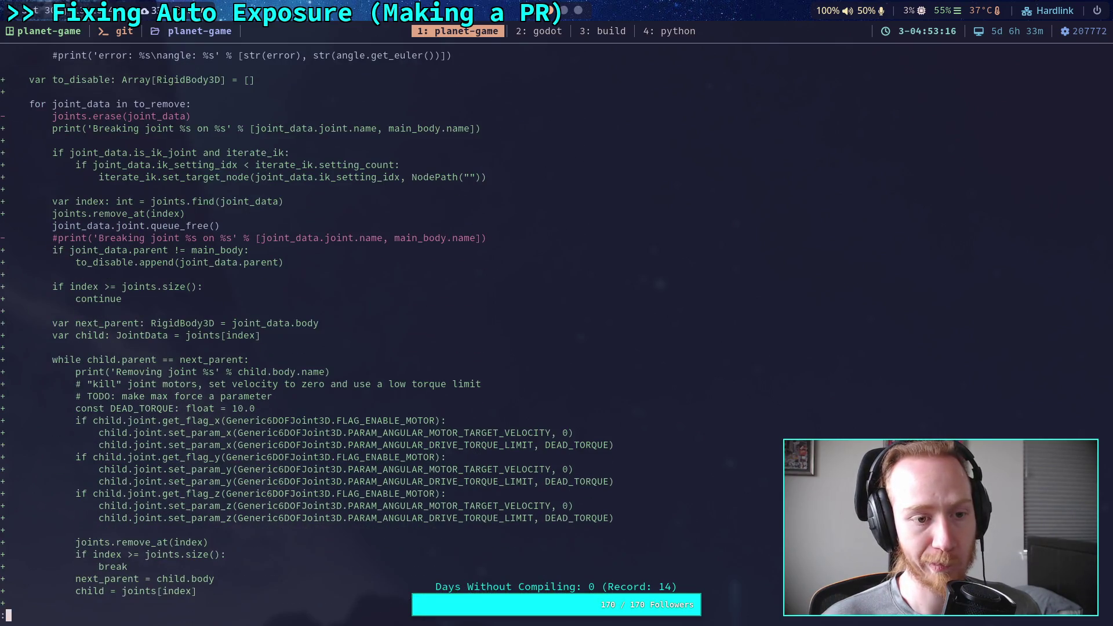
pyautogui.press('j')
pyautogui.press('j')
pyautogui.press('j')
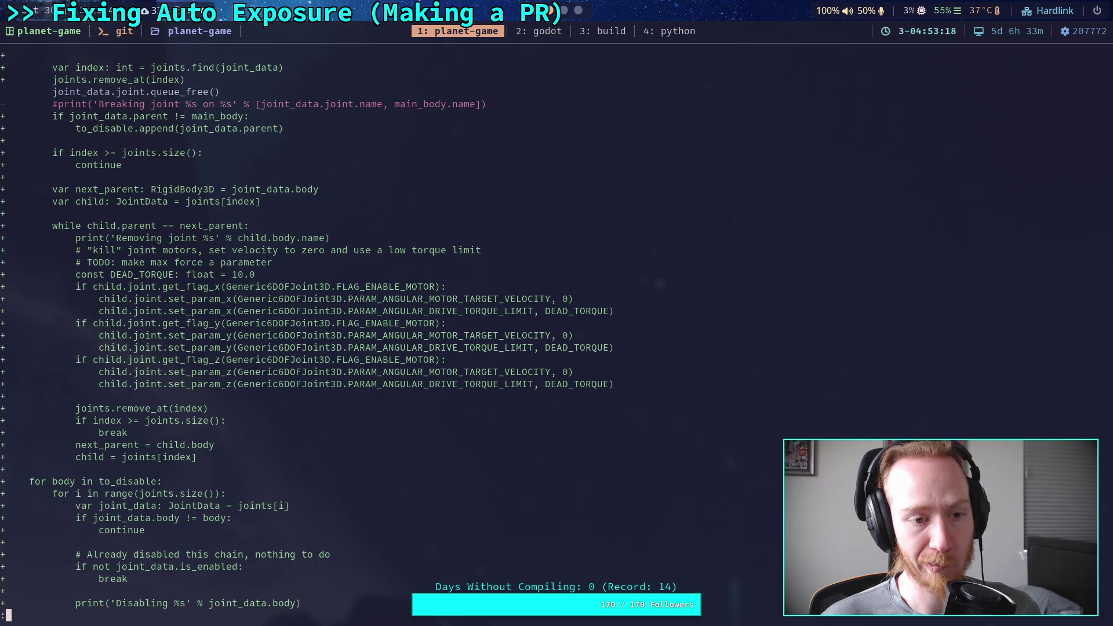
pyautogui.press('j')
pyautogui.press('j')
pyautogui.press('j')
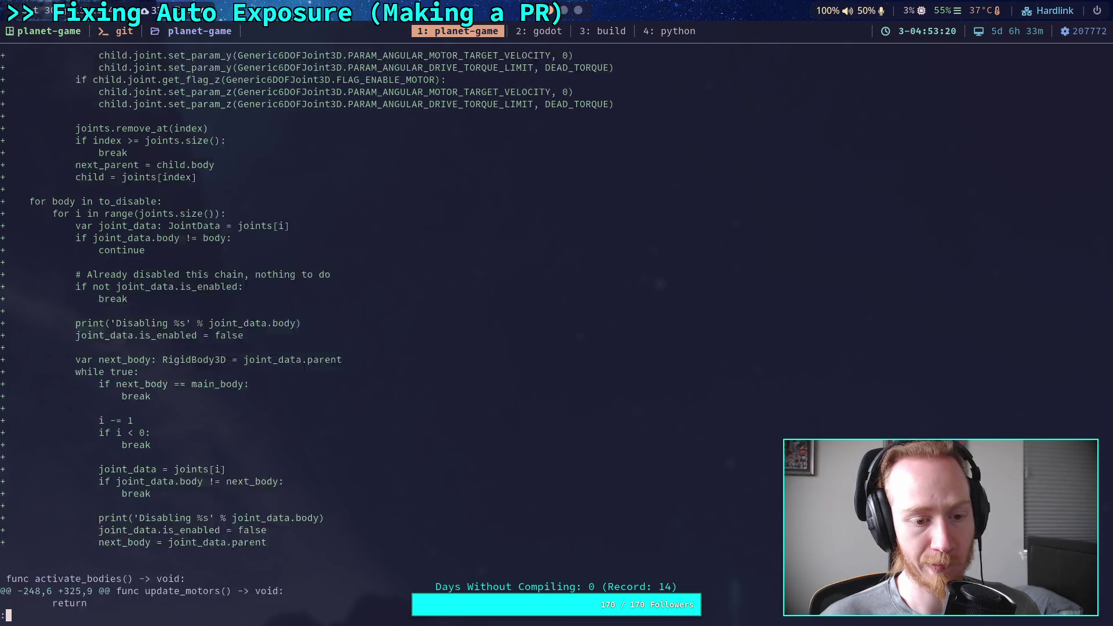
pyautogui.press('j')
pyautogui.press('j')
pyautogui.press('j')
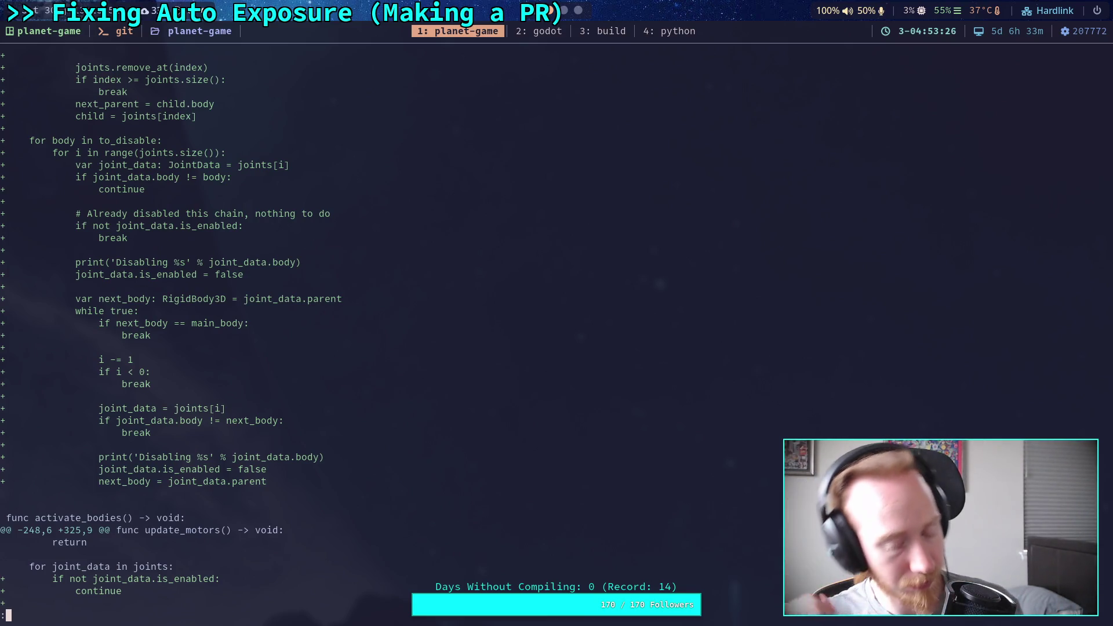
# Scroll to the CrawlerCharacter.gd header and its Physical Skeleton hunk
pyautogui.scroll(-6, 531, 333)
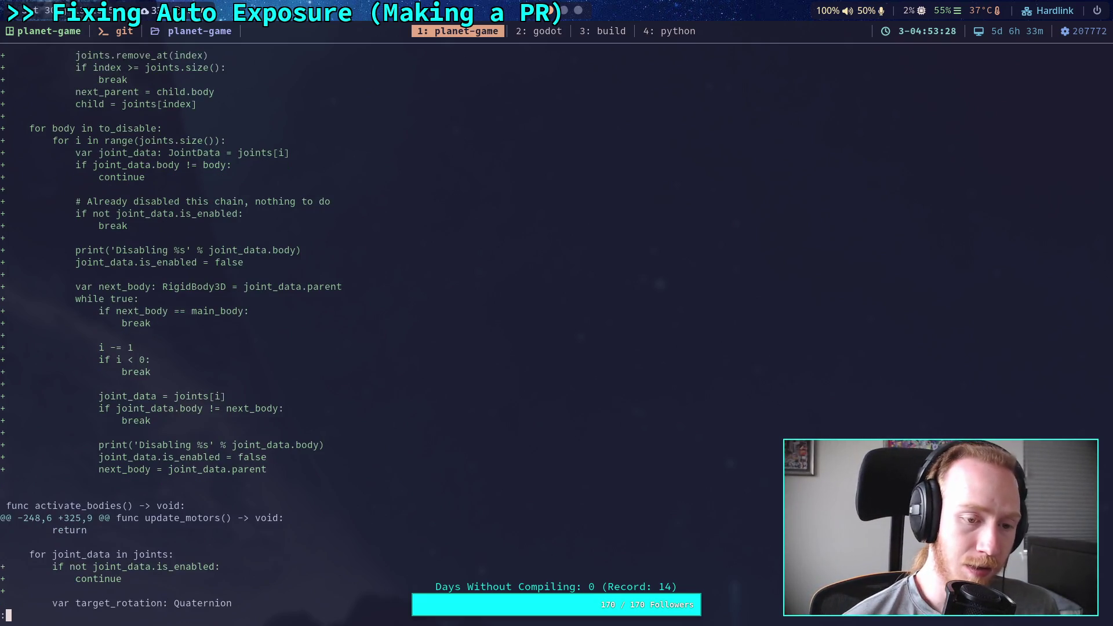
pyautogui.scroll(-5, 531, 333)
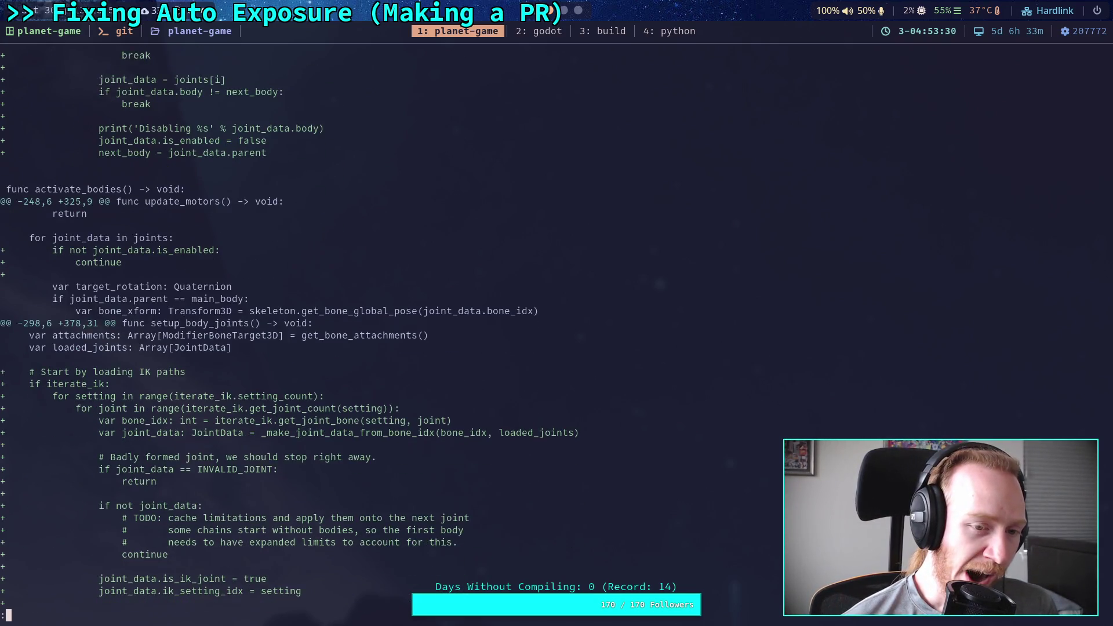
pyautogui.scroll(-3, 530, 333)
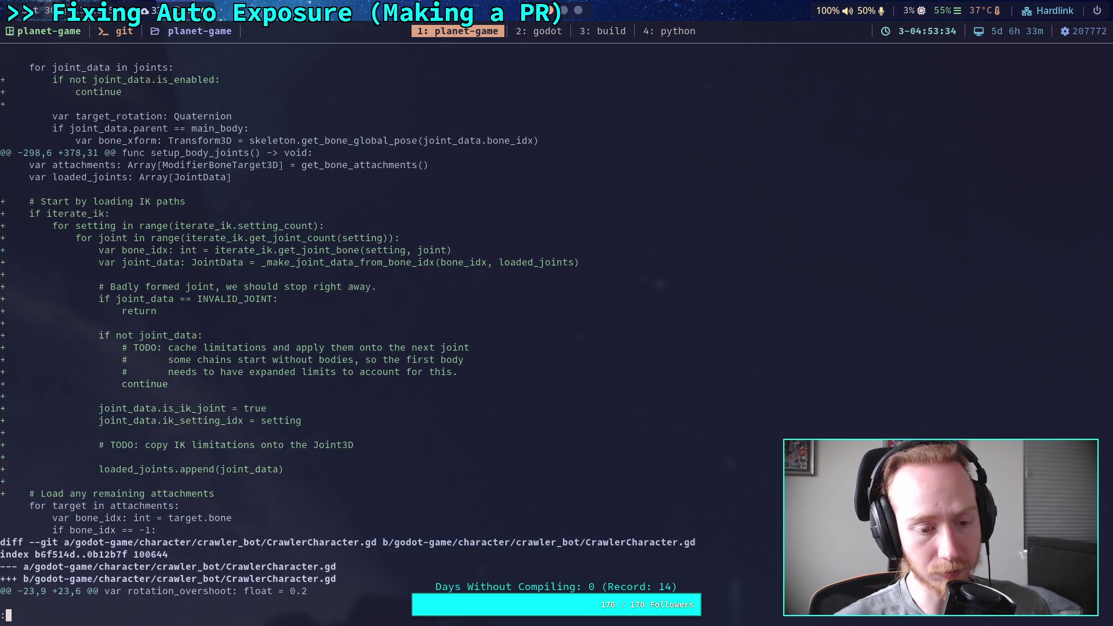
pyautogui.scroll(-3, 348, 330)
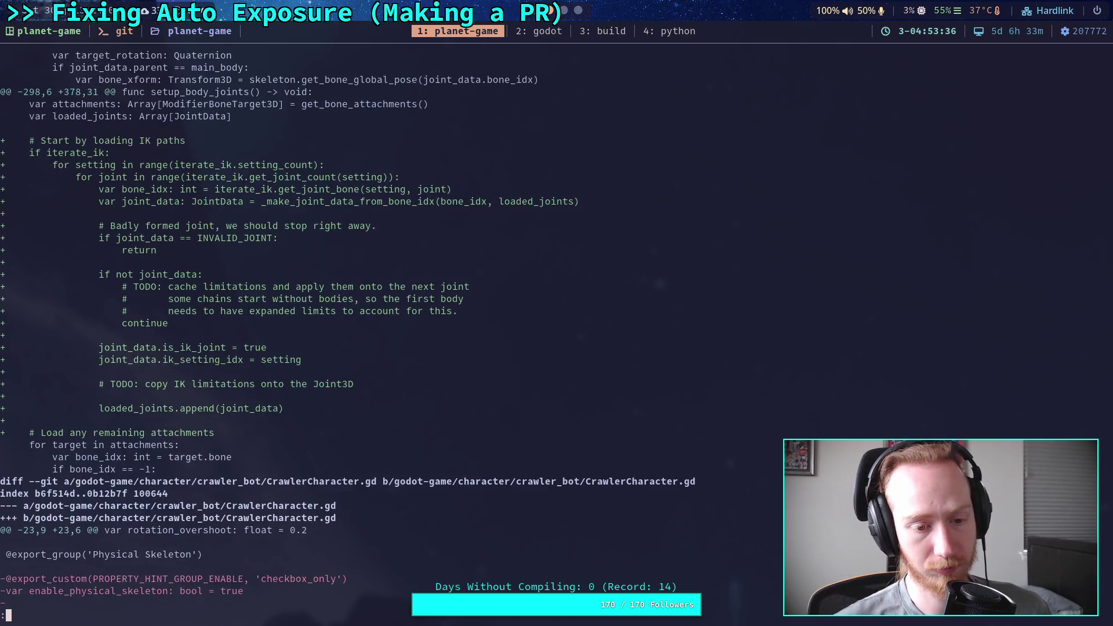
# Read CrawlerCharacter.gd's _ready removals, damage and _update_leg_modes up to the _update_ground changes
pyautogui.scroll(-5, 348, 329)
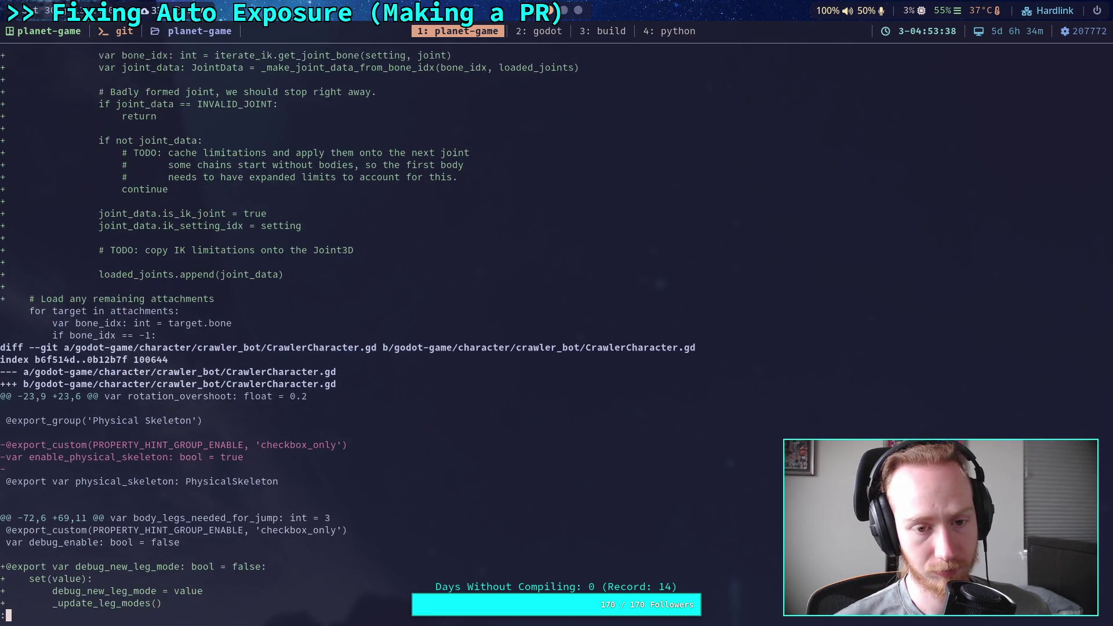
pyautogui.scroll(3, 348, 330)
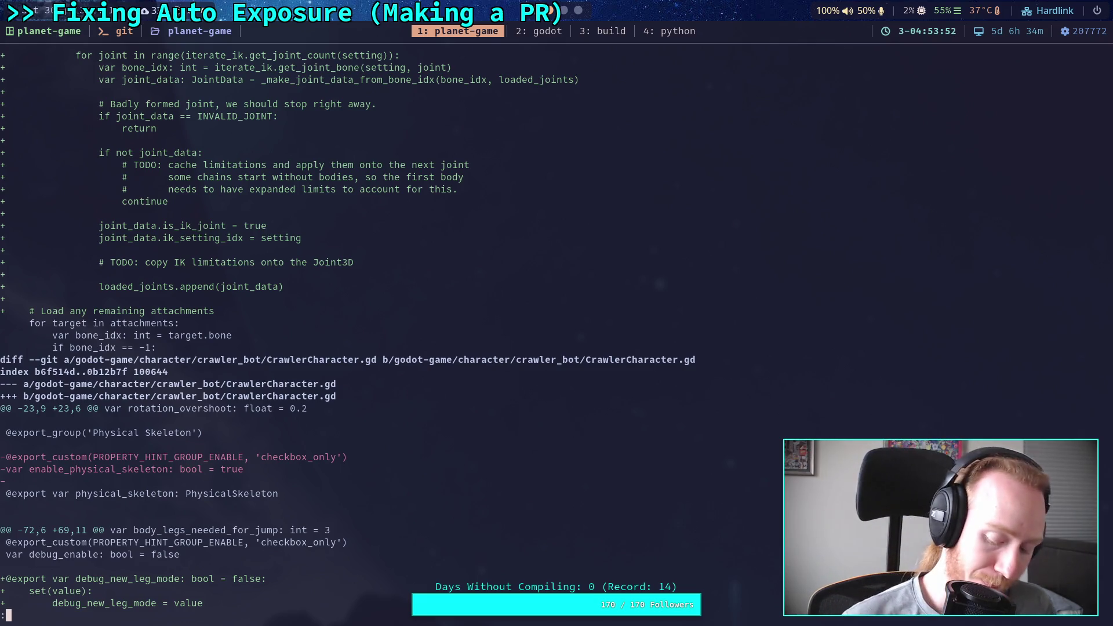
pyautogui.press('j')
pyautogui.press('j')
pyautogui.press('j')
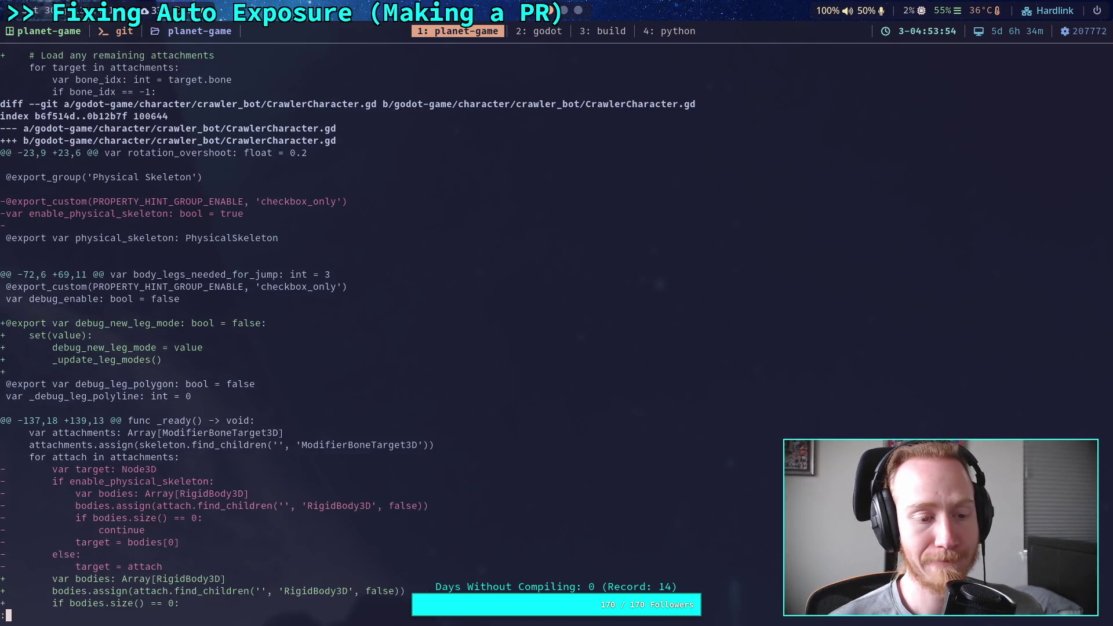
pyautogui.press('j')
pyautogui.press('j')
pyautogui.press('j')
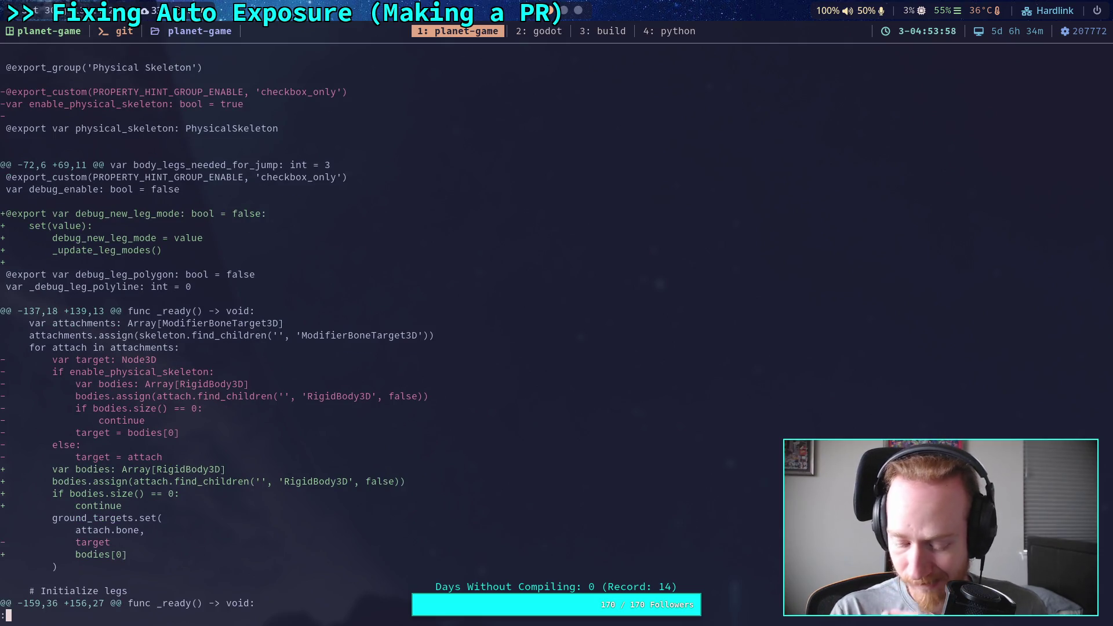
pyautogui.press('j')
pyautogui.press('j')
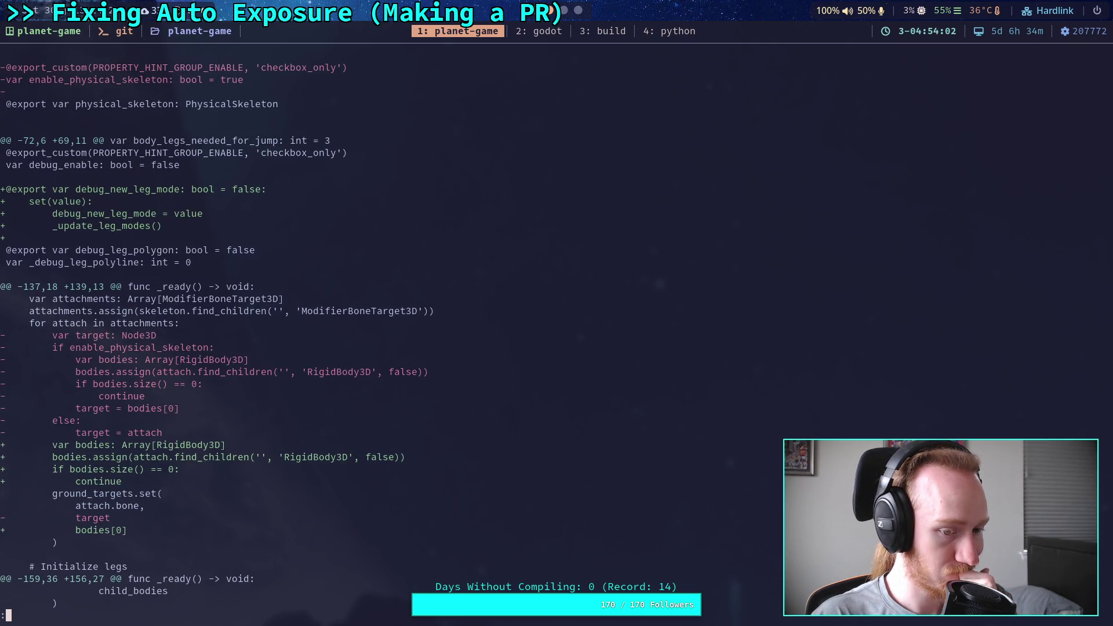
pyautogui.press('j')
pyautogui.press('j')
pyautogui.press('j')
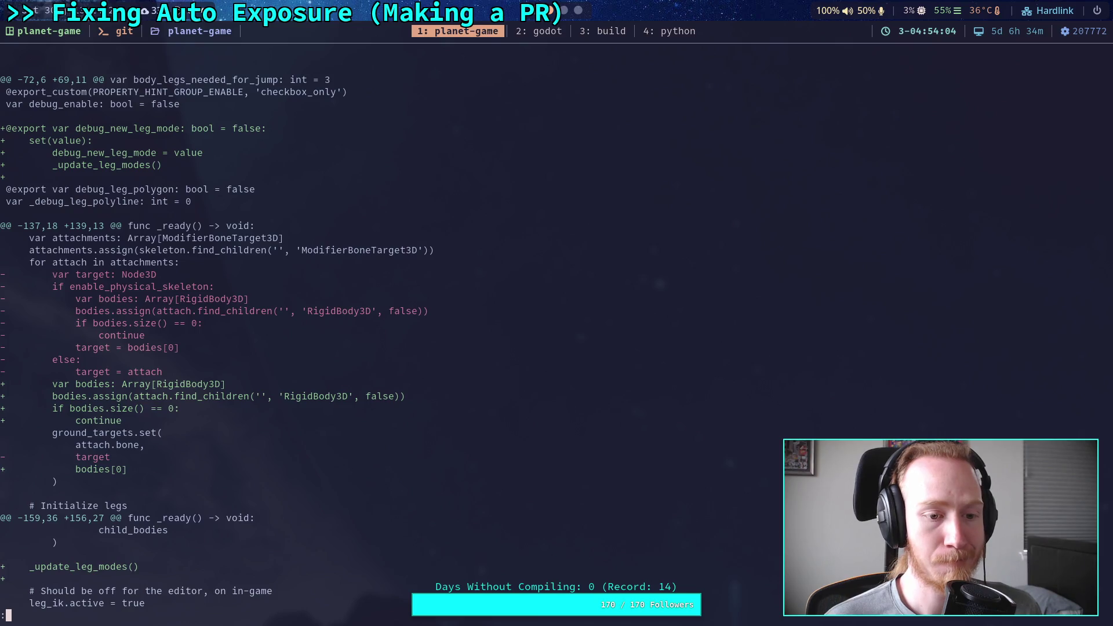
pyautogui.press('j')
pyautogui.press('j')
pyautogui.press('j')
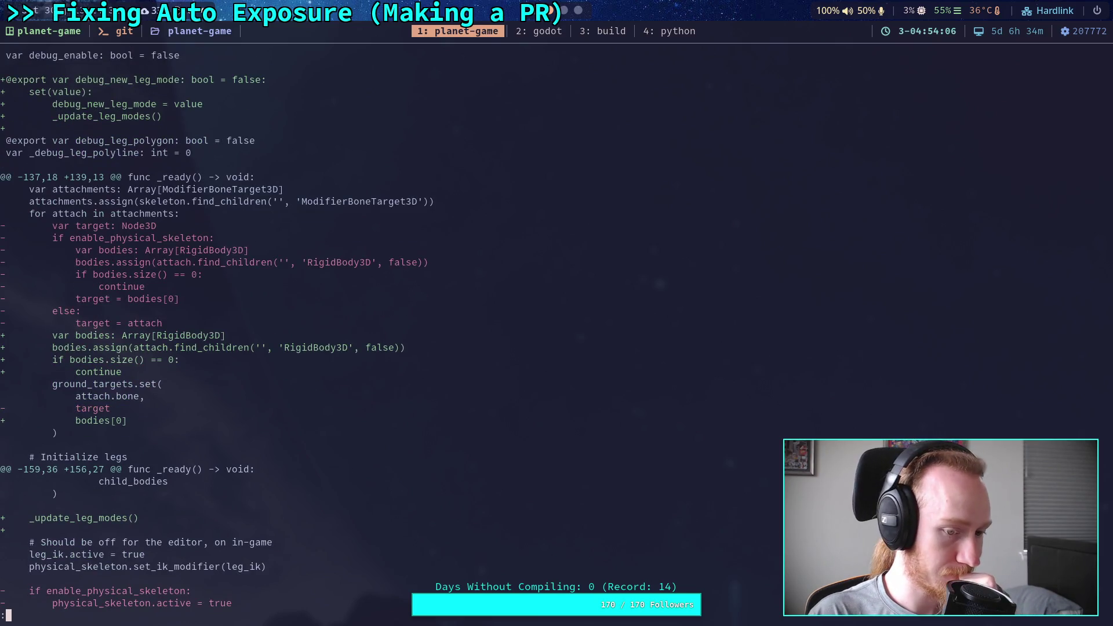
pyautogui.press('j')
pyautogui.press('j')
pyautogui.press('j')
pyautogui.press('j')
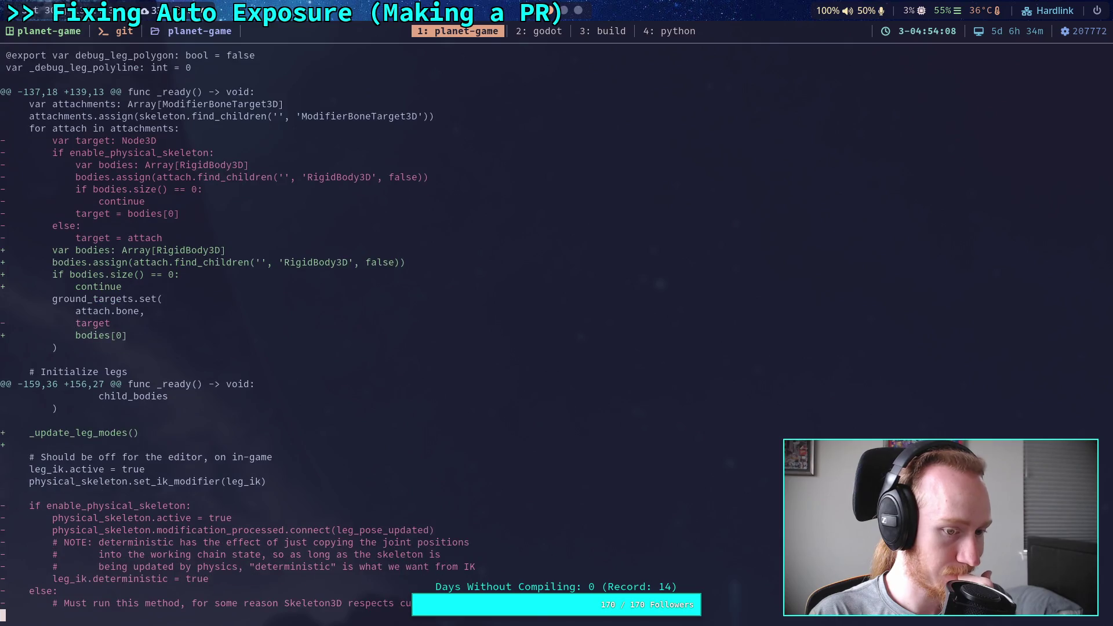
pyautogui.press('j')
pyautogui.press('j')
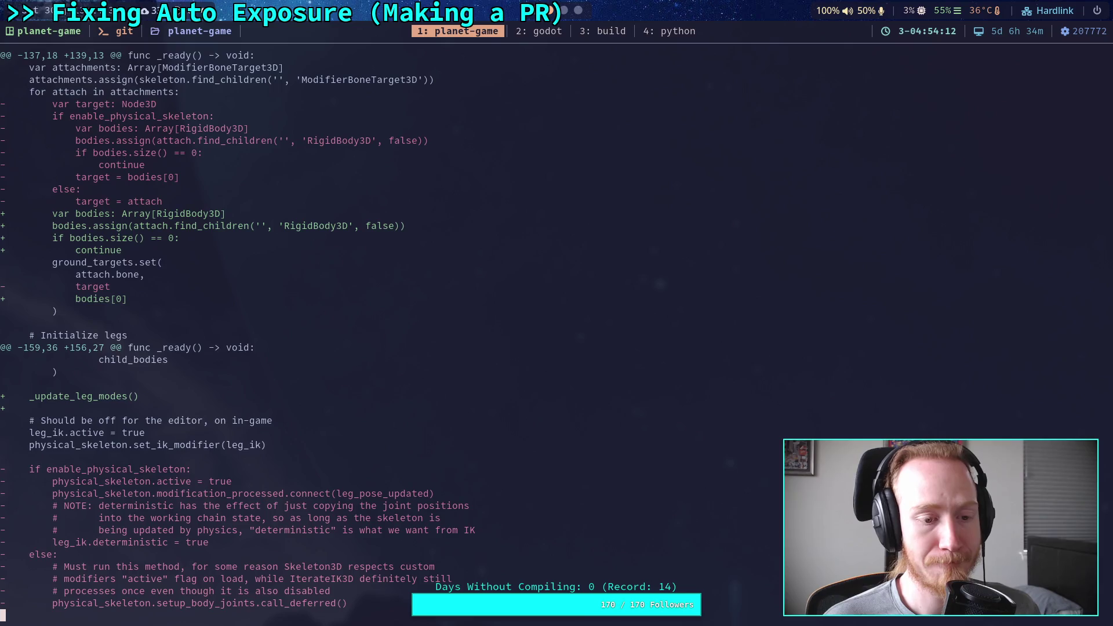
pyautogui.press('j')
pyautogui.press('j')
pyautogui.press('j')
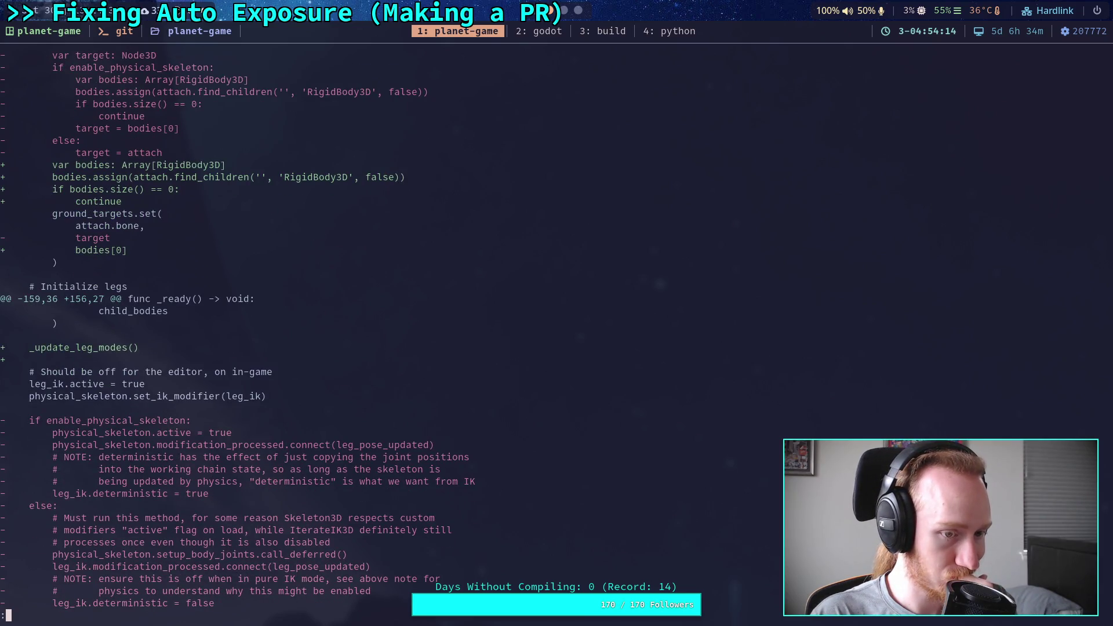
pyautogui.press('j')
pyautogui.press('j')
pyautogui.press('j')
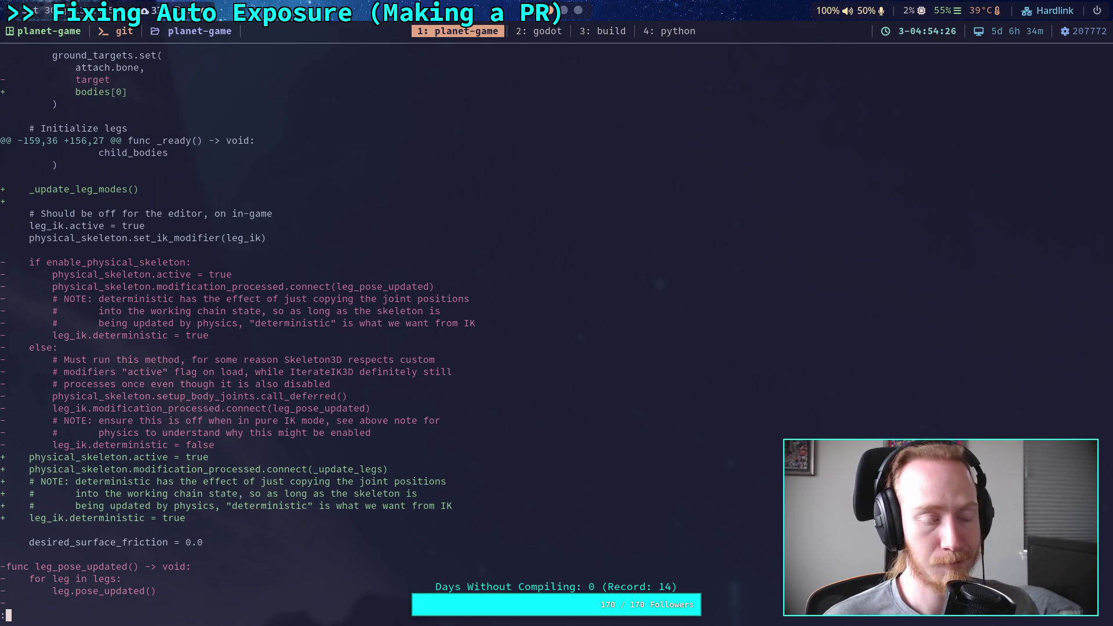
pyautogui.press('j')
pyautogui.press('j')
pyautogui.press('j')
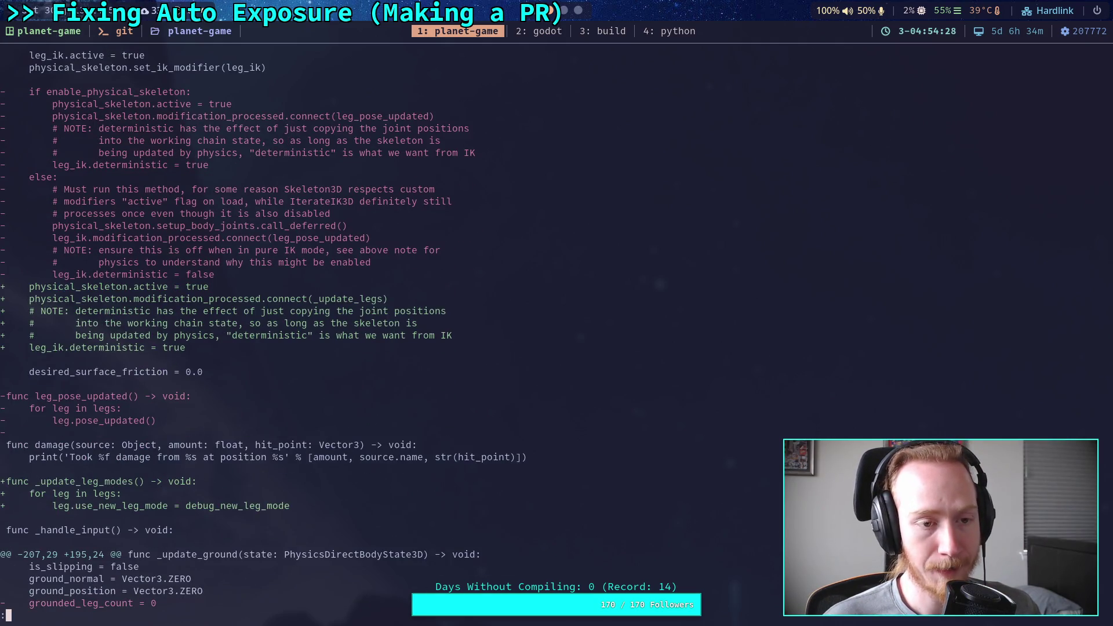
pyautogui.press('j')
pyautogui.press('j')
pyautogui.press('j')
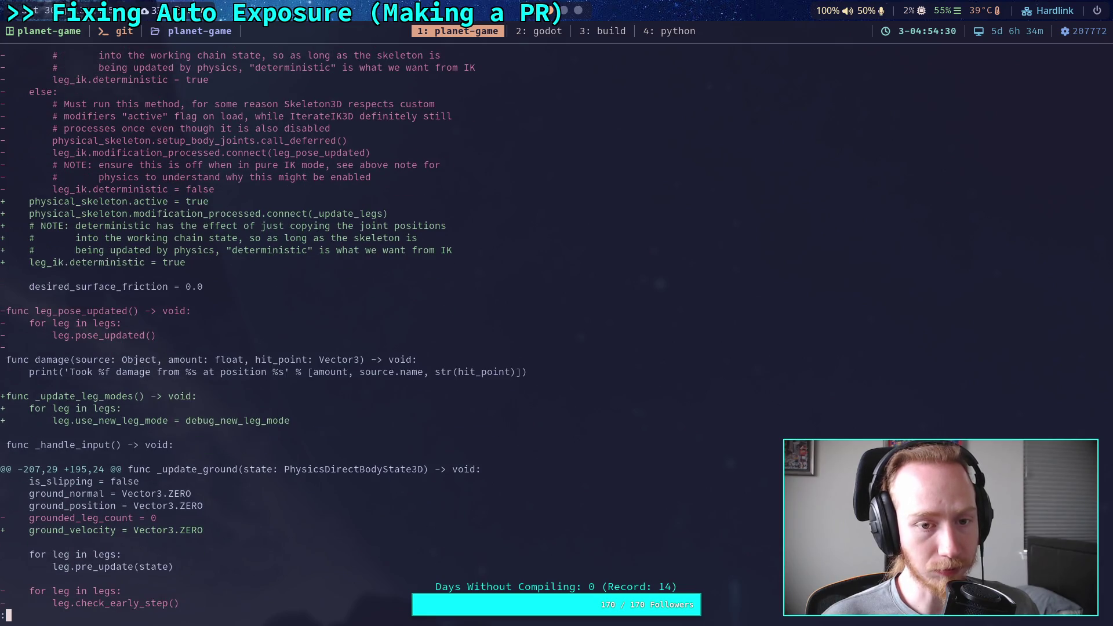
pyautogui.press('k')
pyautogui.press('k')
pyautogui.press('k')
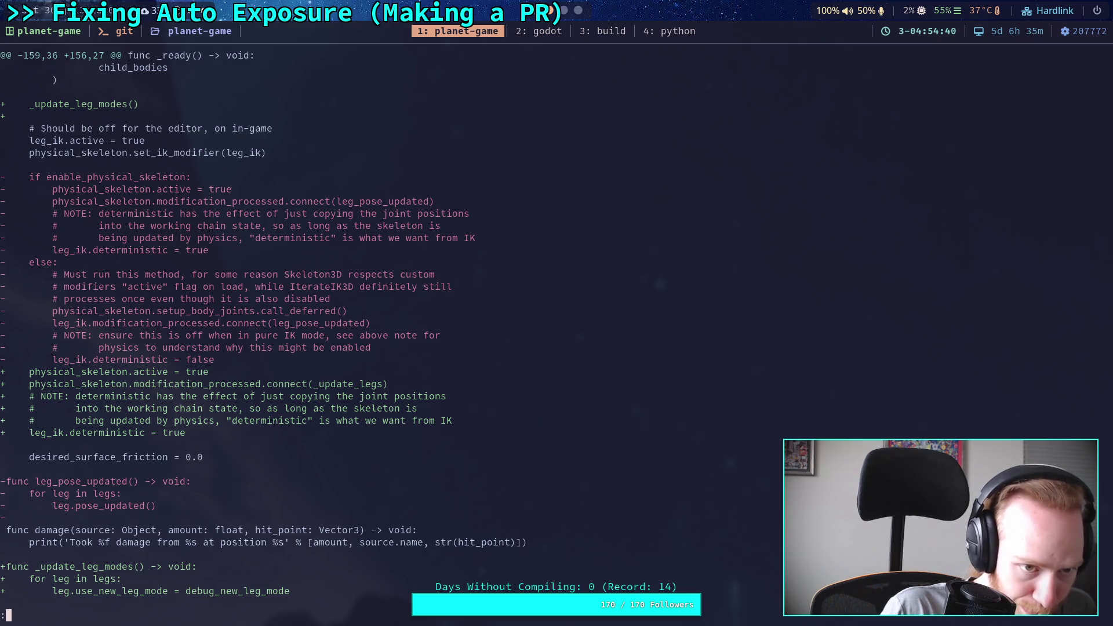
pyautogui.scroll(5, 255, 331)
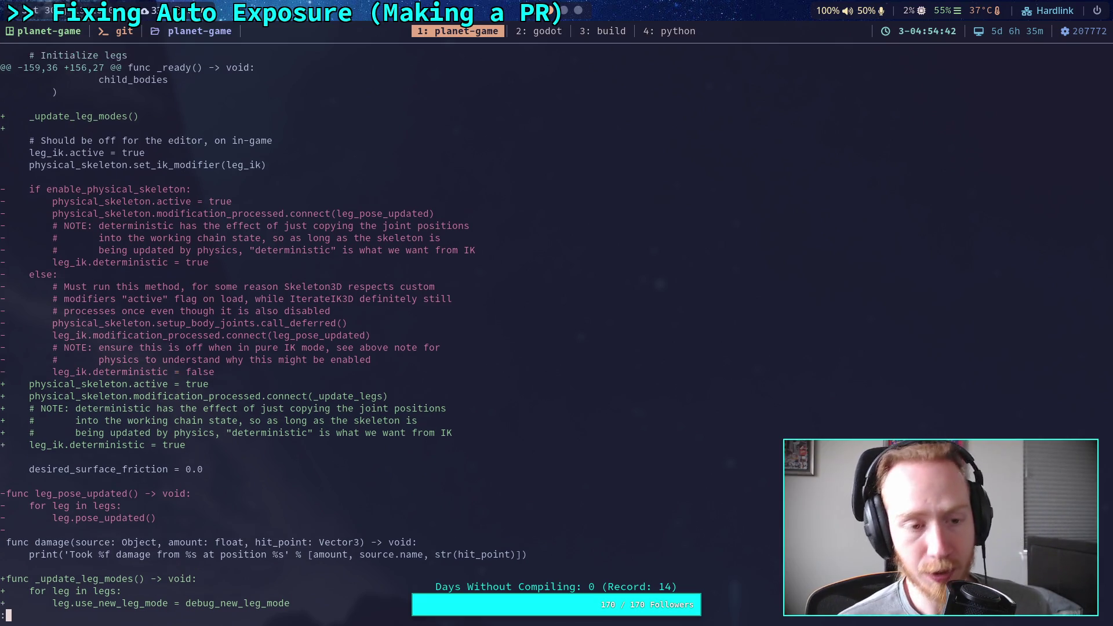
pyautogui.scroll(10, 238, 336)
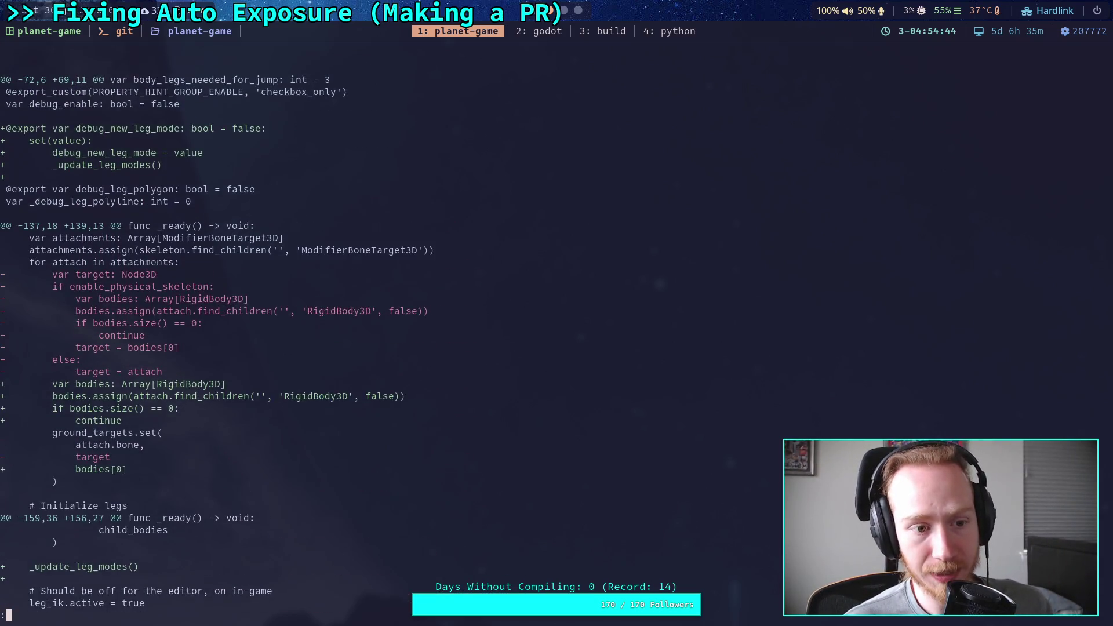
pyautogui.scroll(4, 348, 330)
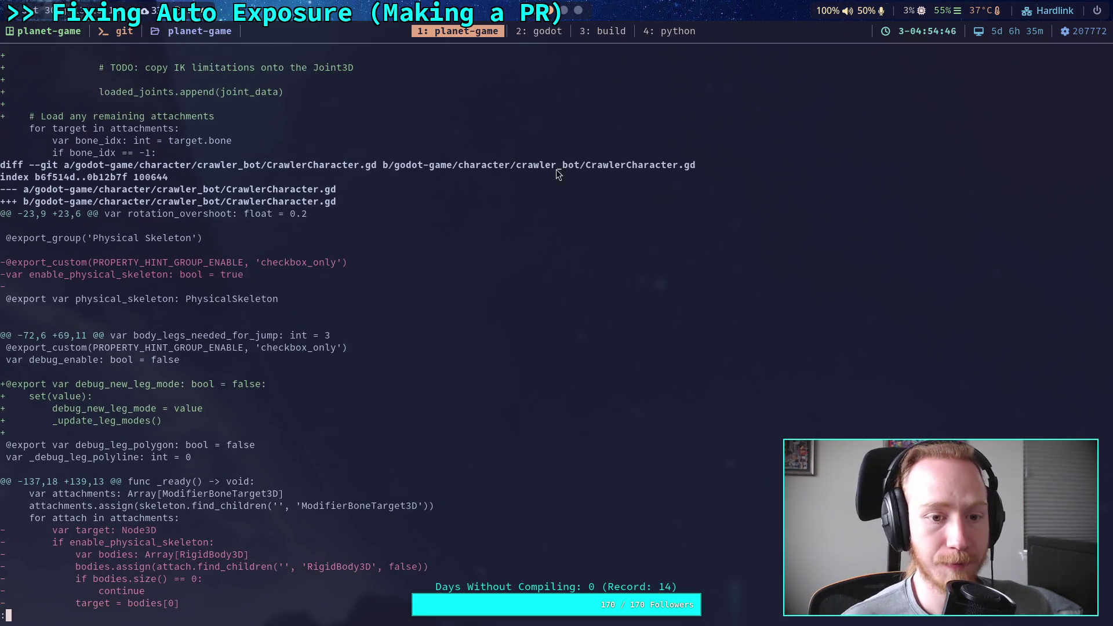
pyautogui.moveTo(247, 277); pyautogui.dragTo(44, 263)
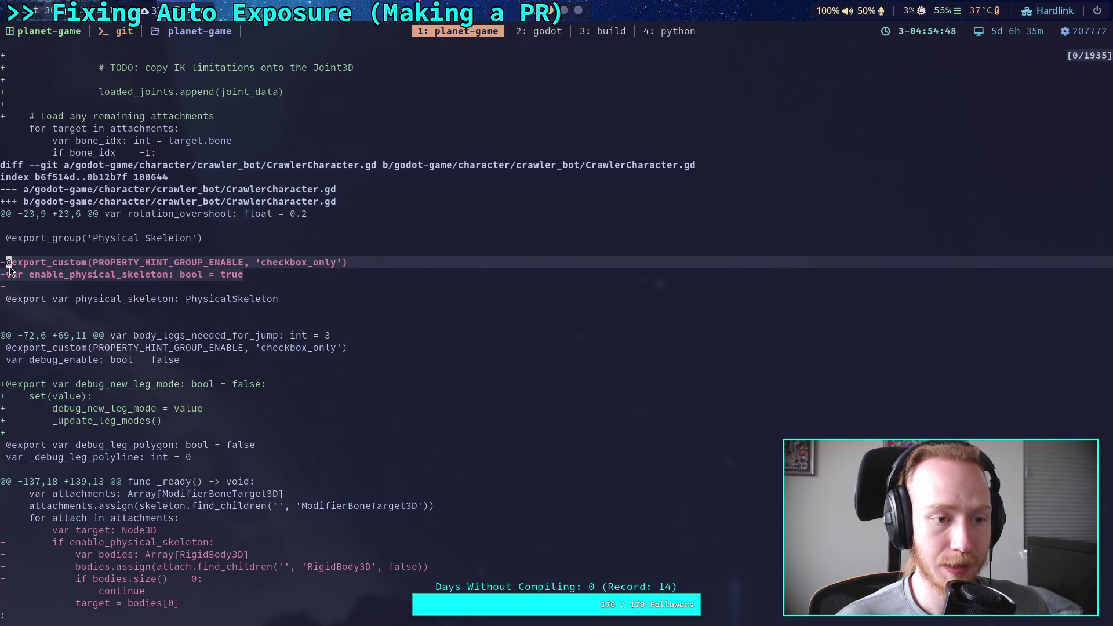
pyautogui.click(255, 232)
# Bring up CrawlerCharacter.gd in Godot, collapse _ready, and scroll to the Physical Skeleton group
pyautogui.press('super+2')
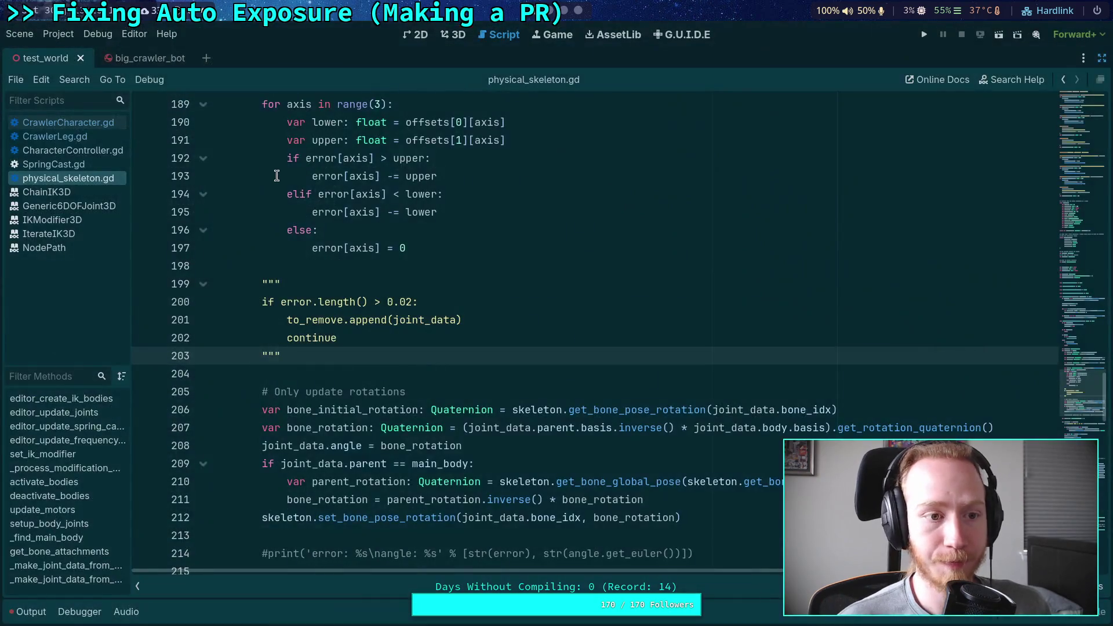
pyautogui.press('super+1')
pyautogui.press('super+2')
pyautogui.scroll(20, 406, 238)
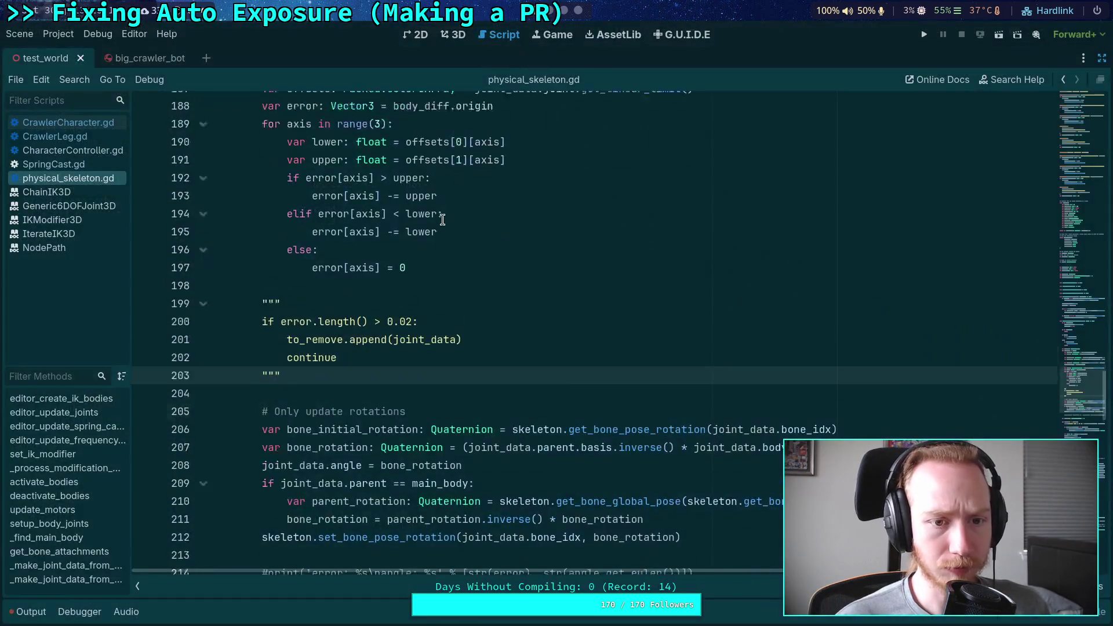
pyautogui.scroll(2, 406, 238)
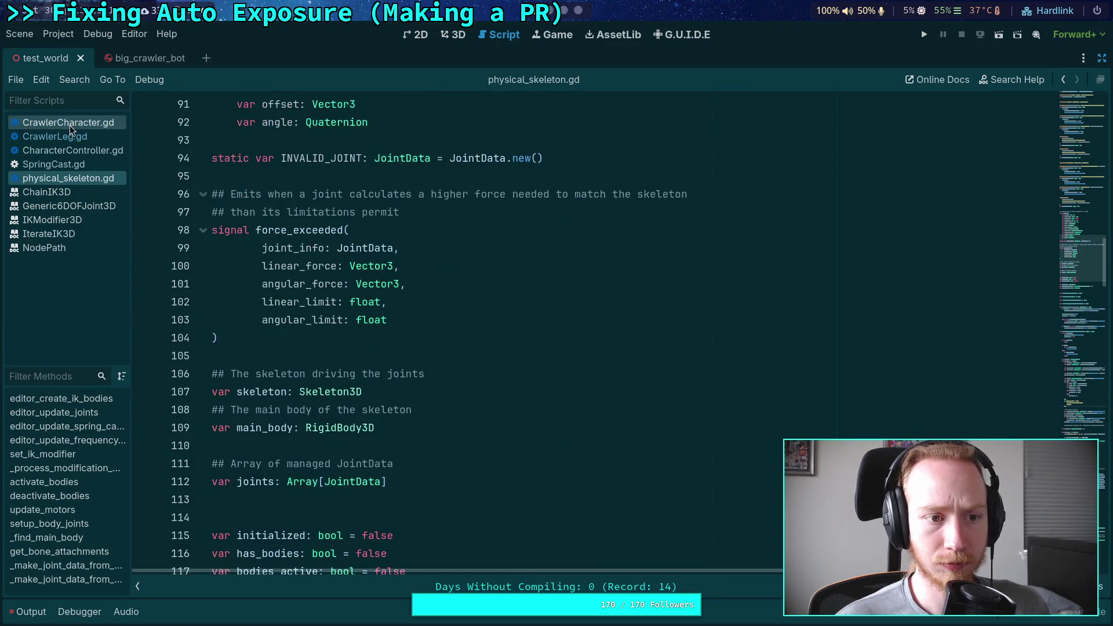
pyautogui.hotkey('alt', 'Left')
pyautogui.scroll(10, 365, 232)
pyautogui.scroll(20, 364, 232)
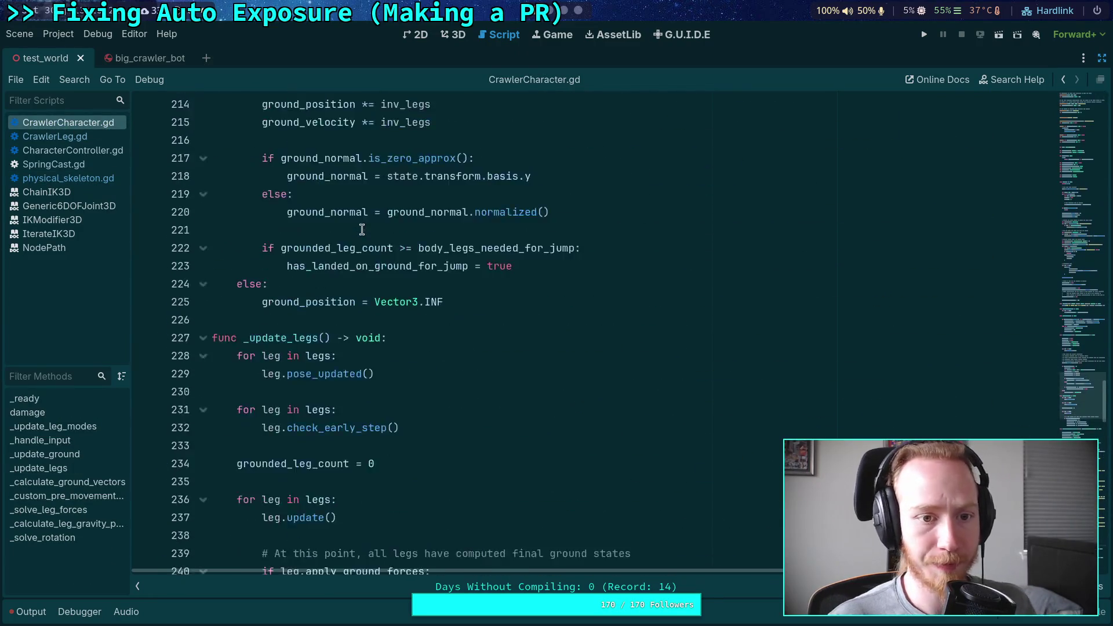
pyautogui.scroll(13, 361, 229)
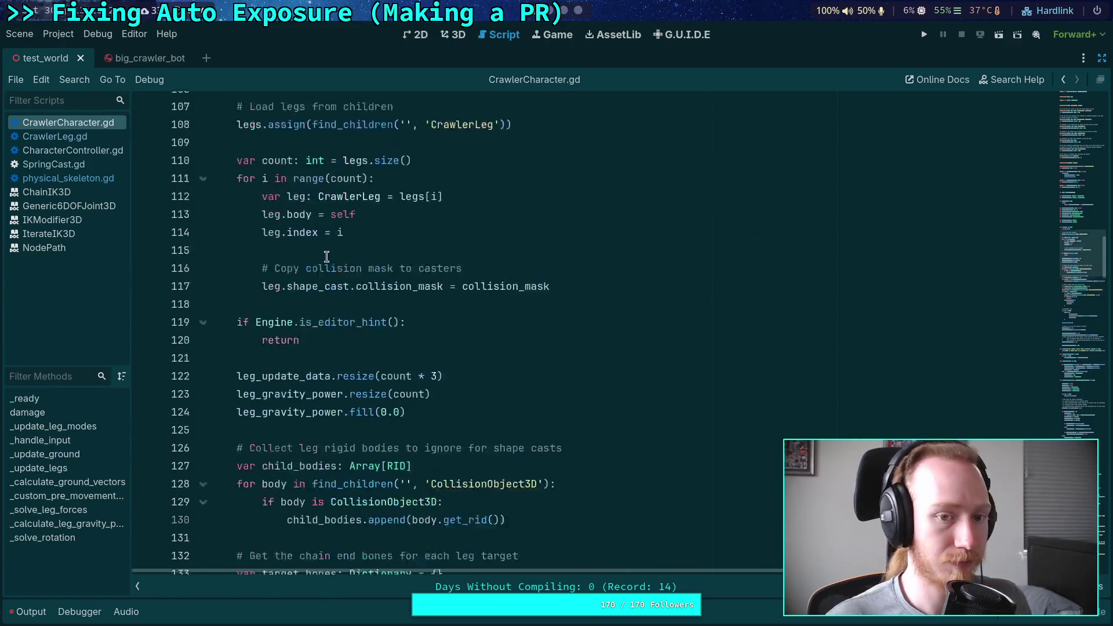
pyautogui.click(204, 331)
pyautogui.scroll(4, 222, 320)
pyautogui.scroll(9, 279, 320)
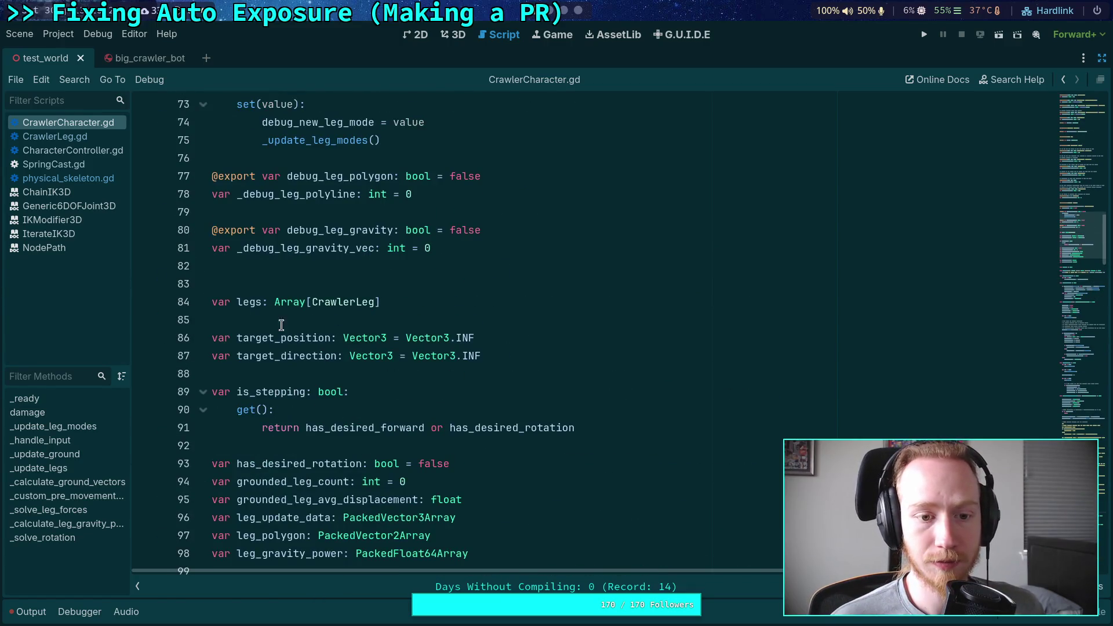
pyautogui.scroll(10, 327, 318)
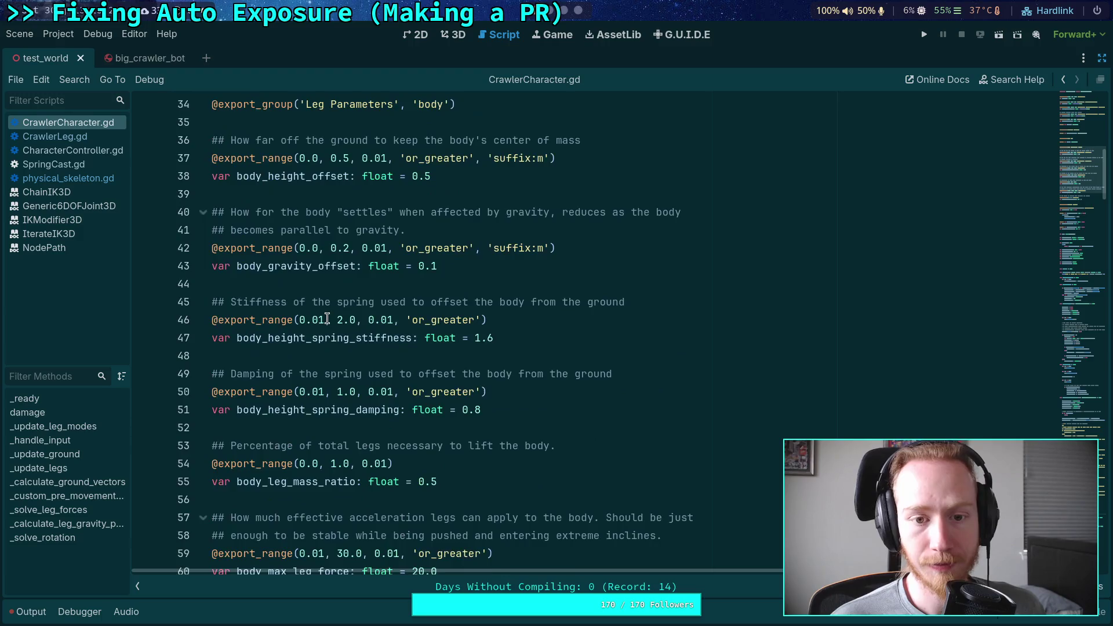
# Paste the enable_physical_skeleton export under Physical Skeleton, strip the '-' markers on lines 26–27, and save
pyautogui.click(473, 195)
pyautogui.press('Return')
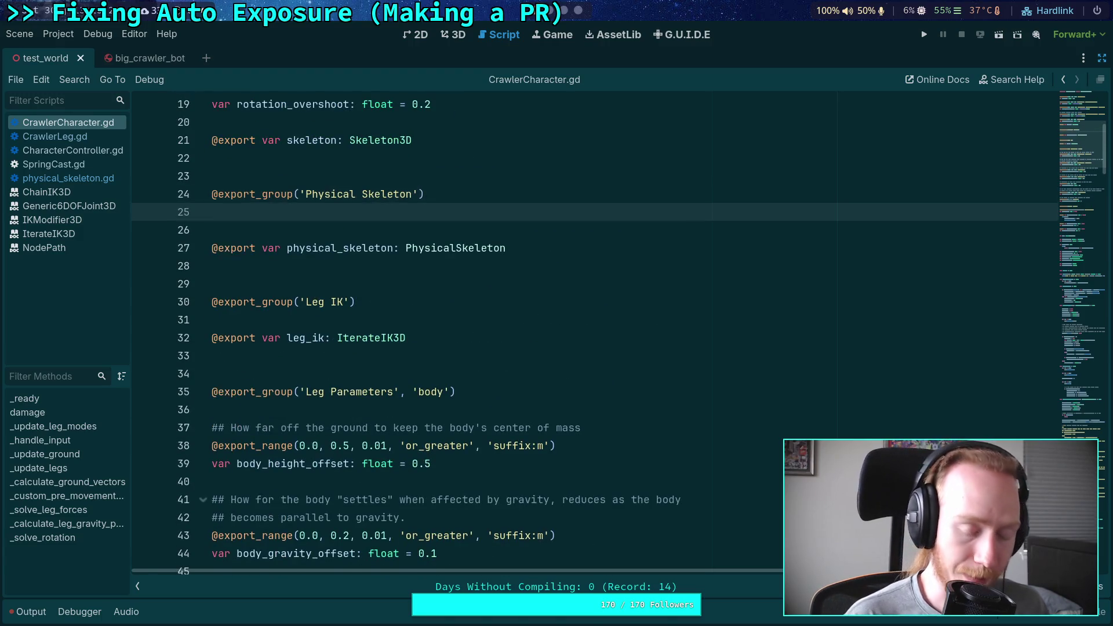
pyautogui.press('Return')
pyautogui.write("-@export_custom(PROPERTY_HINT_GROUP_ENABLE, 'checkbox_only') -var enable_physical_skeleton: bool = true")
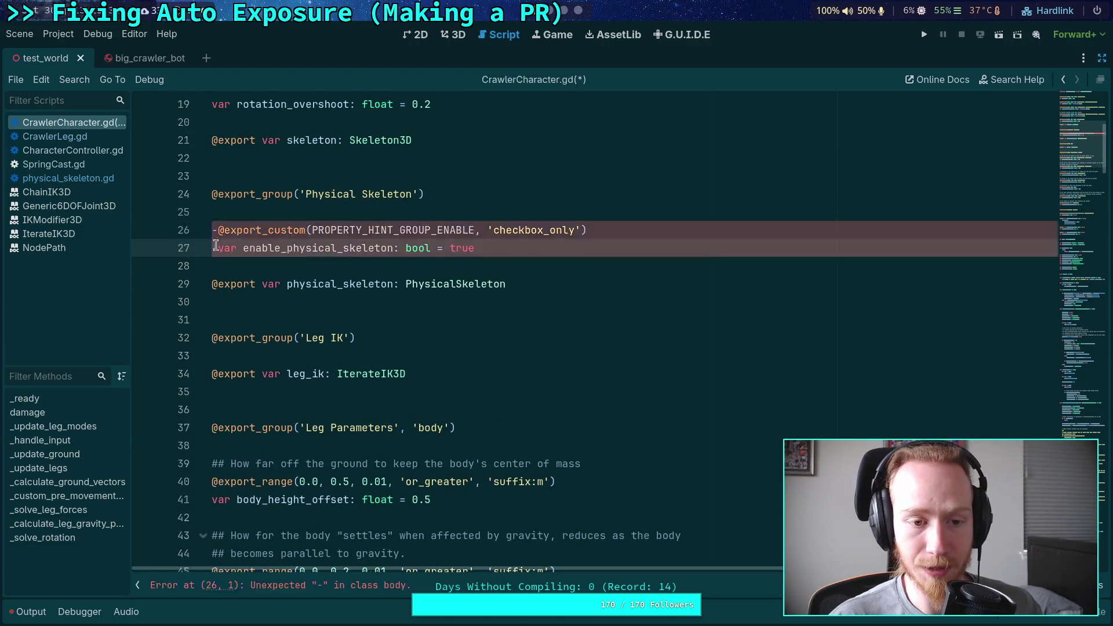
pyautogui.press('Delete')
pyautogui.press('Up')
pyautogui.press('Delete')
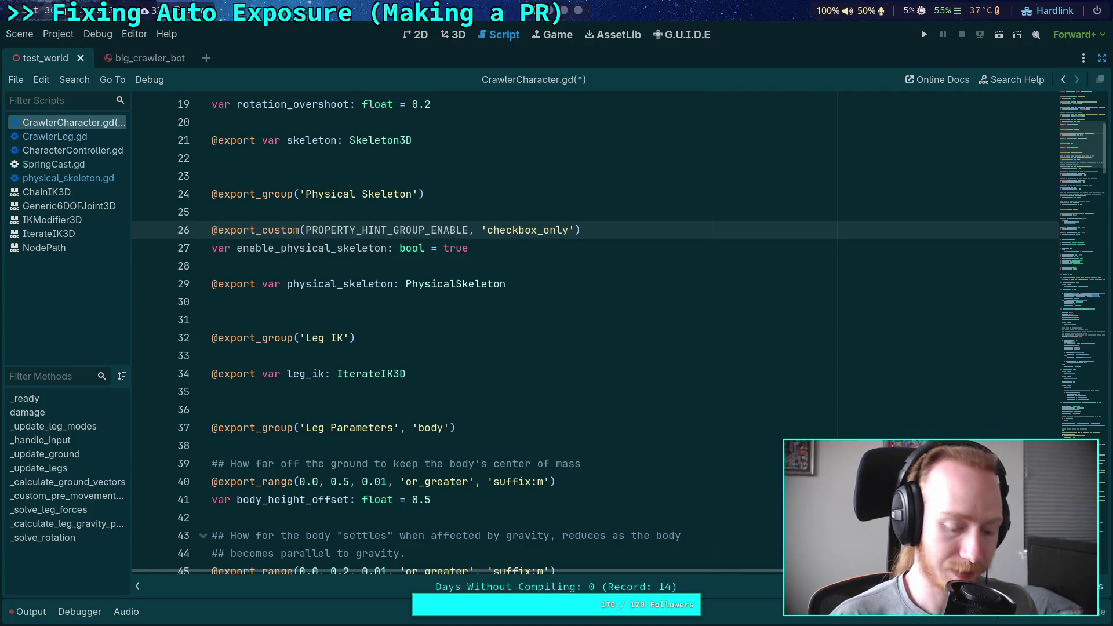
pyautogui.hotkey('ctrl', 's')
# Copy the removed diff lines from 'var target: Node3D' through 'target = attach', then return to Godot
pyautogui.hotkey('alt', 'Tab')
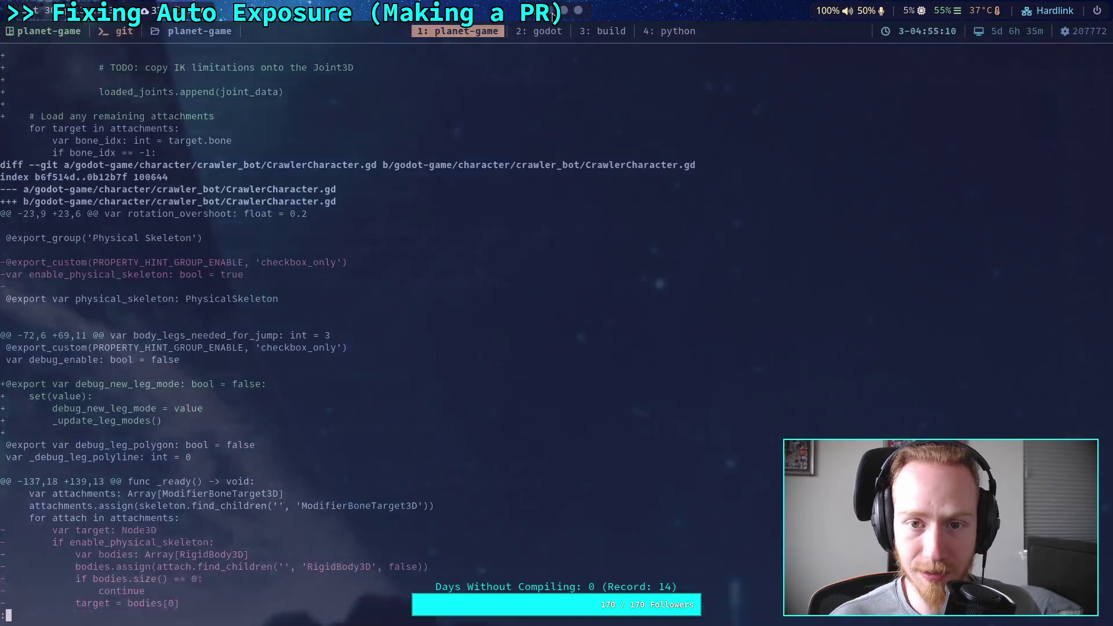
pyautogui.press('j')
pyautogui.press('j')
pyautogui.press('j')
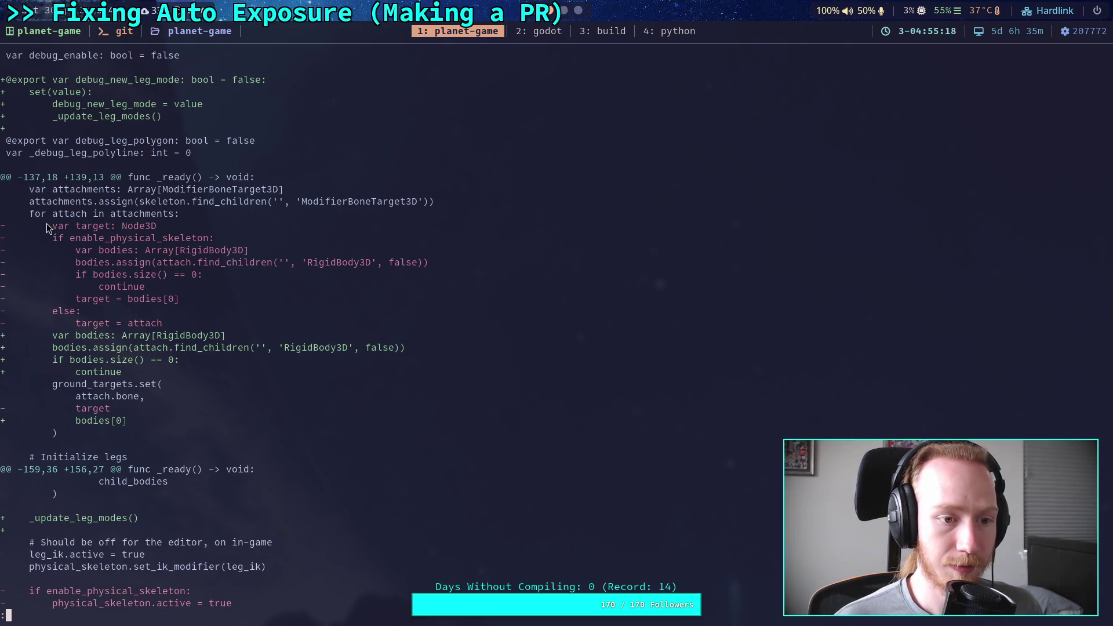
pyautogui.moveTo(52, 227)
pyautogui.mouseDown()
pyautogui.moveTo(166, 310)
pyautogui.moveTo(154, 434)
pyautogui.mouseUp()
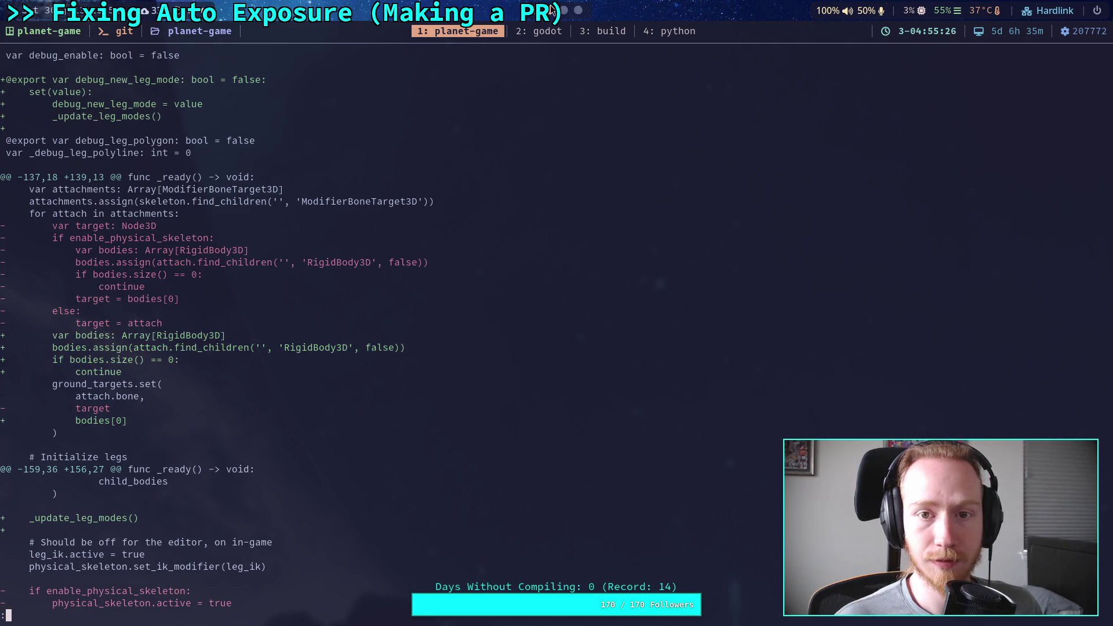
pyautogui.press('super+2')
pyautogui.scroll(-20, 449, 294)
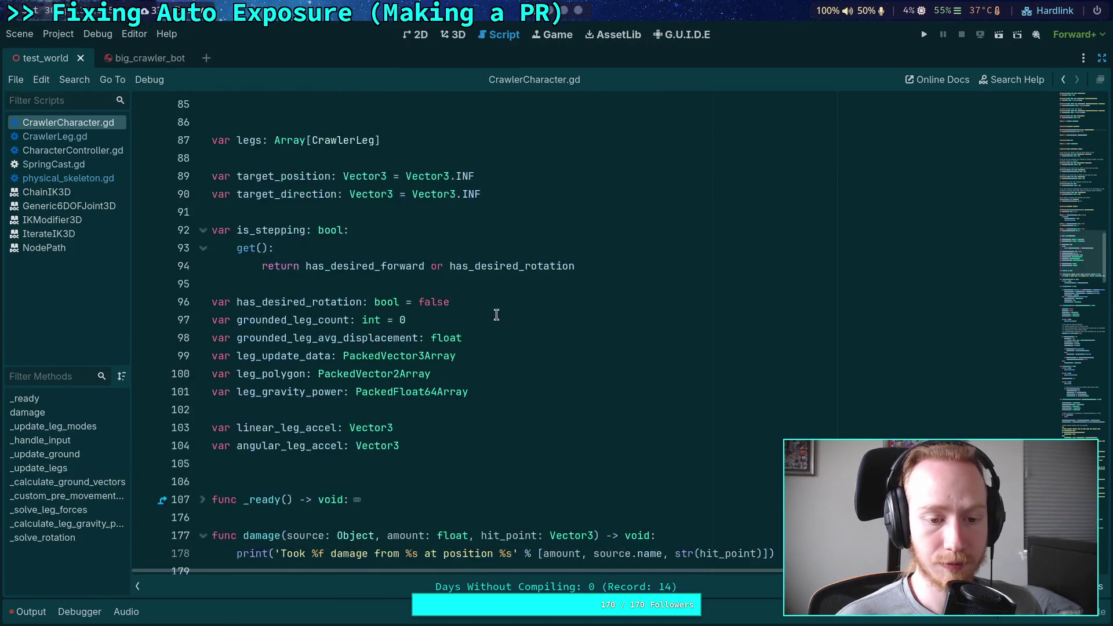
# Glance at physical_skeleton.gd, then come back to CrawlerCharacter.gd
pyautogui.scroll(-9, 514, 334)
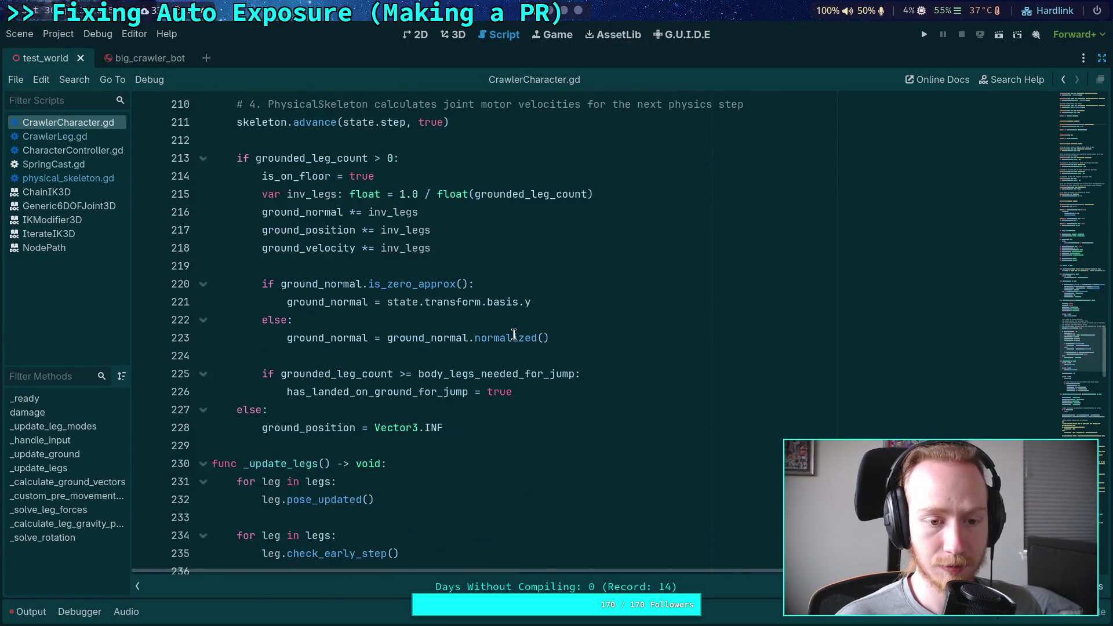
pyautogui.scroll(-15, 514, 335)
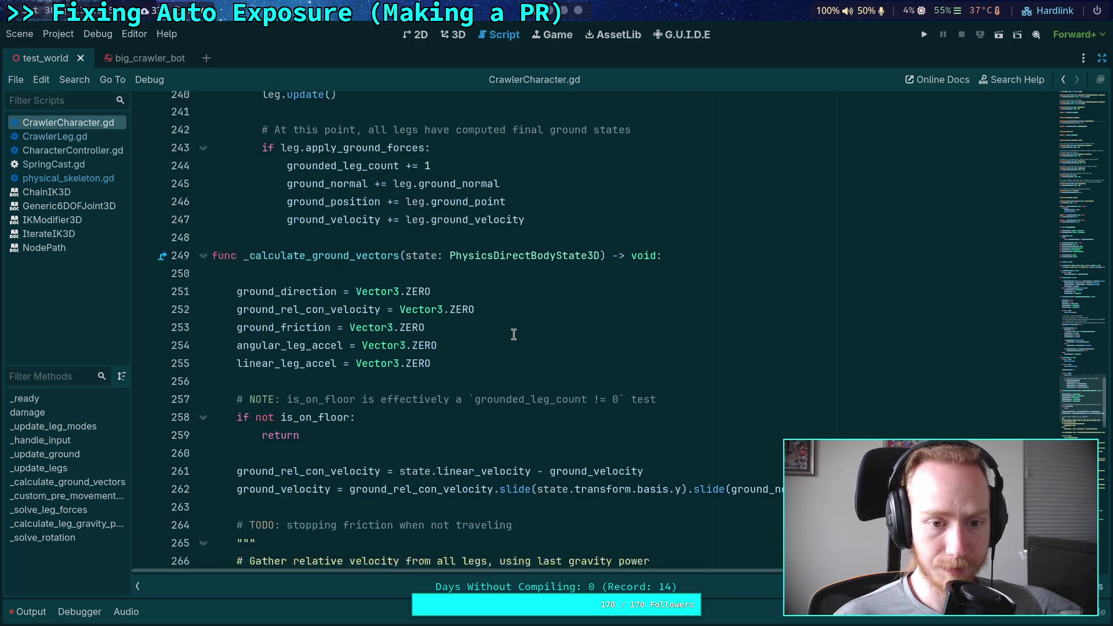
pyautogui.click(69, 178)
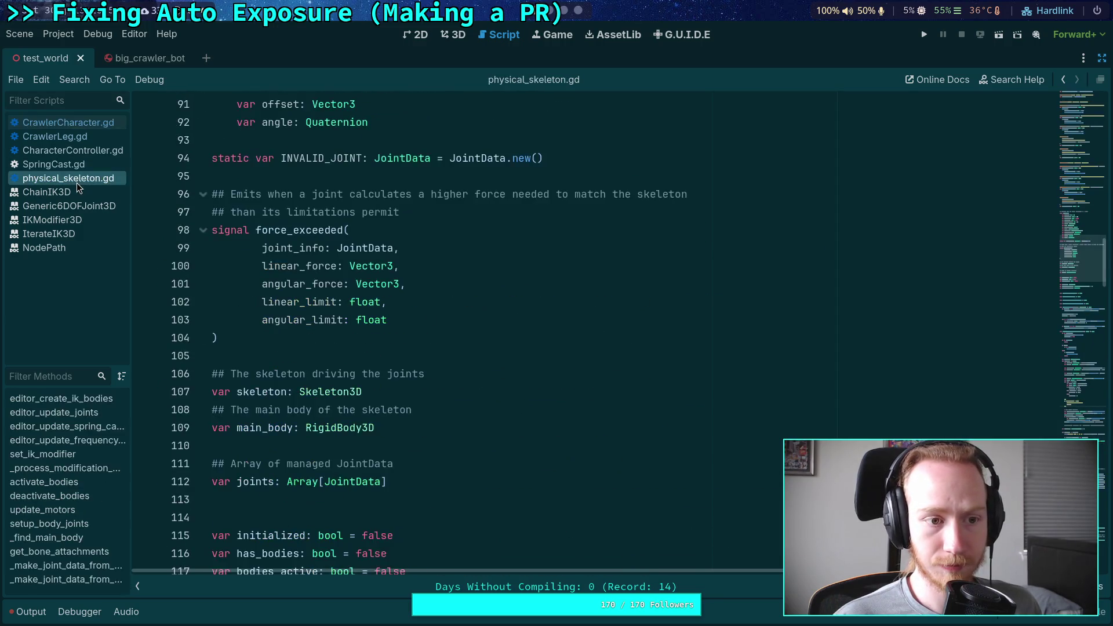
pyautogui.click(98, 128)
pyautogui.scroll(6, 429, 271)
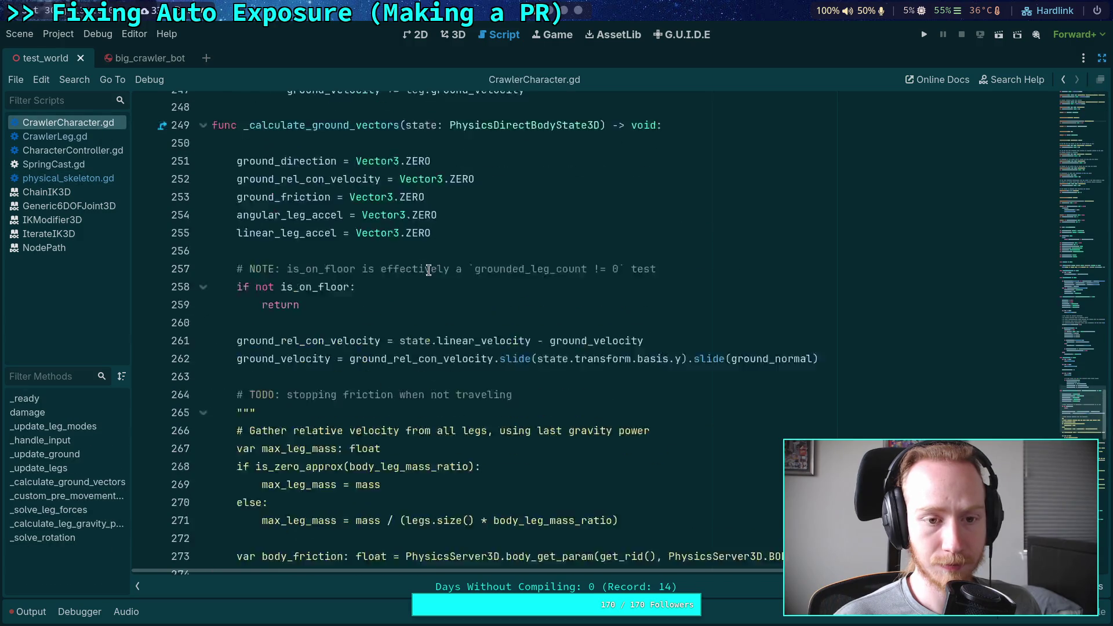
pyautogui.scroll(13, 200, 320)
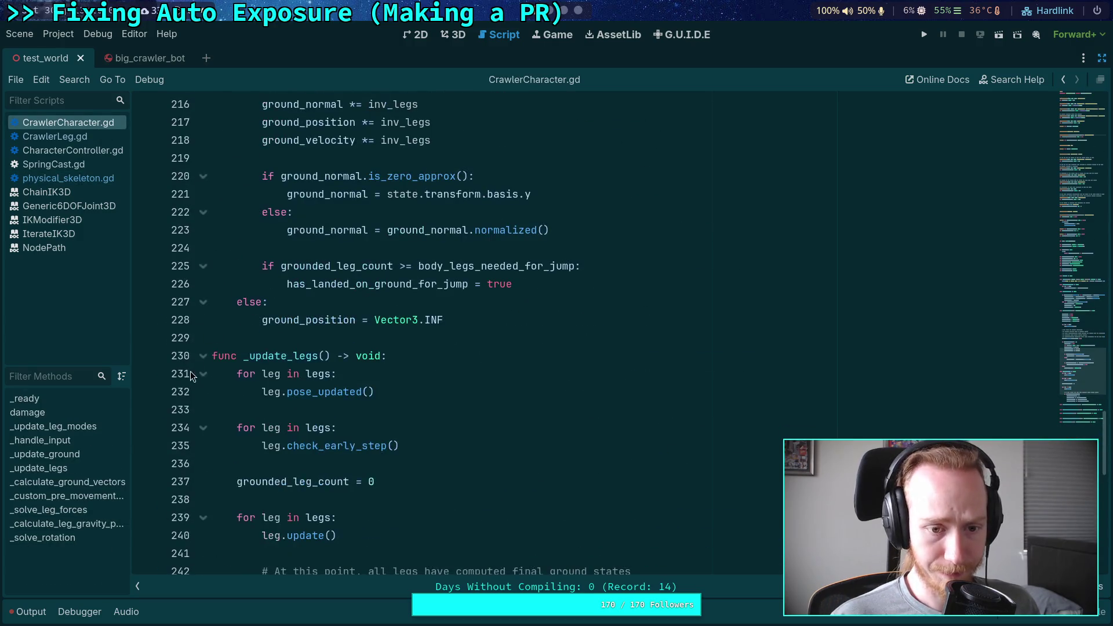
pyautogui.scroll(4, 188, 261)
# Fold _update_ground and _handle_input, unfold _ready, and place the caret at the end of line 144
pyautogui.click(203, 266)
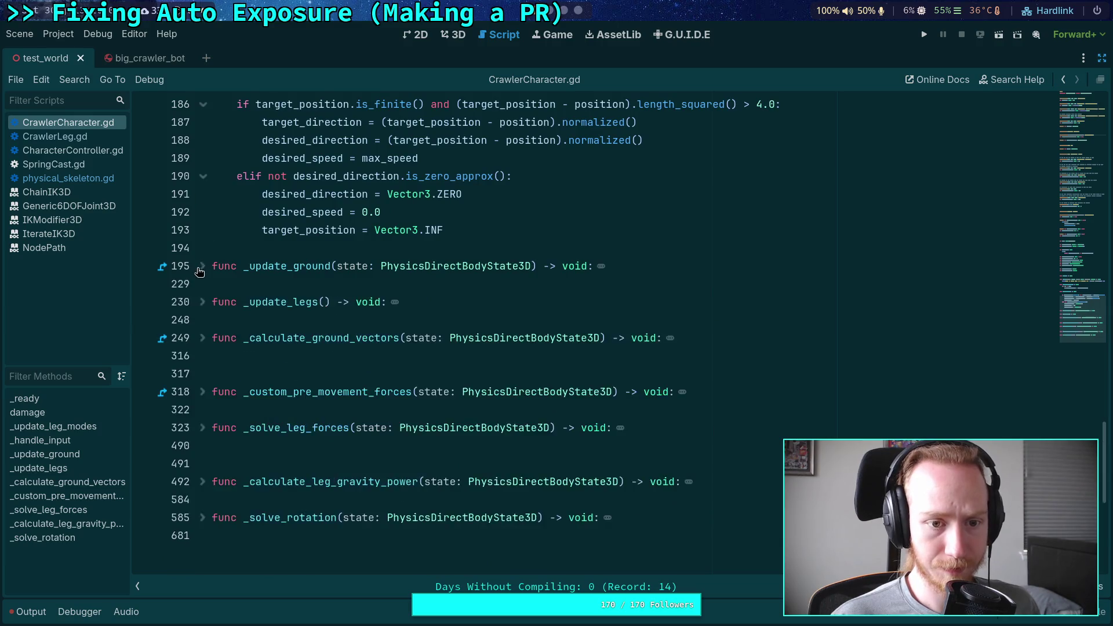
pyautogui.scroll(5, 200, 268)
pyautogui.click(202, 339)
pyautogui.click(203, 176)
pyautogui.scroll(-4, 348, 261)
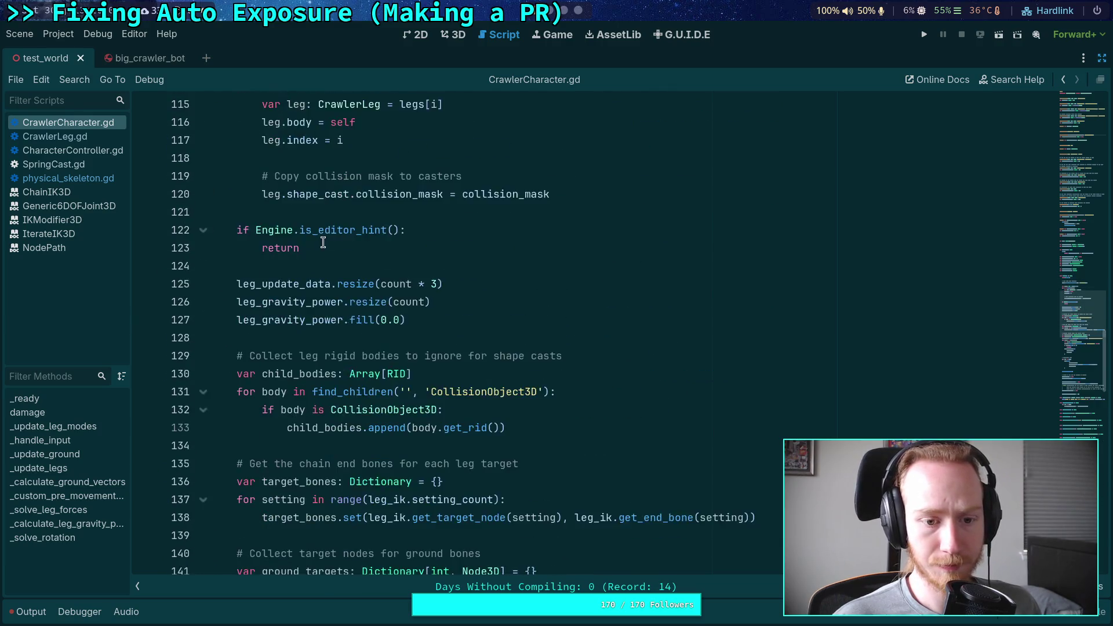
pyautogui.scroll(2, 371, 263)
pyautogui.scroll(-8, 429, 283)
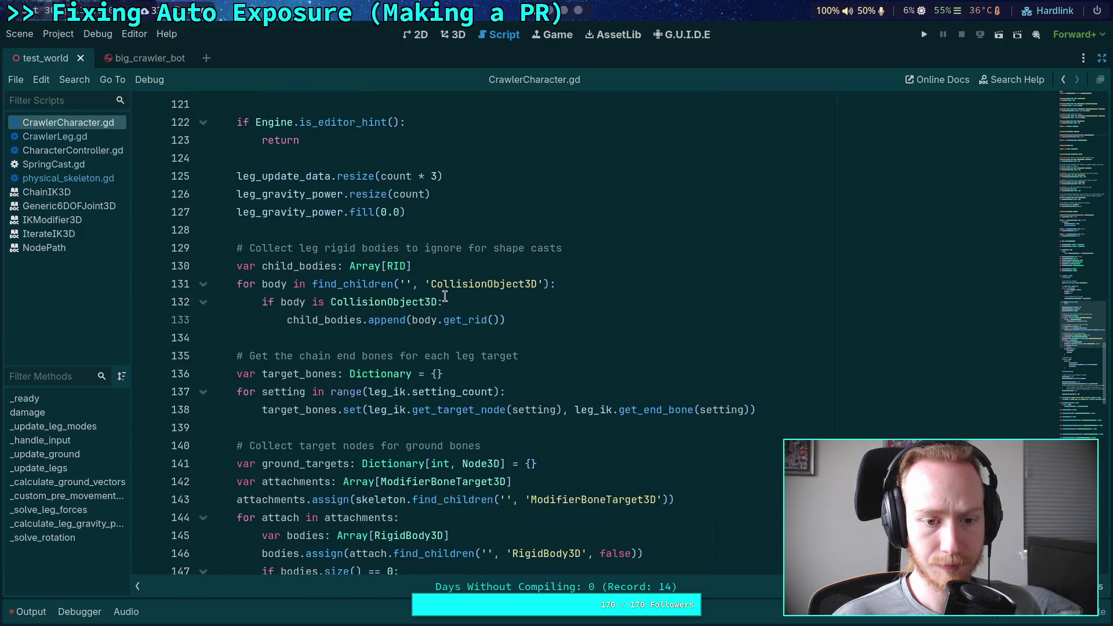
pyautogui.scroll(-2, 478, 297)
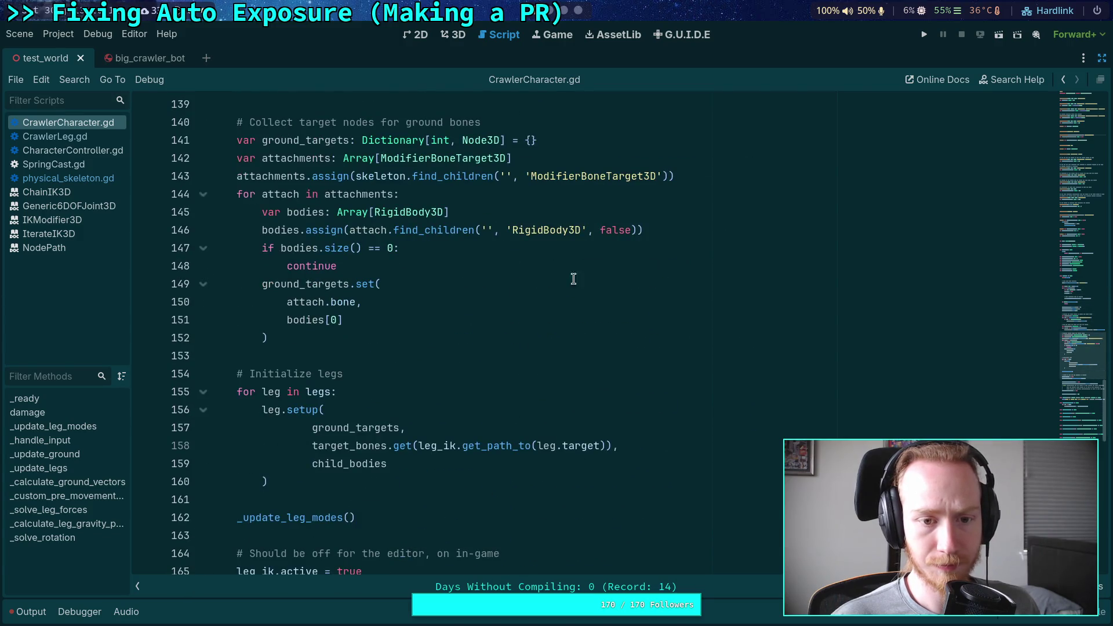
pyautogui.click(488, 186)
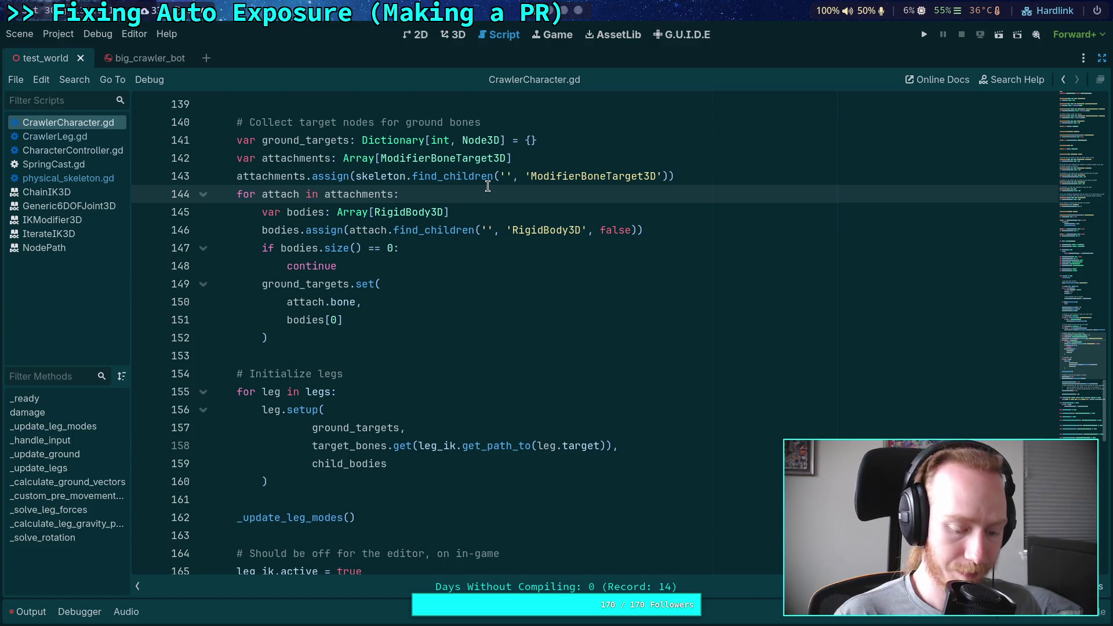
# Paste the diff block after line 144 and move the target line into place, dropping the bodies[0] line
pyautogui.hotkey('ctrl', 'v')
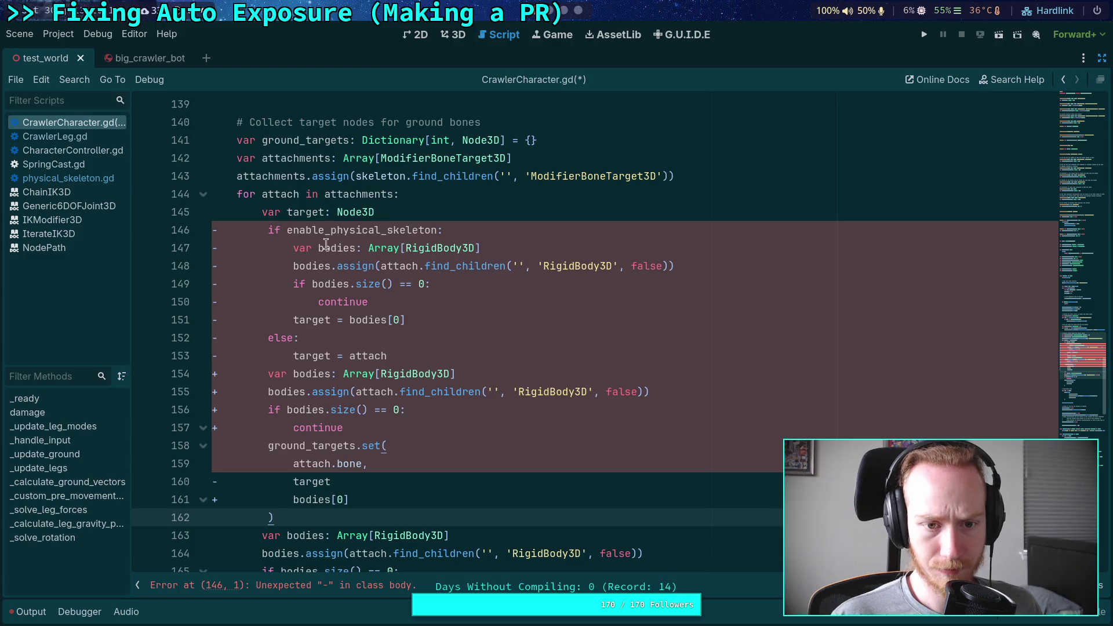
pyautogui.click(470, 212)
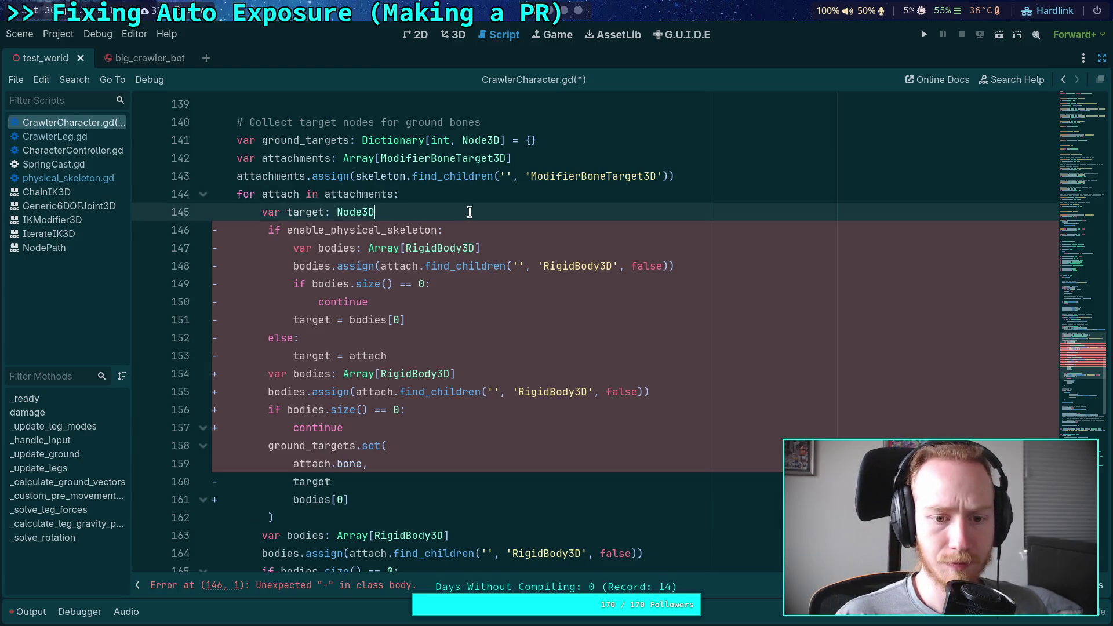
pyautogui.scroll(-1, 363, 372)
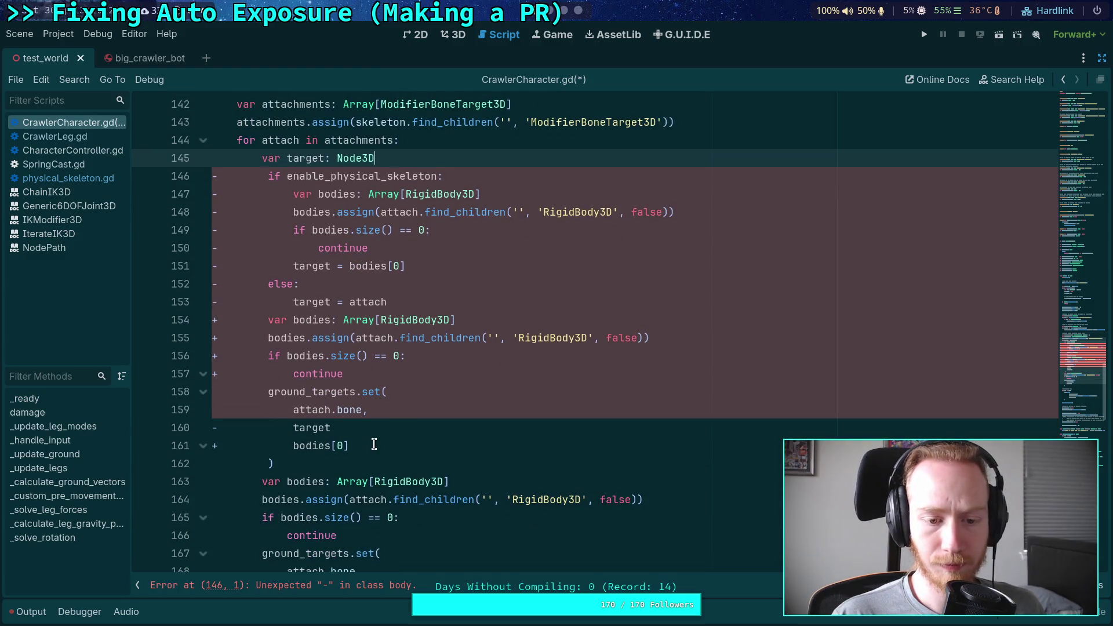
pyautogui.scroll(-1, 371, 441)
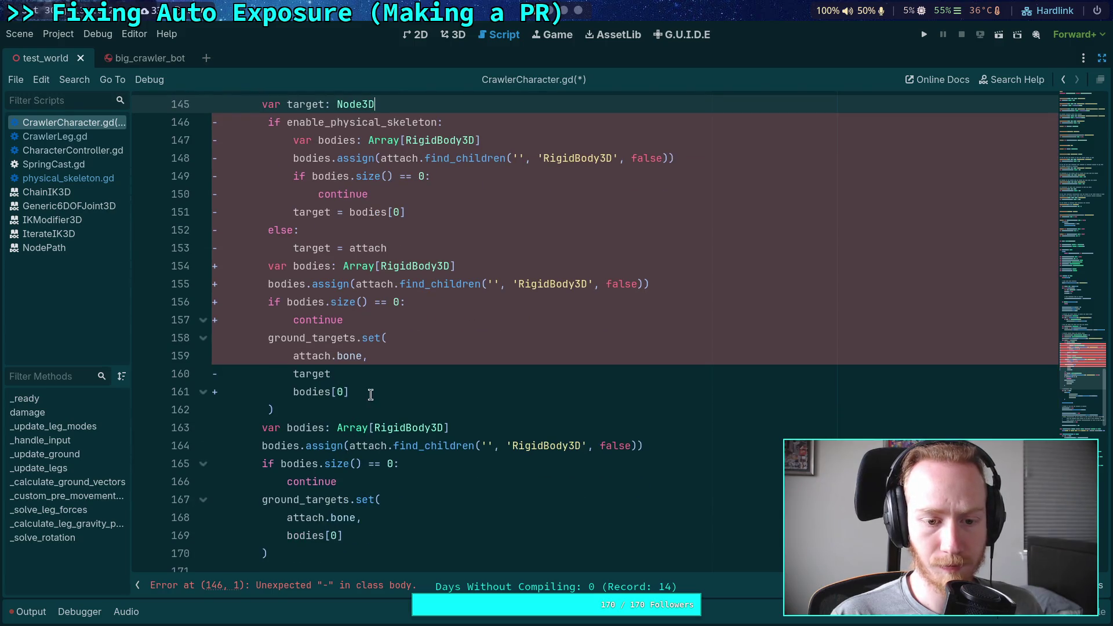
pyautogui.click(346, 374)
pyautogui.hotkey('alt', 'Down')
pyautogui.hotkey('alt', 'Down')
pyautogui.hotkey('alt', 'Down')
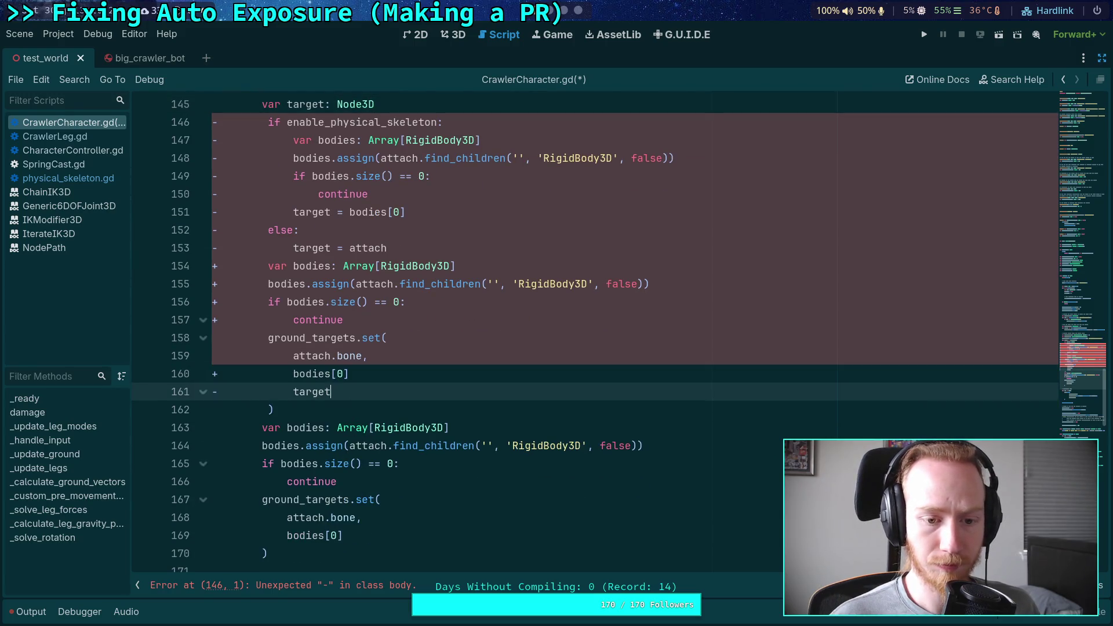
pyautogui.press('Up')
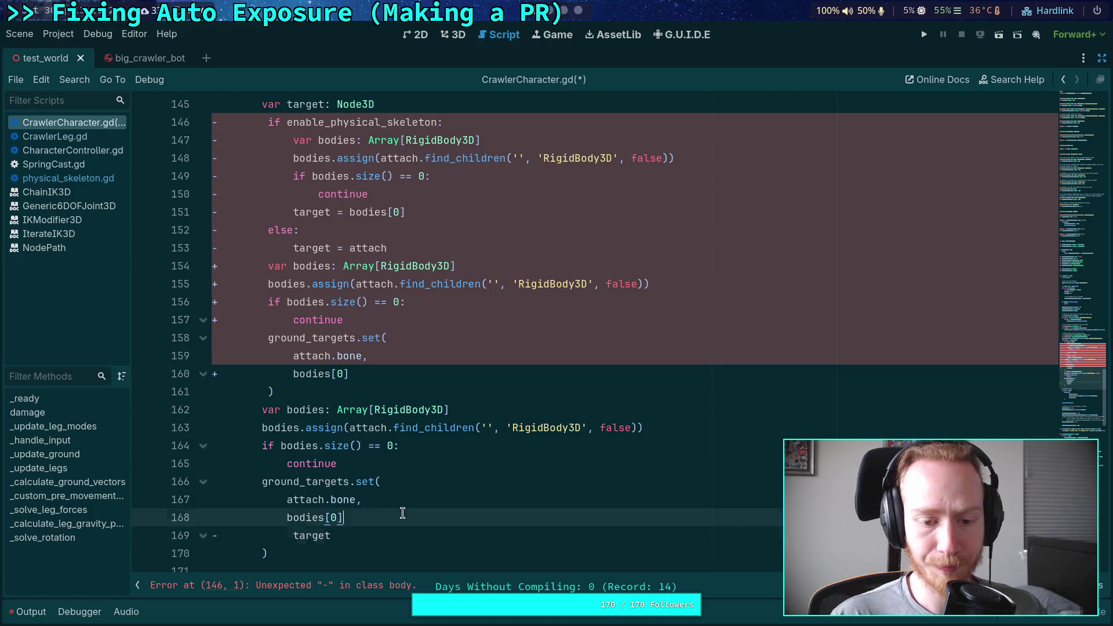
pyautogui.hotkey('ctrl', 'shift', 'k')
pyautogui.press('Home')
pyautogui.hotkey('shift', 'Tab')
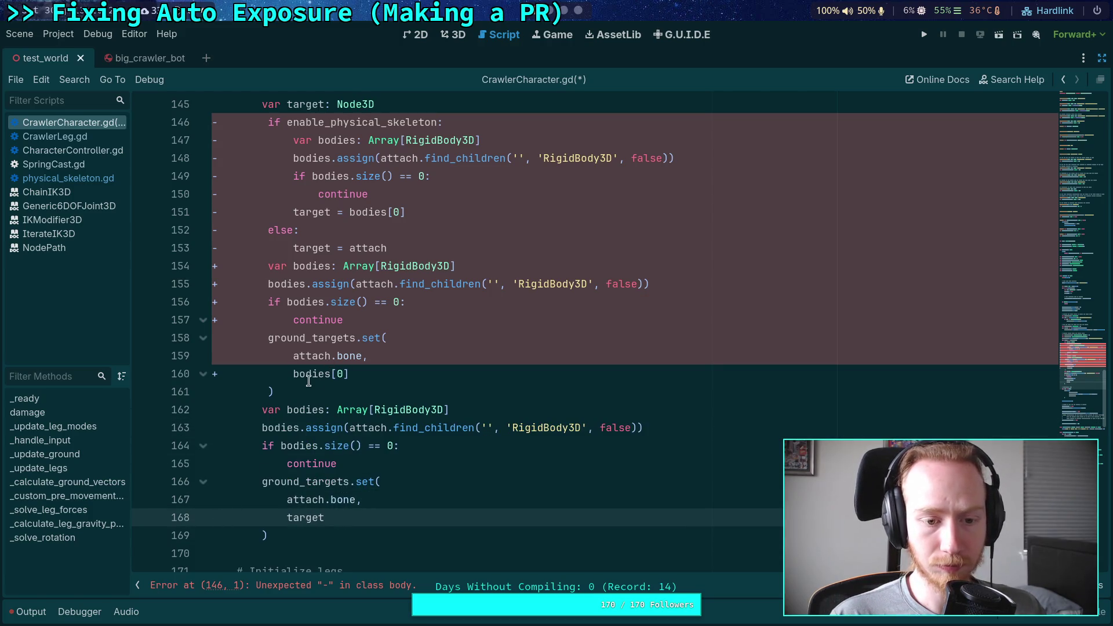
# Delete the duplicated ground_targets.set and var bodies lines from the pasted block
pyautogui.click(350, 374)
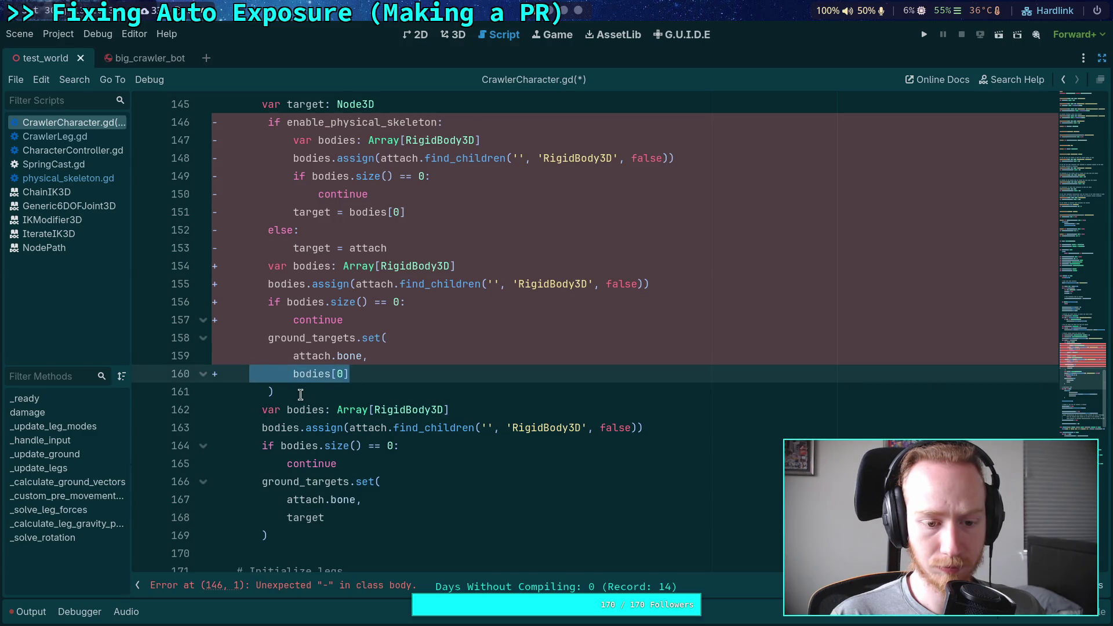
pyautogui.moveTo(301, 395); pyautogui.dragTo(186, 339)
pyautogui.press('BackSpace')
pyautogui.scroll(1, 364, 406)
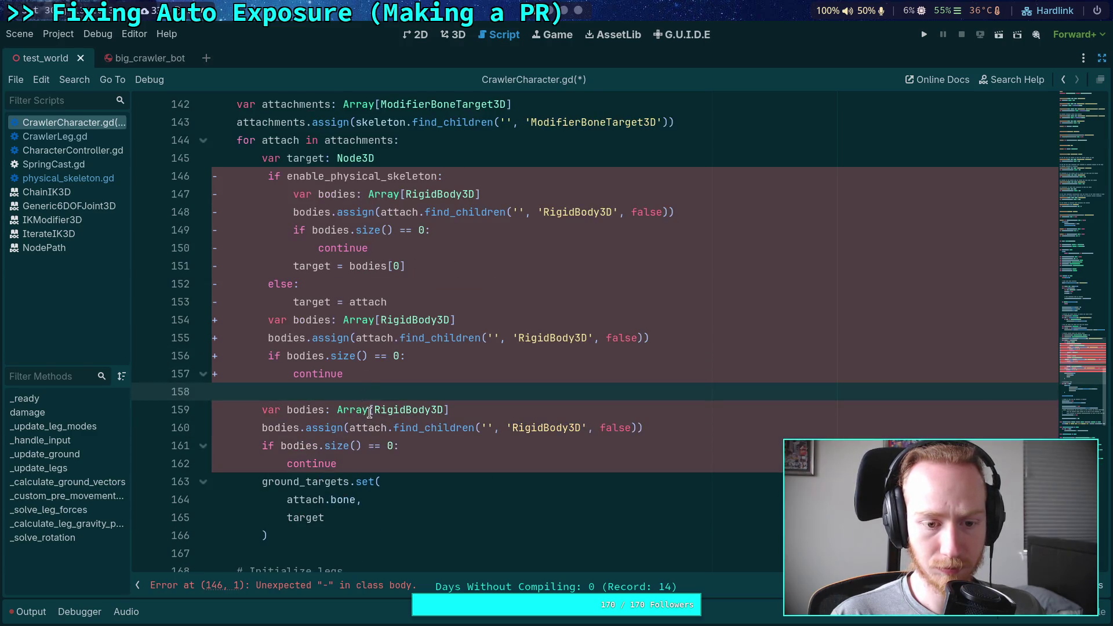
pyautogui.moveTo(369, 377)
pyautogui.mouseDown()
pyautogui.moveTo(250, 356)
pyautogui.moveTo(215, 321)
pyautogui.mouseUp()
pyautogui.press('BackSpace')
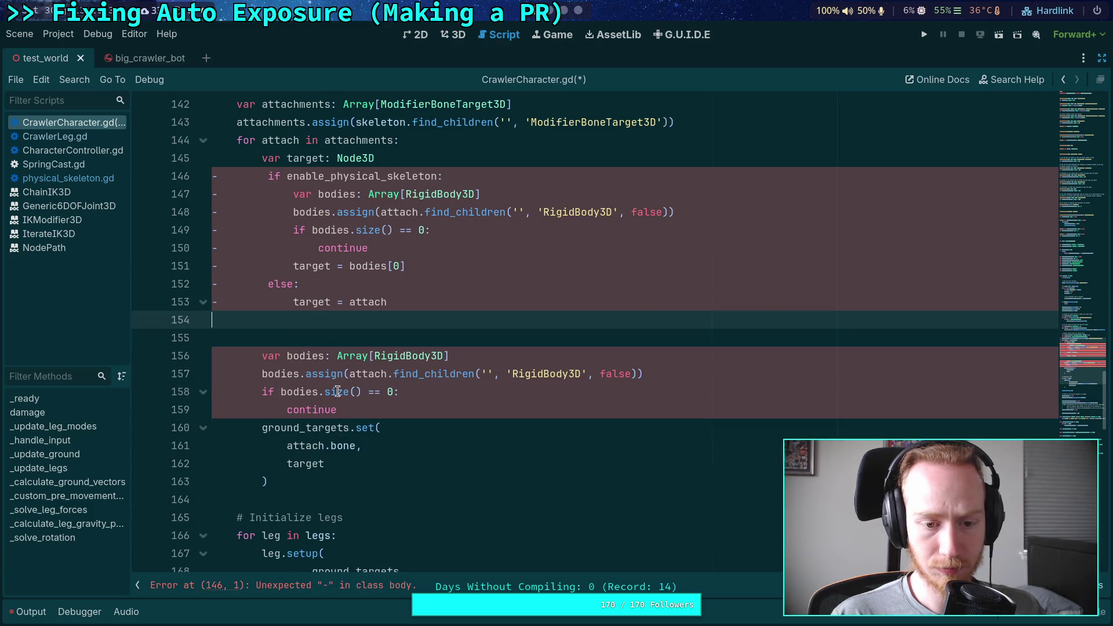
pyautogui.moveTo(340, 410)
pyautogui.mouseDown()
pyautogui.moveTo(195, 340)
pyautogui.moveTo(194, 325)
pyautogui.mouseUp()
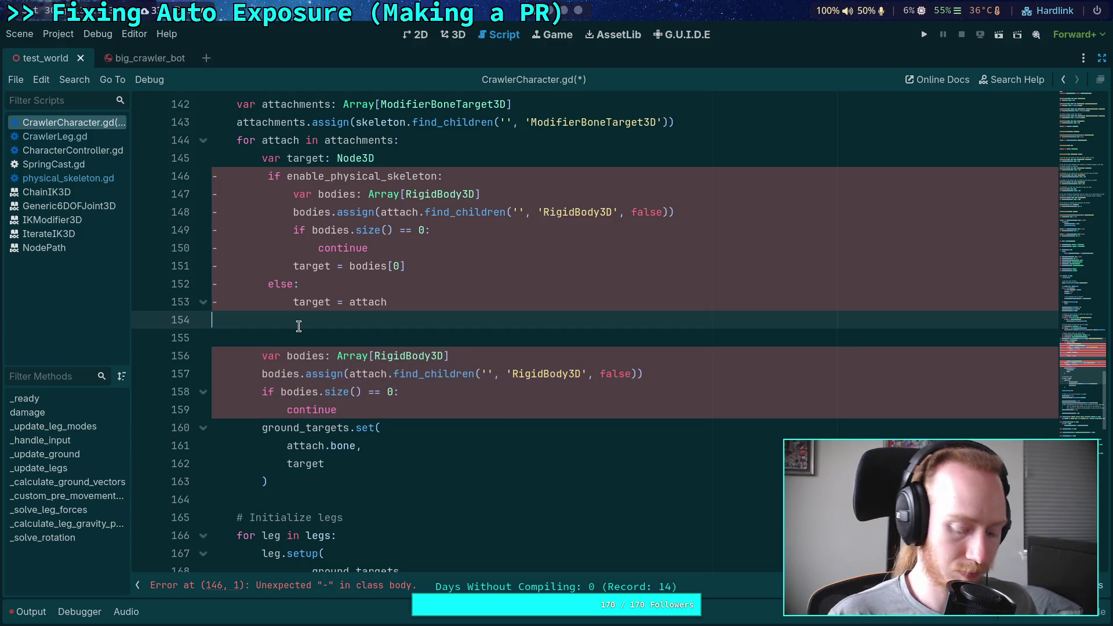
pyautogui.hotkey('ctrl', 'z')
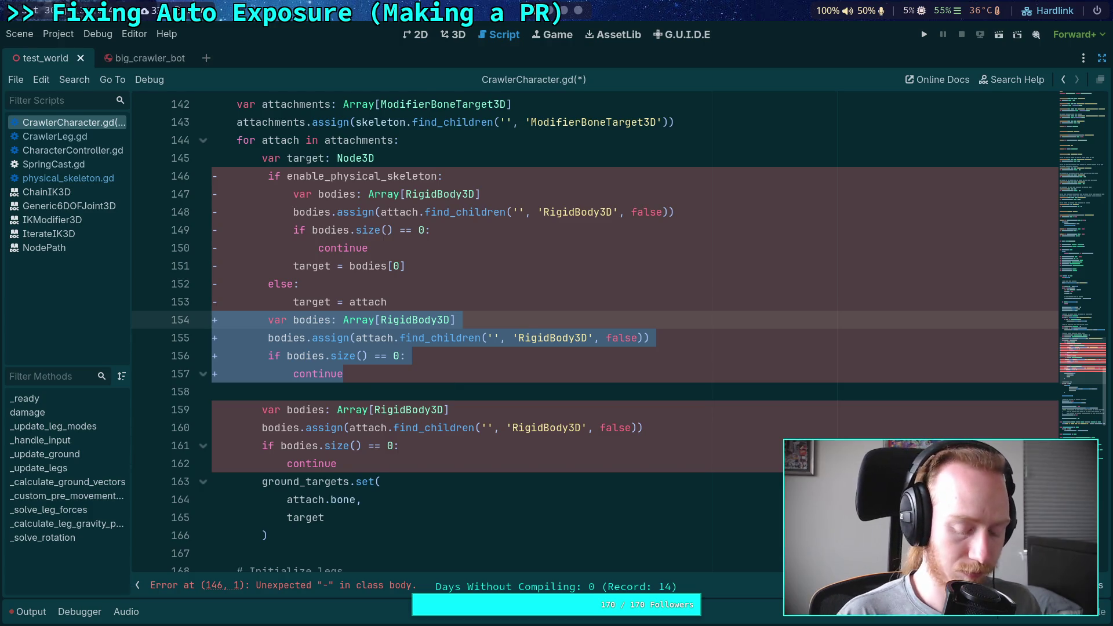
pyautogui.hotkey('ctrl', 'z')
pyautogui.moveTo(414, 440)
pyautogui.mouseDown()
pyautogui.moveTo(184, 377)
pyautogui.moveTo(174, 319)
pyautogui.mouseUp()
pyautogui.press('BackSpace')
# Remove the second var bodies block, strip the '-' markers from lines 146–153, and save
pyautogui.moveTo(353, 445)
pyautogui.mouseDown()
pyautogui.moveTo(348, 400)
pyautogui.moveTo(263, 387)
pyautogui.mouseUp()
pyautogui.press('BackSpace')
pyautogui.scroll(1, 451, 395)
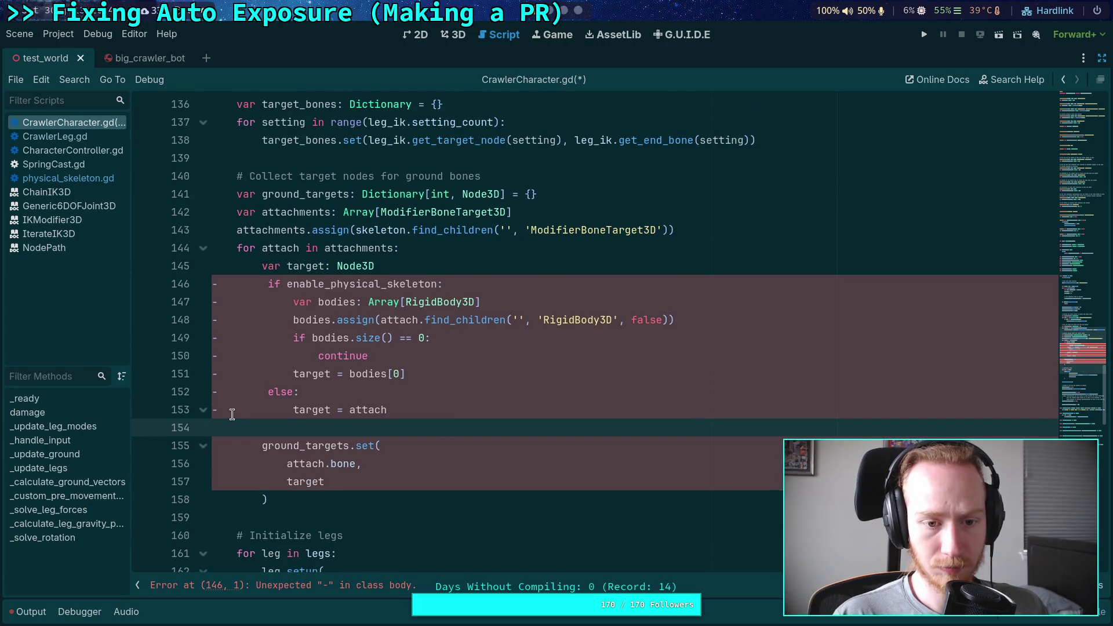
pyautogui.click(241, 410)
pyautogui.press('Delete')
pyautogui.press('Up')
pyautogui.press('Delete')
pyautogui.press('Up')
pyautogui.press('Delete')
pyautogui.press('Up')
pyautogui.press('Delete')
pyautogui.press('Up')
pyautogui.press('Delete')
pyautogui.press('Up')
pyautogui.press('Delete')
pyautogui.press('Up')
pyautogui.press('Delete')
pyautogui.press('Up')
pyautogui.press('Delete')
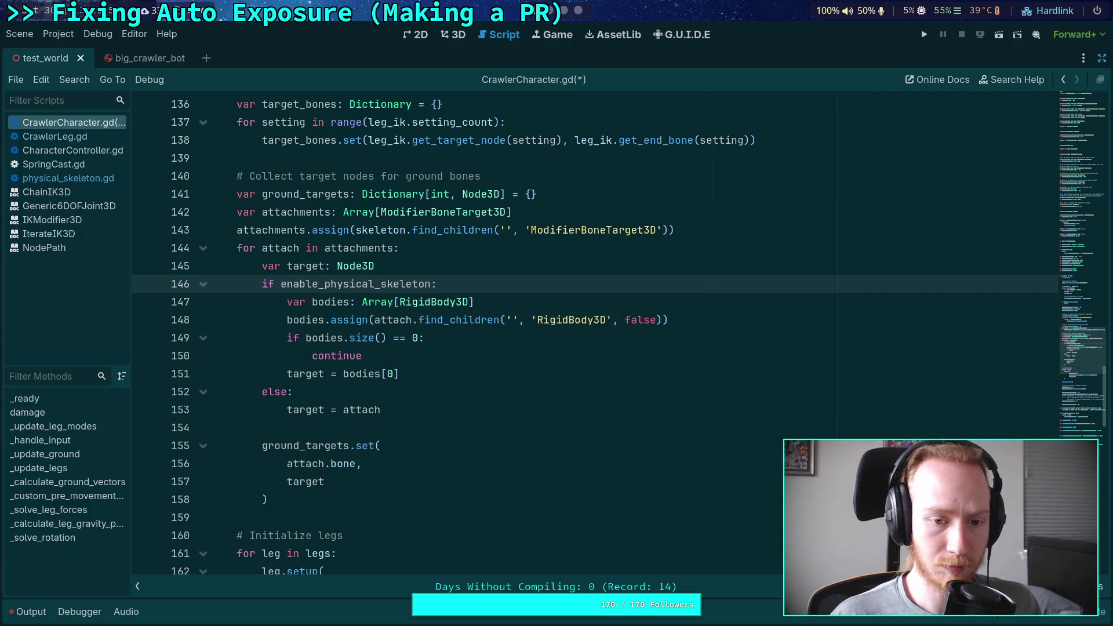
pyautogui.hotkey('ctrl', 's')
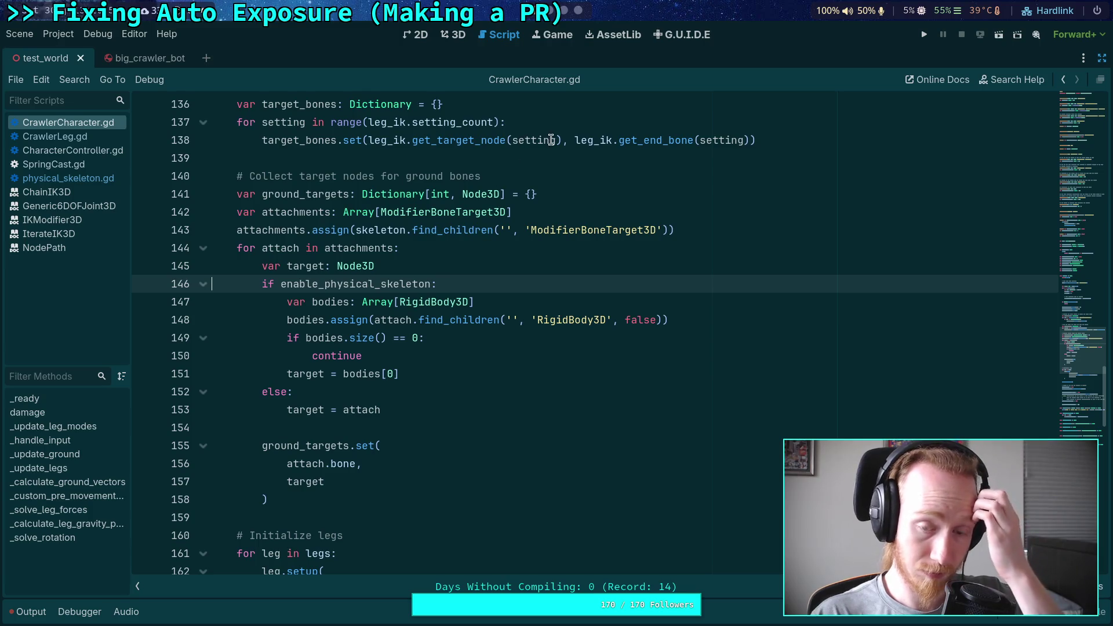
pyautogui.hotkey('alt', 'Tab')
# Re-run git diff and page ahead to the CrawlerCharacter.gd changes
pyautogui.press('q')
pyautogui.press('Up')
pyautogui.press('Return')
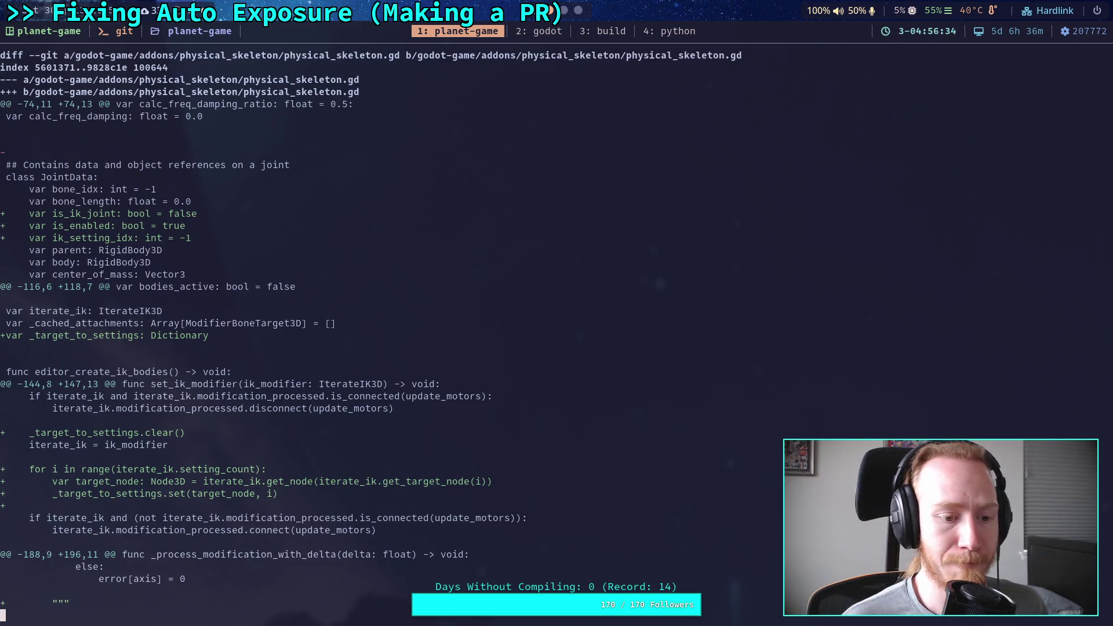
pyautogui.press('space')
pyautogui.press('space')
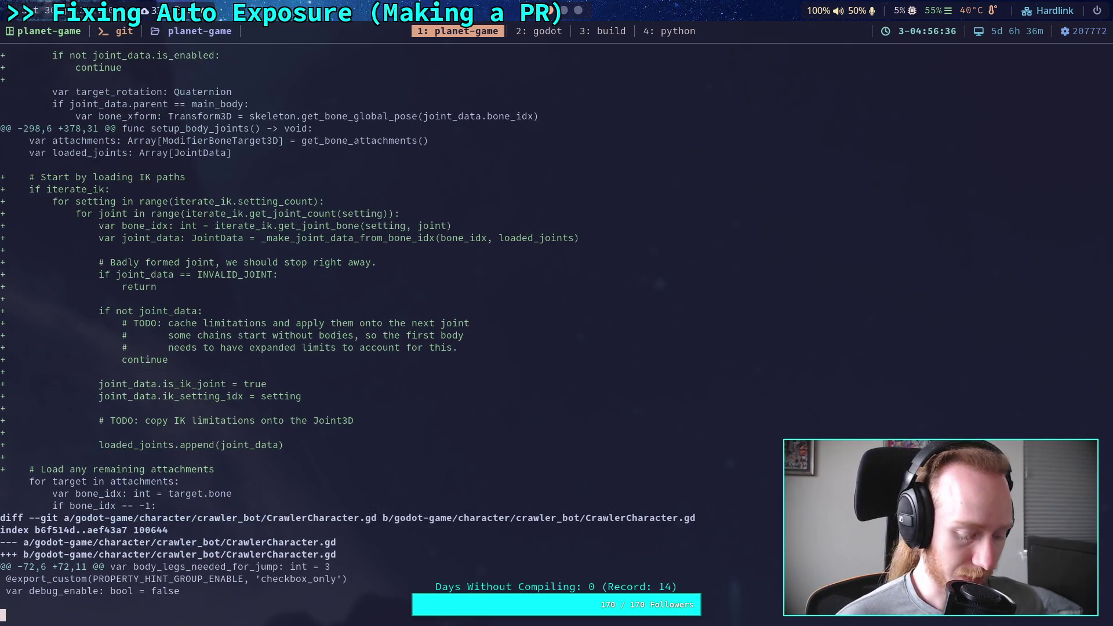
pyautogui.press('g')
# Stage physical_skeleton.gd with git add
pyautogui.write('q')
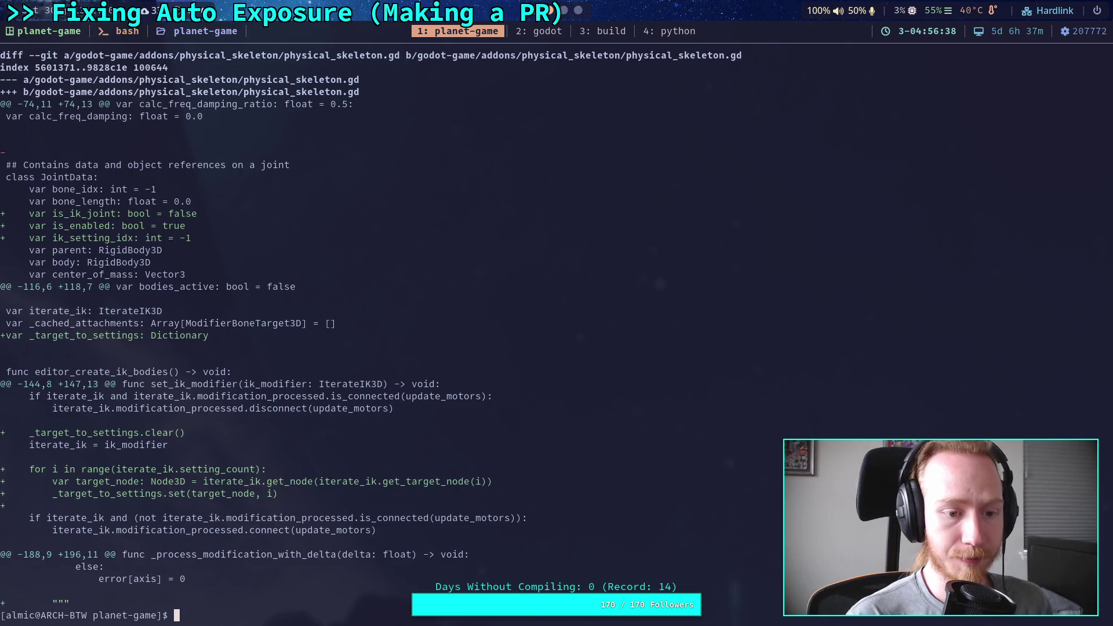
pyautogui.write('git add godot-game/a')
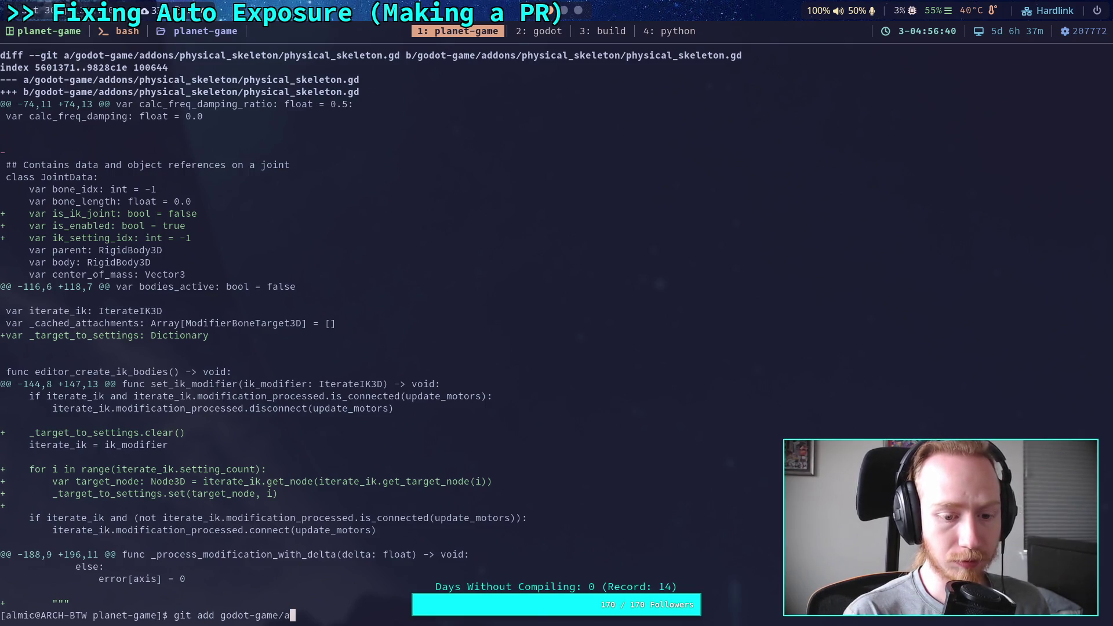
pyautogui.press('Tab')
pyautogui.write('p')
pyautogui.press('Tab')
pyautogui.write('p')
pyautogui.press('Tab')
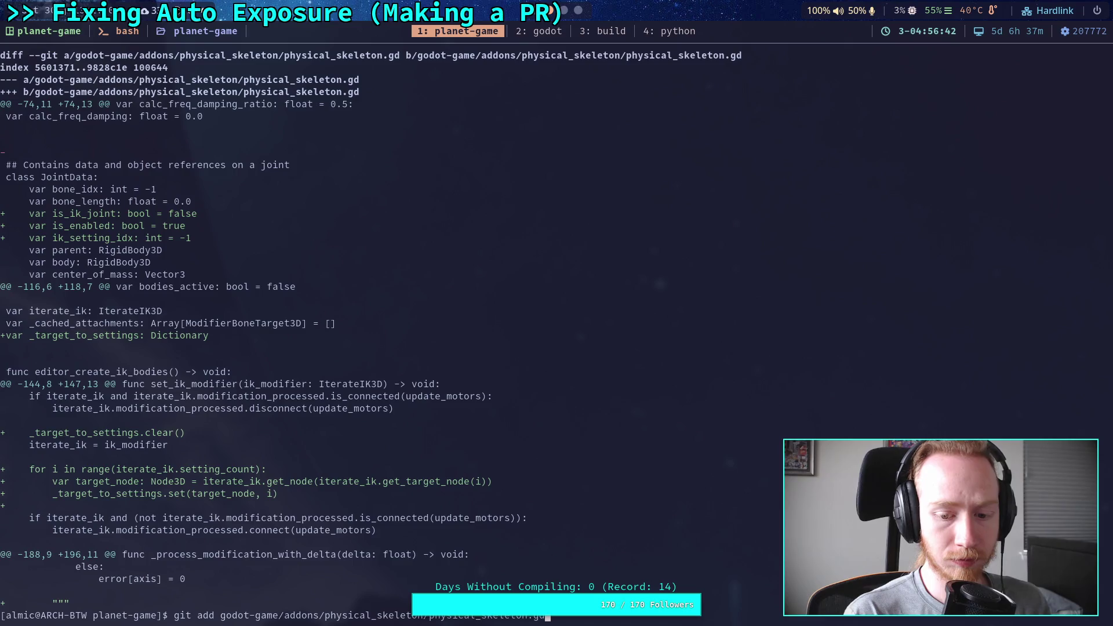
pyautogui.press('Return')
# Show the remaining CrawlerCharacter.gd diff with git diff, and save the script in Godot
pyautogui.write('git diff')
pyautogui.press('Return')
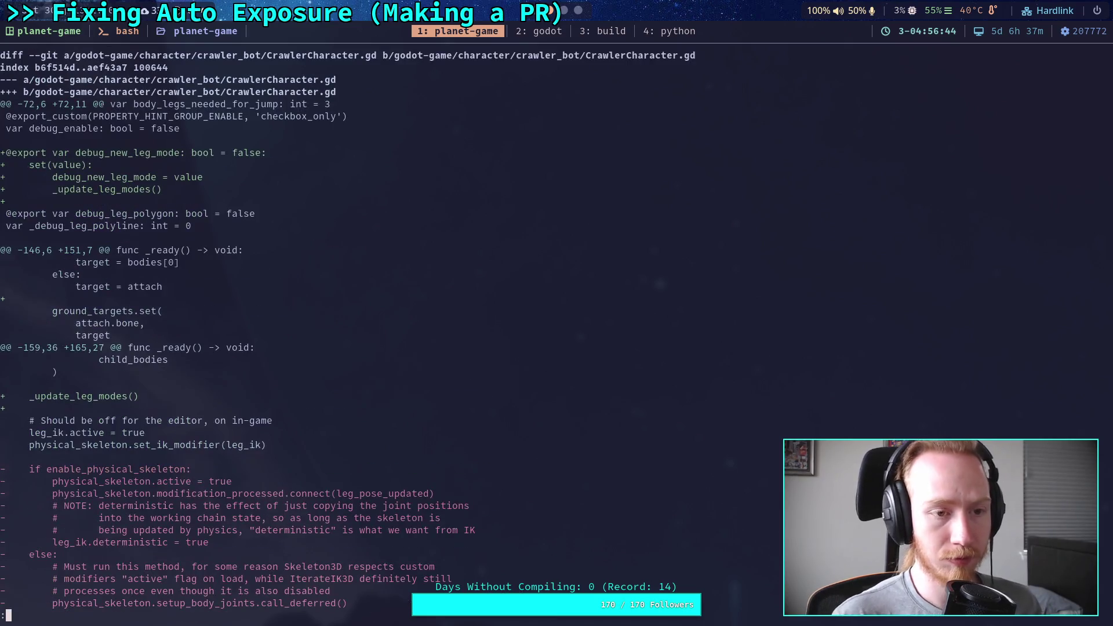
pyautogui.scroll(-8, 348, 324)
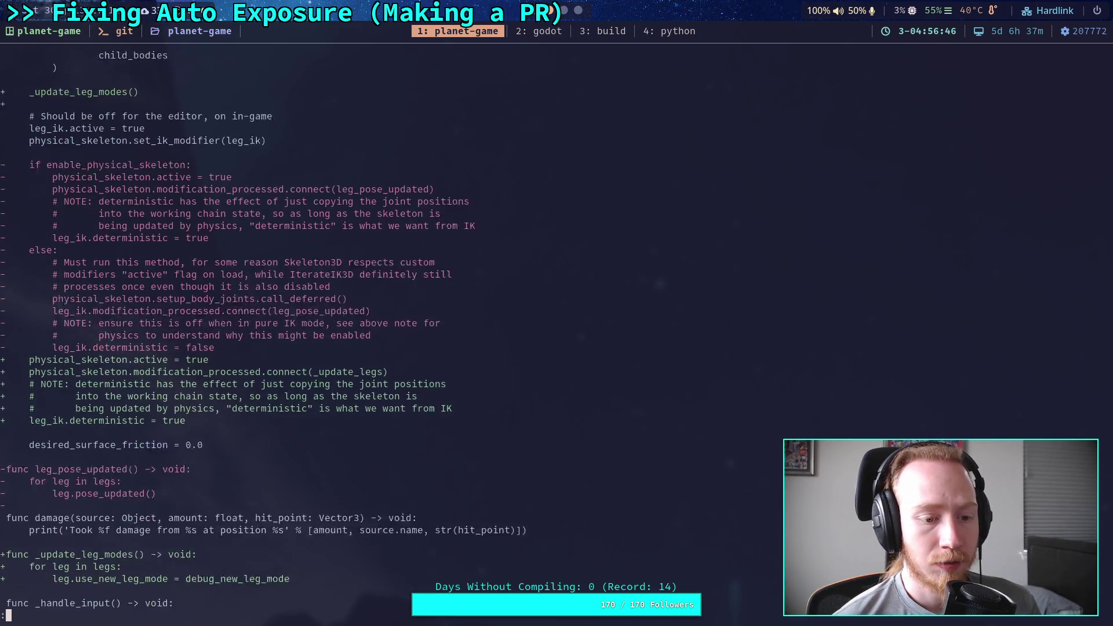
pyautogui.scroll(-1, 255, 329)
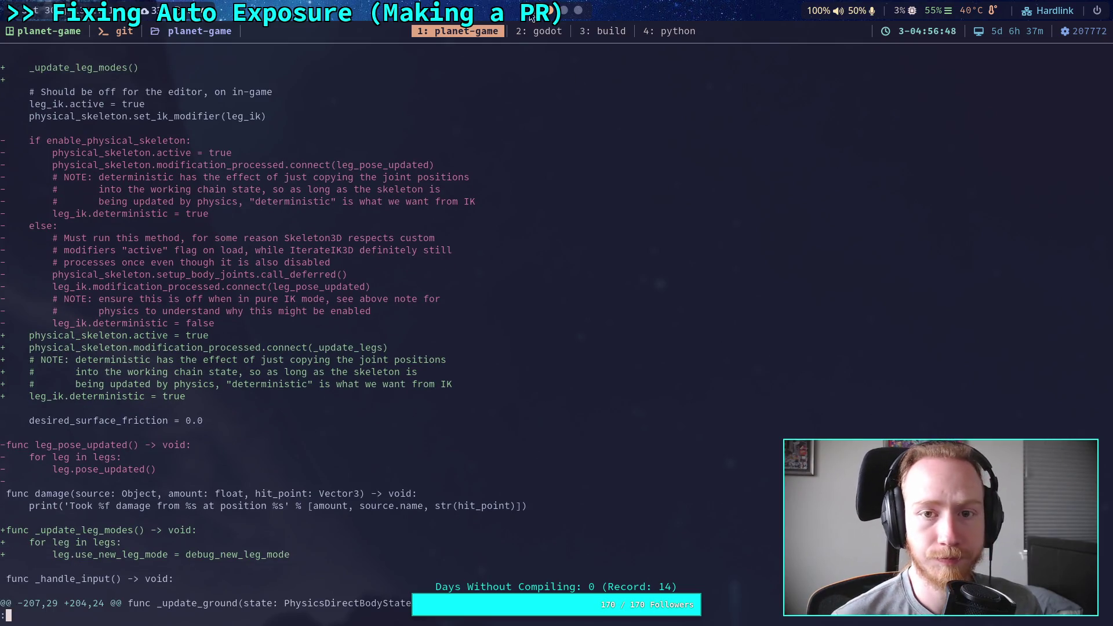
pyautogui.press('super+2')
pyautogui.click(469, 230)
pyautogui.hotkey('ctrl', 's')
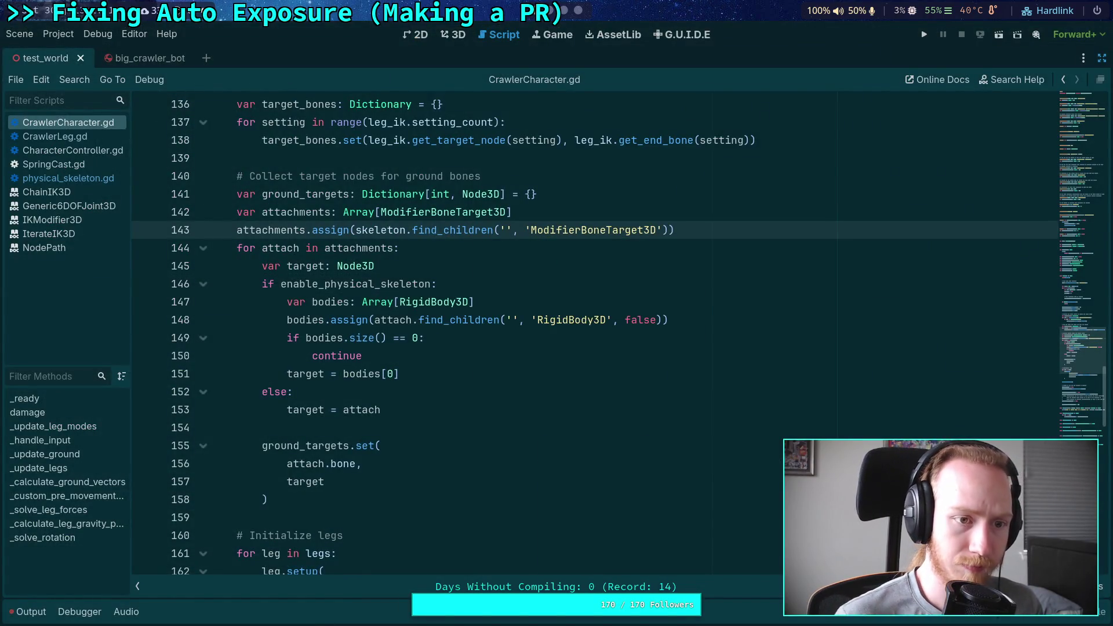
pyautogui.press('super+1')
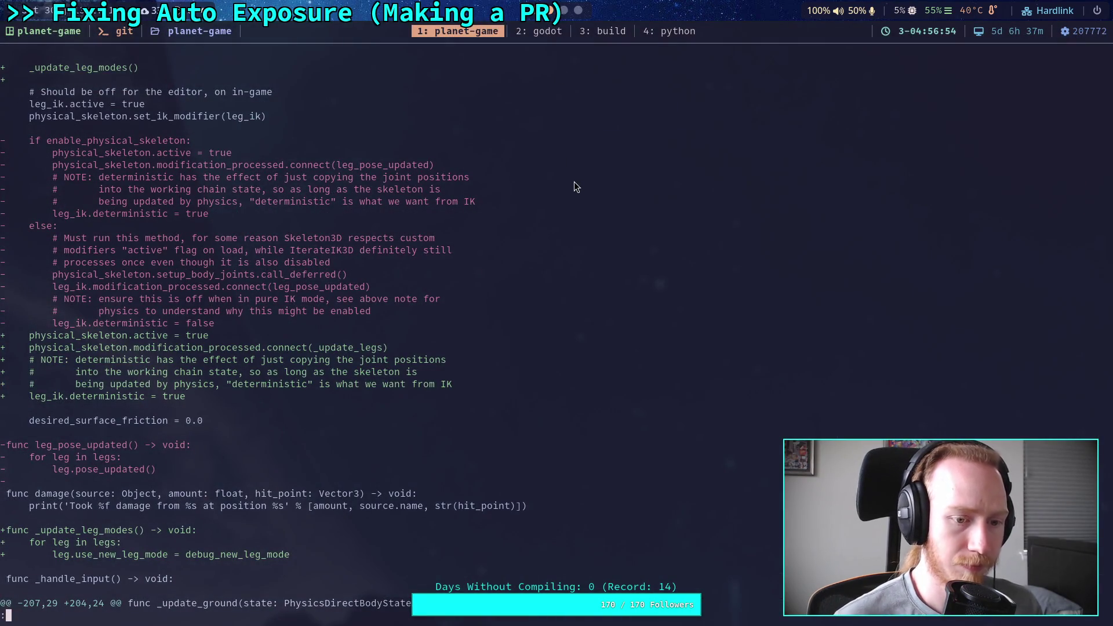
# Copy the old enable_physical_skeleton if/else block from the diff and put the caret on line 173
pyautogui.moveTo(218, 324)
pyautogui.mouseDown()
pyautogui.moveTo(6, 146)
pyautogui.moveTo(46, 145)
pyautogui.mouseUp()
pyautogui.press('super+2')
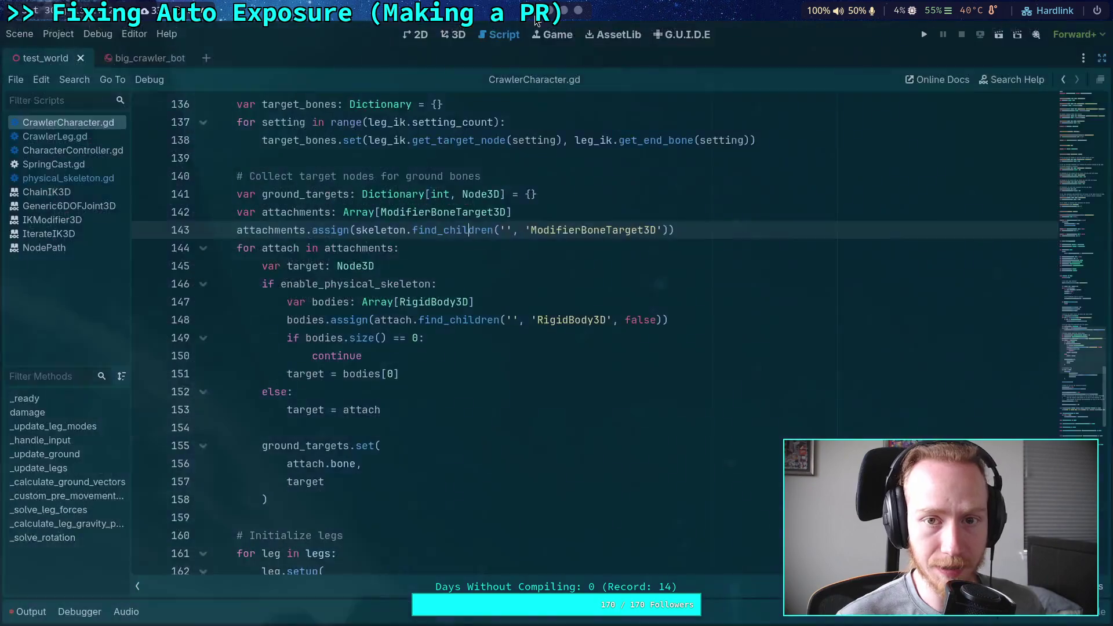
pyautogui.scroll(8, 441, 238)
pyautogui.scroll(9, 414, 235)
pyautogui.scroll(-10, 475, 293)
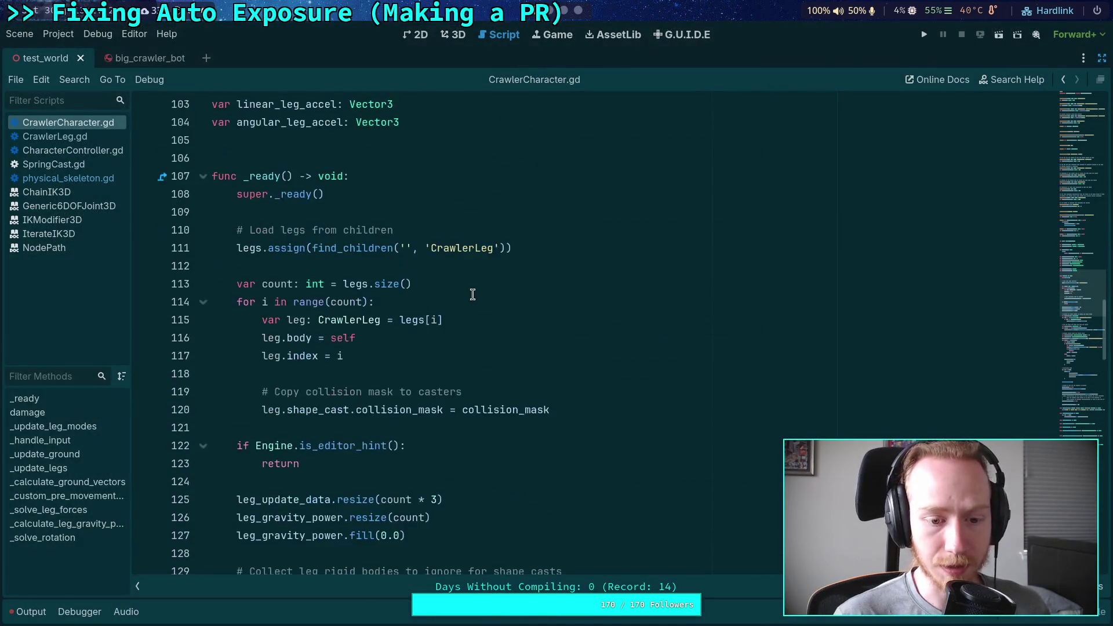
pyautogui.scroll(-15, 482, 297)
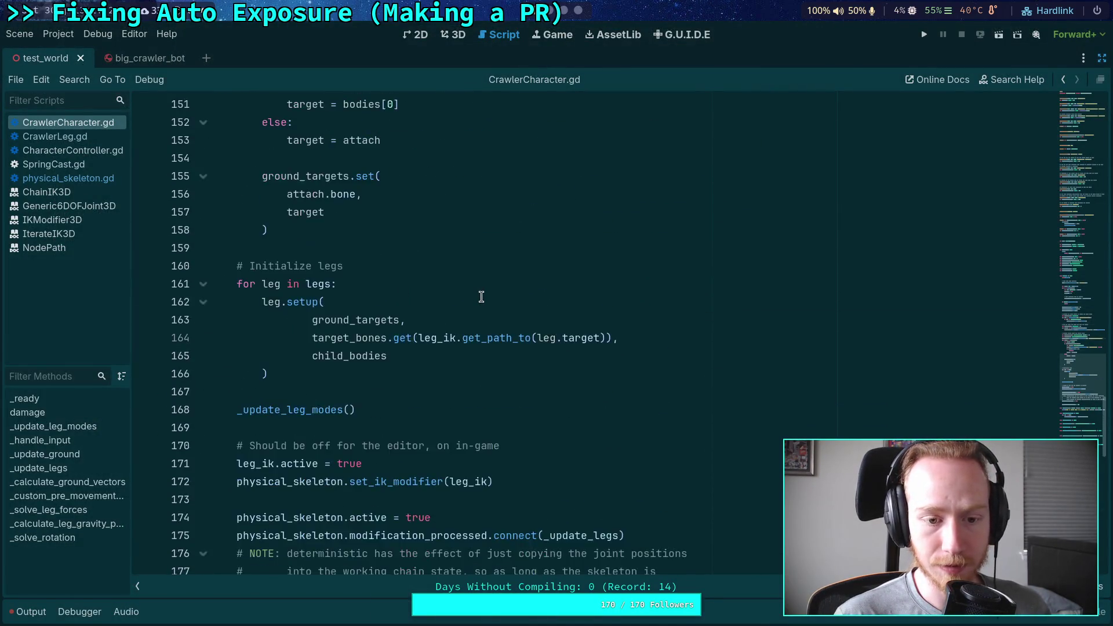
pyautogui.click(556, 336)
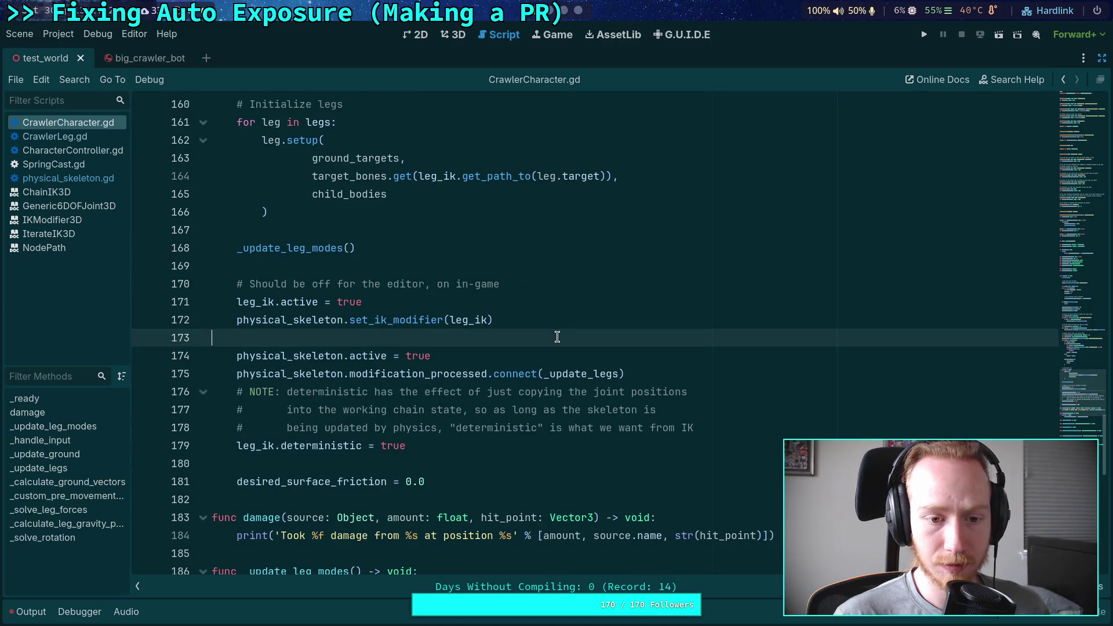
# Paste the copied if/else block at line 173 and add an empty line after line 189
pyautogui.press('Down')
pyautogui.hotkey('ctrl', 'v')
pyautogui.scroll(-3, 471, 329)
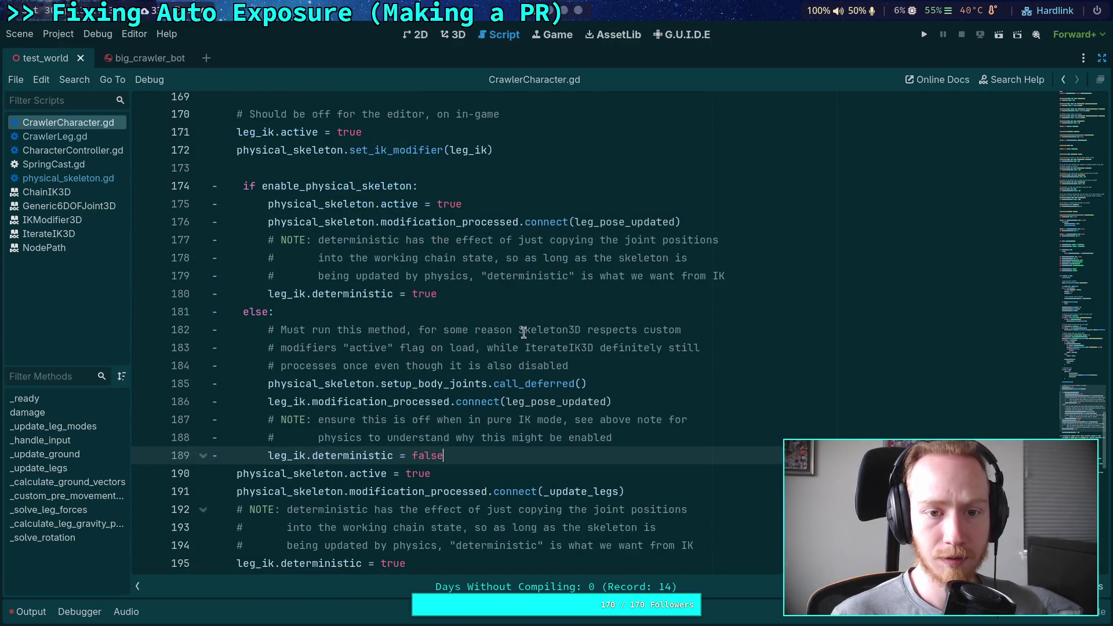
pyautogui.scroll(2, 471, 329)
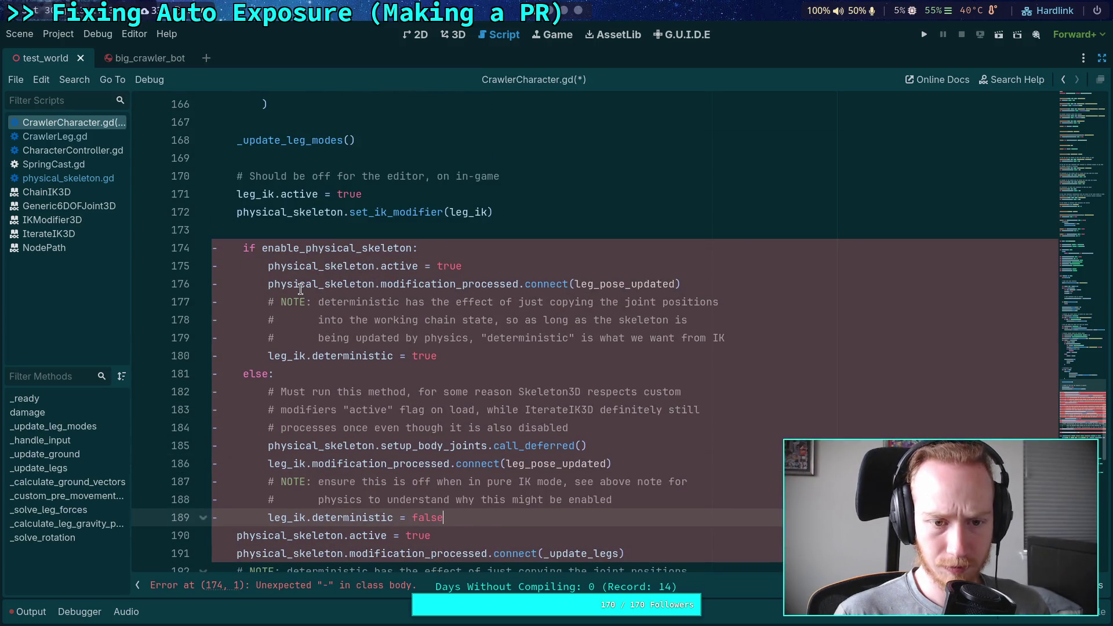
pyautogui.scroll(-1, 359, 313)
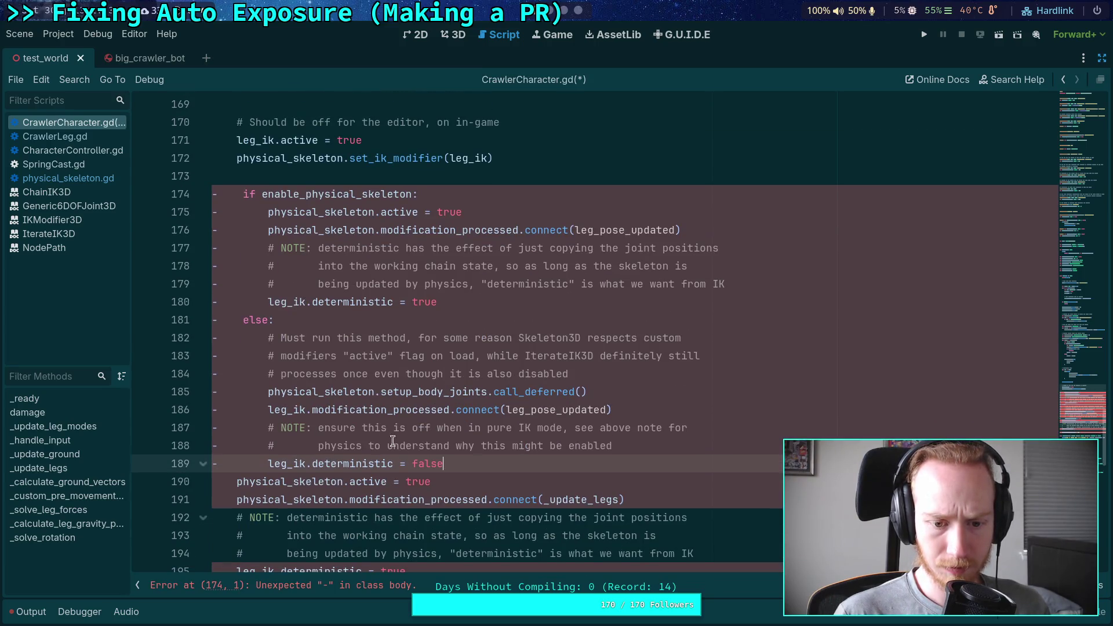
pyautogui.press('Return')
pyautogui.scroll(-2, 486, 440)
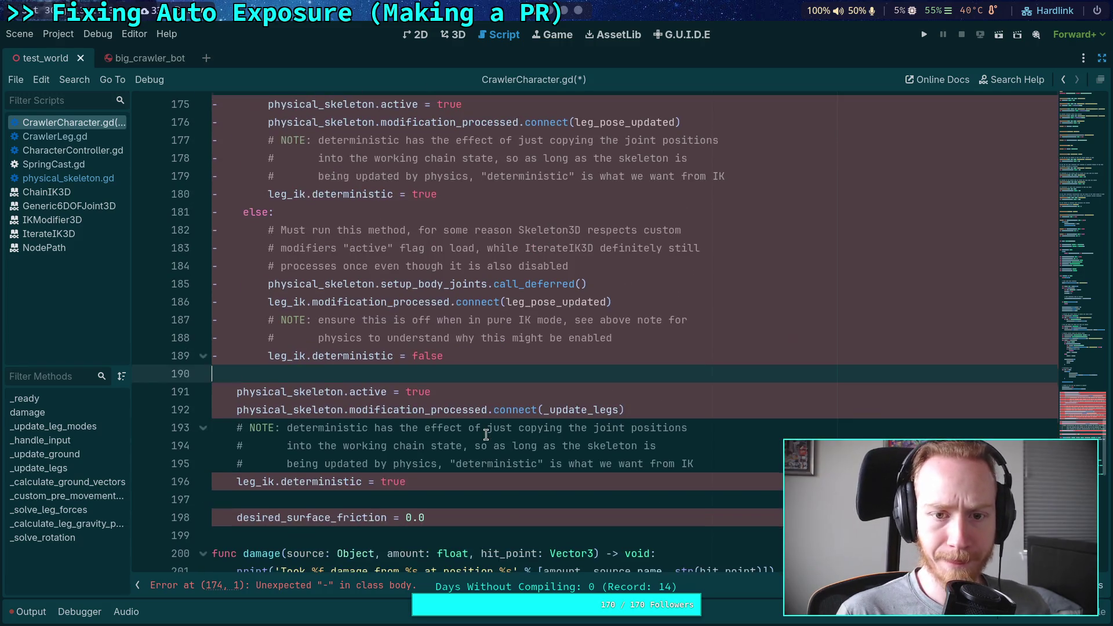
pyautogui.scroll(1, 440, 464)
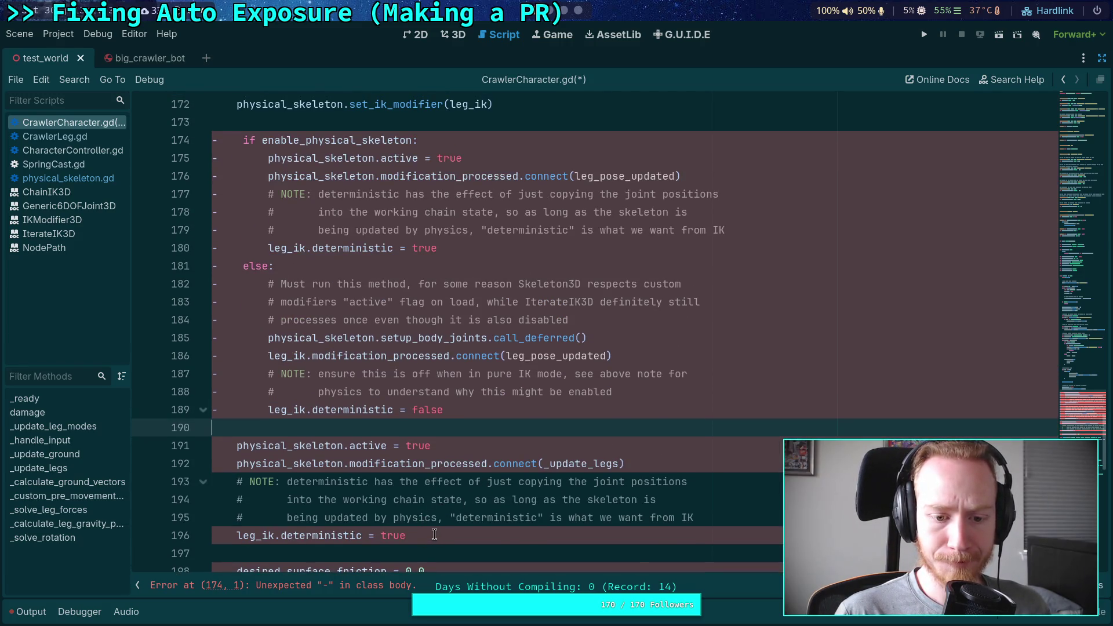
# Move the _update_legs lines up under the if, indented one level, and remove the if's minus marker
pyautogui.moveTo(434, 535); pyautogui.dragTo(189, 445)
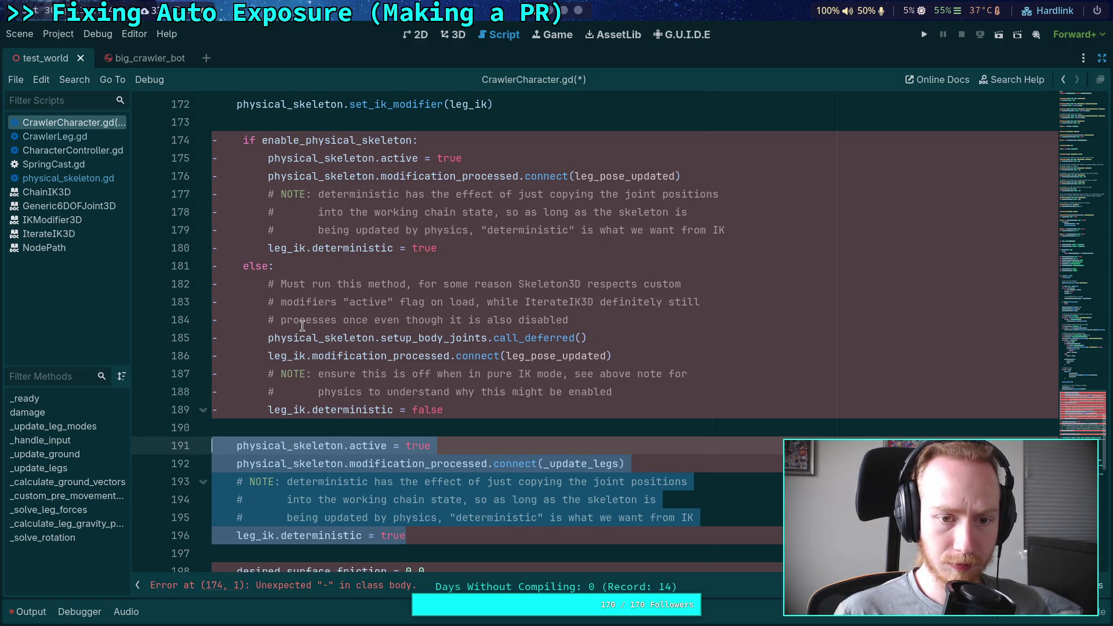
pyautogui.hotkey('alt', 'Up')
pyautogui.hotkey('alt', 'Up')
pyautogui.hotkey('alt', 'Up')
pyautogui.hotkey('alt', 'Up')
pyautogui.hotkey('alt', 'Up')
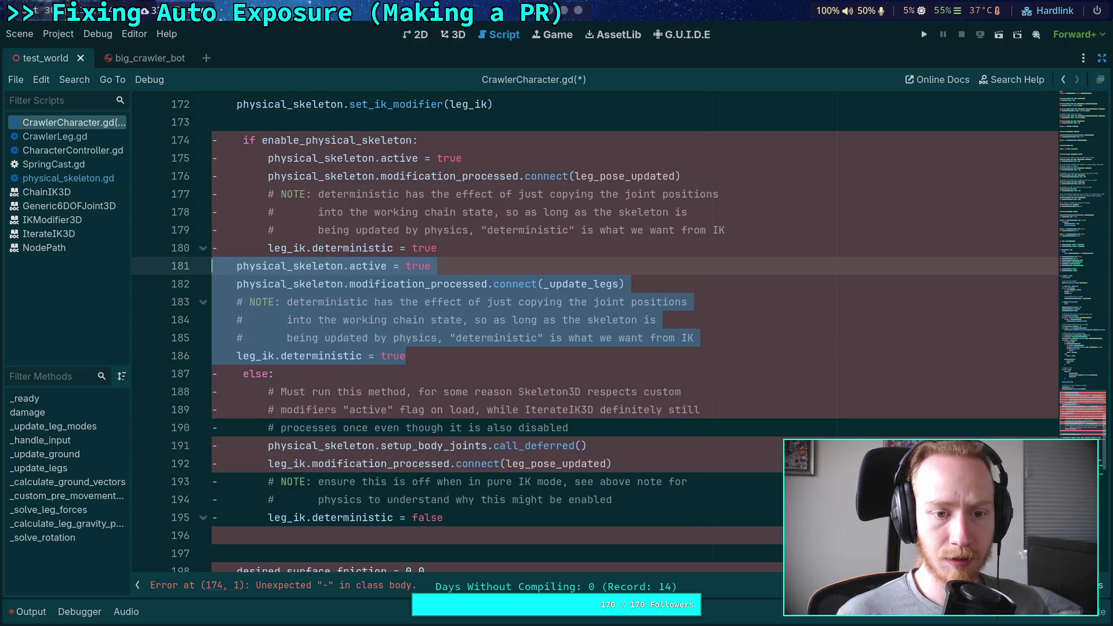
pyautogui.press('Tab')
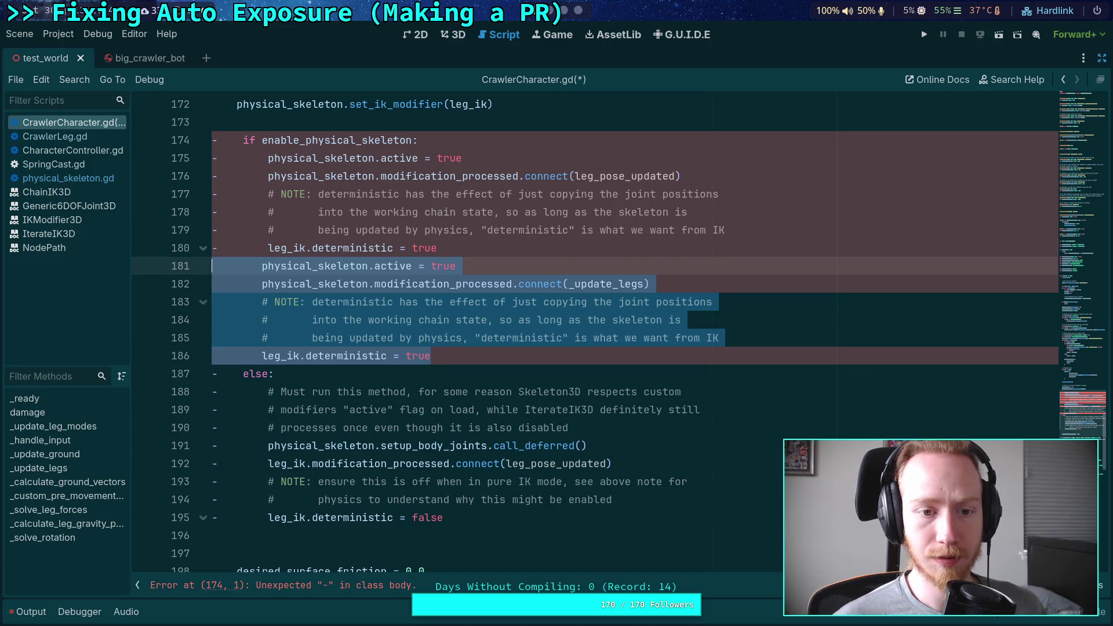
pyautogui.hotkey('alt', 'Up')
pyautogui.hotkey('alt', 'Up')
pyautogui.hotkey('alt', 'Up')
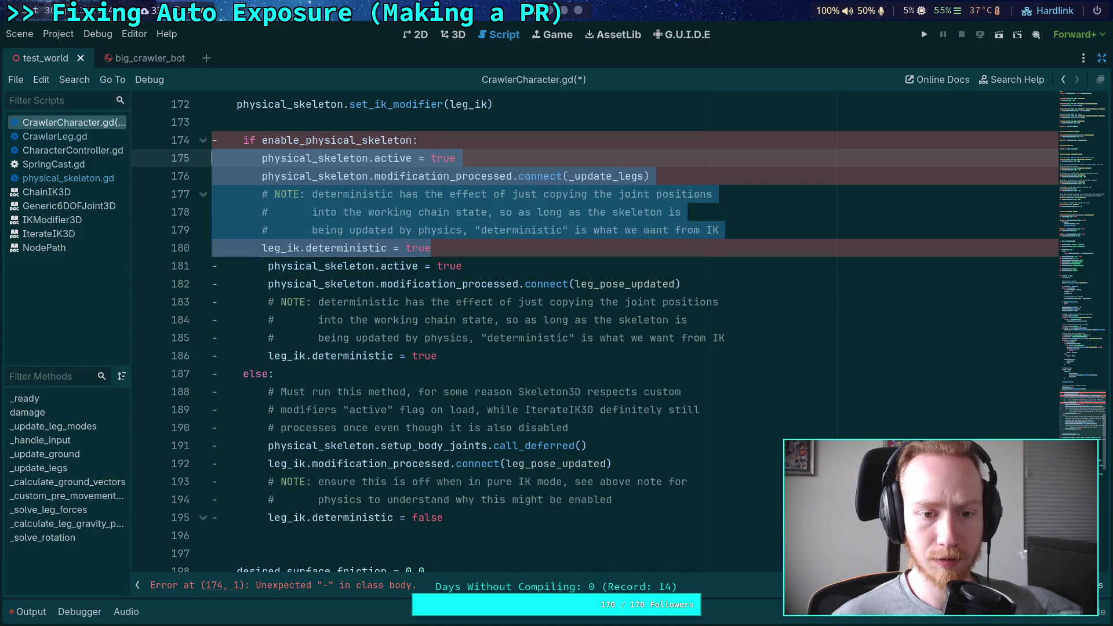
pyautogui.press('Left')
pyautogui.press('Up')
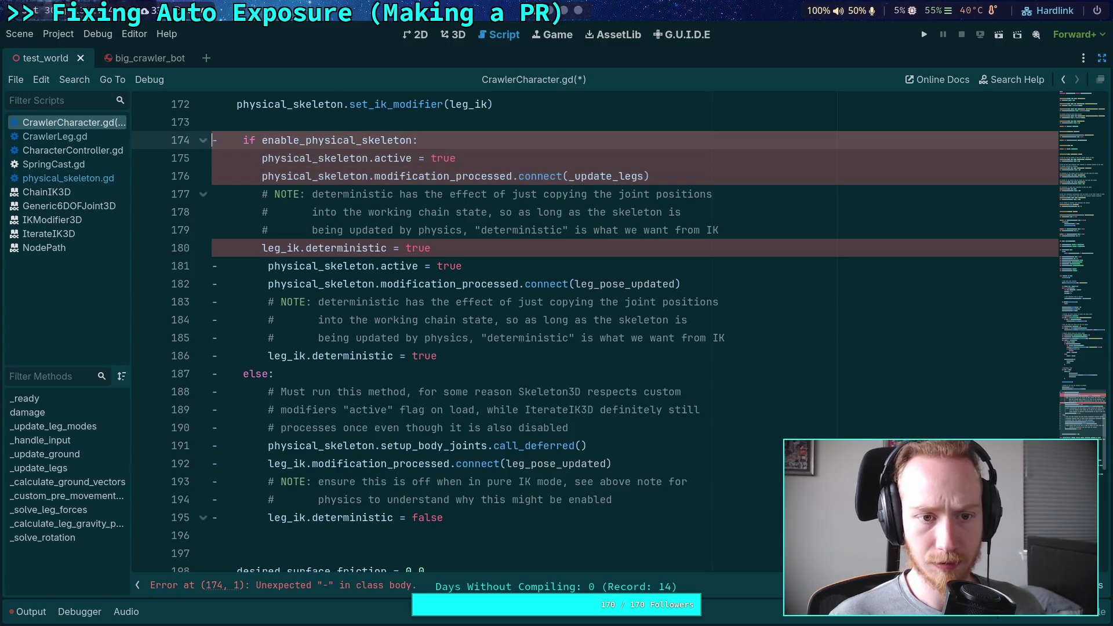
pyautogui.press('Delete')
pyautogui.press('Down')
pyautogui.hotkey('alt', 'Down')
pyautogui.hotkey('alt', 'Down')
pyautogui.hotkey('alt', 'Down')
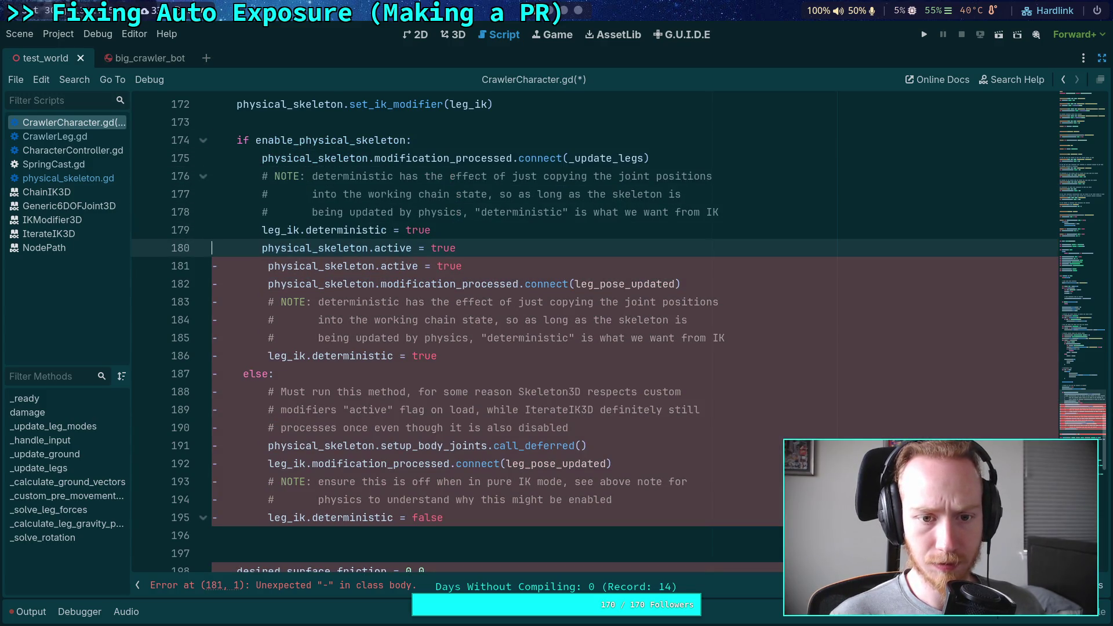
# Remove the duplicate physical_skeleton.active line and old leg_pose_updated connect, placing connect(_update_legs) below the NOTE
pyautogui.tripleClick(479, 247)
pyautogui.click(469, 248)
pyautogui.press('Down')
pyautogui.hotkey('ctrl', 'shift', 'k')
pyautogui.press('Home')
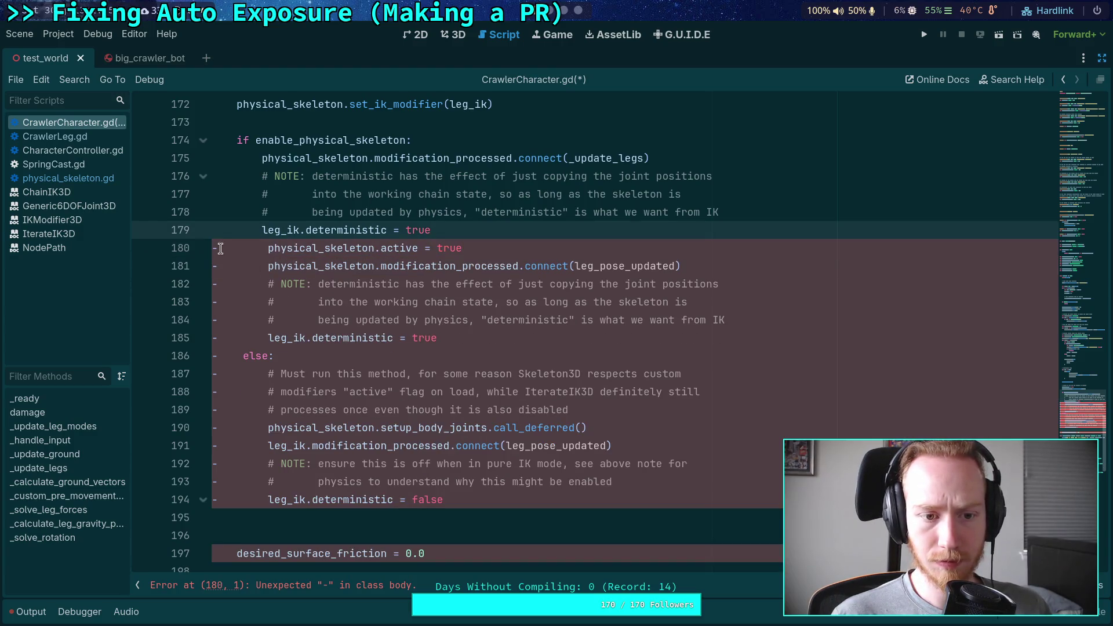
pyautogui.click(400, 158)
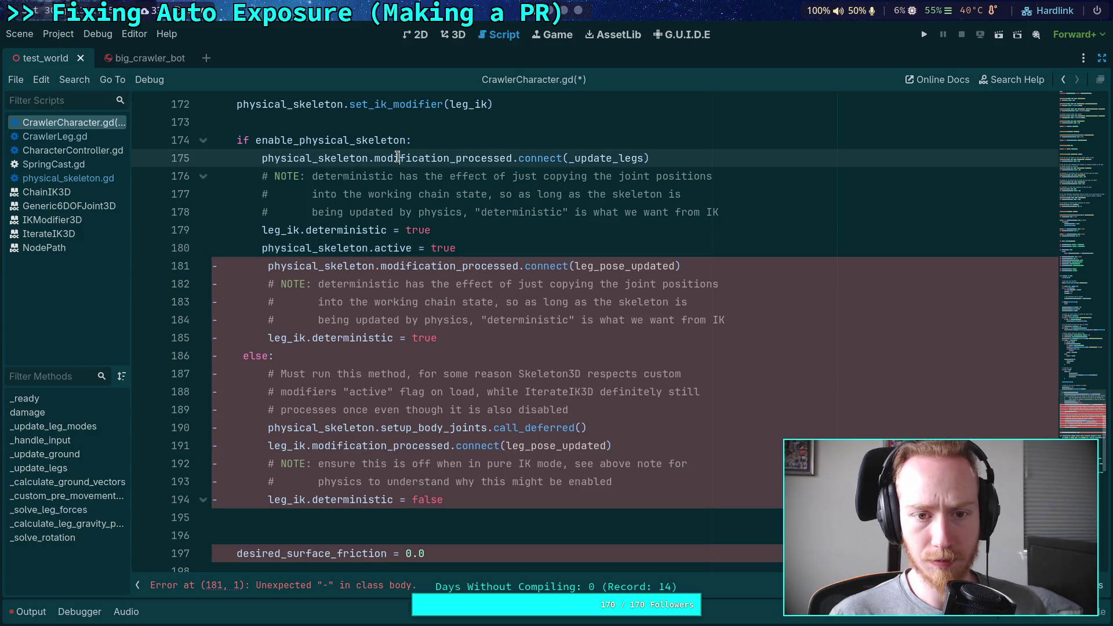
pyautogui.hotkey('alt', 'Down')
pyautogui.hotkey('alt', 'Down')
pyautogui.hotkey('alt', 'Down')
pyautogui.hotkey('alt', 'Down')
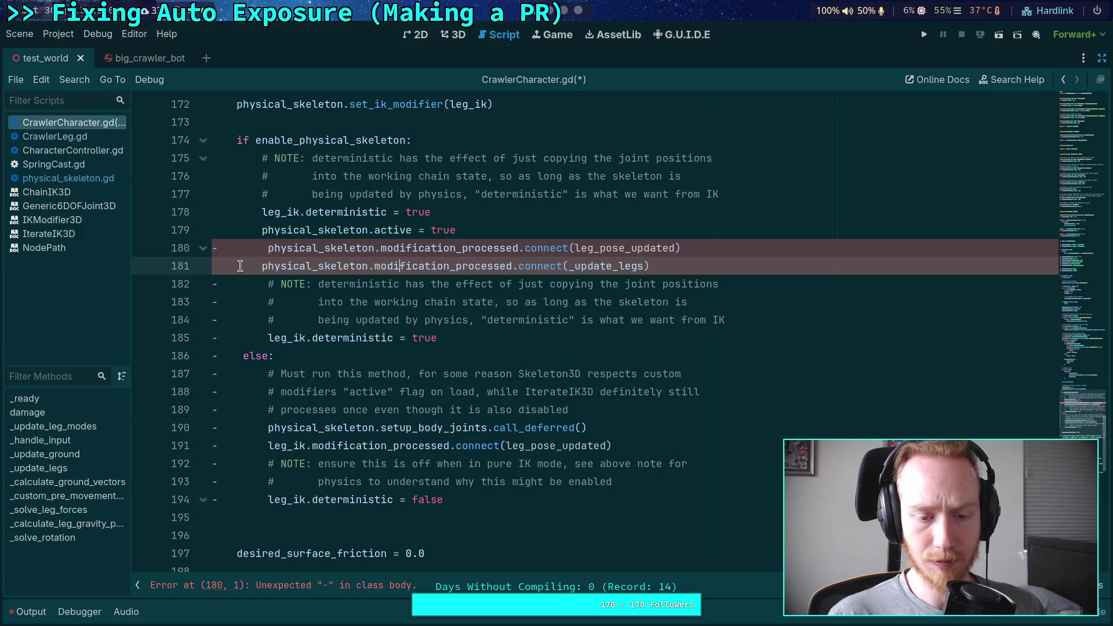
pyautogui.moveTo(692, 247); pyautogui.dragTo(693, 235)
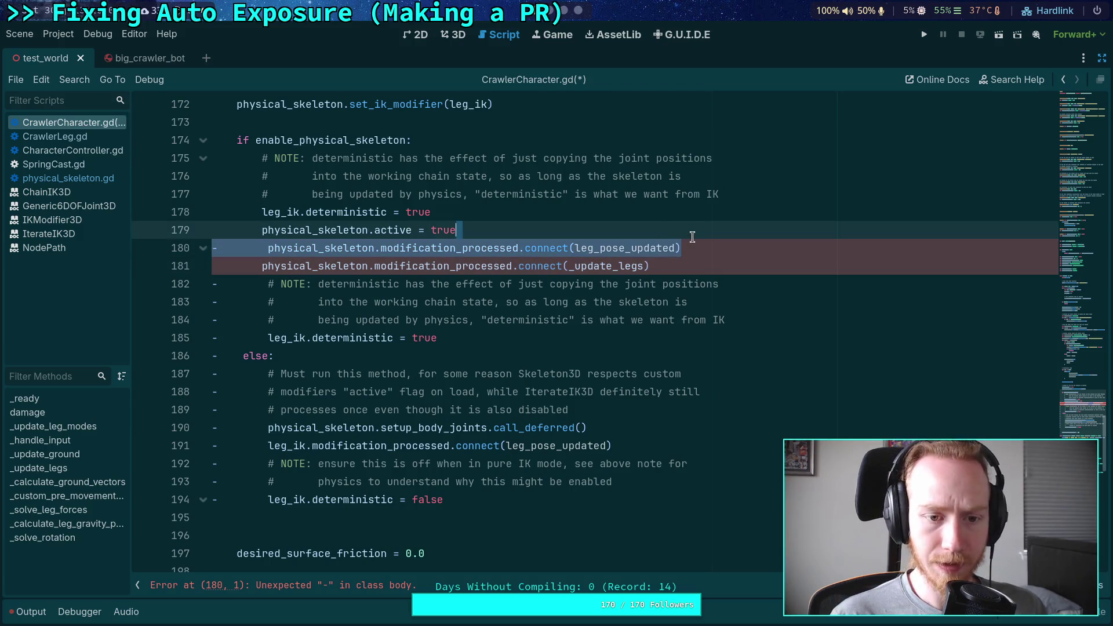
pyautogui.press('BackSpace')
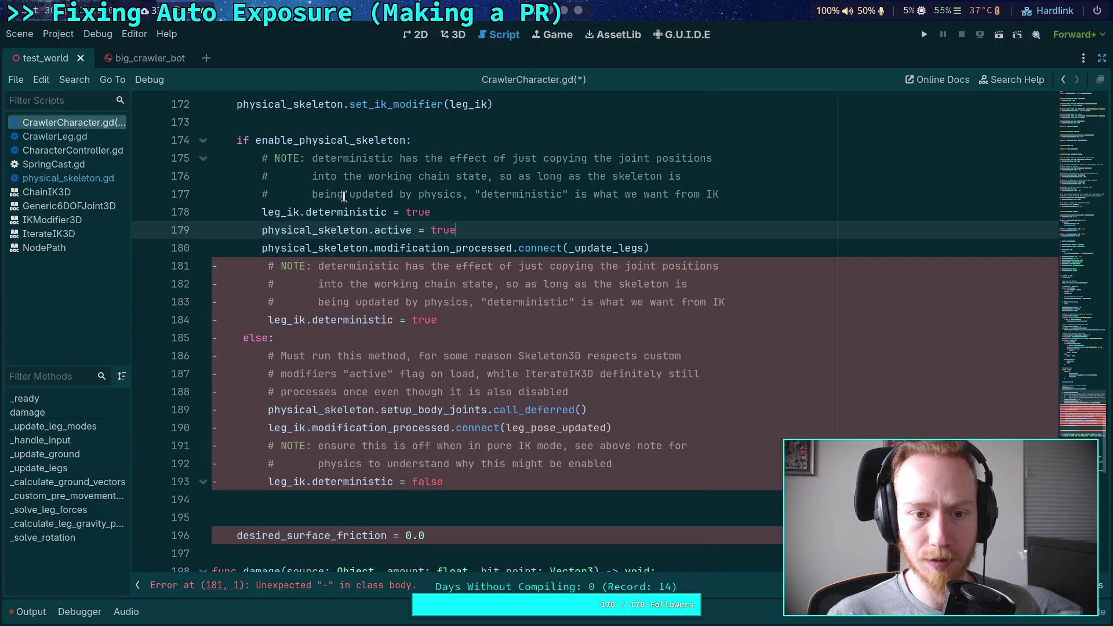
# Move the NOTE comments below the connect(_update_legs) line and delete the duplicate NOTE lines 181–183
pyautogui.moveTo(360, 153); pyautogui.dragTo(369, 193)
pyautogui.hotkey('alt', 'Down')
pyautogui.hotkey('alt', 'Down')
pyautogui.hotkey('alt', 'Down')
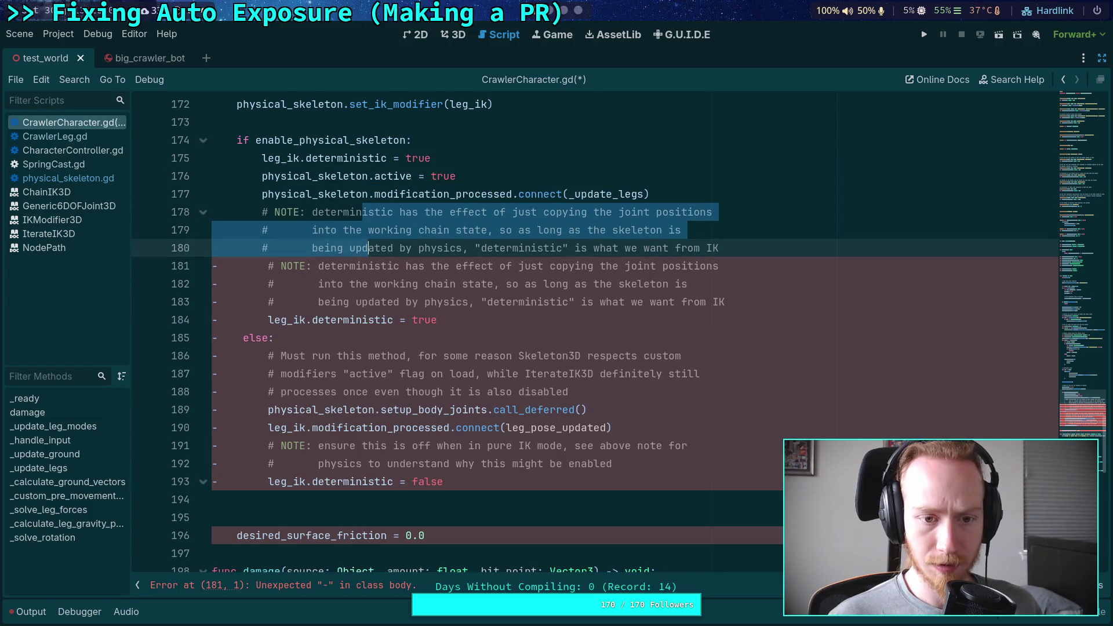
pyautogui.click(520, 266)
pyautogui.moveTo(739, 302); pyautogui.dragTo(746, 250)
pyautogui.press('BackSpace')
# Strip the '-' diff markers from leg_ik.deterministic = true and the following else-block lines
pyautogui.click(319, 265)
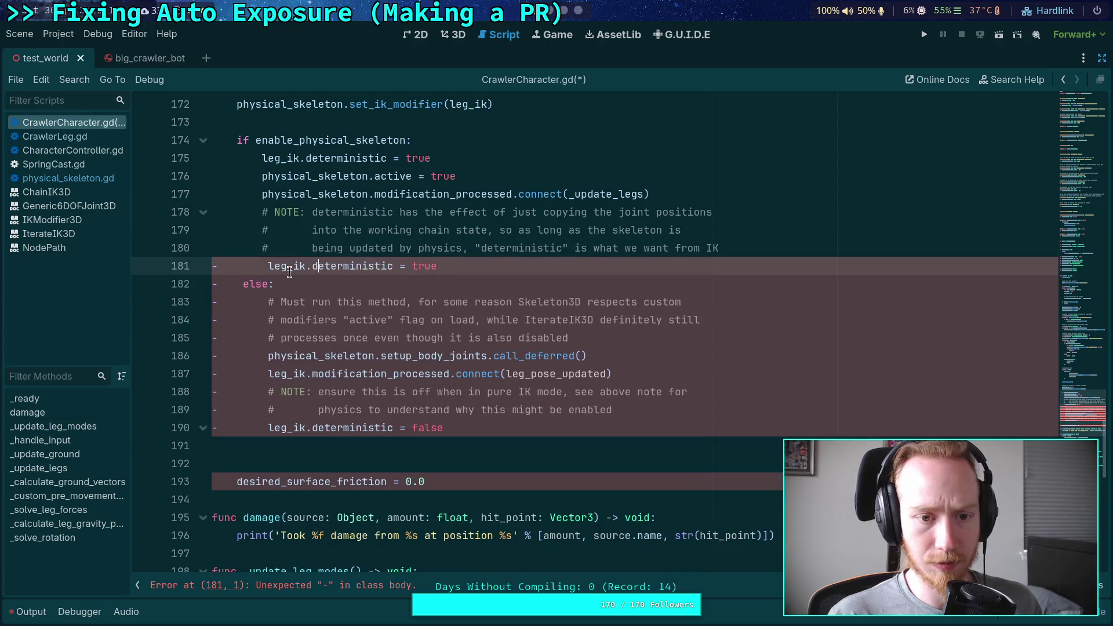
pyautogui.press('BackSpace')
pyautogui.press('Down')
pyautogui.press('Delete')
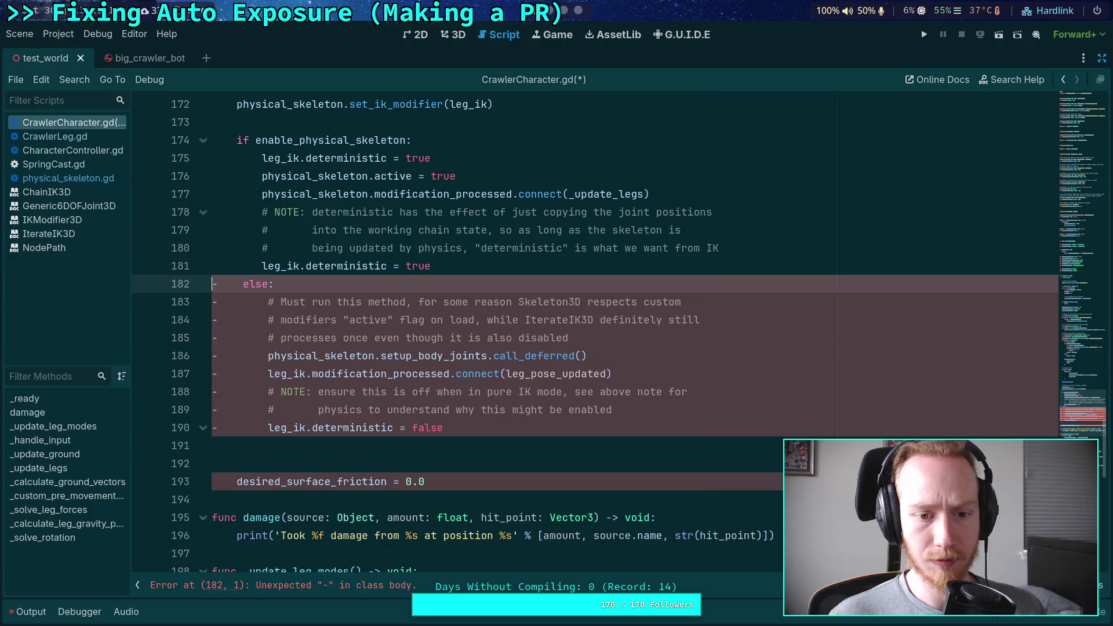
pyautogui.press('Down')
pyautogui.press('Delete')
pyautogui.press('Down')
pyautogui.press('Delete')
pyautogui.press('Down')
pyautogui.press('Delete')
pyautogui.press('Down')
pyautogui.press('Delete')
pyautogui.press('Down')
pyautogui.press('Delete')
pyautogui.press('Down')
pyautogui.press('Delete')
pyautogui.press('Down')
pyautogui.press('Delete')
pyautogui.press('Down')
pyautogui.press('Delete')
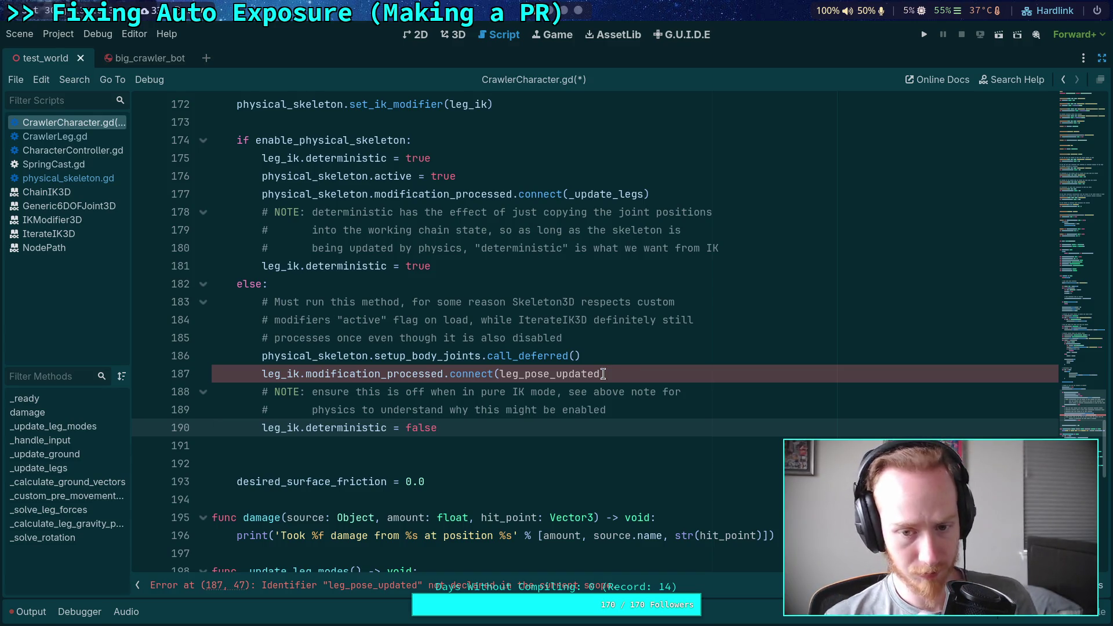
# Replace leg_pose_updated with _update_legs in line 187's modification_processed connect call
pyautogui.moveTo(500, 374); pyautogui.dragTo(601, 375)
pyautogui.write('_upd')
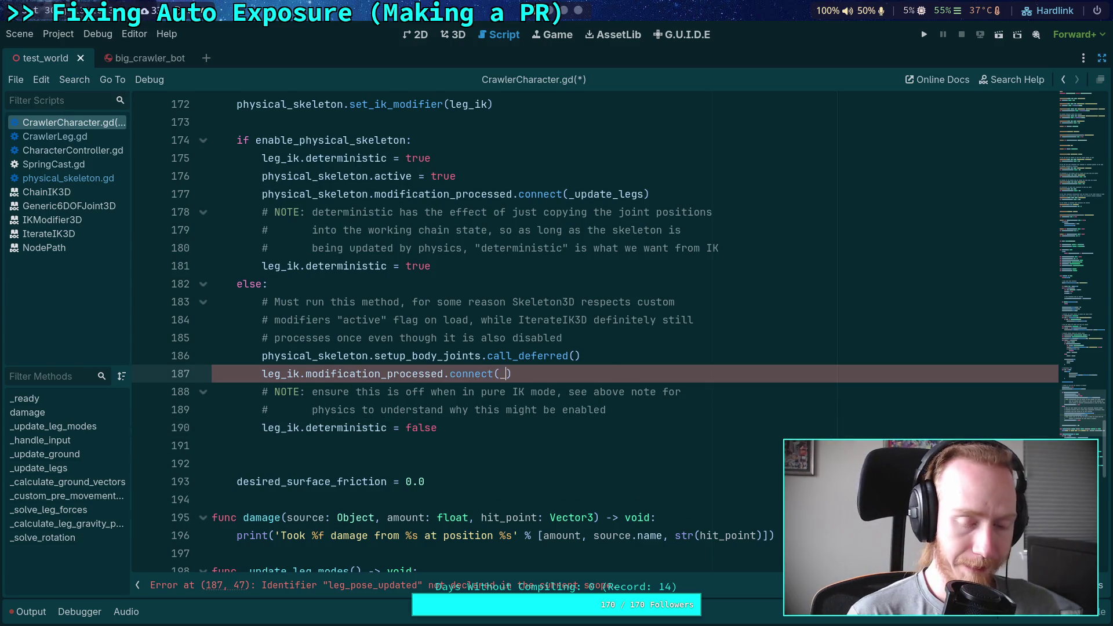
pyautogui.press('Return')
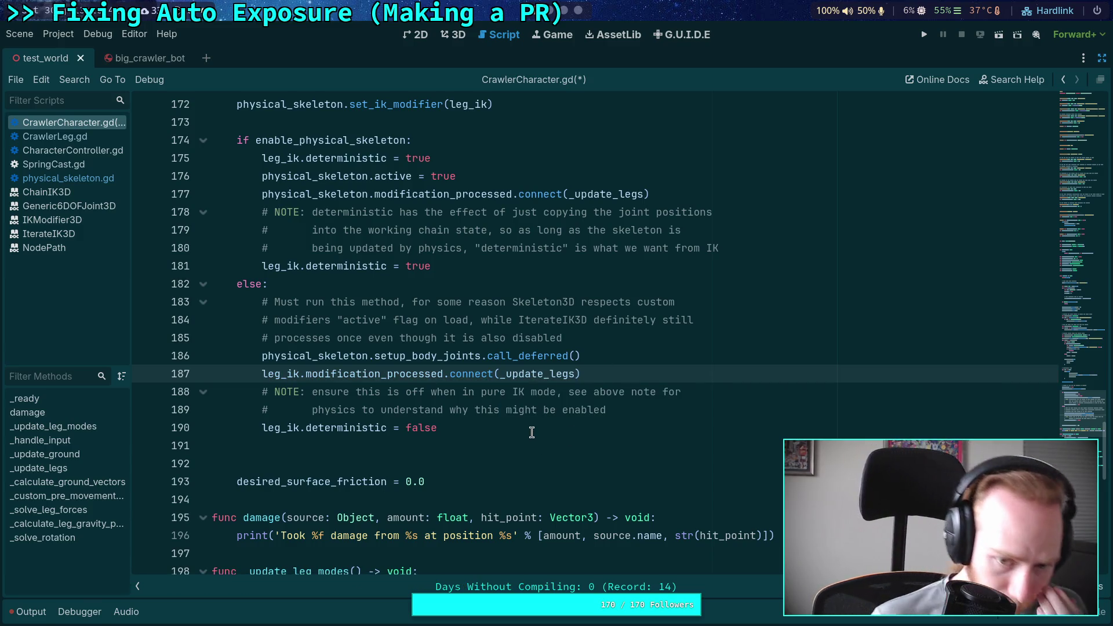
pyautogui.scroll(1, 510, 418)
pyautogui.scroll(-3, 510, 418)
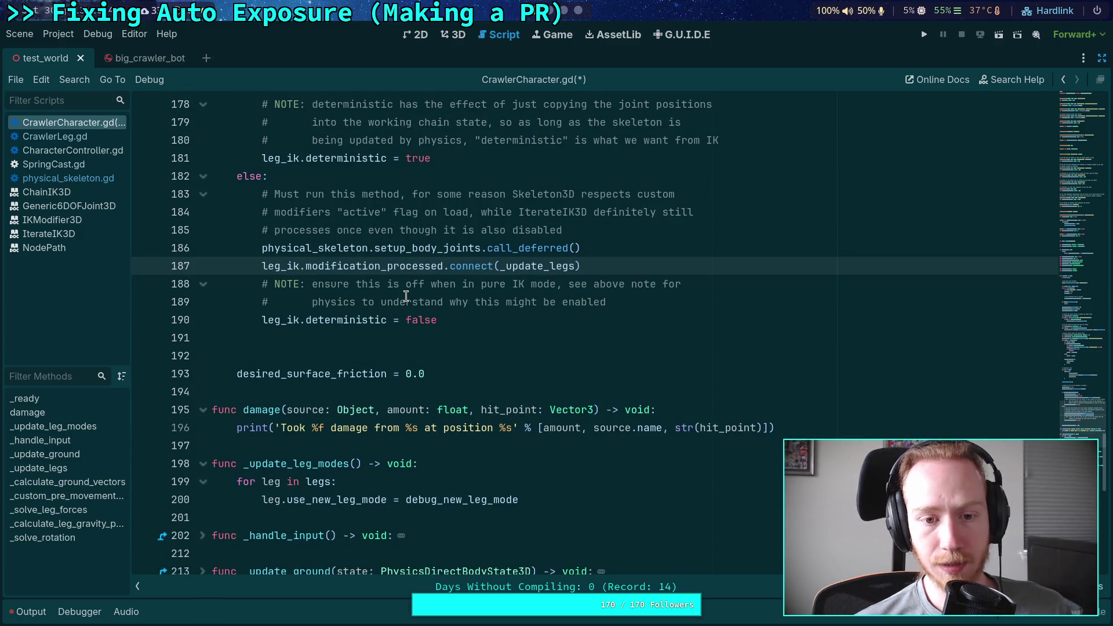
pyautogui.doubleClick(375, 268)
pyautogui.scroll(-2, 367, 426)
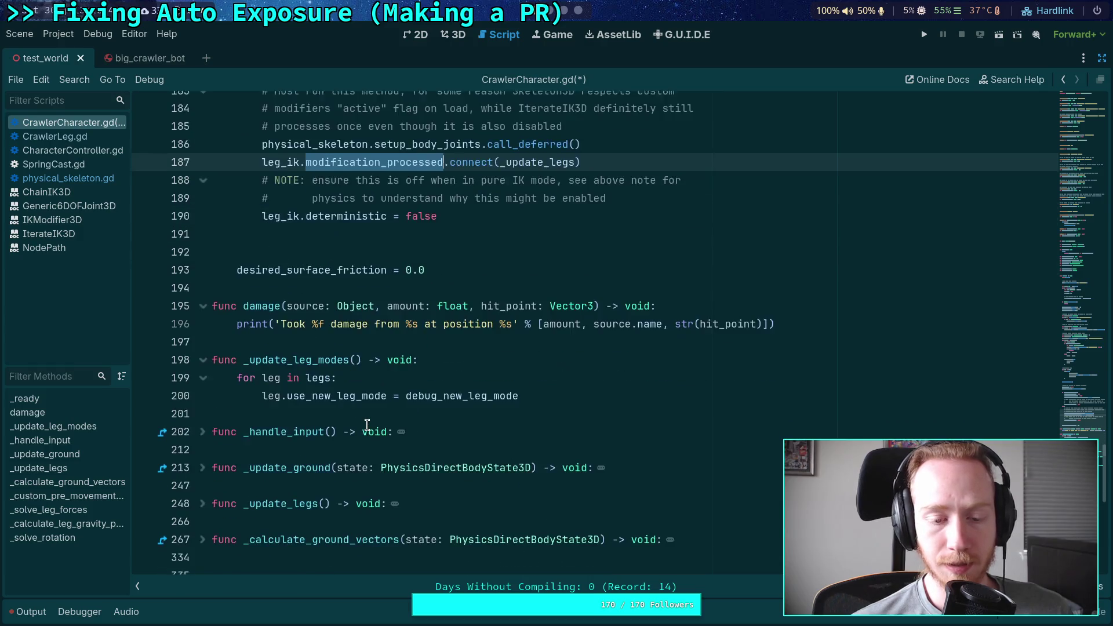
pyautogui.scroll(3, 367, 426)
pyautogui.scroll(-2, 359, 434)
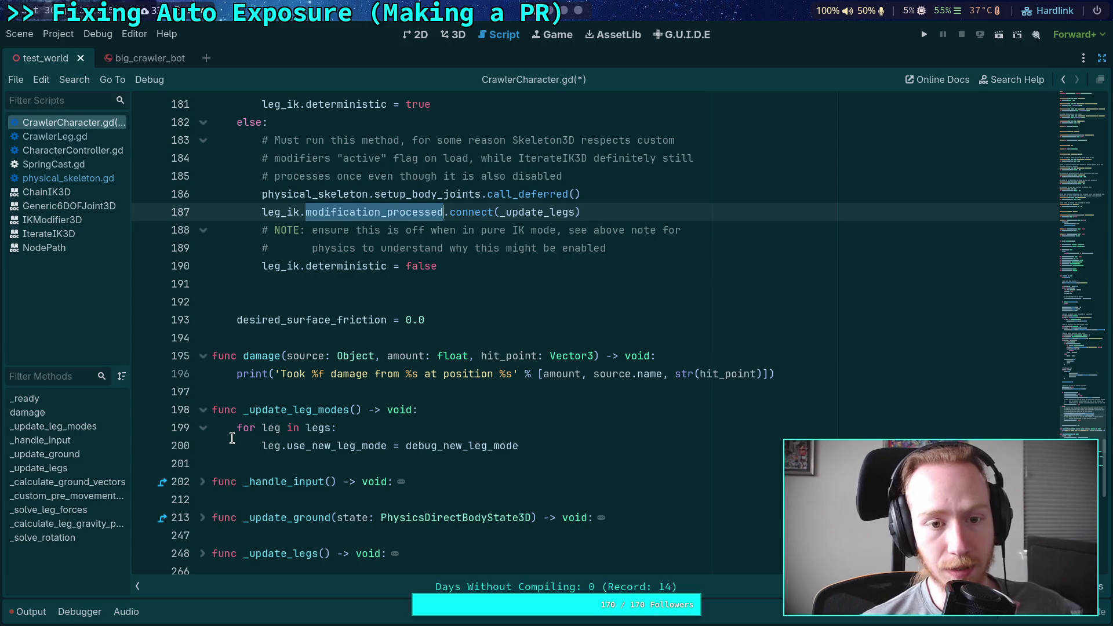
pyautogui.scroll(1, 232, 439)
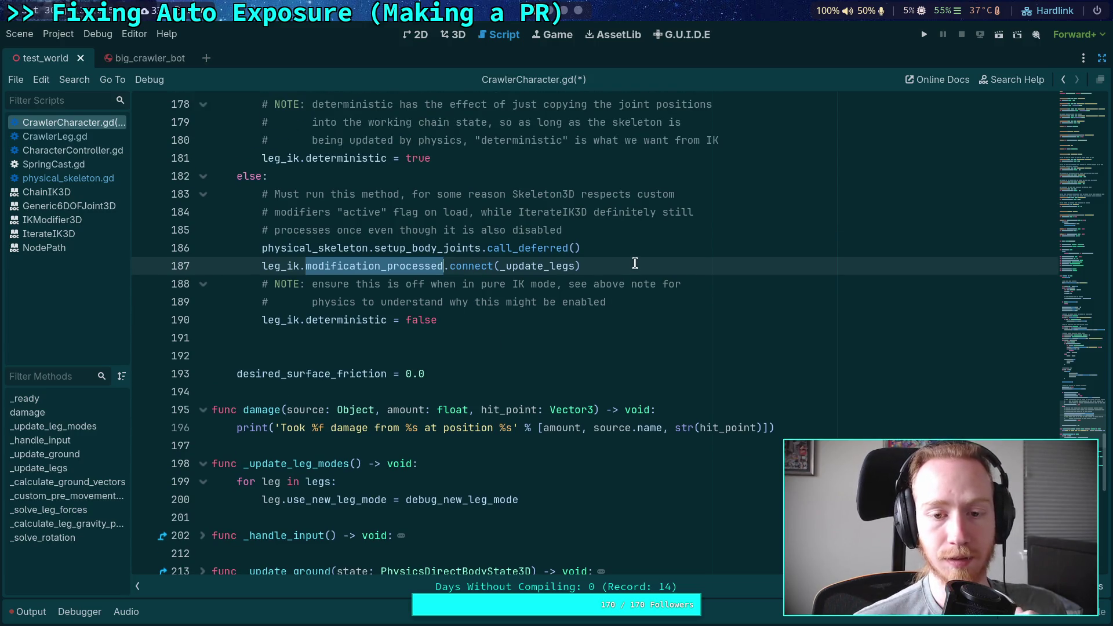
pyautogui.moveTo(635, 263); pyautogui.dragTo(635, 255)
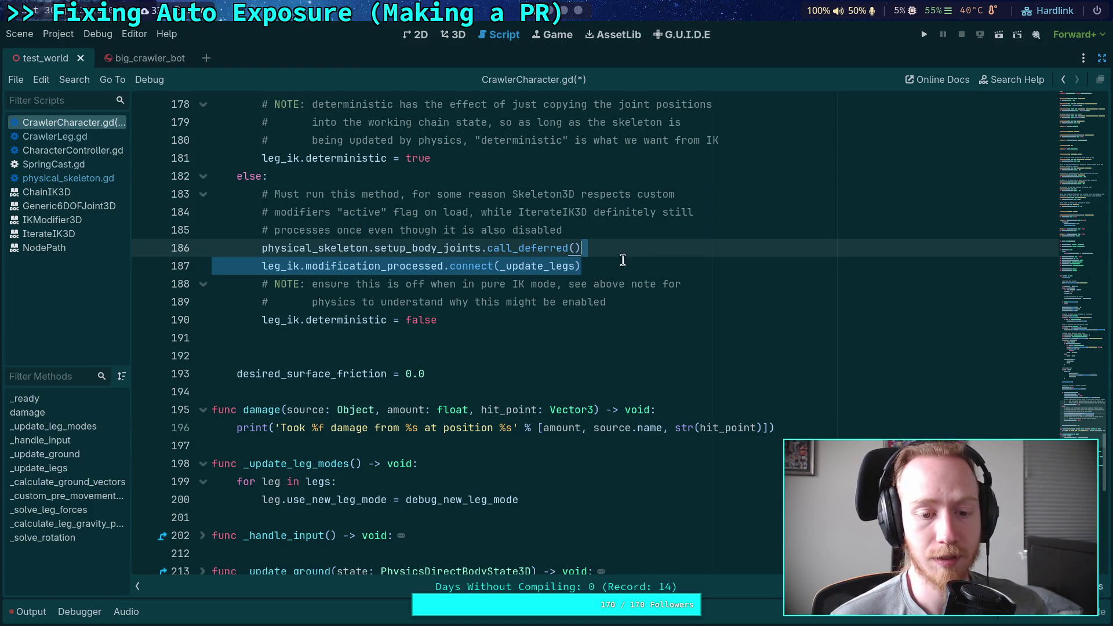
pyautogui.scroll(-2, 298, 430)
# Unfold _update_legs and _update_ground and read through their code, including skeleton.advance(state.step, true)
pyautogui.click(196, 497)
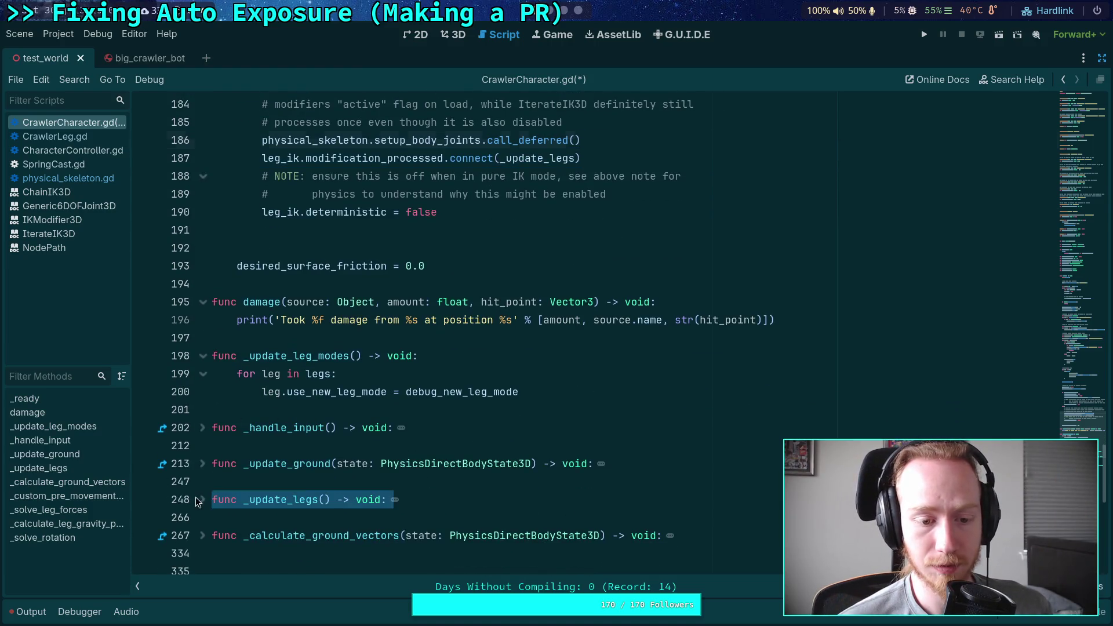
pyautogui.click(202, 500)
pyautogui.scroll(-5, 342, 348)
pyautogui.click(342, 266)
pyautogui.scroll(-2, 449, 356)
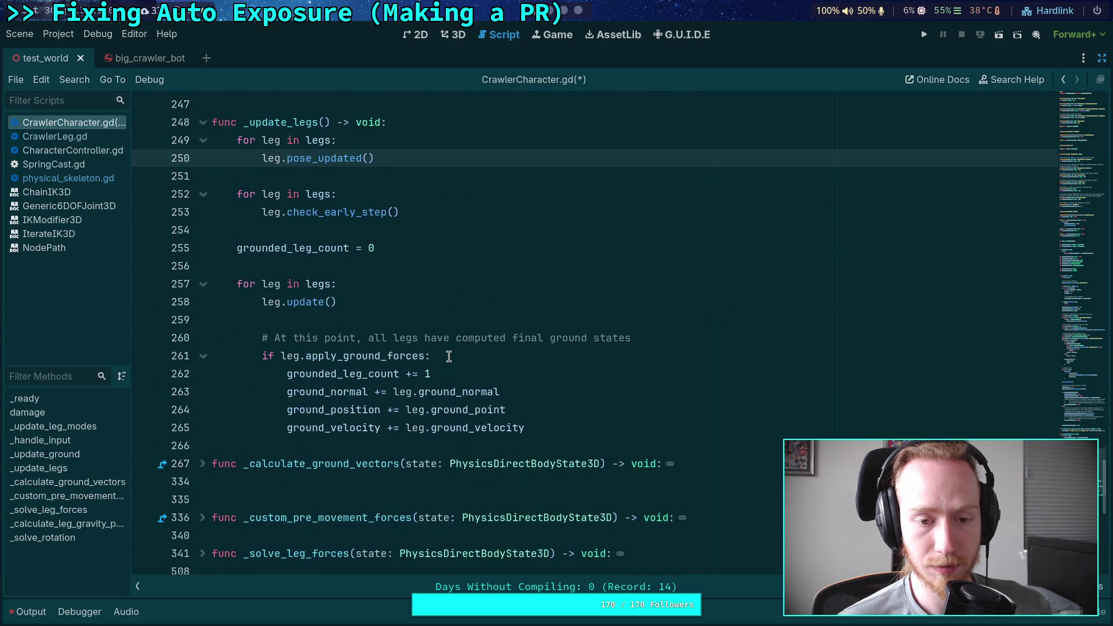
pyautogui.scroll(1, 449, 356)
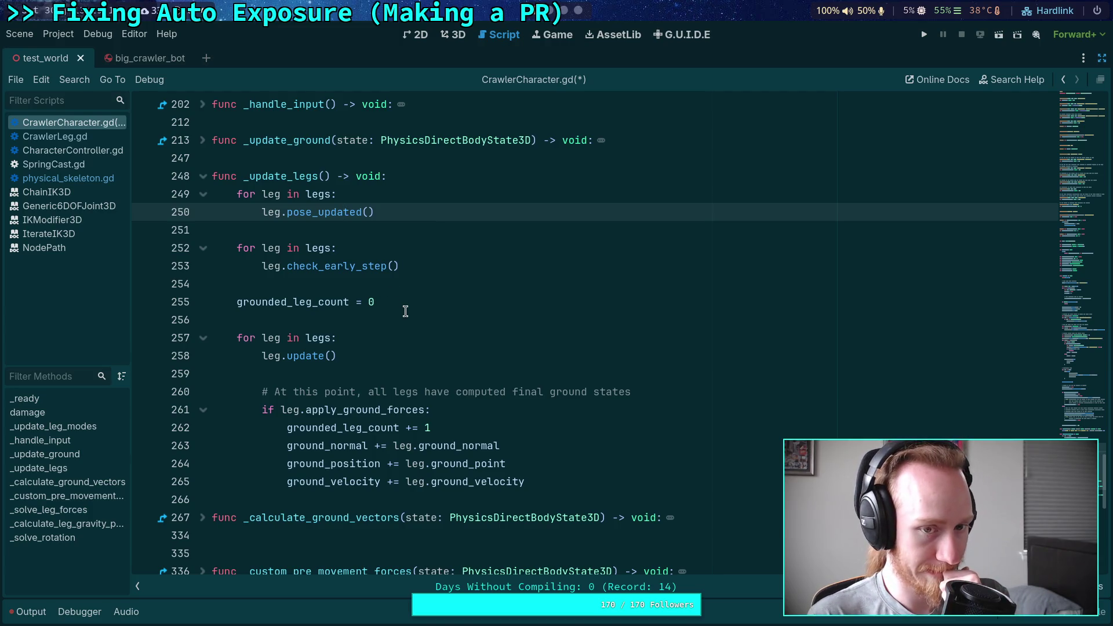
pyautogui.scroll(1, 406, 311)
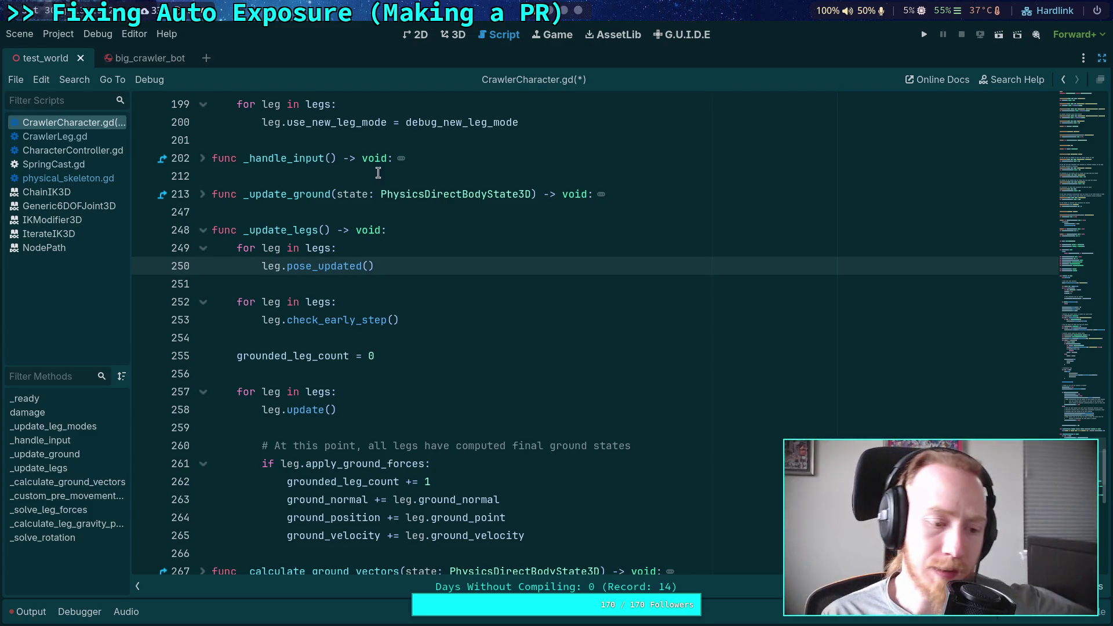
pyautogui.moveTo(475, 200)
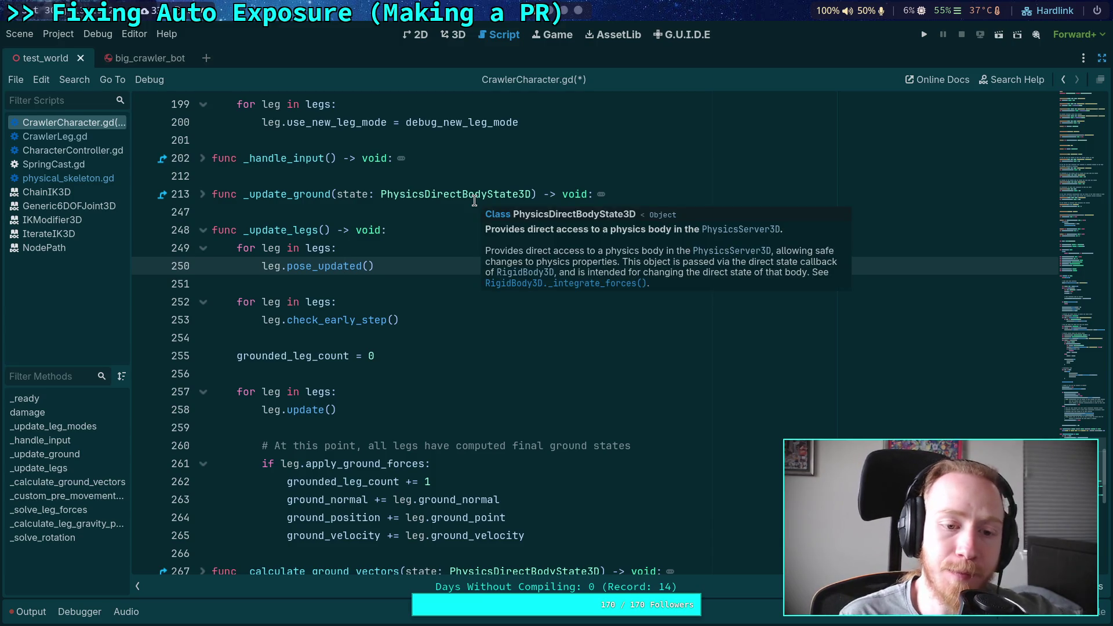
pyautogui.scroll(-5, 361, 293)
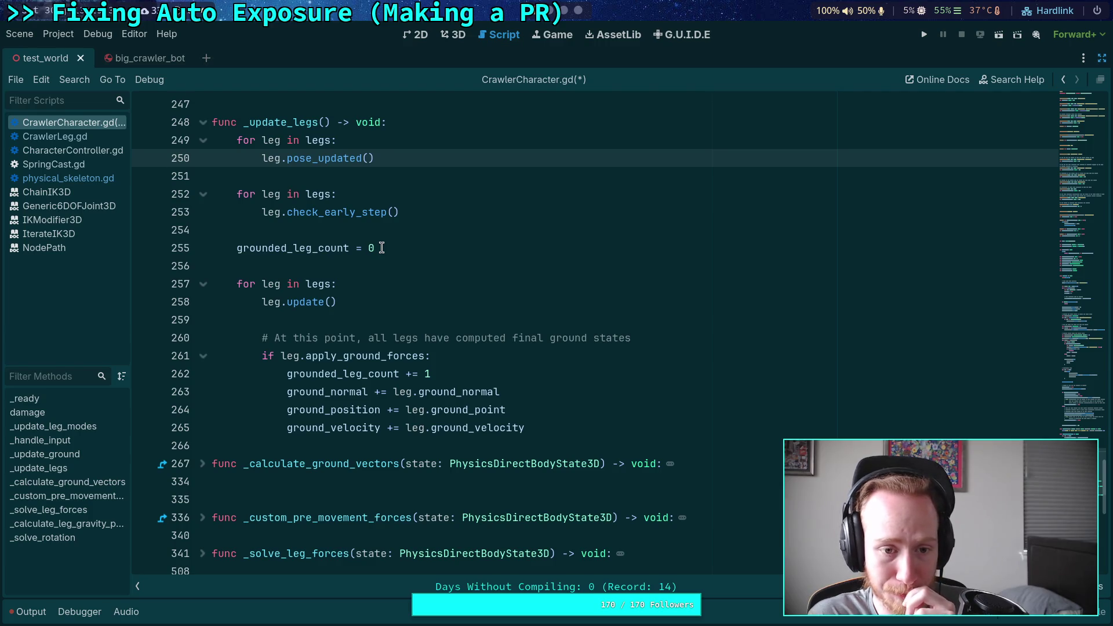
pyautogui.scroll(3, 381, 248)
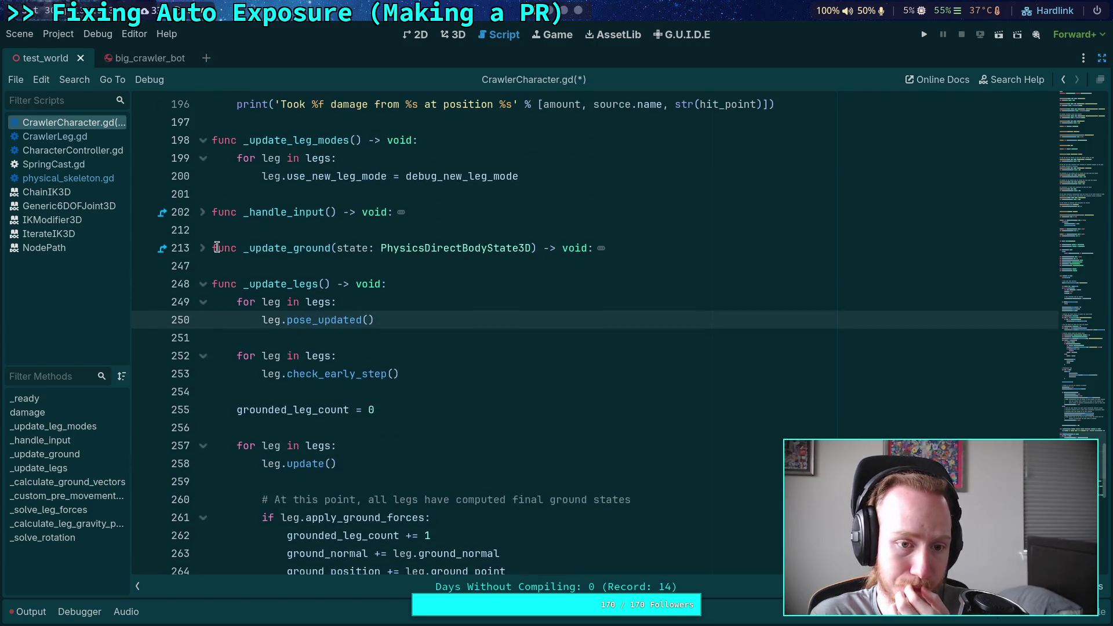
pyautogui.click(204, 250)
pyautogui.scroll(-3, 348, 313)
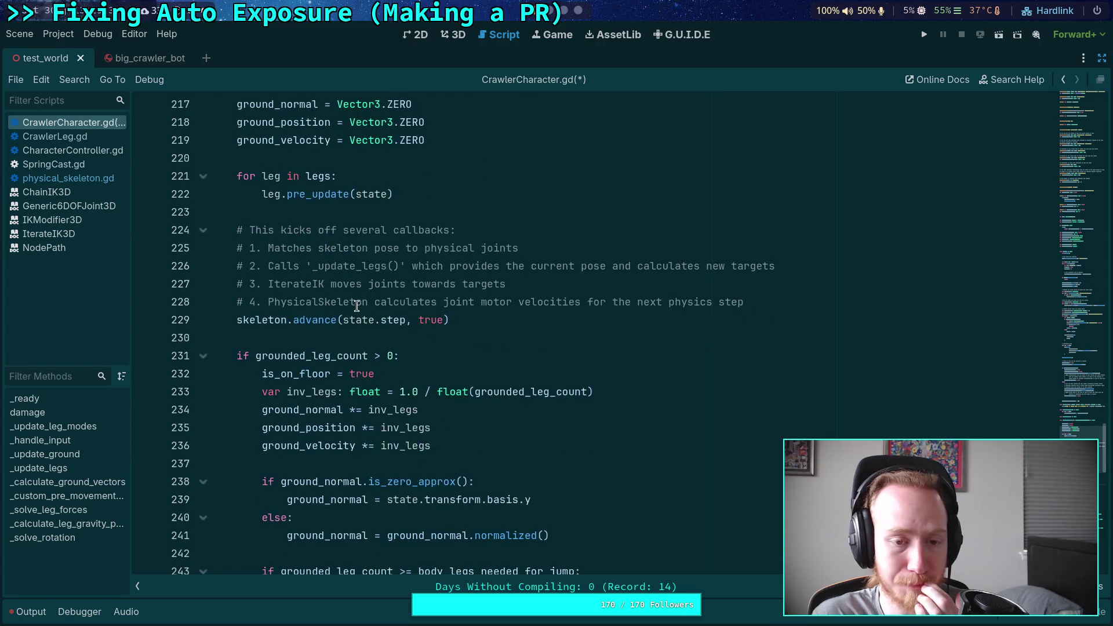
# Add an 'if not enable_physical_skeleton' line after the leg.pre_update loop in _update_ground
pyautogui.scroll(-1, 411, 281)
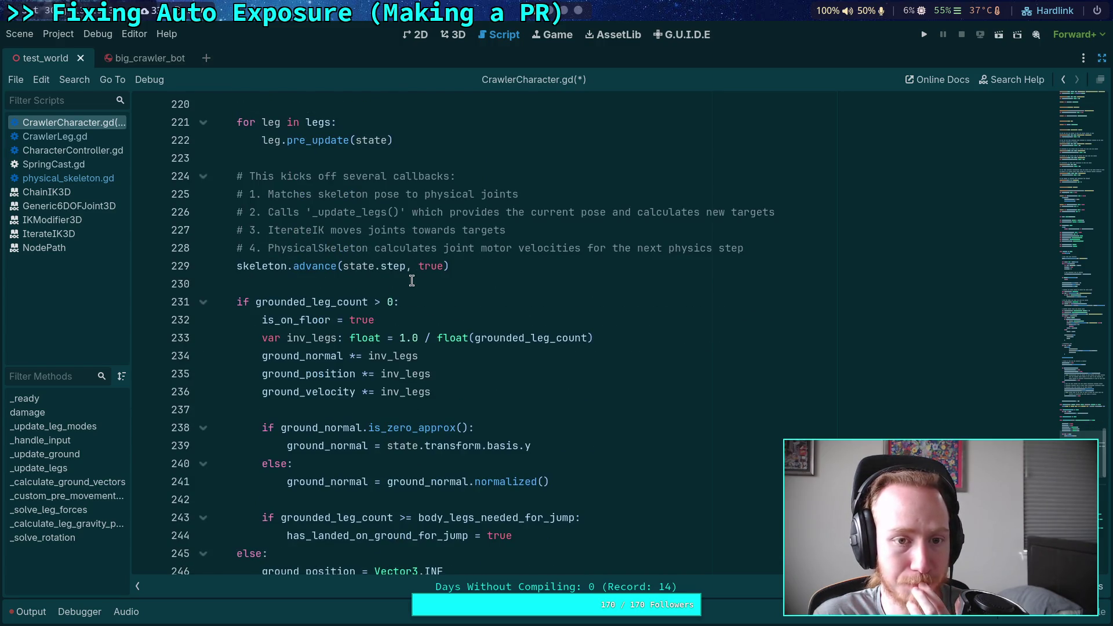
pyautogui.click(466, 140)
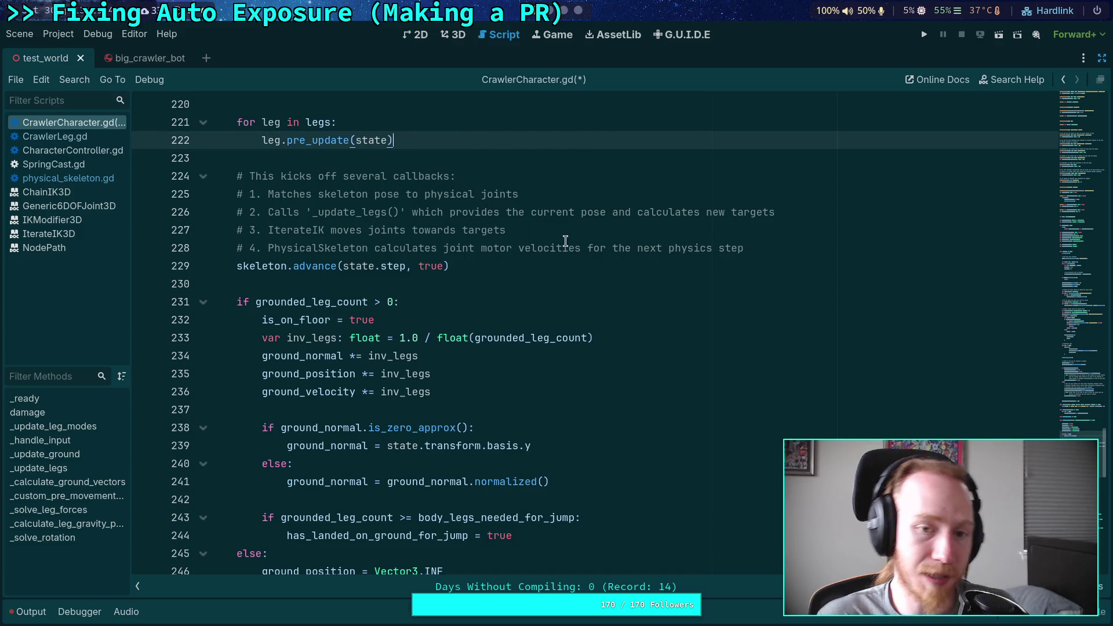
pyautogui.press('Return')
pyautogui.press('Return')
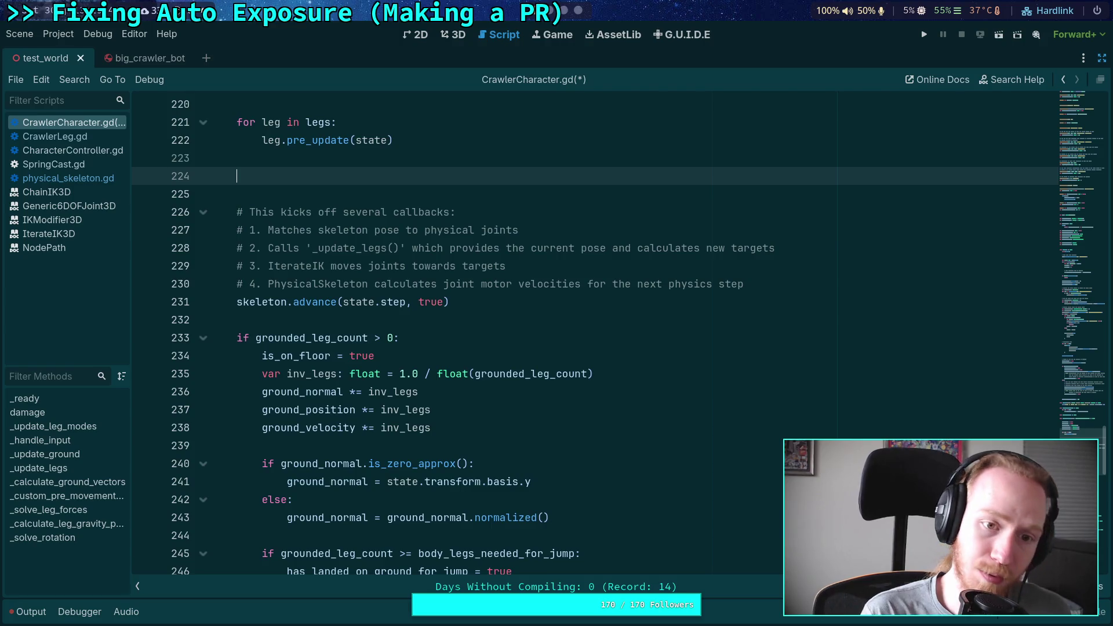
pyautogui.write('if not en')
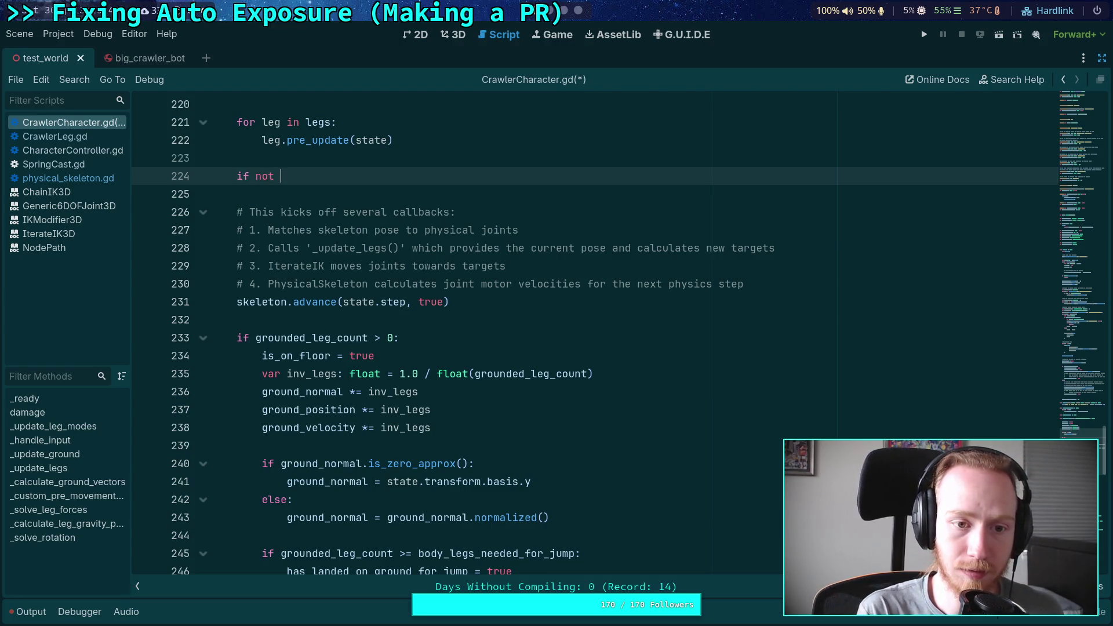
pyautogui.press('Return')
pyautogui.press('Return')
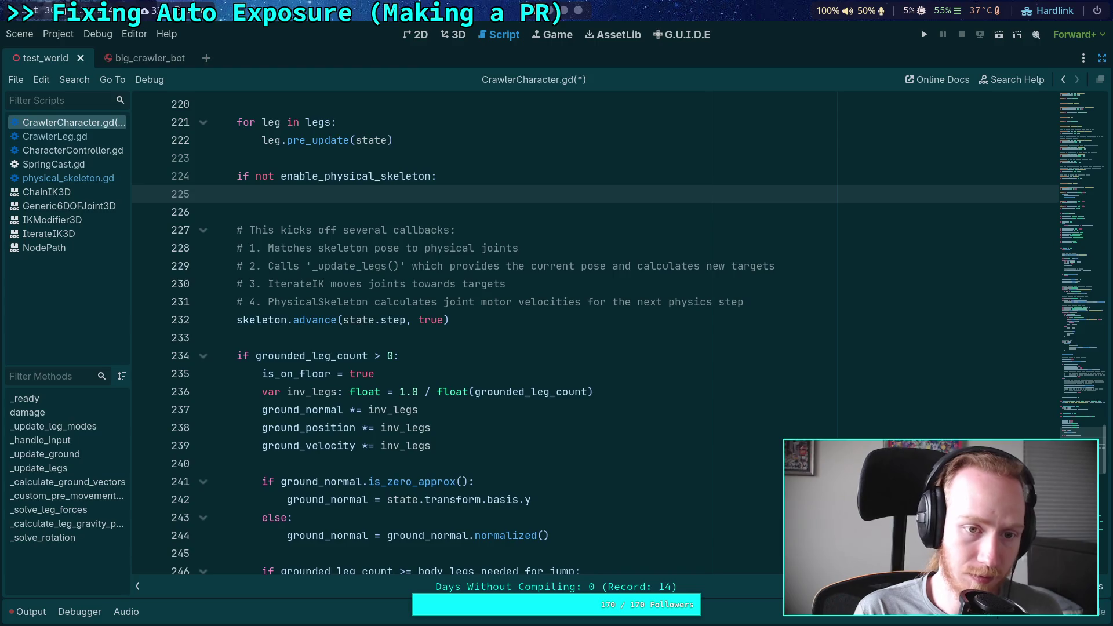
# Insert a NOTE comment above it about a different order of operations in virtual mode
pyautogui.press('Up')
pyautogui.hotkey('ctrl', 'shift', 'Return')
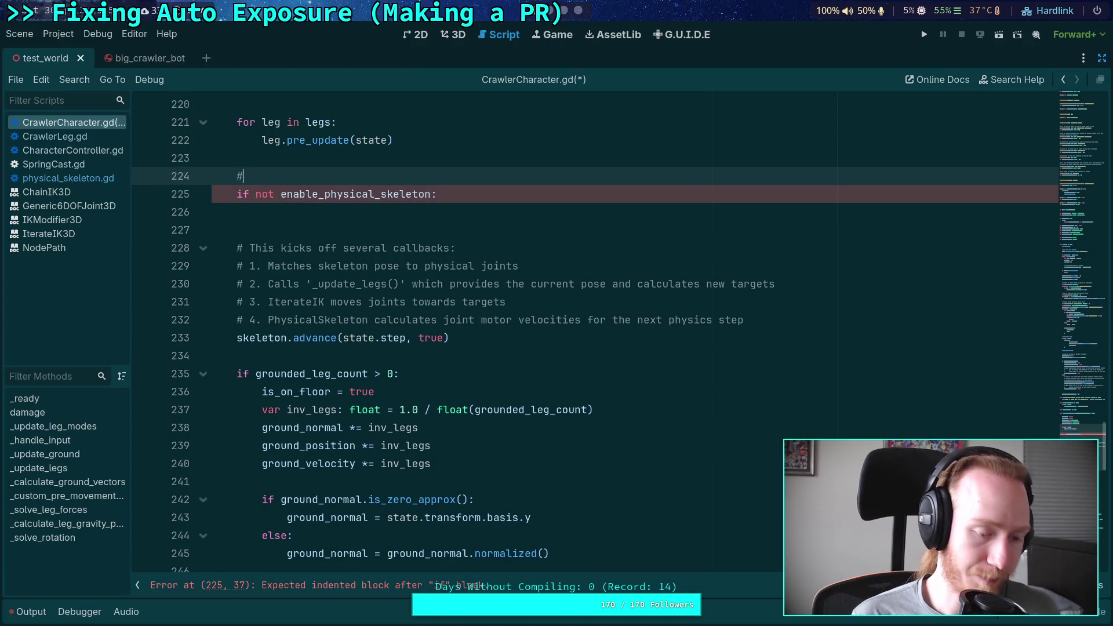
pyautogui.press('BackSpace')
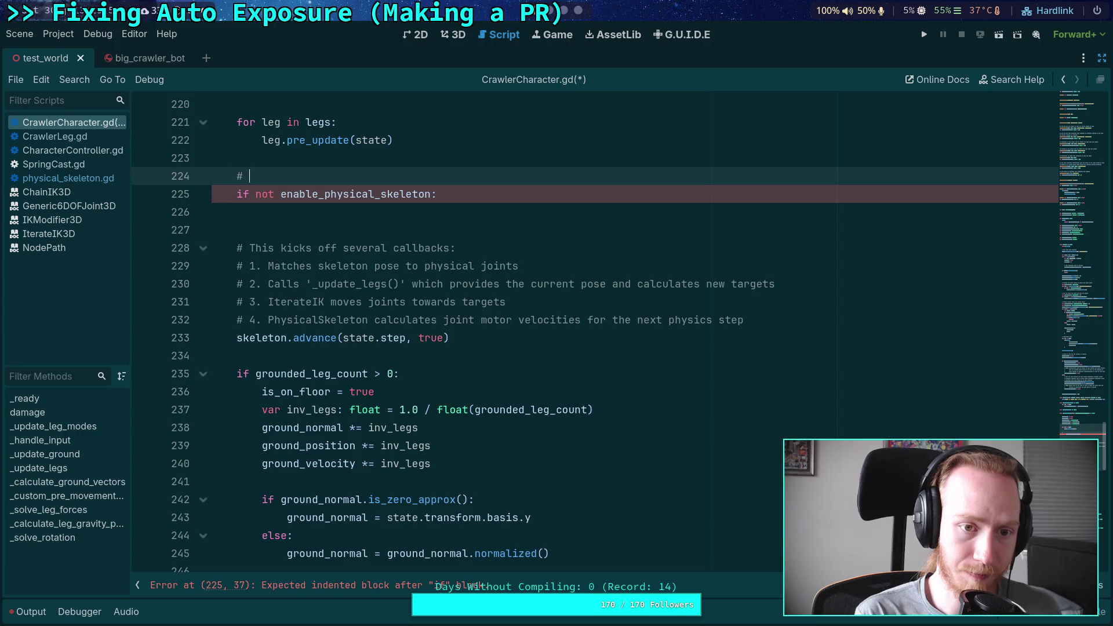
pyautogui.write('NOTE: difere')
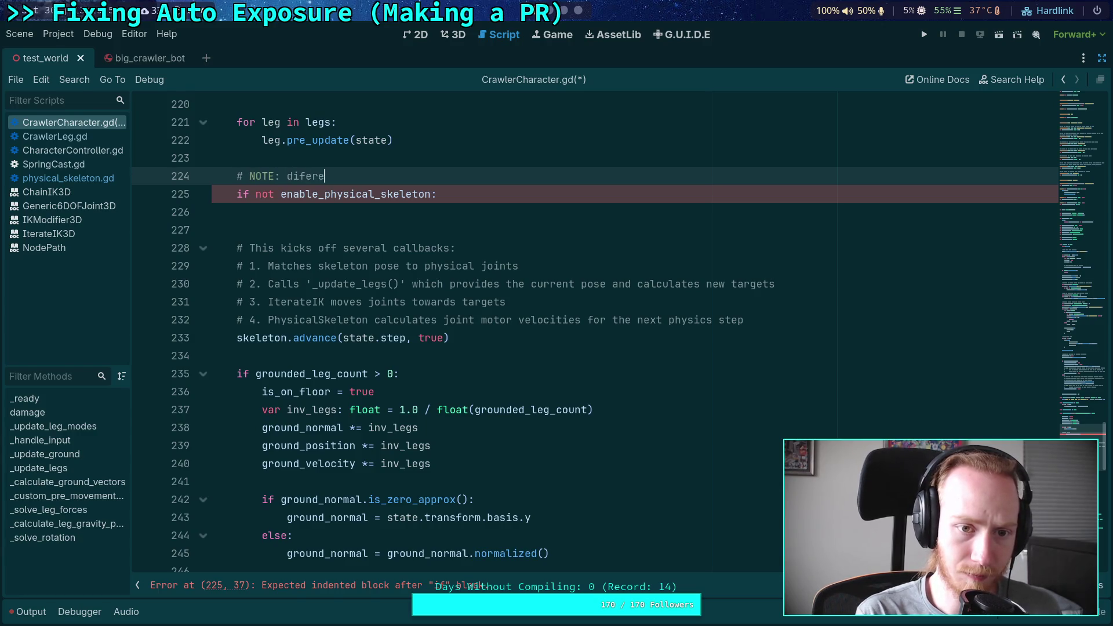
pyautogui.press('BackSpace')
pyautogui.press('BackSpace')
pyautogui.press('BackSpace')
pyautogui.write('ferent order of oper')
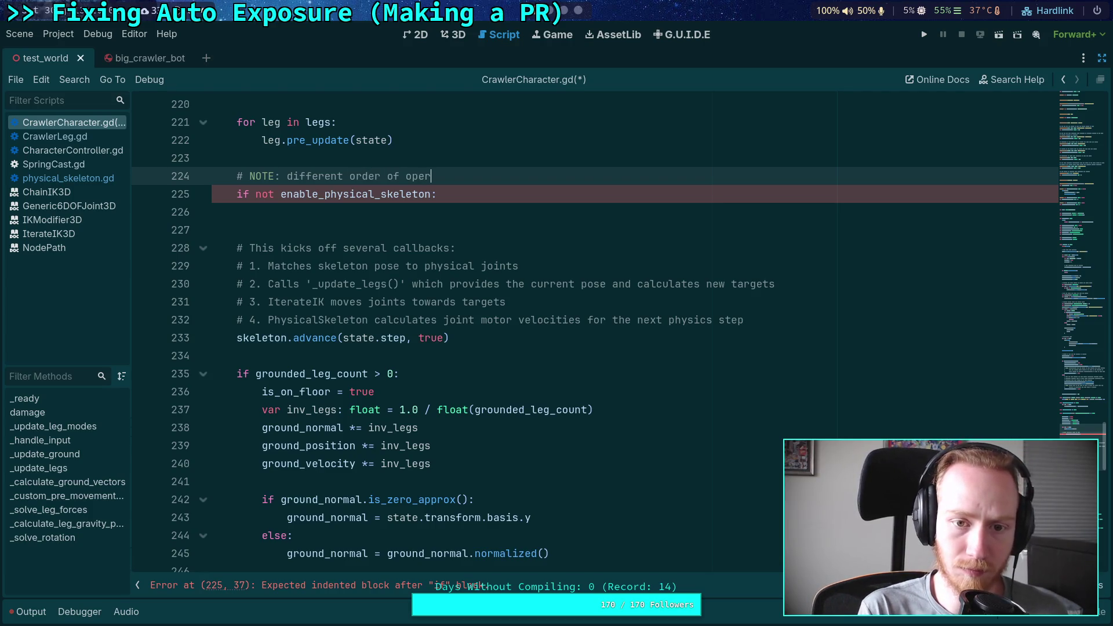
pyautogui.write(' ations when')
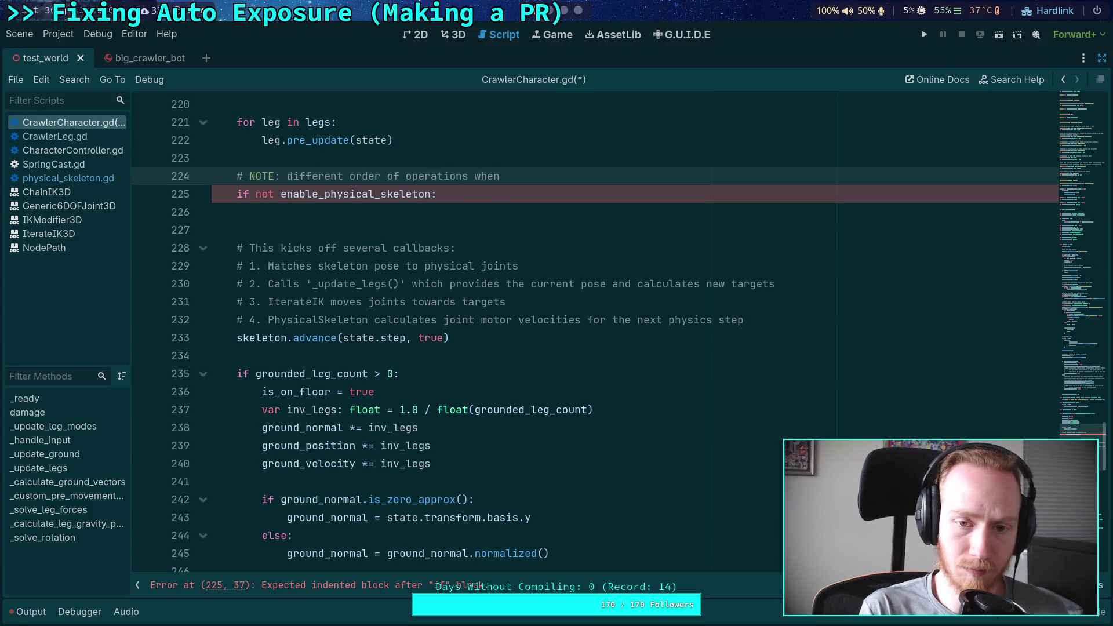
pyautogui.write(' in virt')
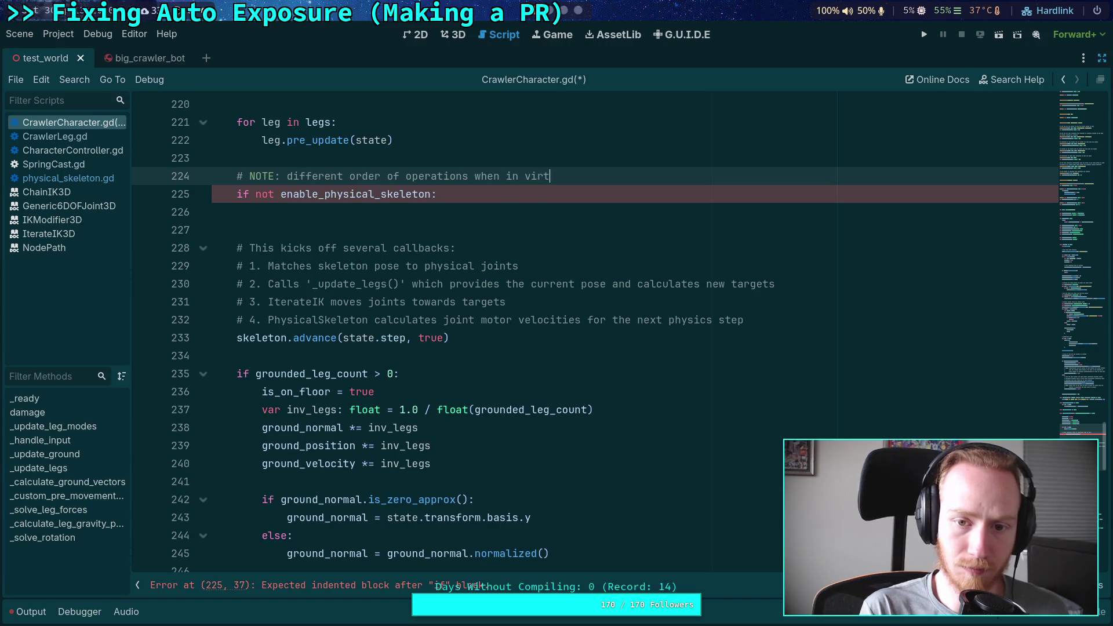
pyautogui.write('ual mode')
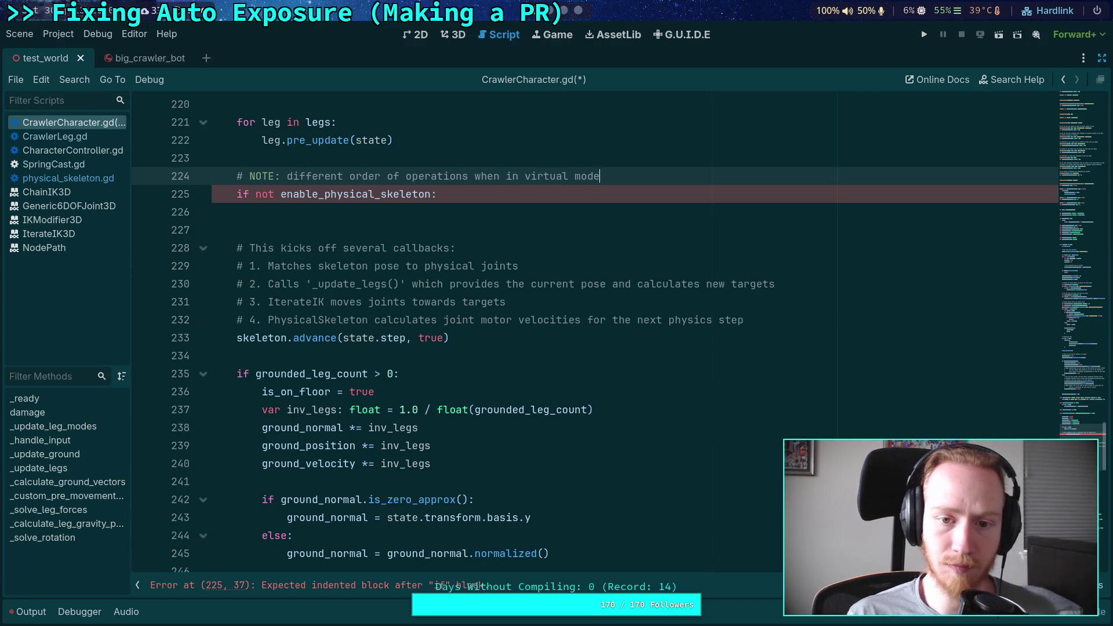
pyautogui.scroll(-10, 574, 386)
# Add an 'if not enable_physical_skeleton: return' guard after the pose_updated loop in _update_legs, then save
pyautogui.scroll(2, 483, 389)
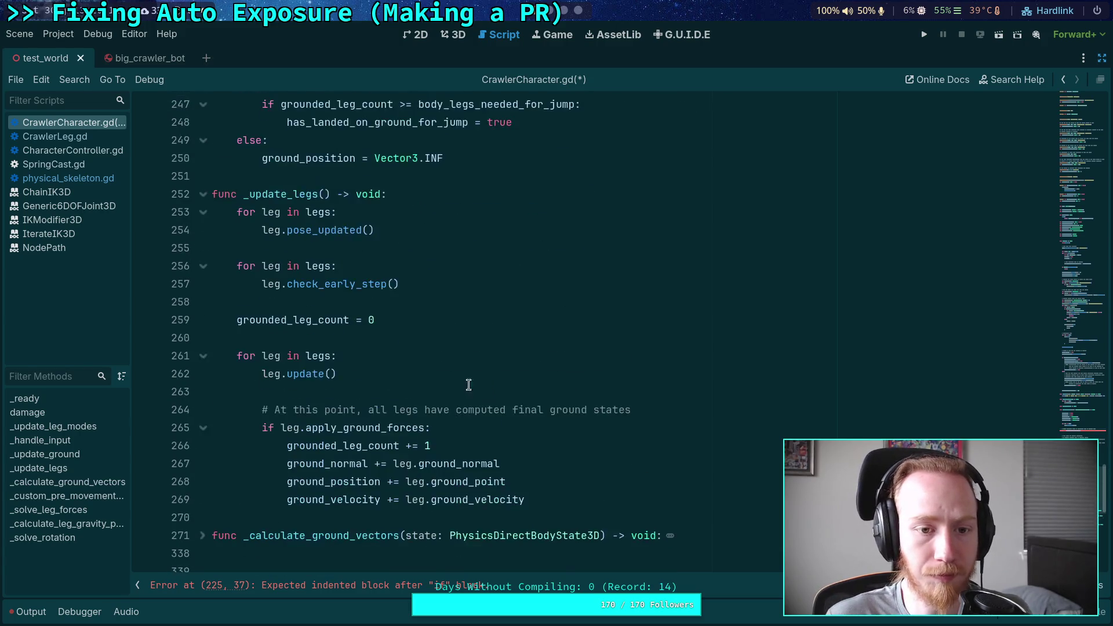
pyautogui.scroll(3, 244, 272)
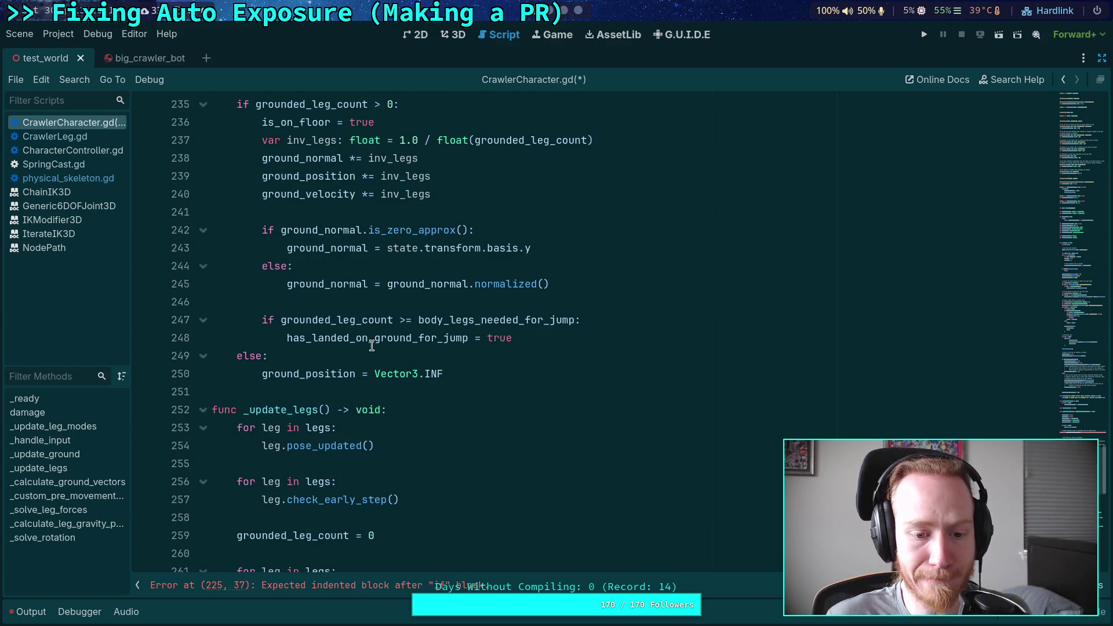
pyautogui.click(429, 441)
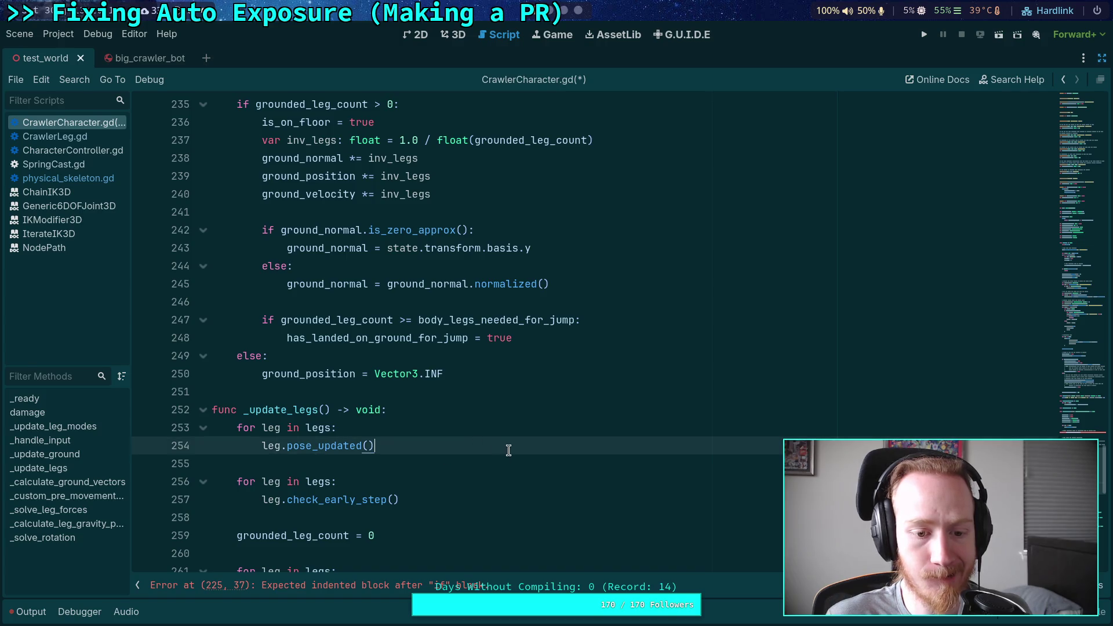
pyautogui.press('Return')
pyautogui.press('Return')
pyautogui.press('BackSpace')
pyautogui.write('if not en')
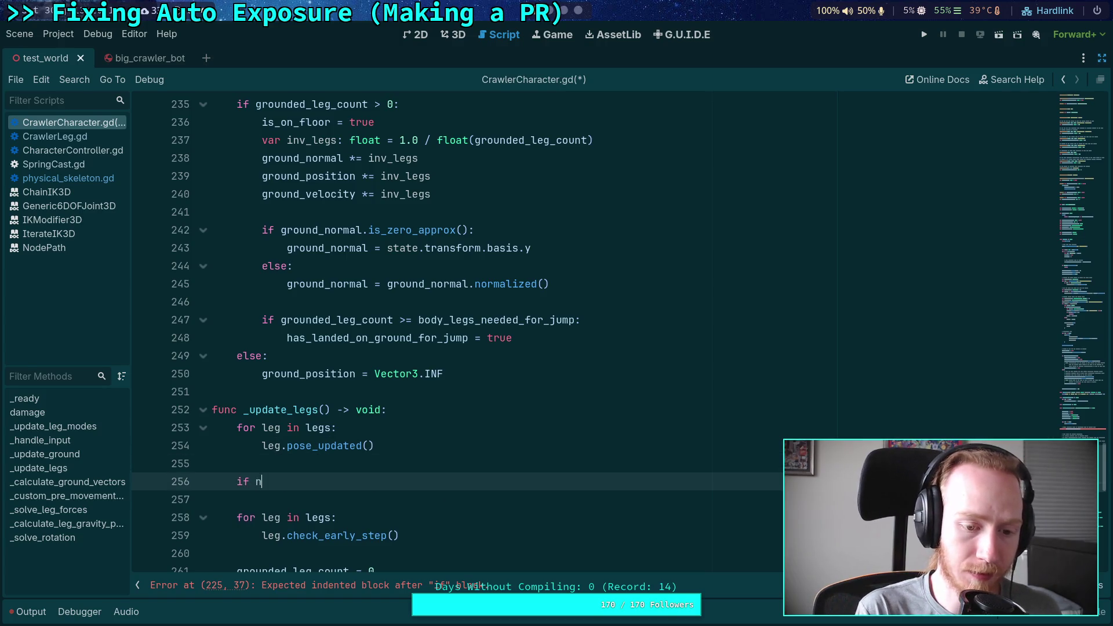
pyautogui.press('Return')
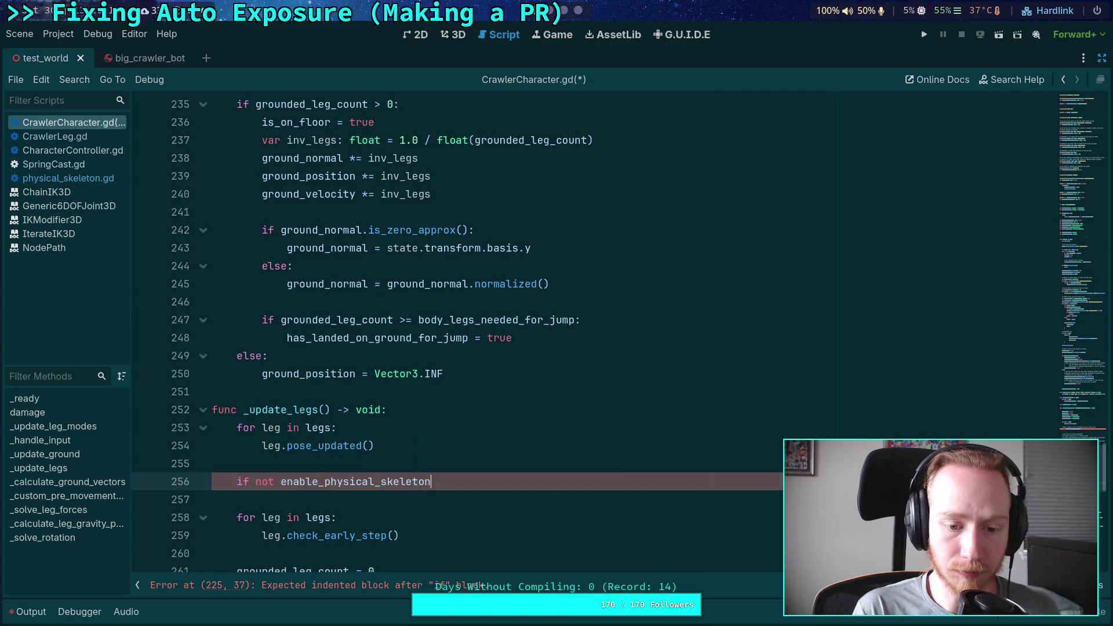
pyautogui.write(':')
pyautogui.press('Return')
pyautogui.write('return')
pyautogui.hotkey('ctrl', 's')
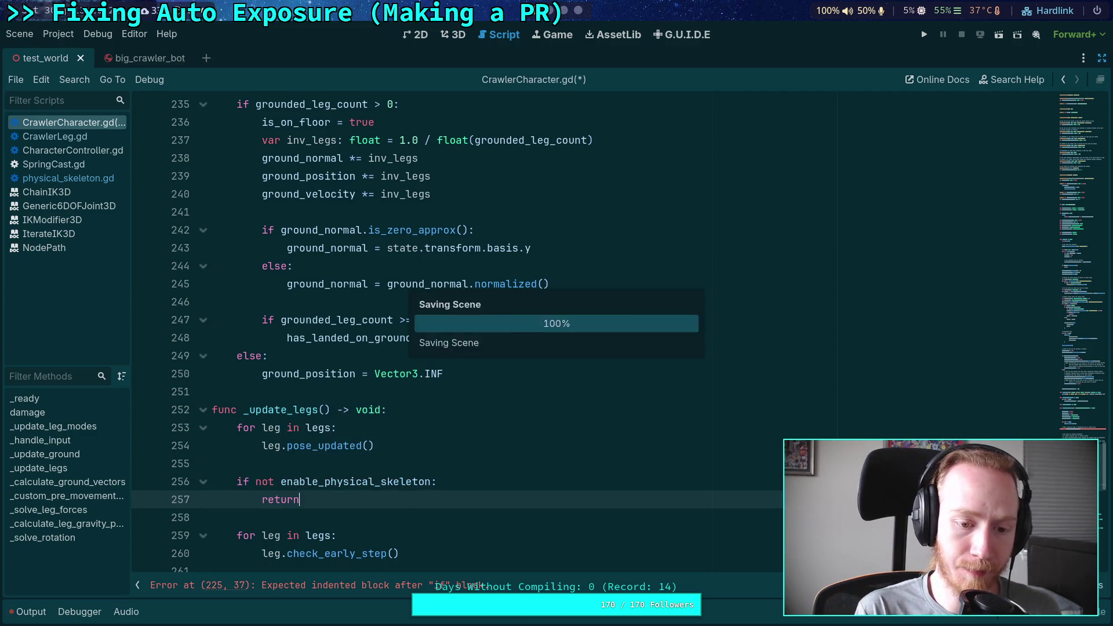
pyautogui.moveTo(374, 447)
pyautogui.mouseDown()
pyautogui.moveTo(238, 447)
pyautogui.moveTo(238, 429)
pyautogui.mouseUp()
pyautogui.scroll(-2, 364, 402)
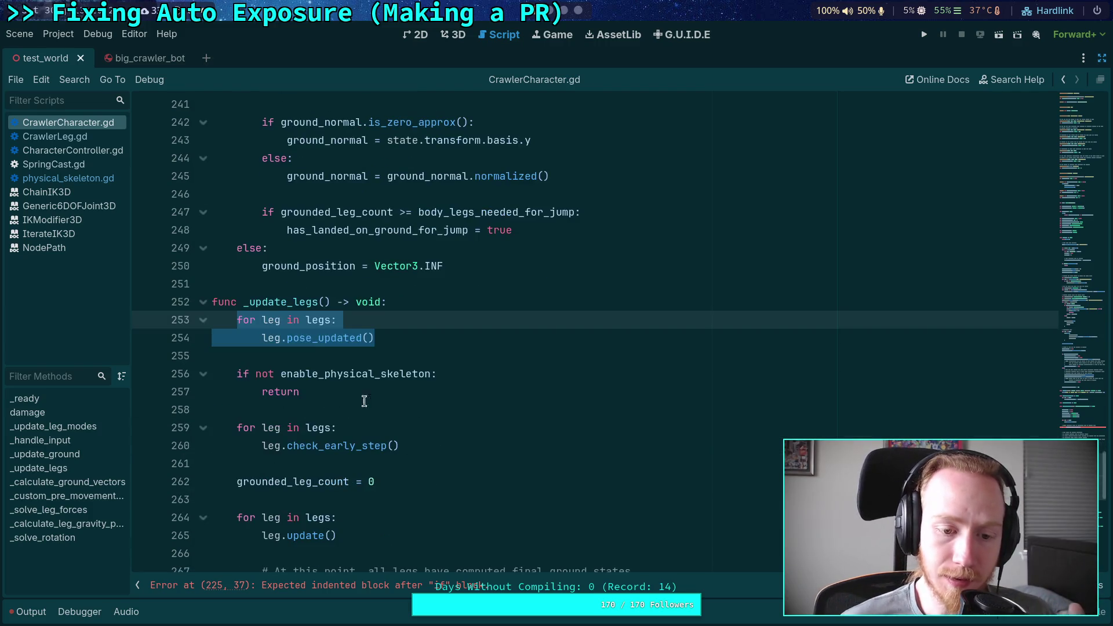
pyautogui.click(448, 361)
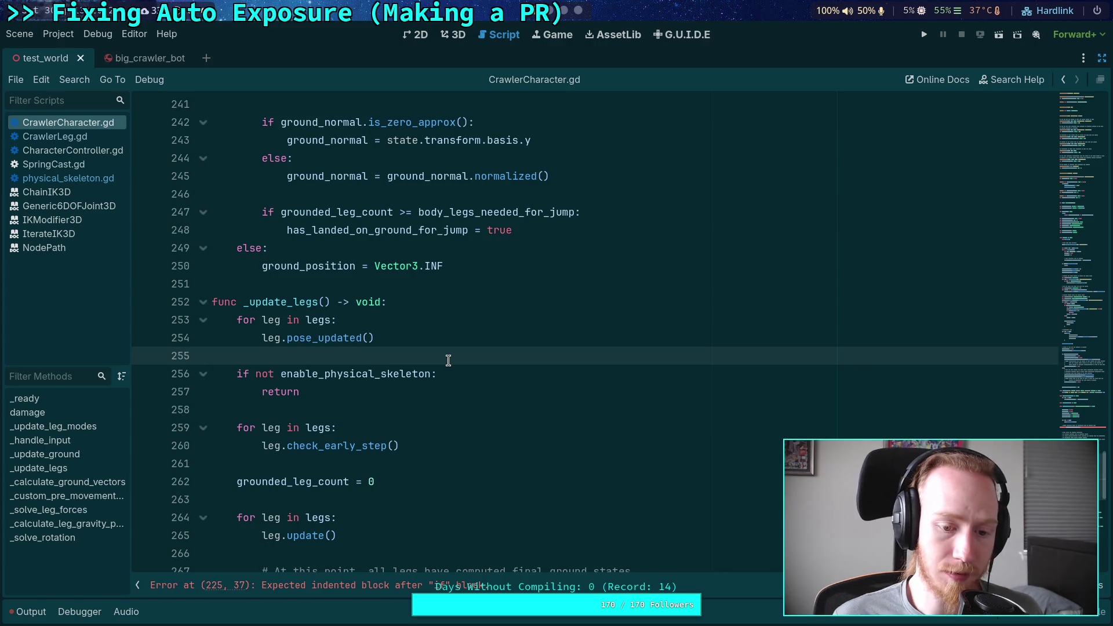
pyautogui.scroll(6, 449, 360)
pyautogui.scroll(-5, 455, 335)
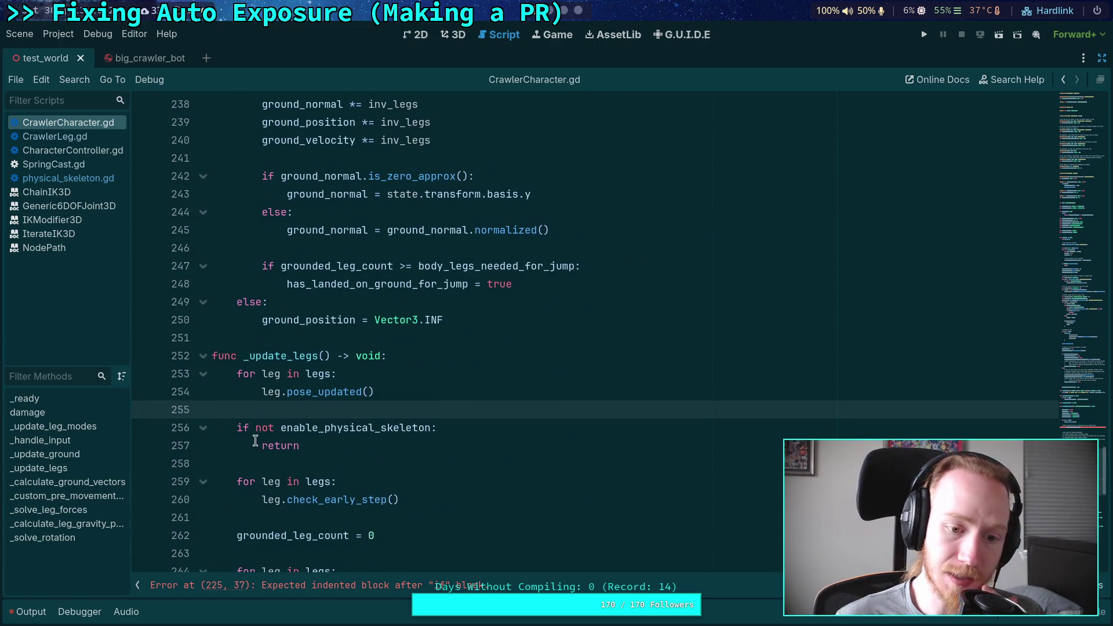
pyautogui.scroll(-2, 244, 458)
pyautogui.moveTo(237, 376)
pyautogui.mouseDown()
pyautogui.moveTo(245, 385)
pyautogui.moveTo(377, 391)
pyautogui.moveTo(348, 428)
pyautogui.moveTo(528, 500)
pyautogui.mouseUp()
pyautogui.scroll(-2, 348, 406)
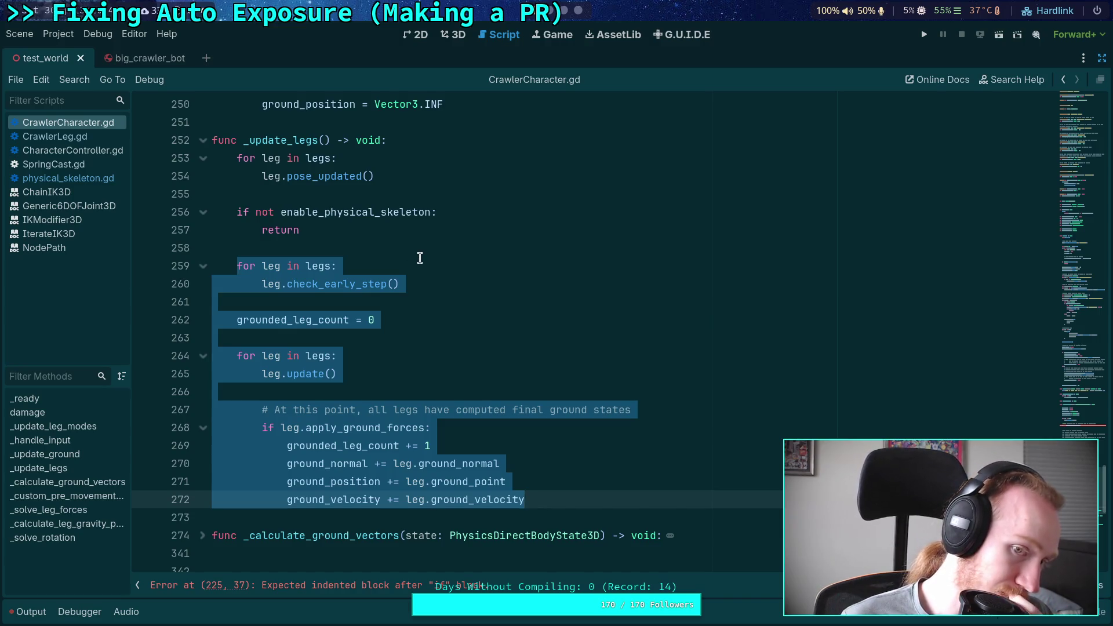
pyautogui.scroll(1, 366, 248)
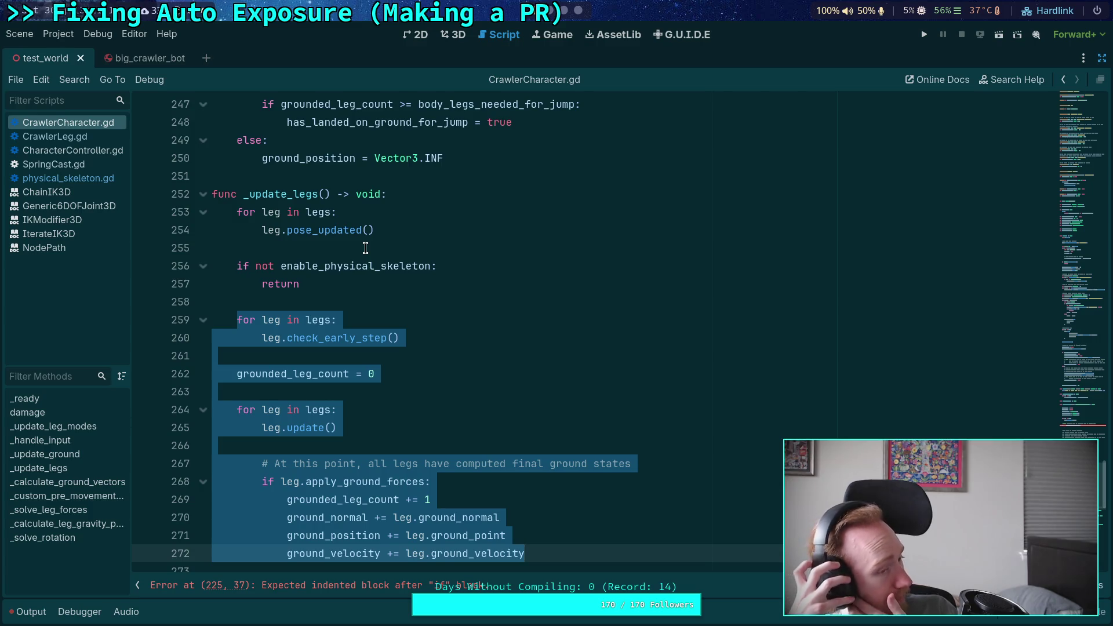
pyautogui.click(355, 284)
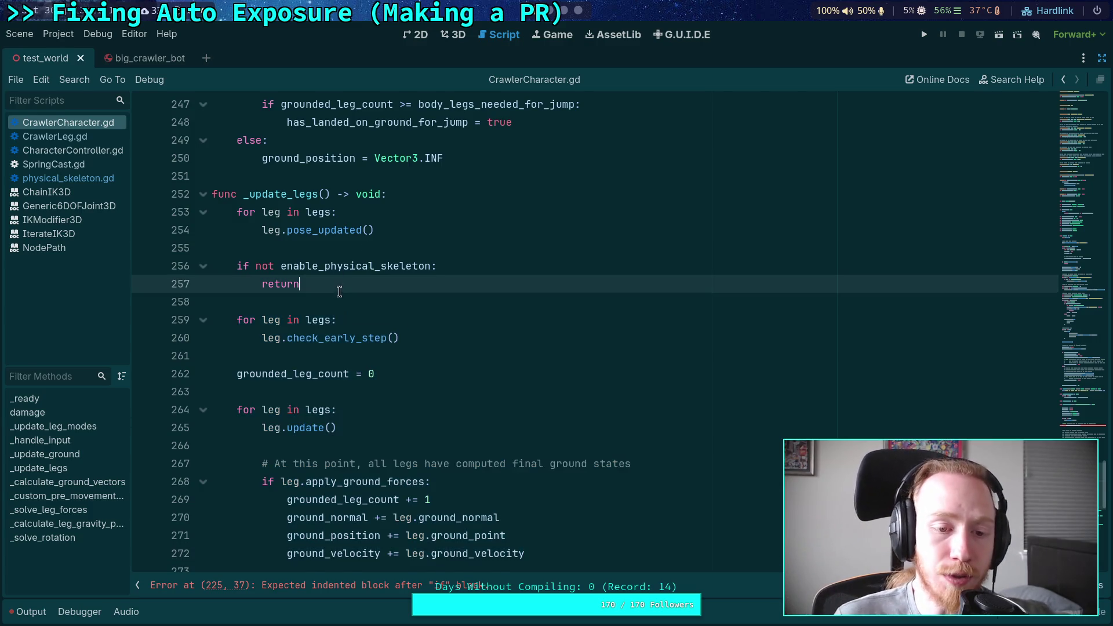
pyautogui.scroll(2, 355, 313)
pyautogui.scroll(20, 355, 326)
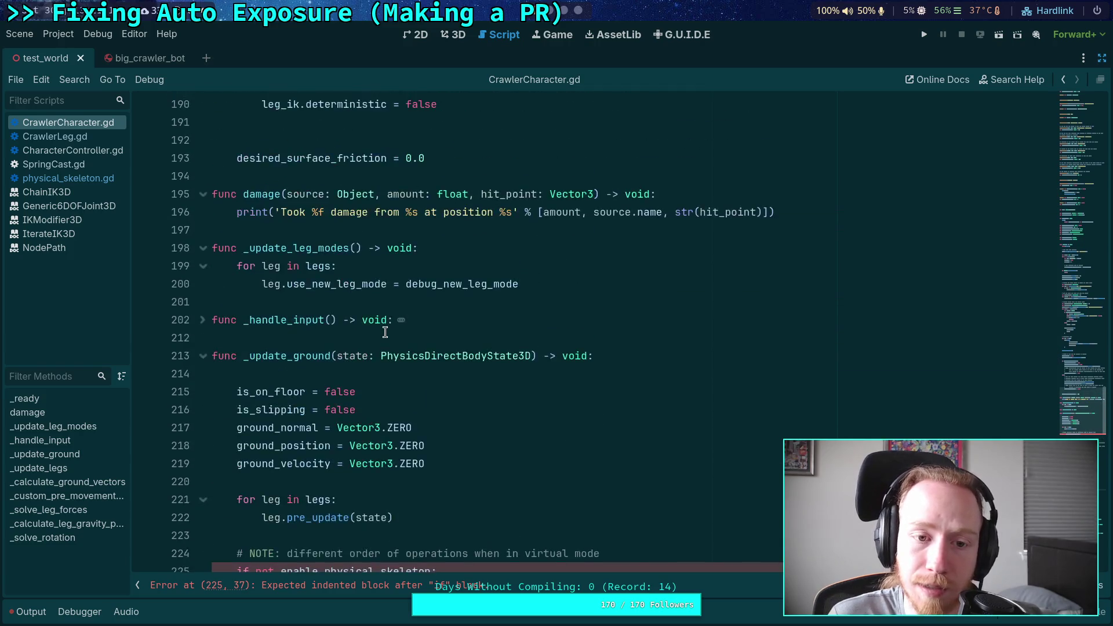
pyautogui.scroll(2, 385, 333)
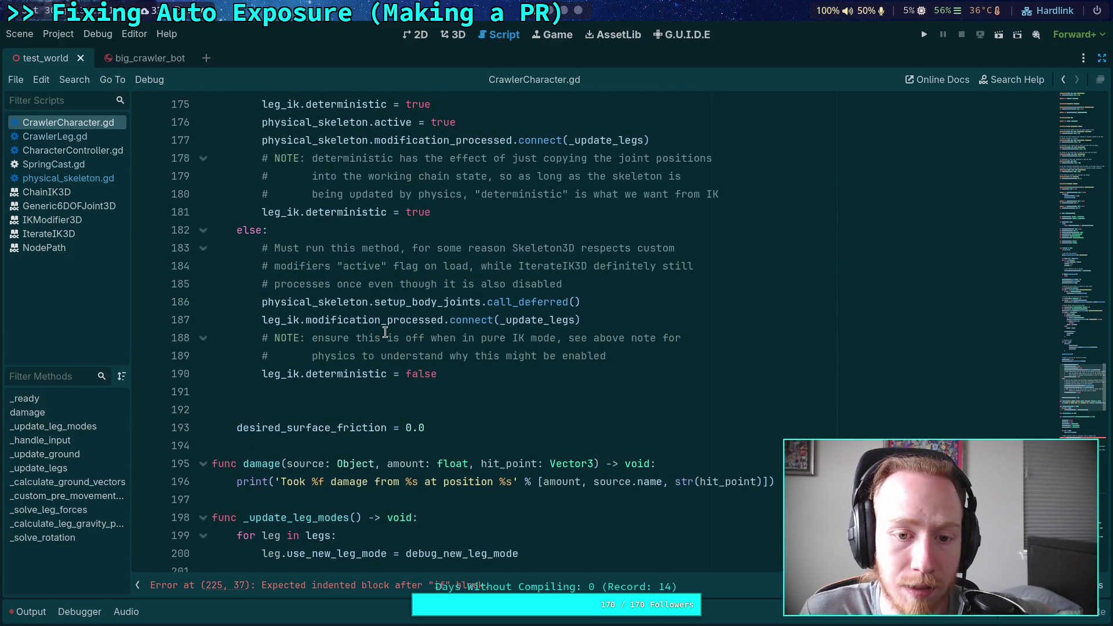
pyautogui.doubleClick(540, 320)
pyautogui.scroll(-20, 539, 387)
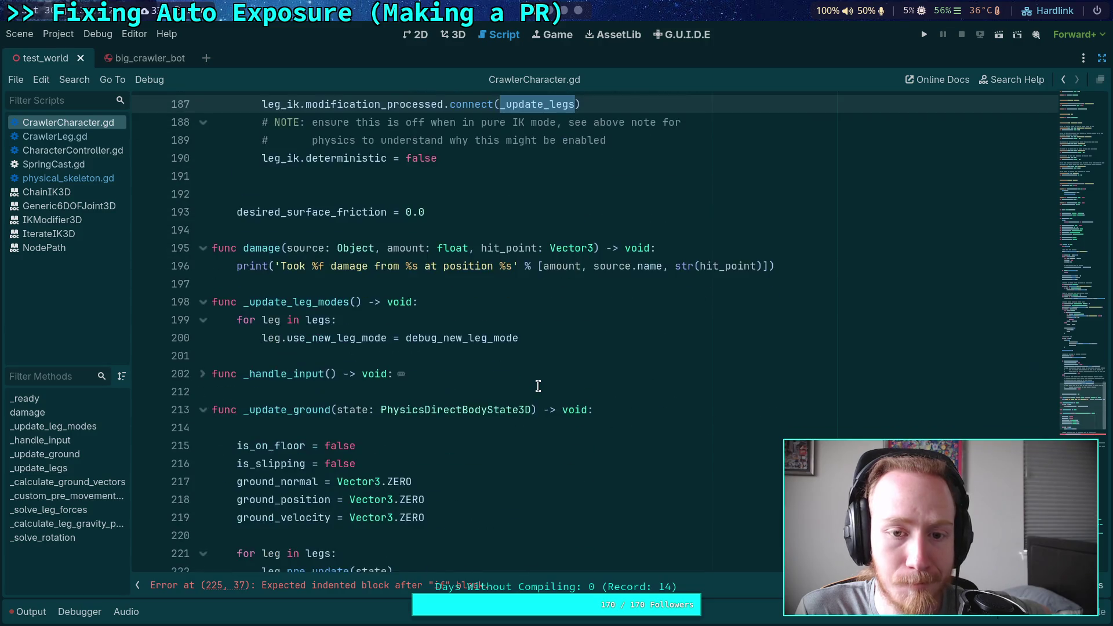
pyautogui.scroll(-2, 538, 387)
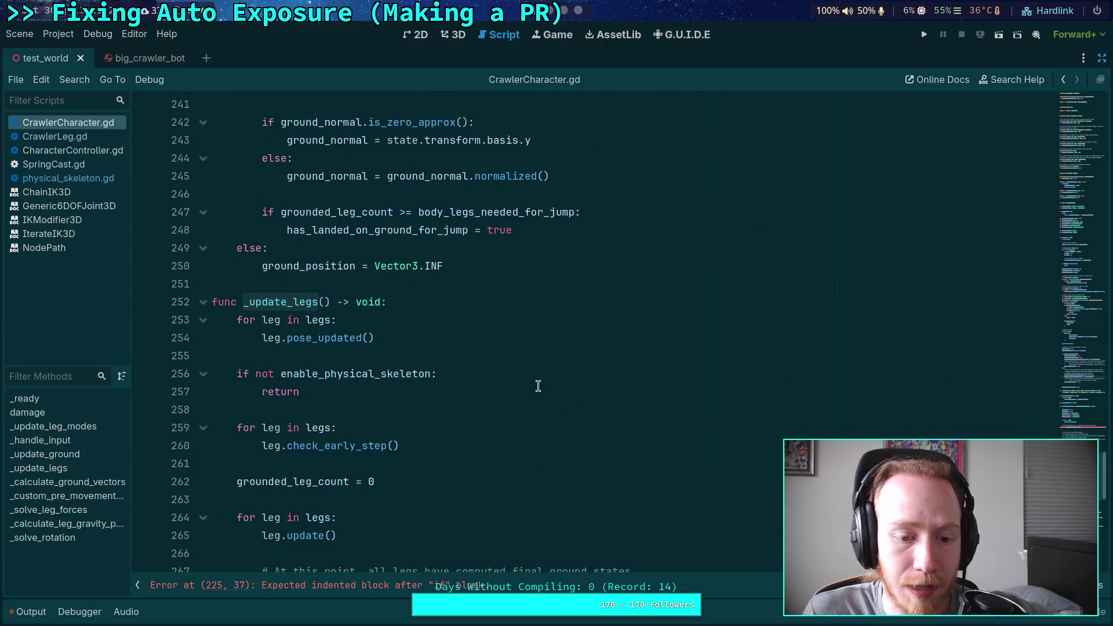
pyautogui.scroll(-1, 538, 386)
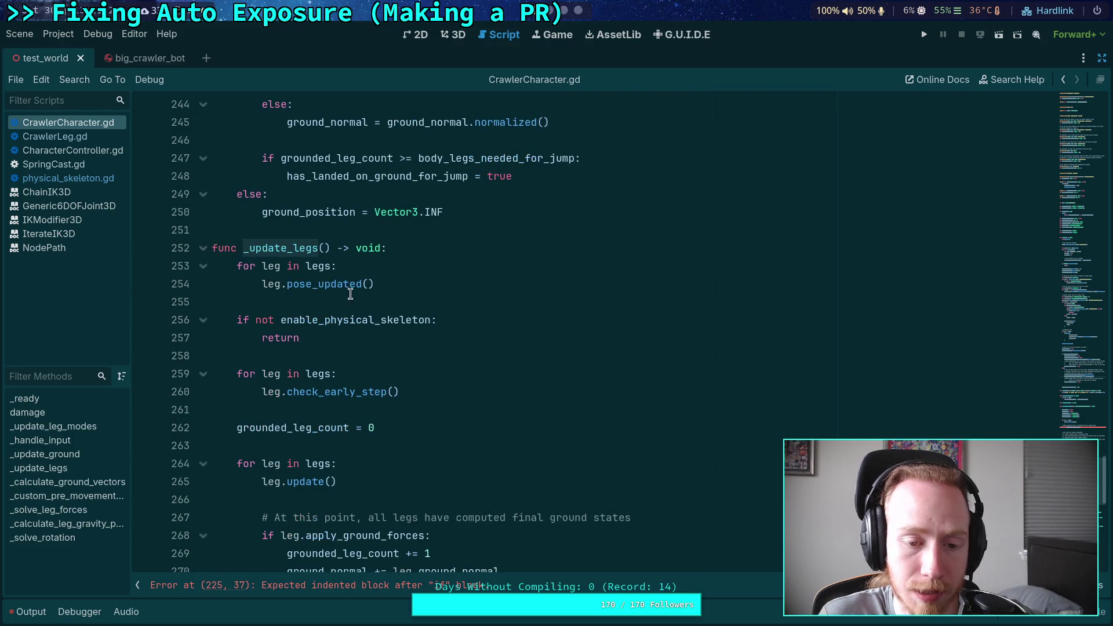
pyautogui.moveTo(385, 284)
pyautogui.mouseDown()
pyautogui.moveTo(288, 284)
pyautogui.moveTo(232, 265)
pyautogui.mouseUp()
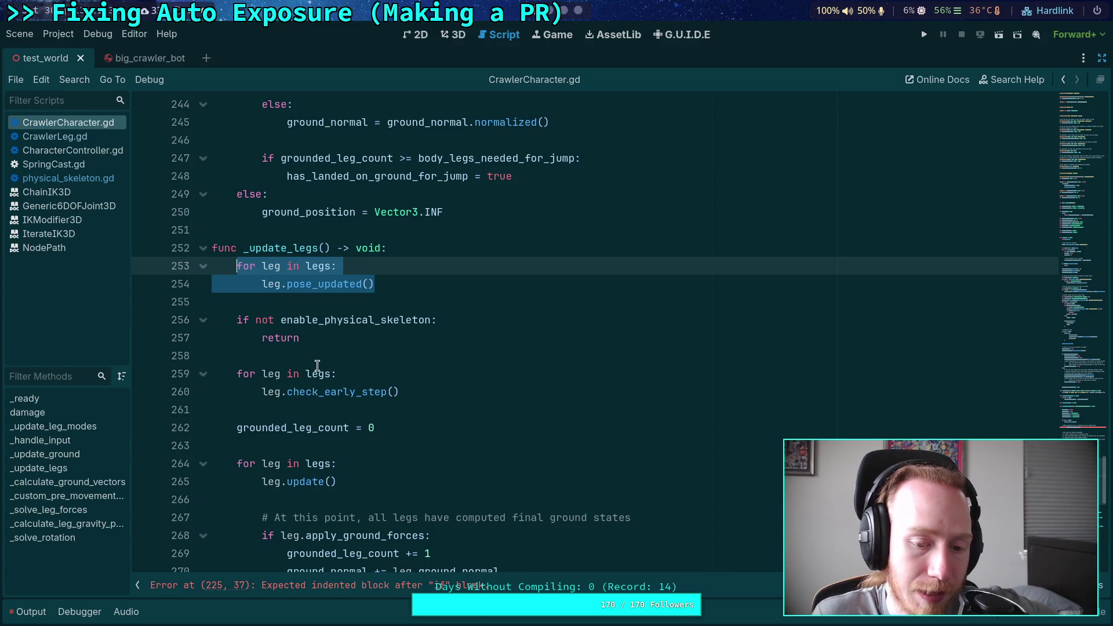
pyautogui.scroll(-2, 345, 348)
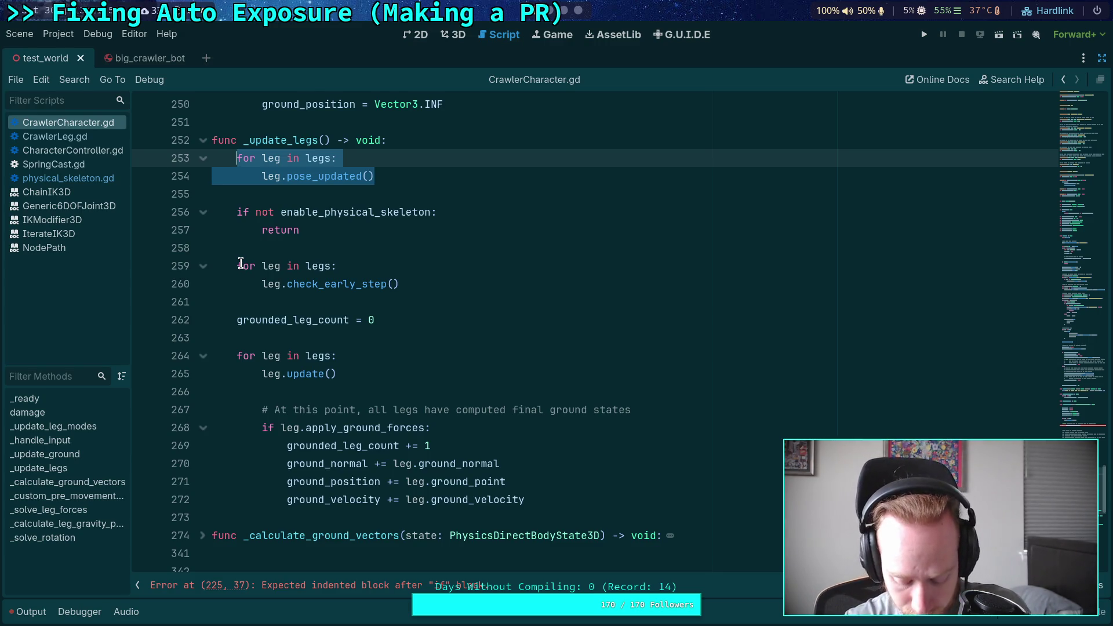
pyautogui.click(282, 249)
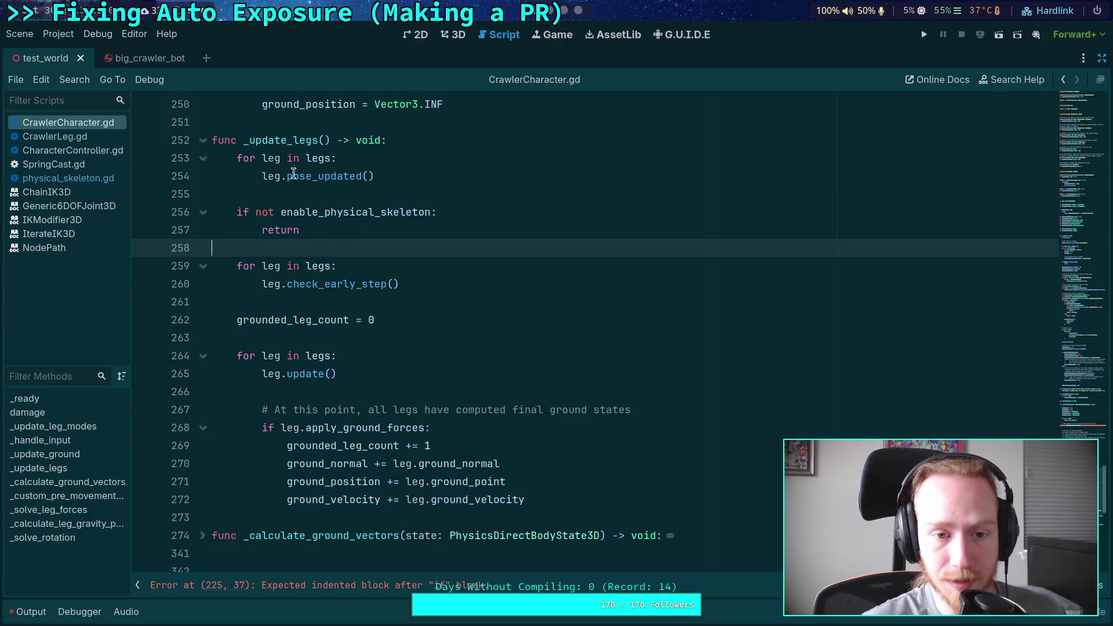
pyautogui.moveTo(374, 176); pyautogui.dragTo(236, 159)
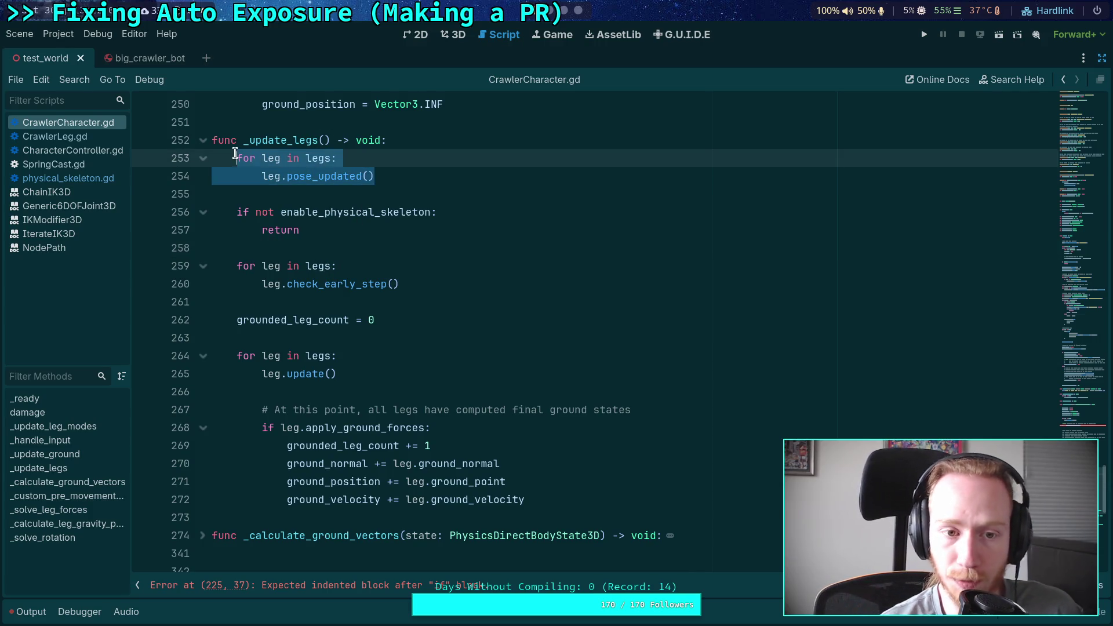
pyautogui.click(373, 192)
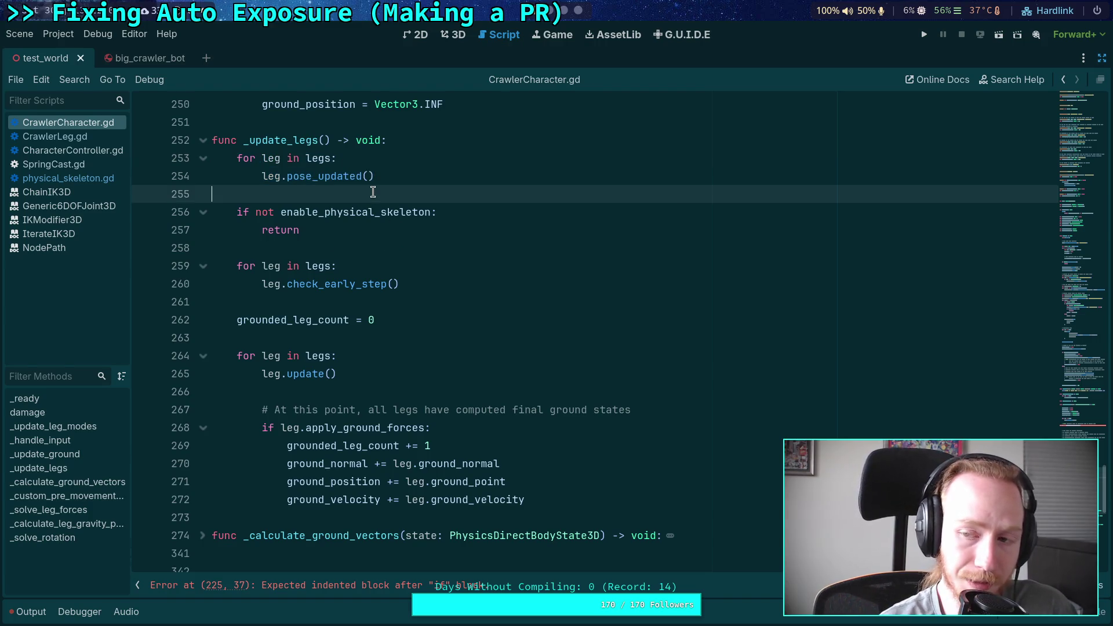
pyautogui.scroll(4, 373, 192)
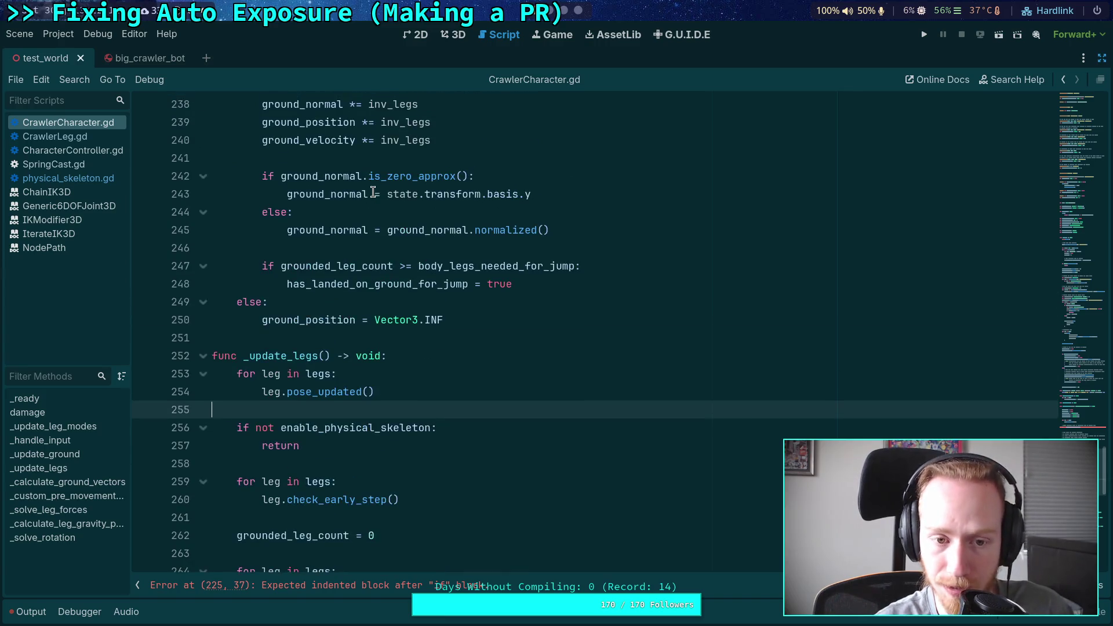
pyautogui.click(299, 342)
pyautogui.scroll(2, 307, 324)
pyautogui.scroll(3, 307, 325)
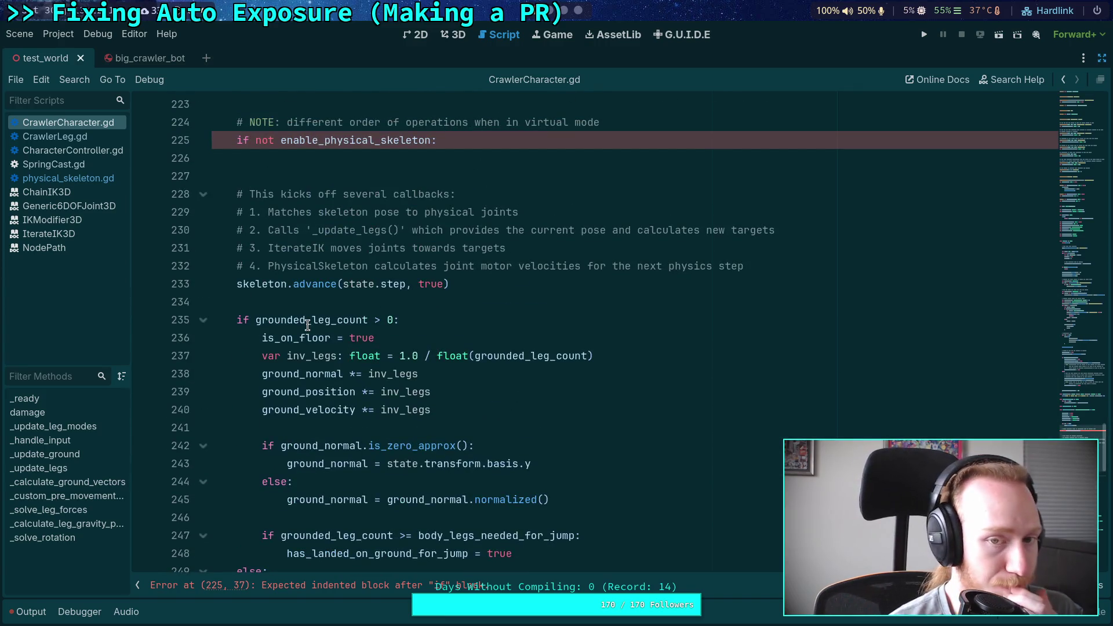
pyautogui.scroll(3, 307, 324)
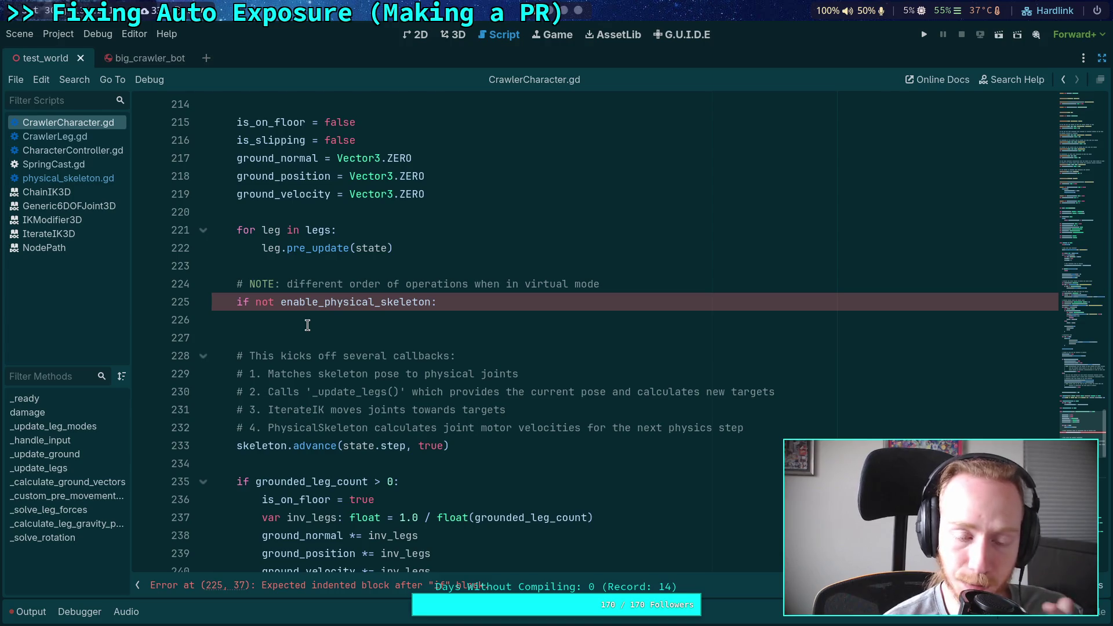